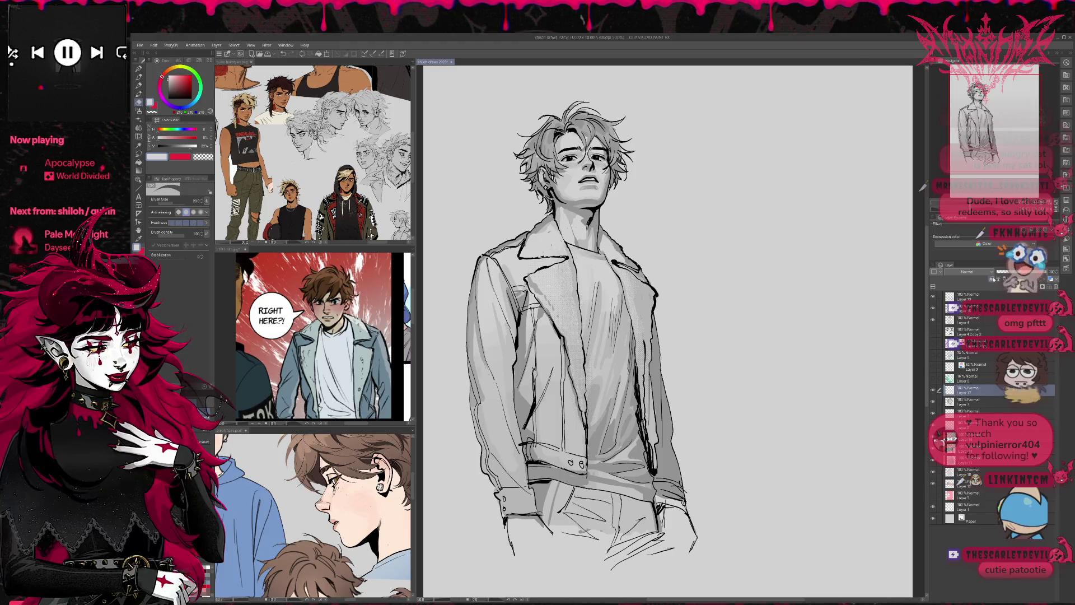
- Sample a dark grey and shade the hair near the left ear with the Pen at size 70
alt+click(567, 268)
alt+click(538, 491)
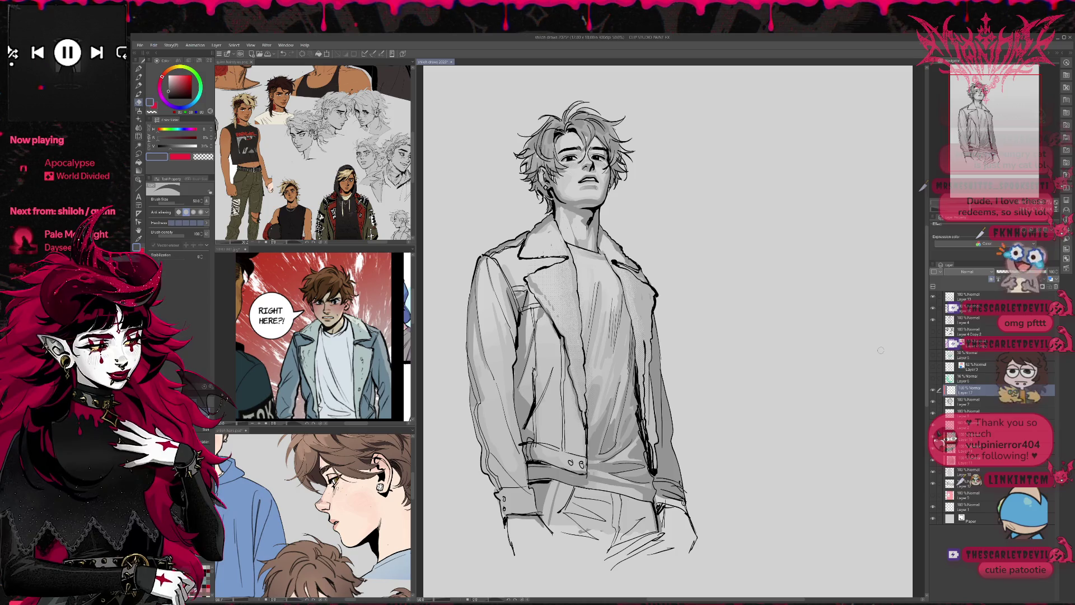
click(138, 68)
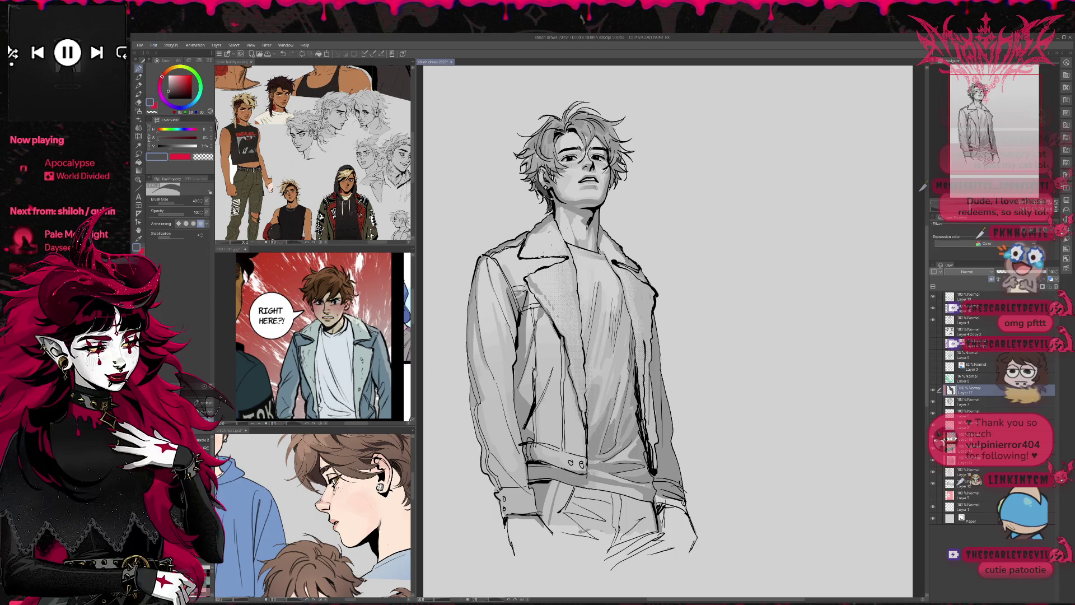
key(bracketright)
key(bracketright)
key(bracketright)
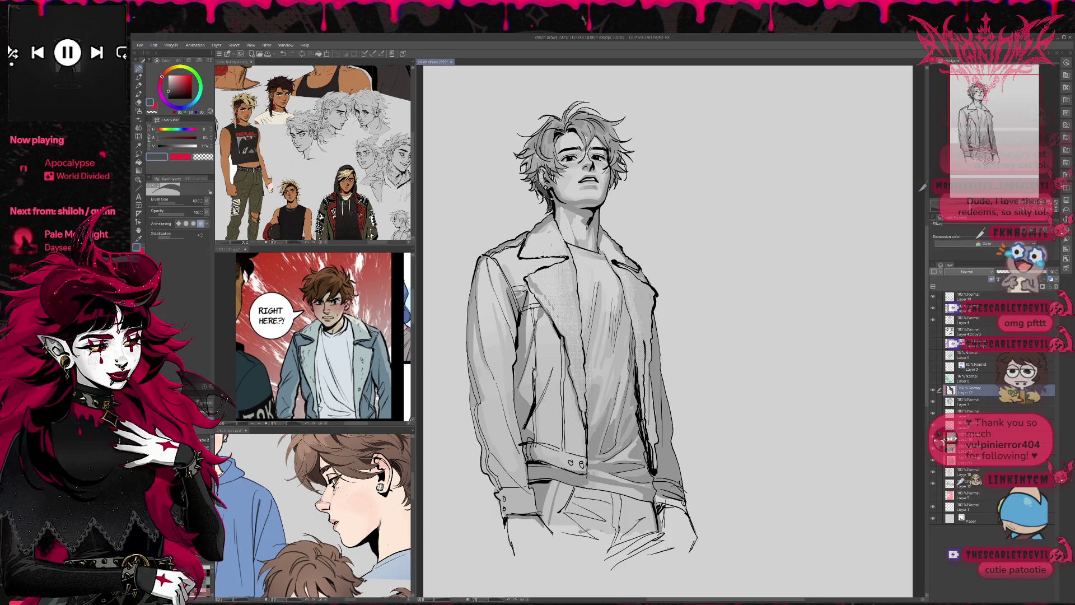
drag(534, 191, 526, 138)
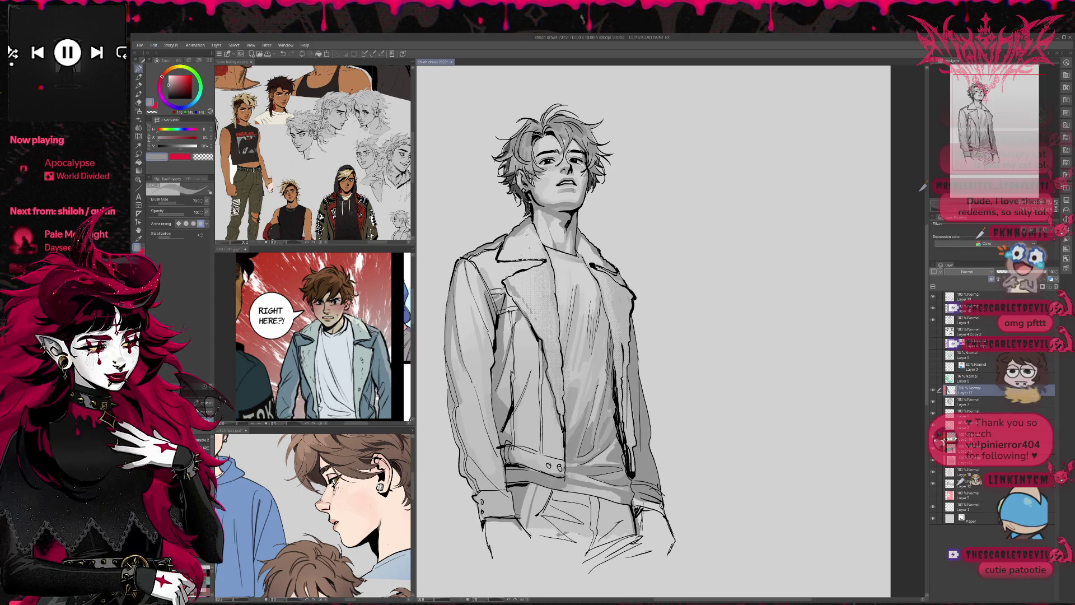
- On Layer 7, pick a darker grey at 50% opacity, then add a new raster layer on top
click(965, 402)
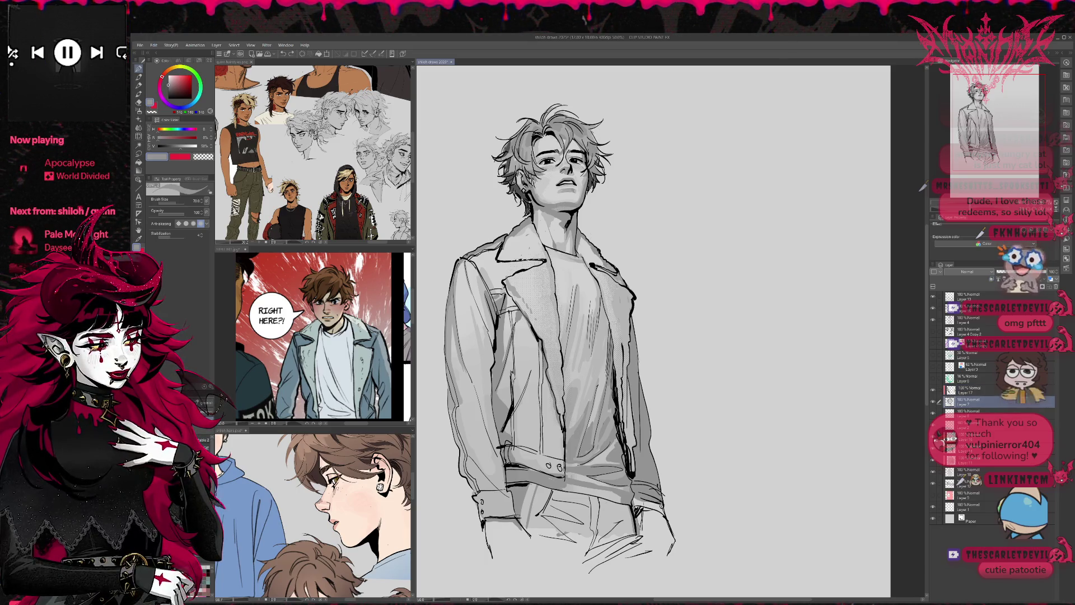
alt+click(512, 173)
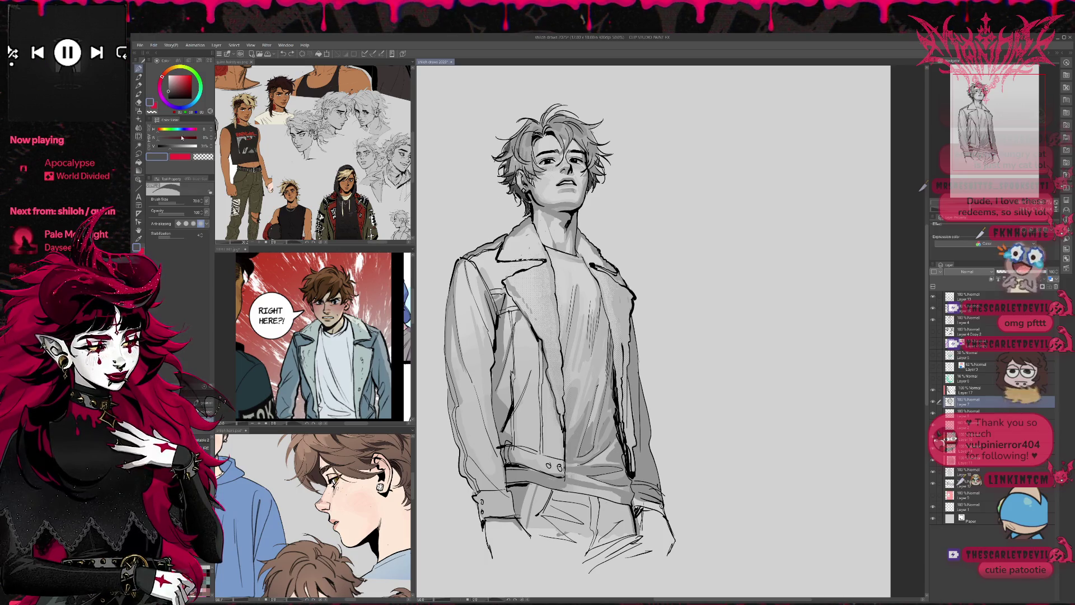
click(170, 210)
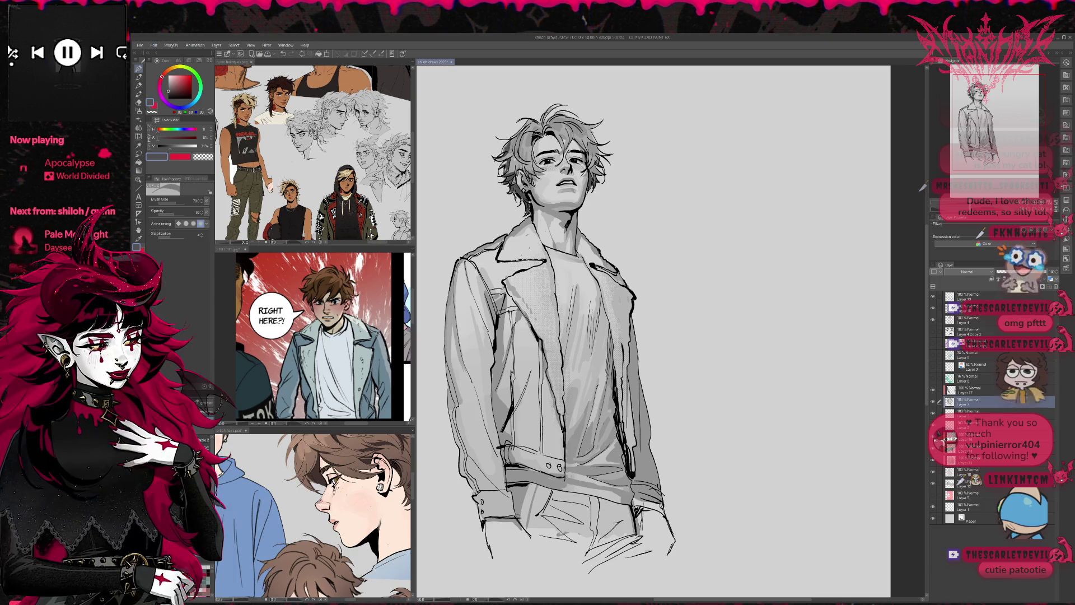
mouse_move(609, 164)
mouse_down()
mouse_move(609, 141)
mouse_move(610, 150)
mouse_up()
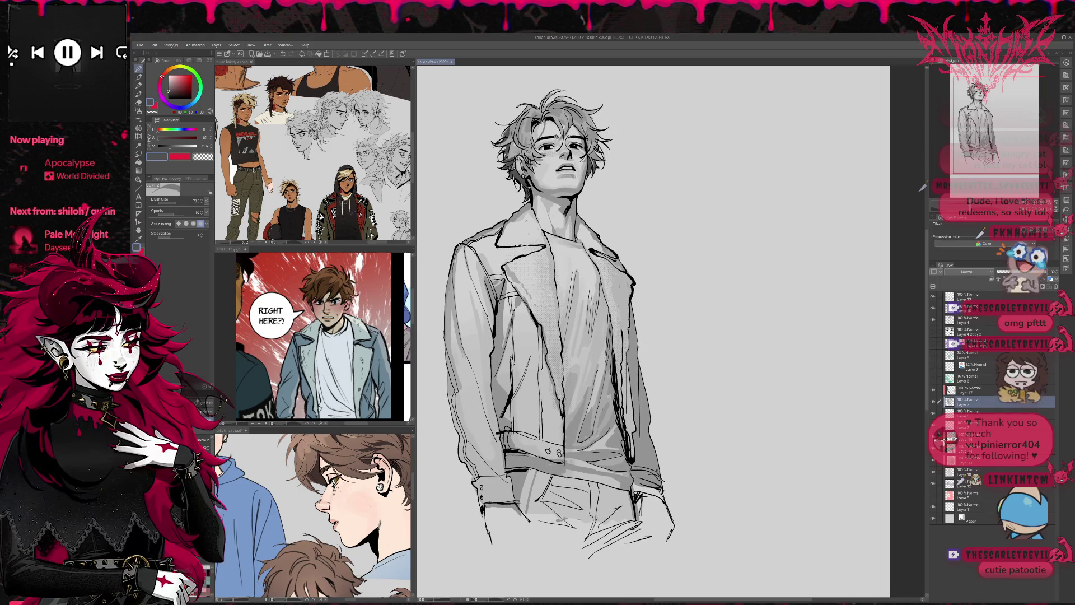
click(1014, 297)
key(ctrl+shift+n)
- Zoom out, sketch short hair strokes on the new layer and raise brush opacity to 100
key(ctrl+minus)
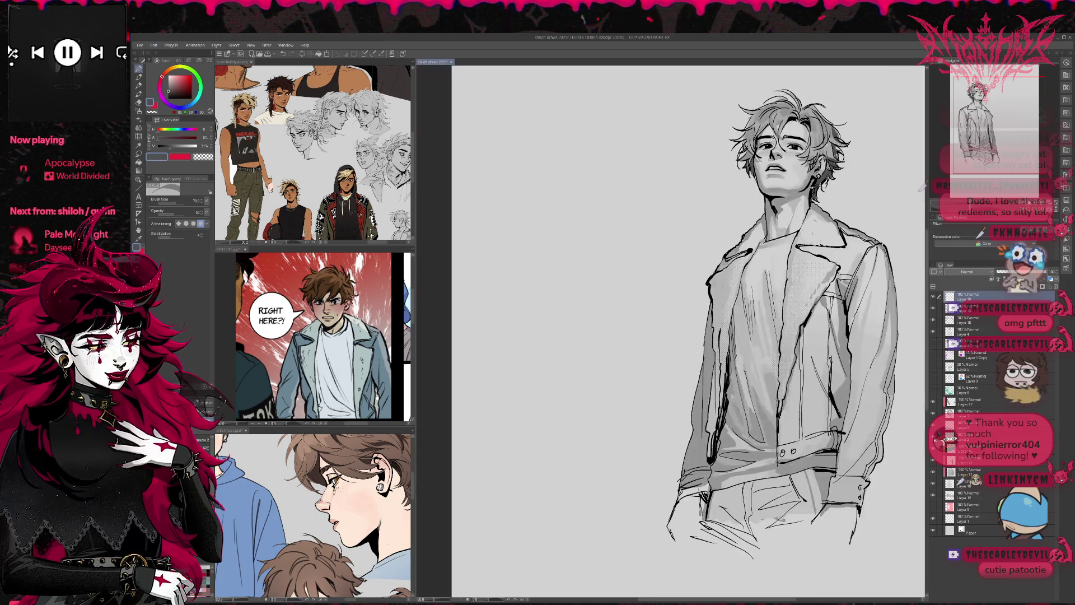
drag(588, 302, 599, 320)
key(ctrl+z)
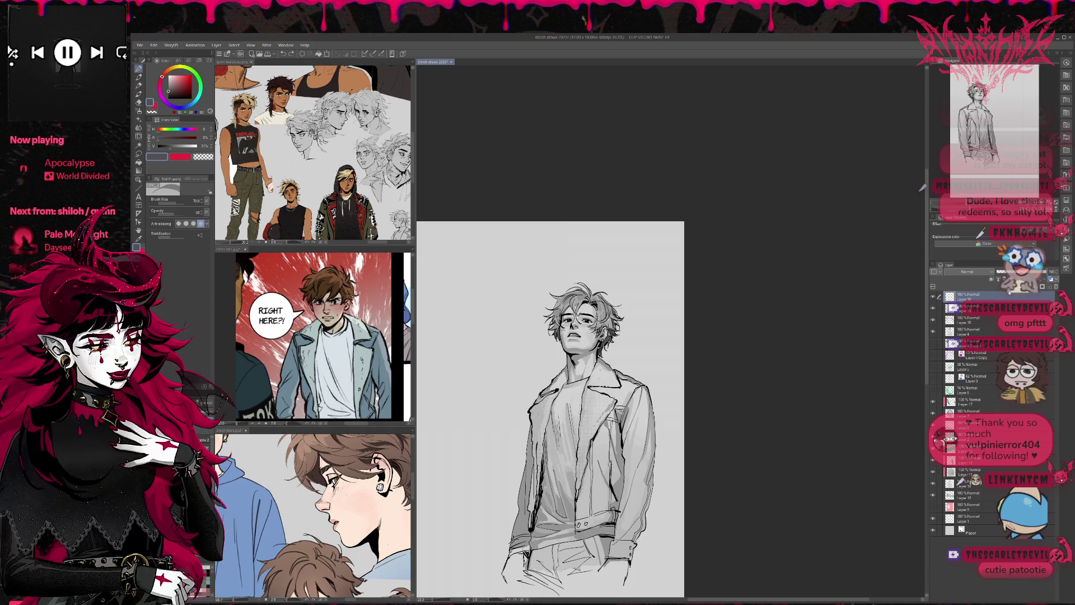
drag(193, 214, 204, 213)
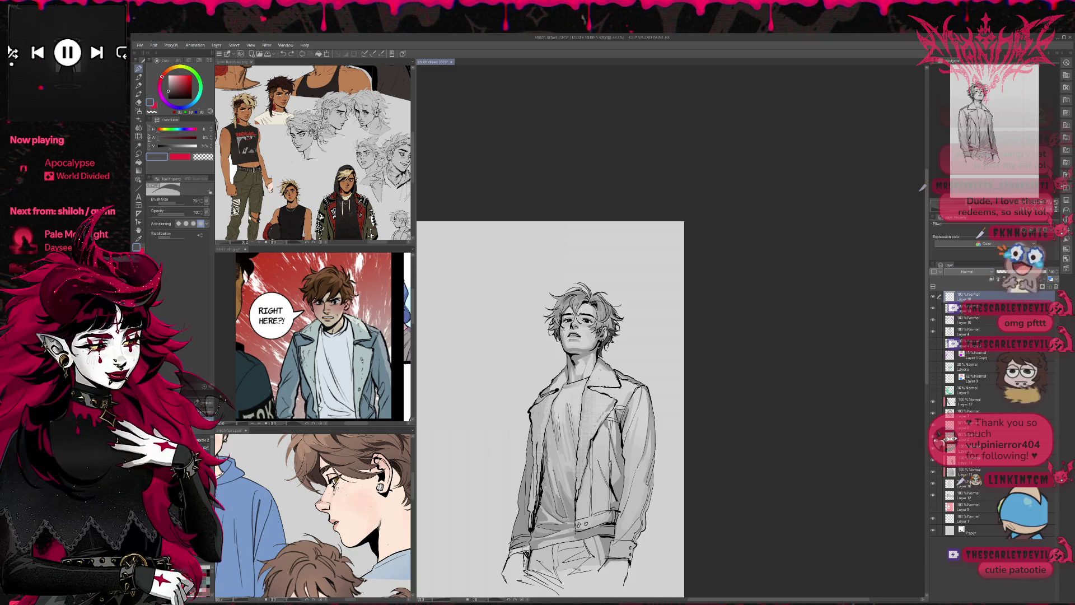
key(ctrl+z)
- Eyedrop a light grey from the hair, soften the new strokes, and zoom back in
alt+click(593, 305)
drag(588, 301, 596, 317)
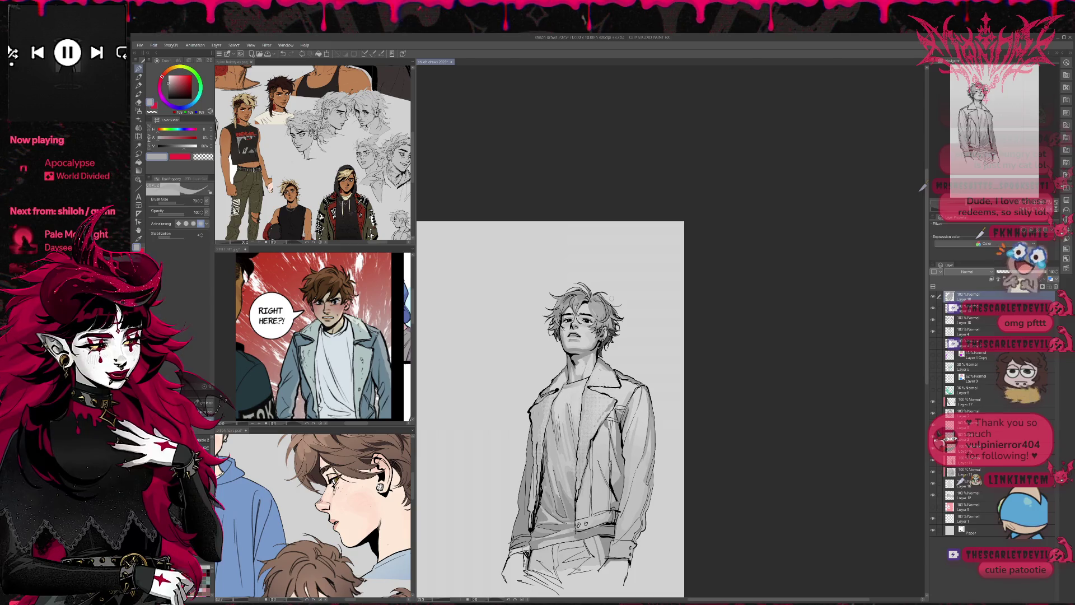
scroll(671, 409, left, 5)
key(ctrl+plus)
key(ctrl+plus)
scroll(671, 387, up, 3)
scroll(671, 386, right, 5)
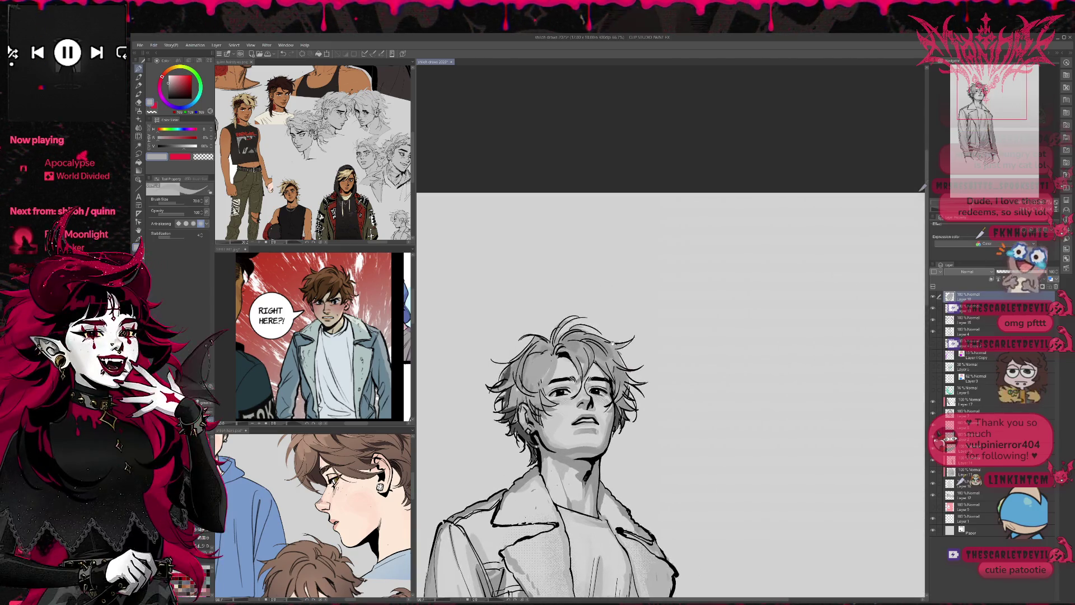
- Pick near-black and add small dark marks to the hair's left side at brush size 20
alt+click(552, 346)
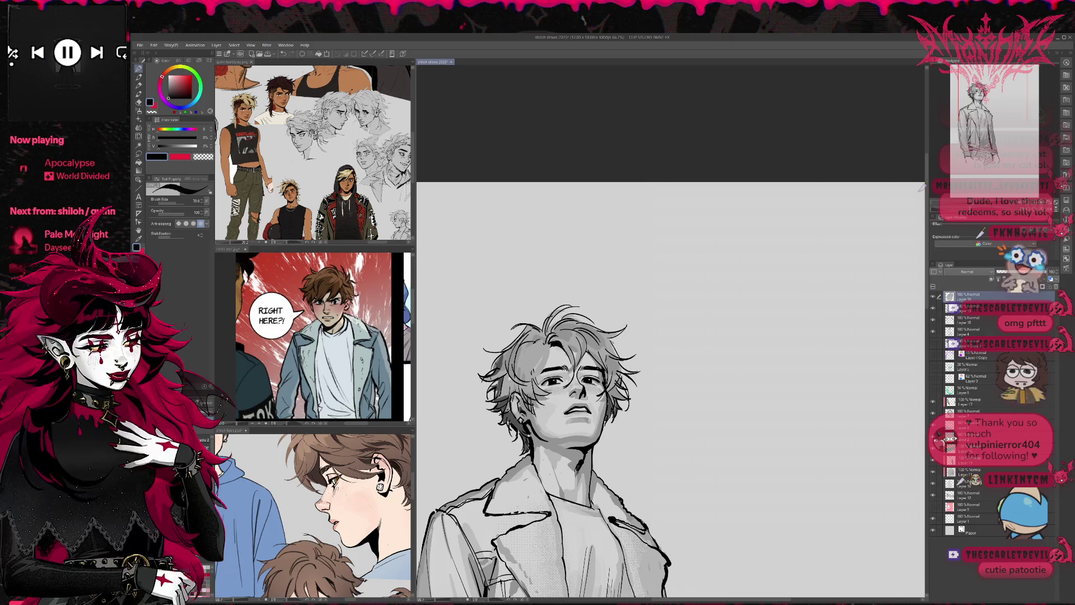
key(bracketleft)
key(bracketleft)
key(bracketleft)
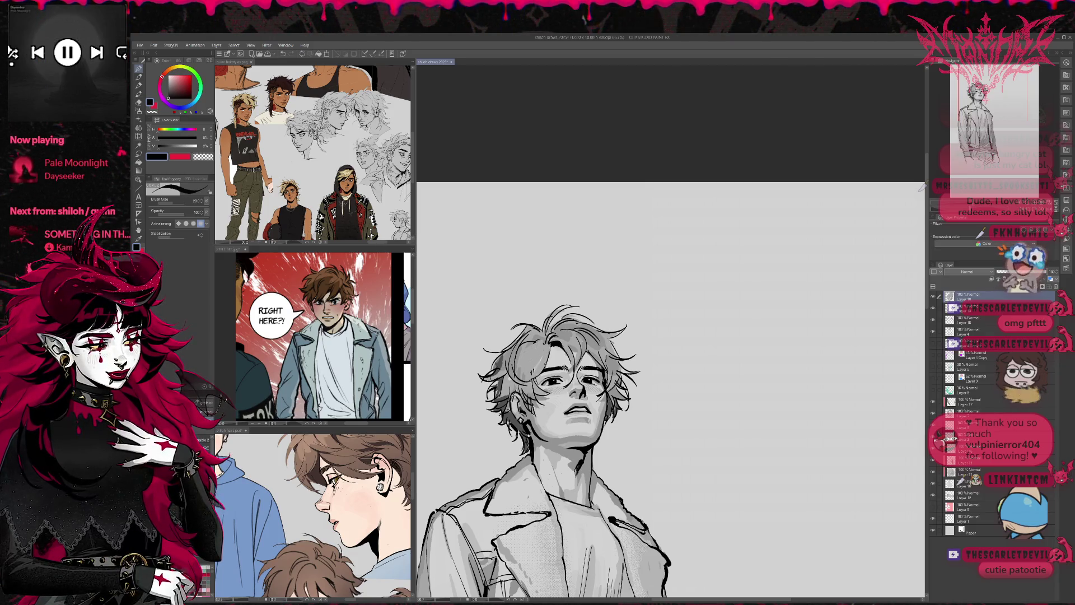
mouse_move(515, 341)
mouse_down()
mouse_move(535, 372)
mouse_move(526, 365)
mouse_move(545, 361)
mouse_up()
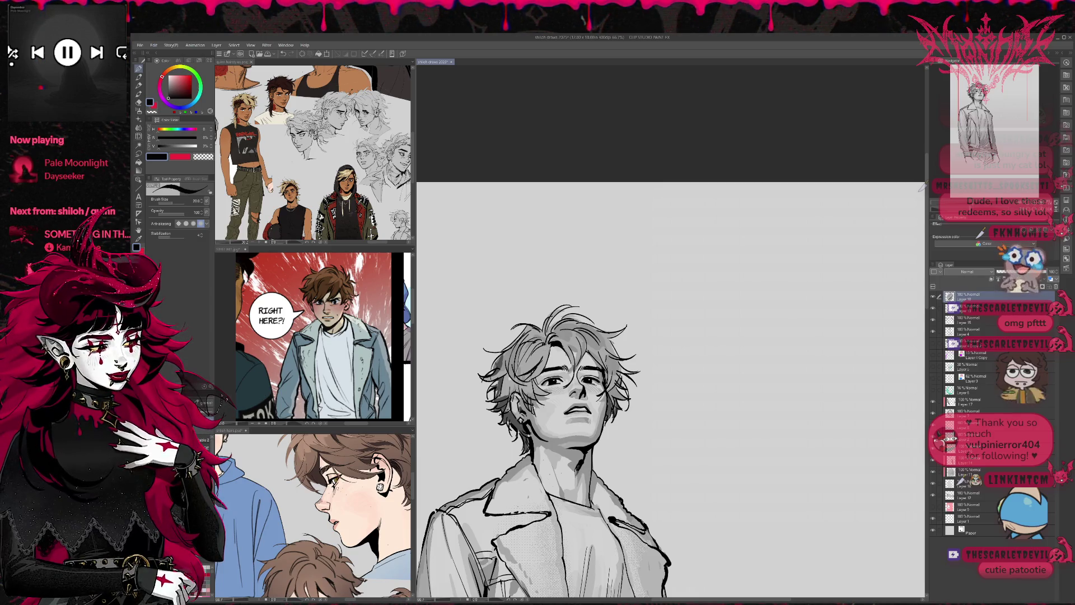
scroll(549, 260, down, 3)
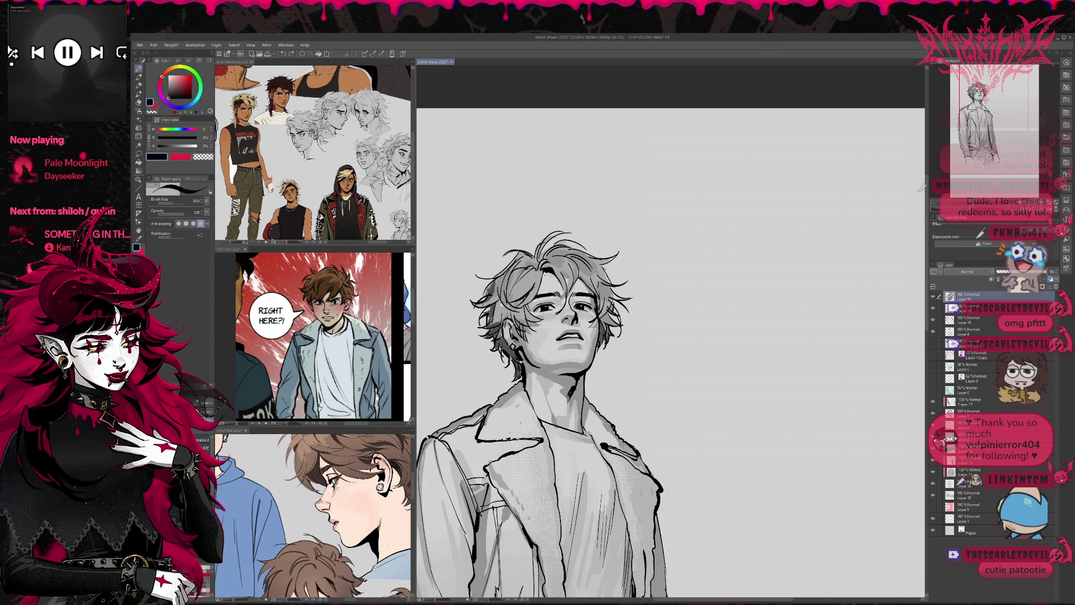
drag(509, 309, 486, 312)
key(e)
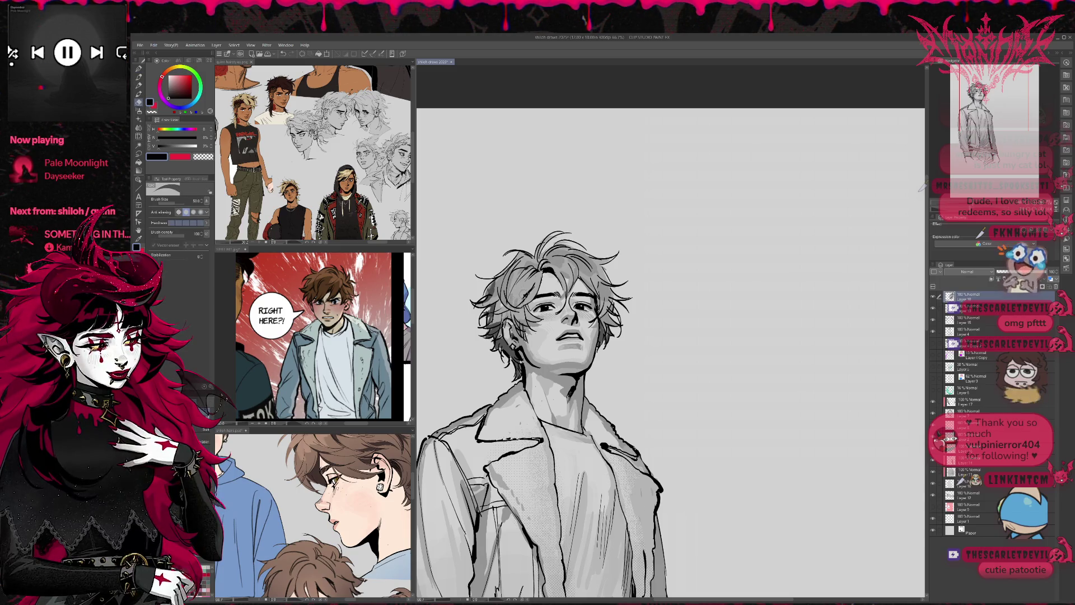
key(p)
- Shade the hair above the left eye with a sampled mid grey, then settle on light grey
alt+click(919, 190)
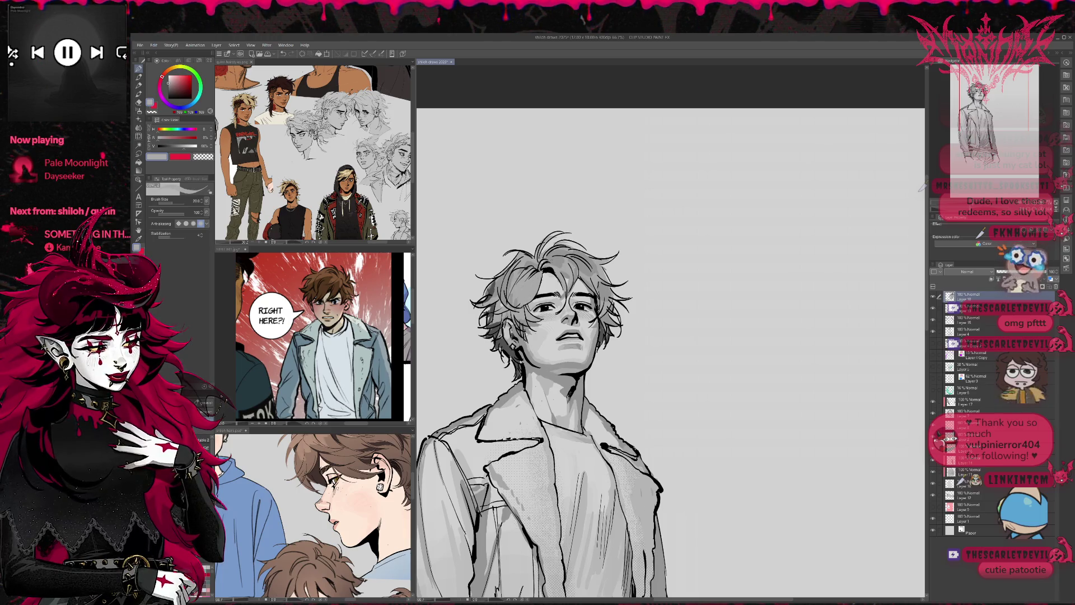
alt+click(566, 274)
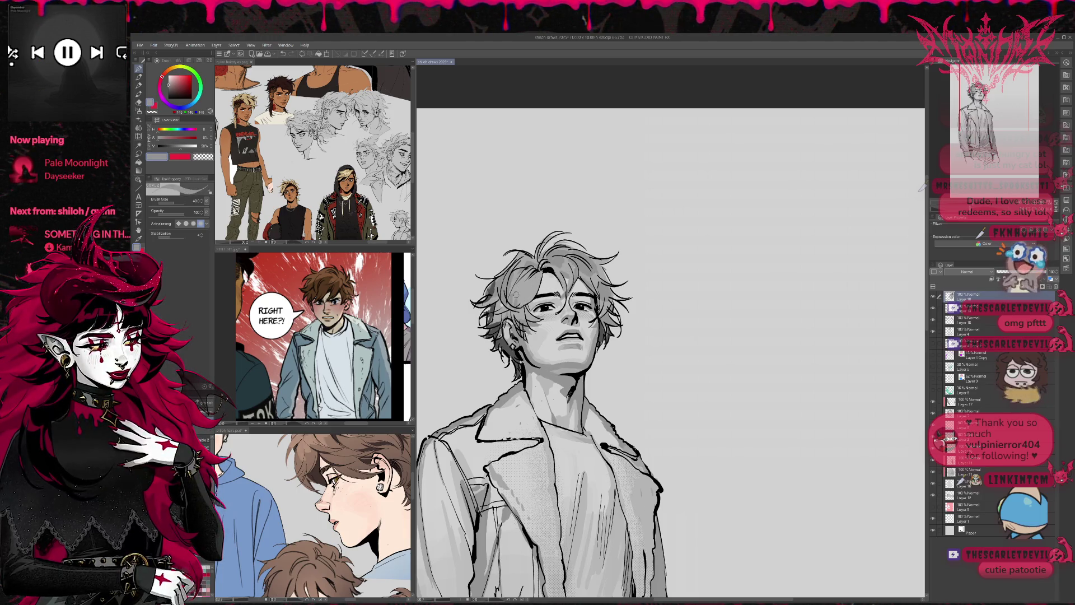
drag(519, 296, 528, 303)
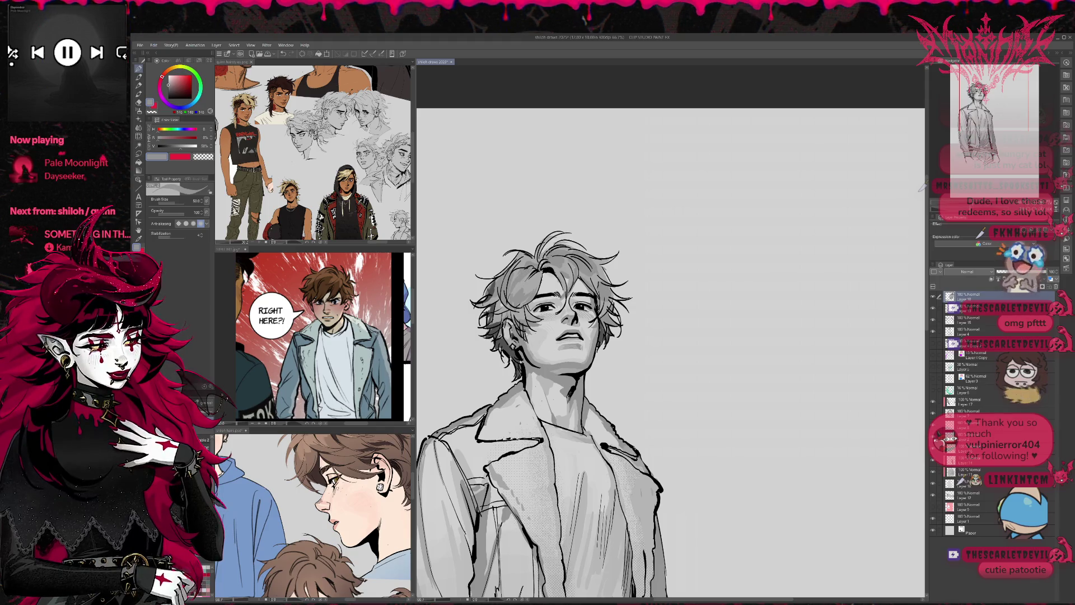
alt+click(922, 187)
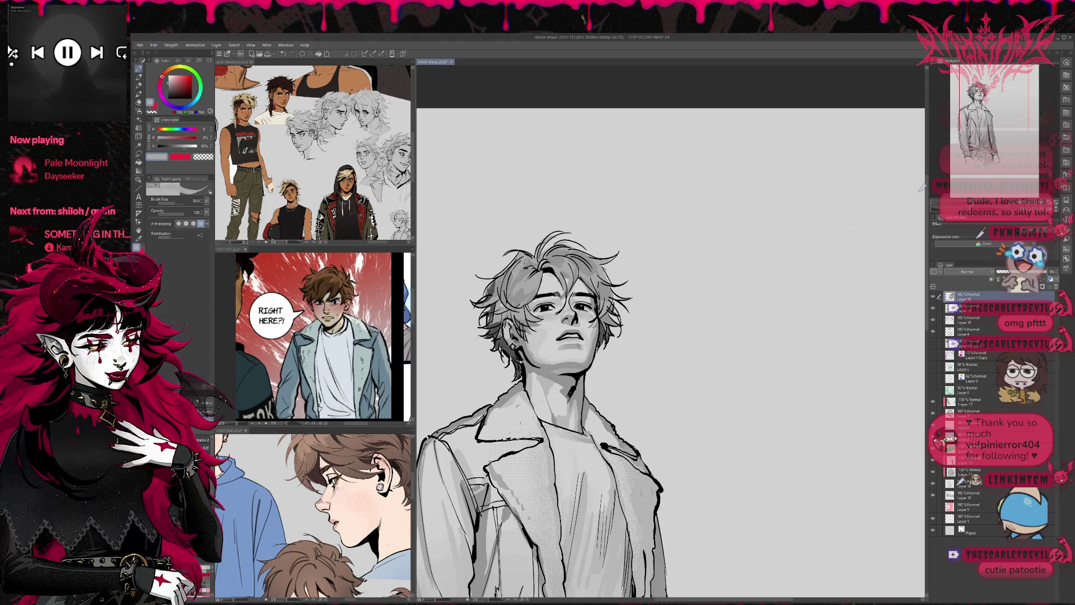
alt+click(921, 188)
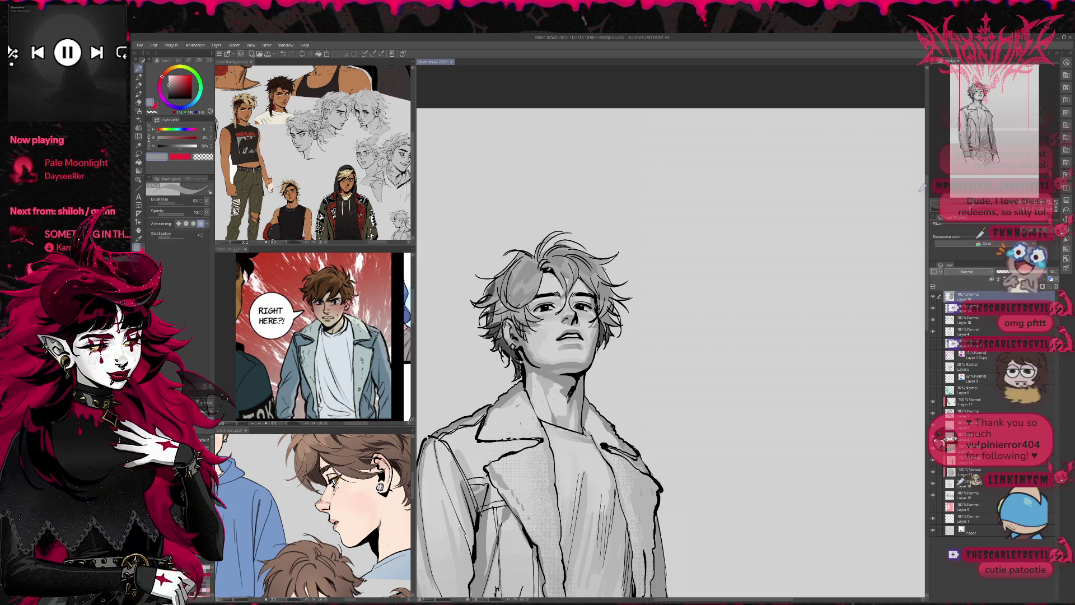
alt+click(548, 268)
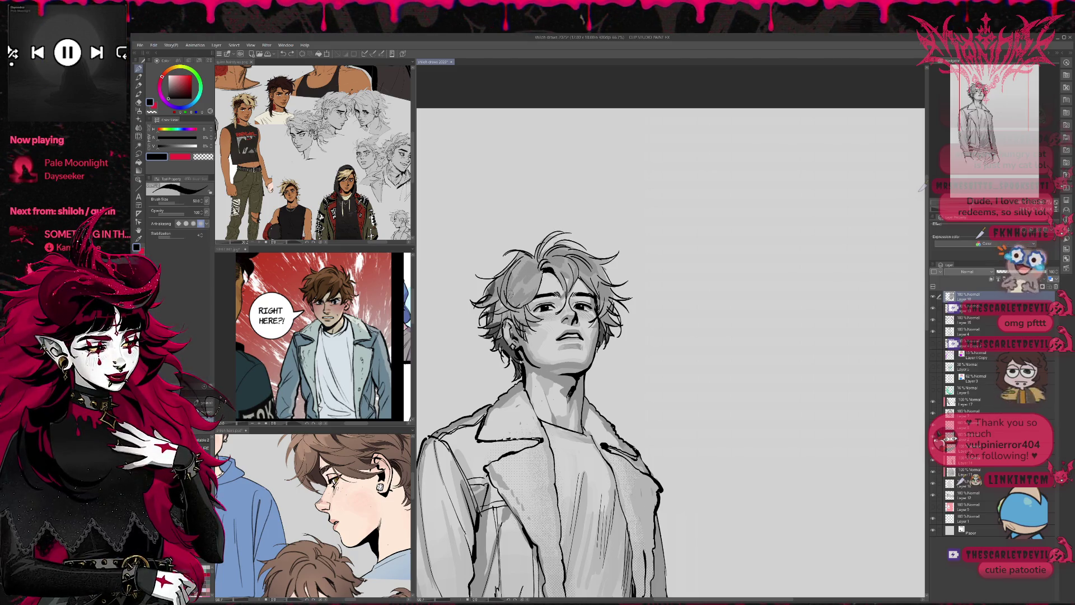
alt+click(516, 272)
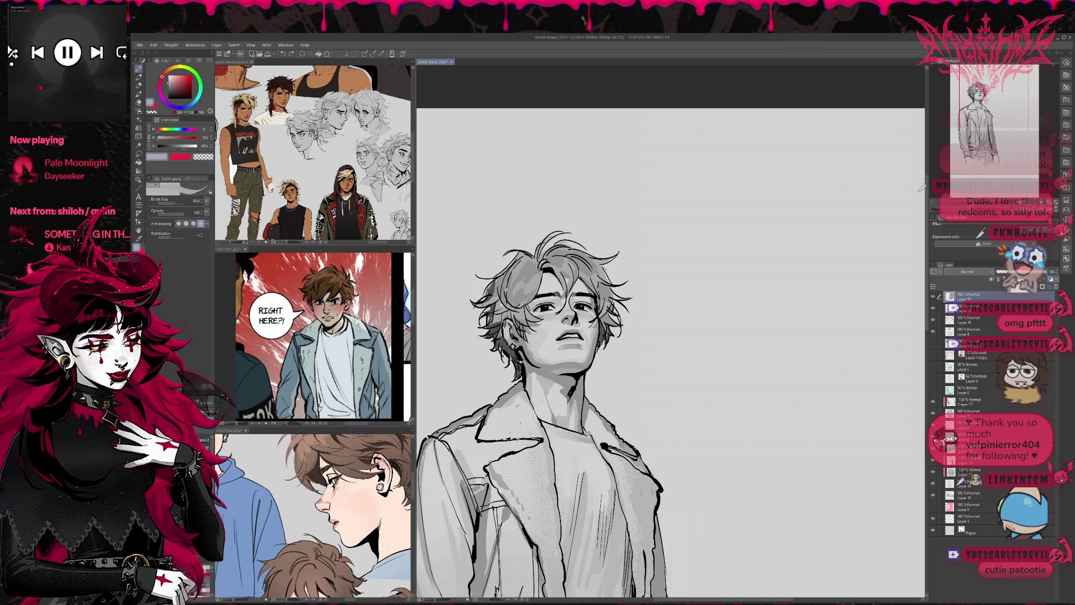
alt+click(518, 262)
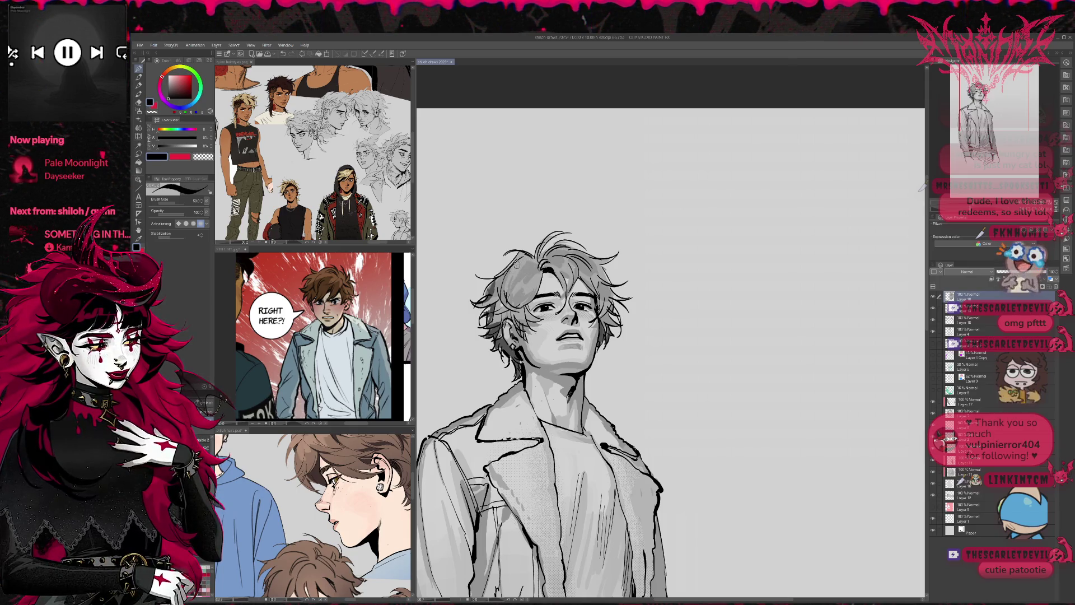
alt+click(515, 272)
alt+click(517, 262)
alt+click(507, 296)
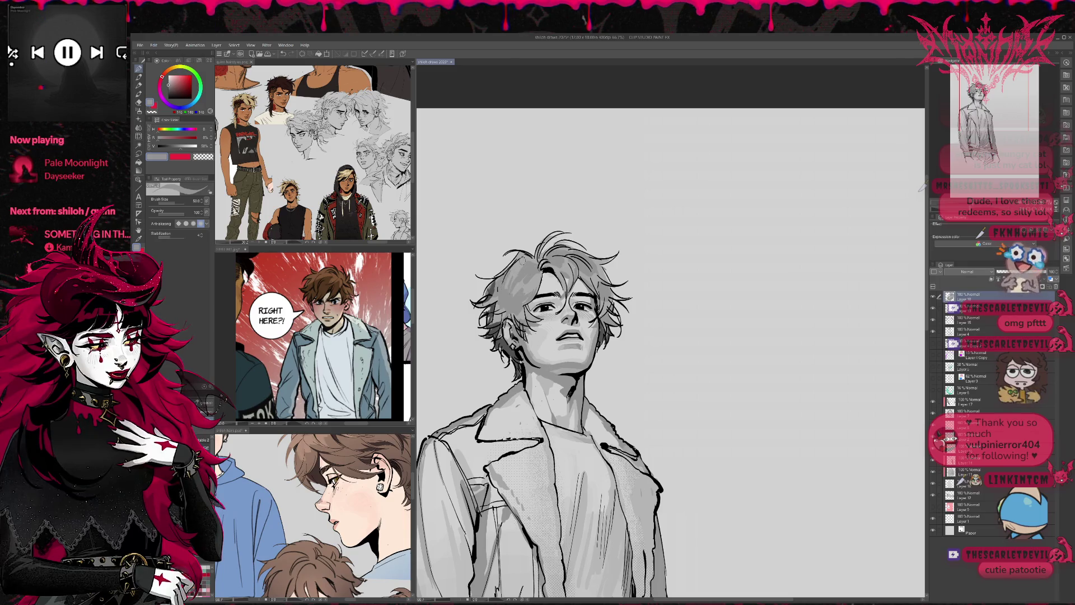
- Mirror the view and paint black strokes in the hair above the right eye
key(h)
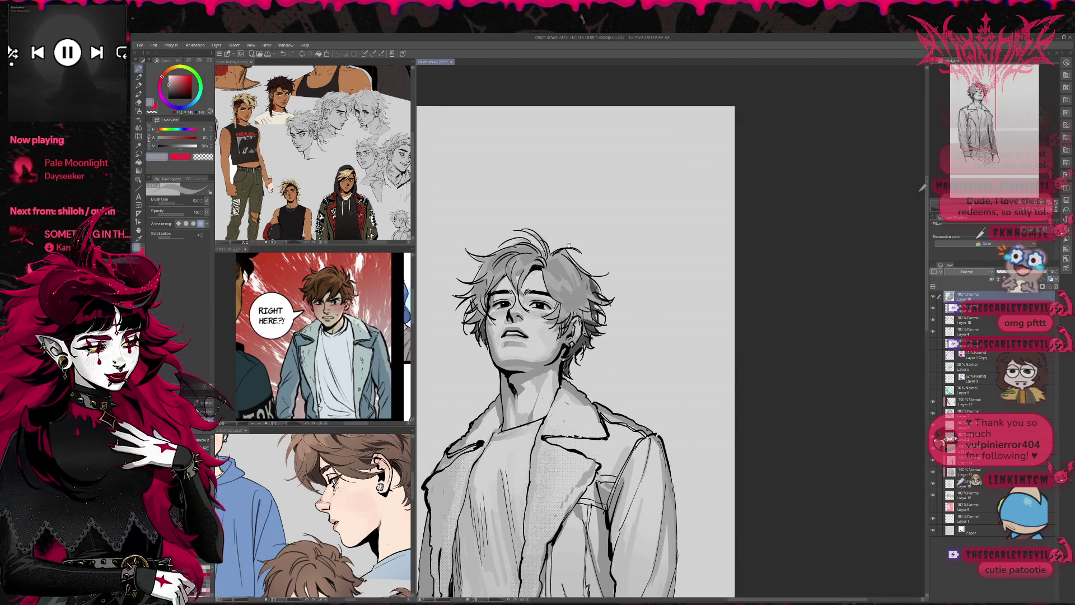
alt+click(547, 278)
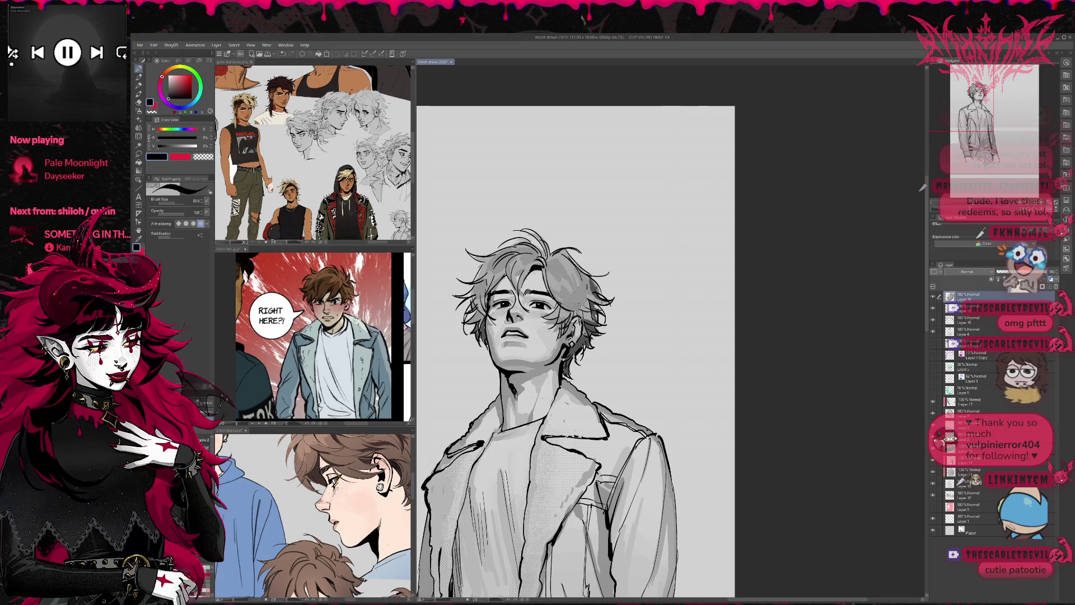
mouse_move(583, 285)
mouse_down()
mouse_move(552, 313)
mouse_move(577, 311)
mouse_up()
mouse_move(571, 260)
mouse_down()
mouse_move(545, 280)
mouse_move(578, 285)
mouse_move(548, 281)
mouse_move(572, 311)
mouse_move(546, 276)
mouse_move(545, 295)
mouse_move(562, 302)
mouse_move(549, 274)
mouse_up()
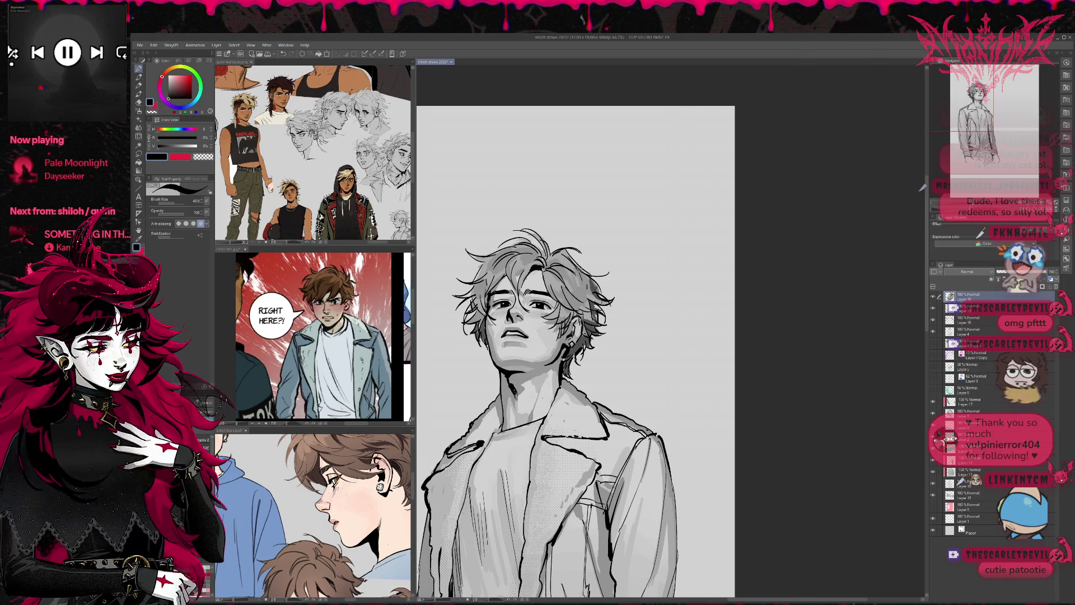
mouse_move(560, 336)
mouse_down()
mouse_move(573, 308)
mouse_move(547, 286)
mouse_up()
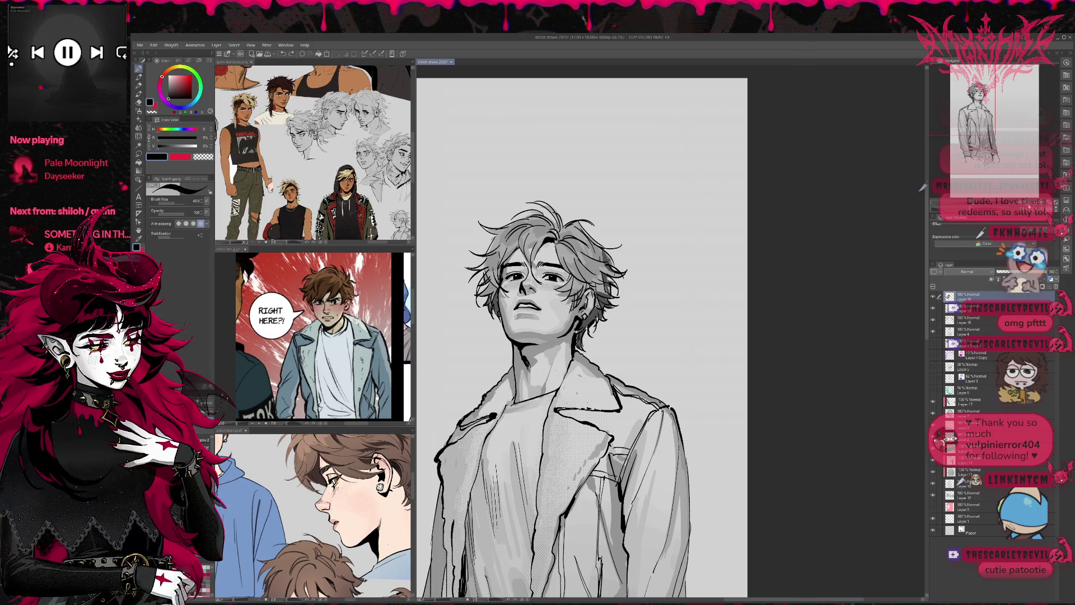
drag(559, 336, 831, 335)
key(ctrl+plus)
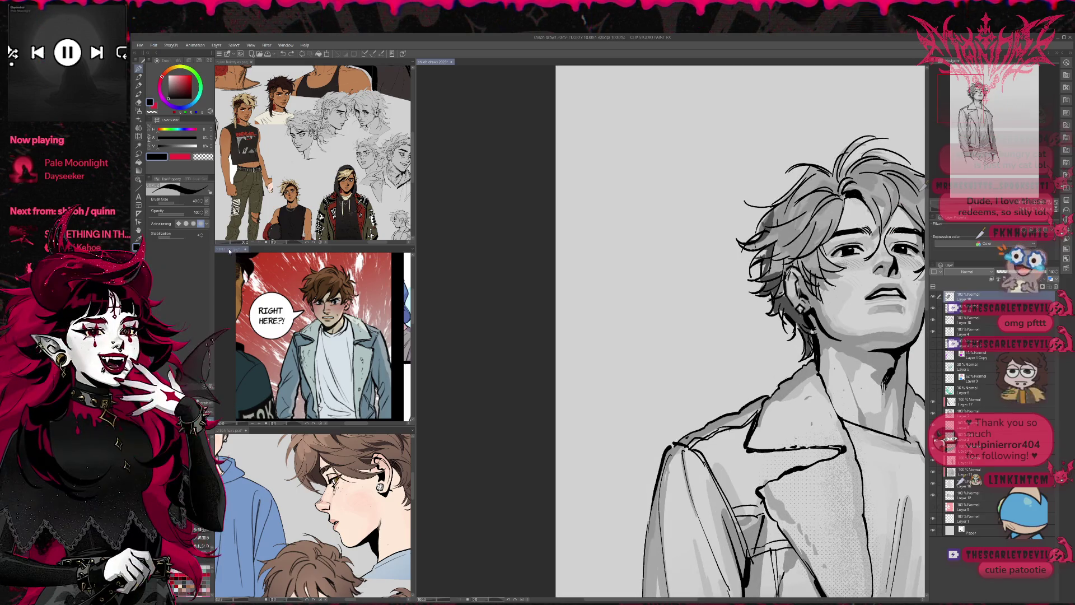
- Rotate the view upright and brighten the skin beside the right eye with light grey
scroll(313, 336, down, 5)
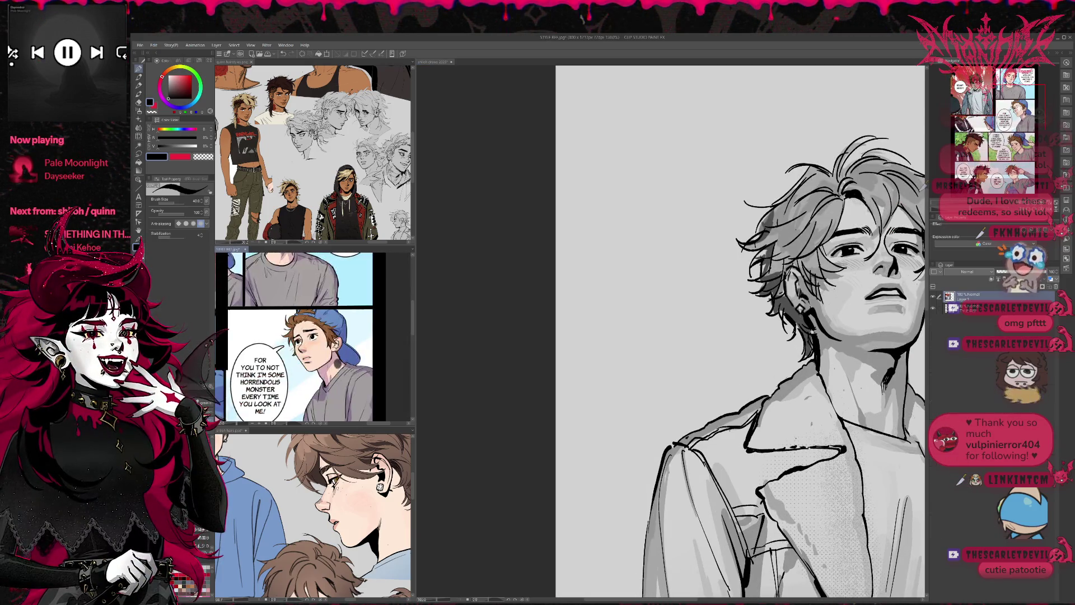
click(494, 295)
scroll(494, 295, down, 2)
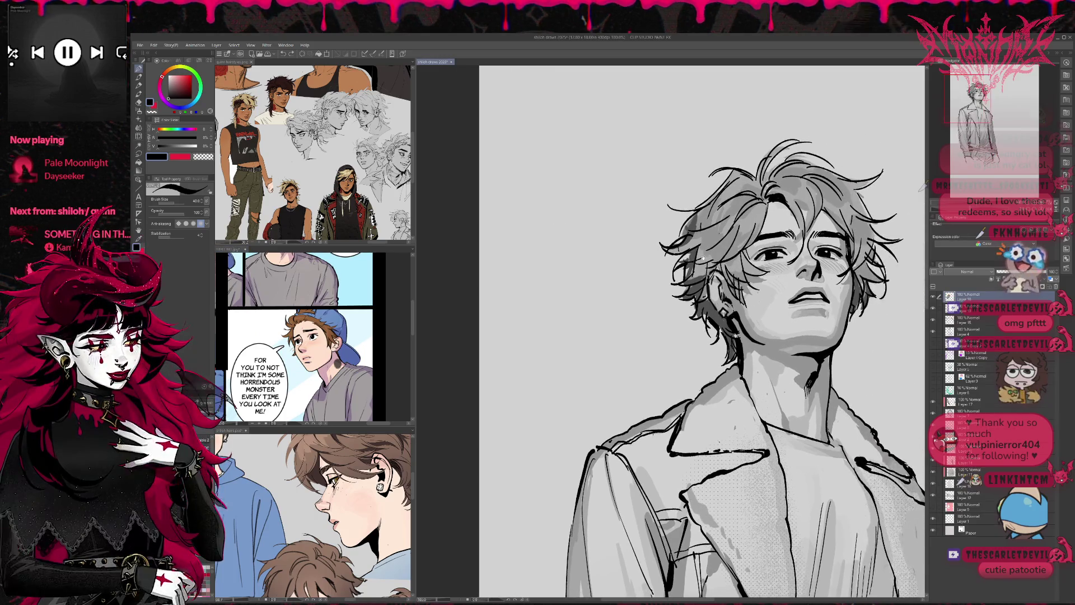
scroll(574, 298, up, 3)
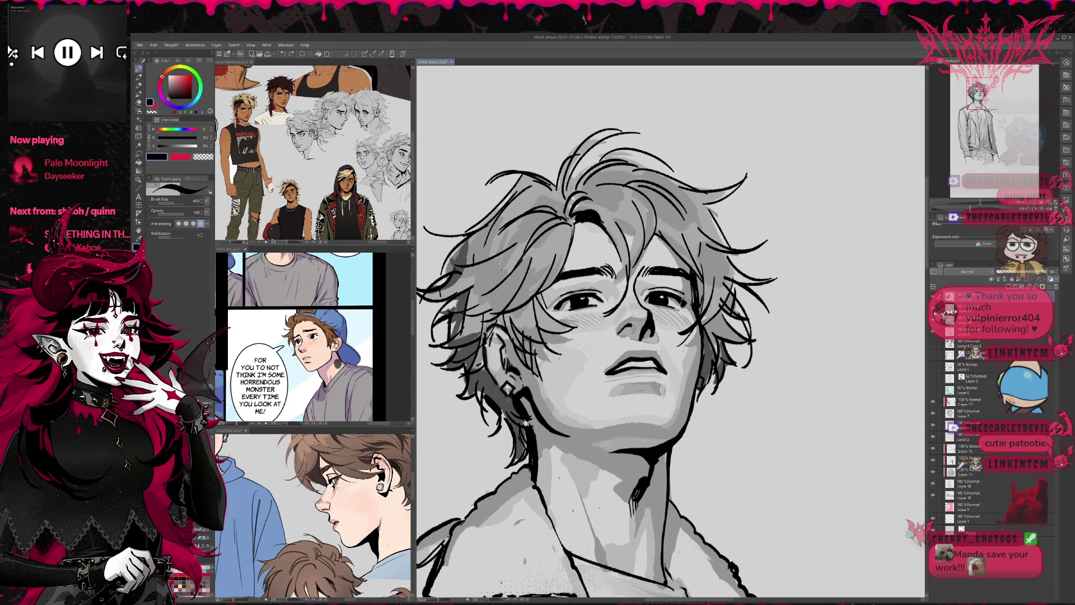
mouse_move(692, 296)
mouse_down()
mouse_move(646, 236)
mouse_move(597, 235)
mouse_up()
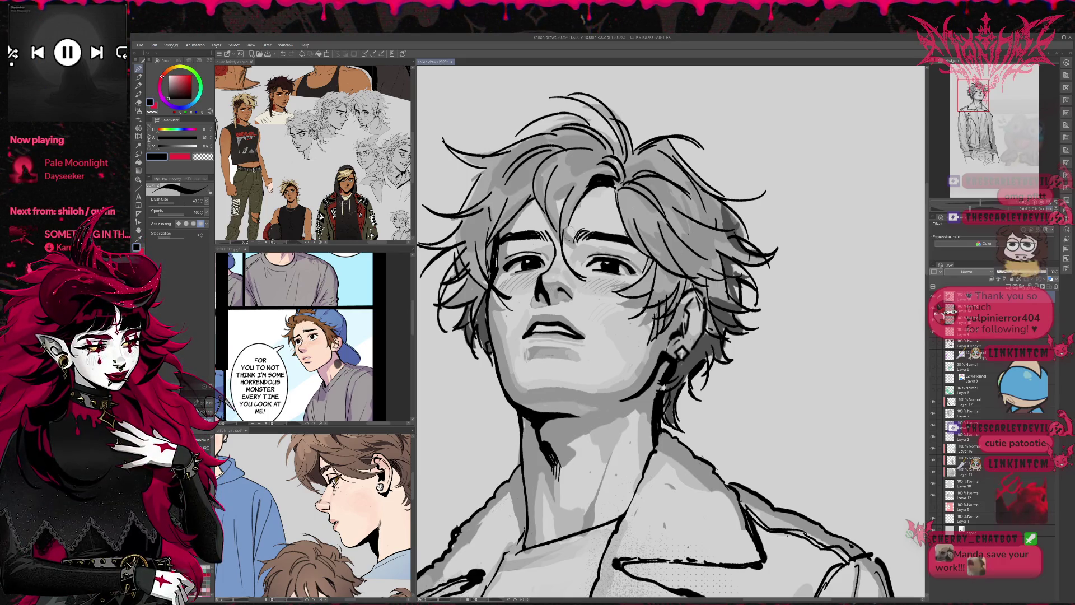
alt+click(509, 259)
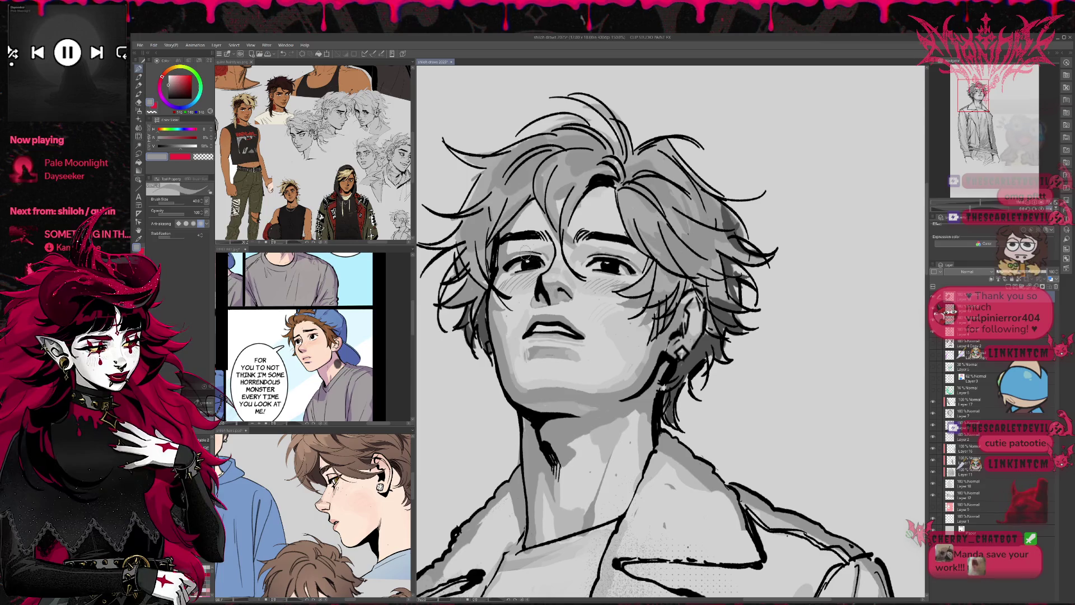
alt+click(612, 238)
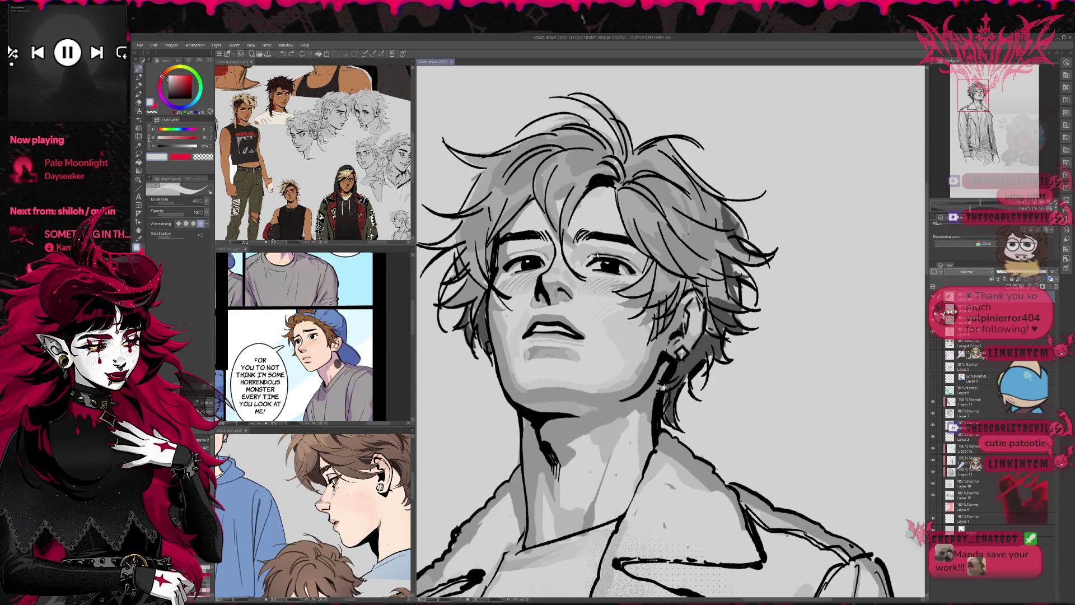
drag(623, 255, 637, 264)
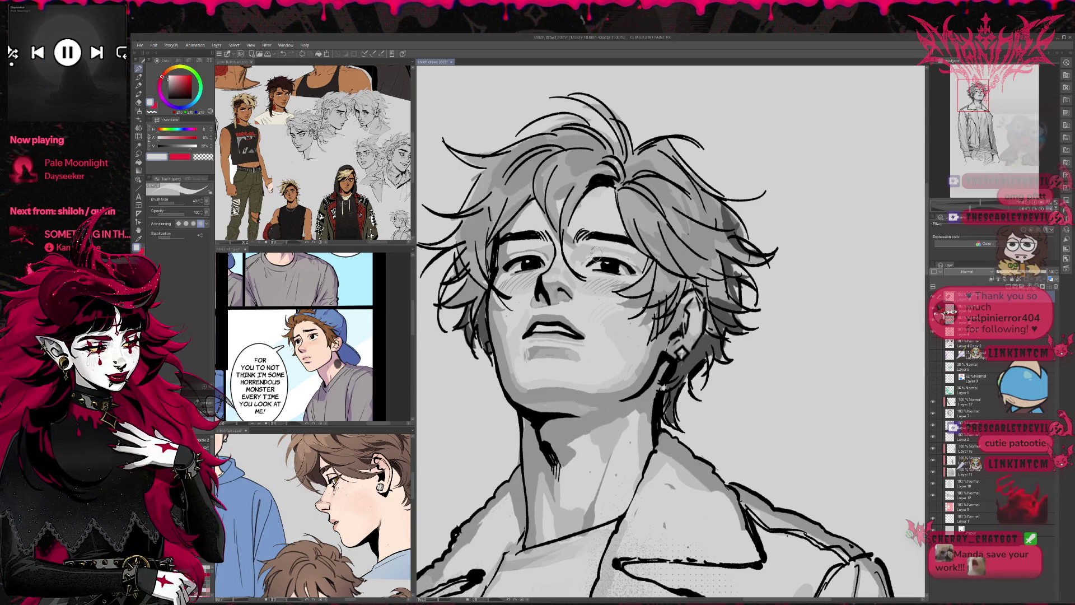
- Re-ink the left upper eyelid and lashes in black, redoing the line several times
alt+click(623, 246)
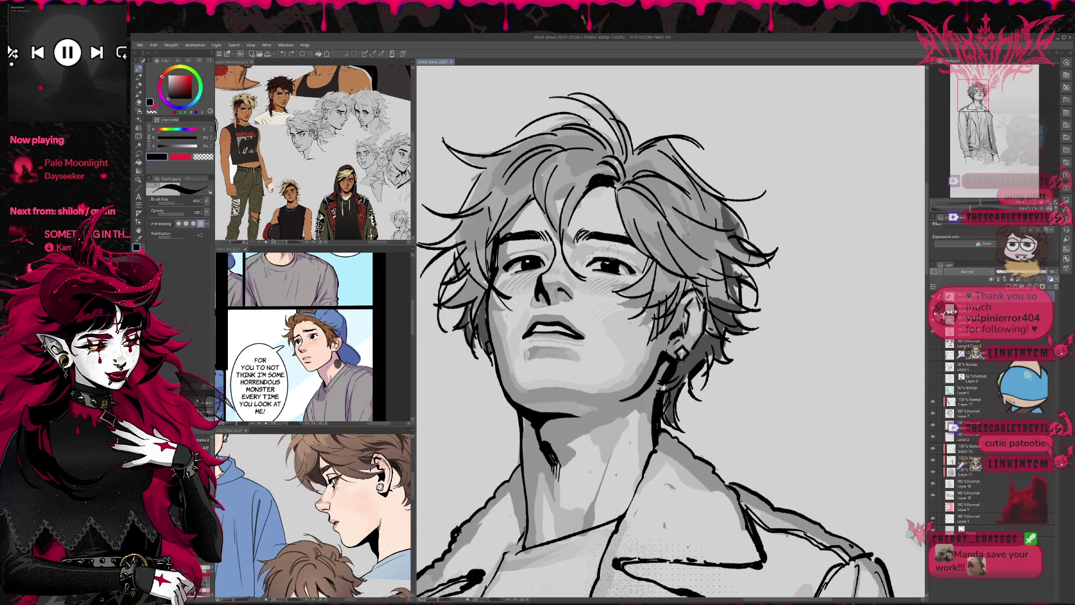
drag(622, 247, 766, 257)
drag(579, 286, 620, 268)
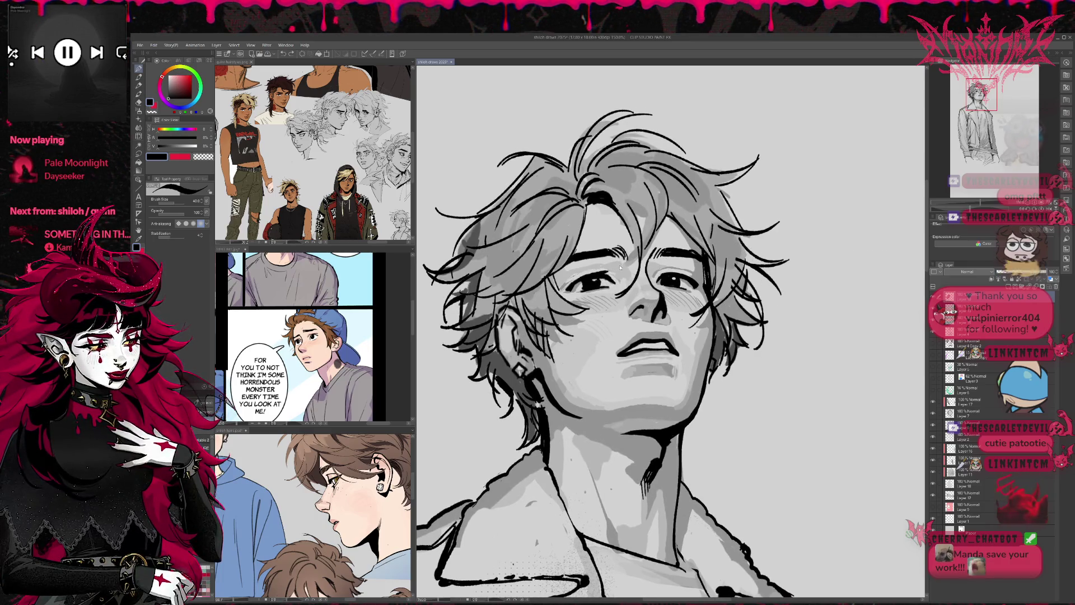
key(ctrl+z)
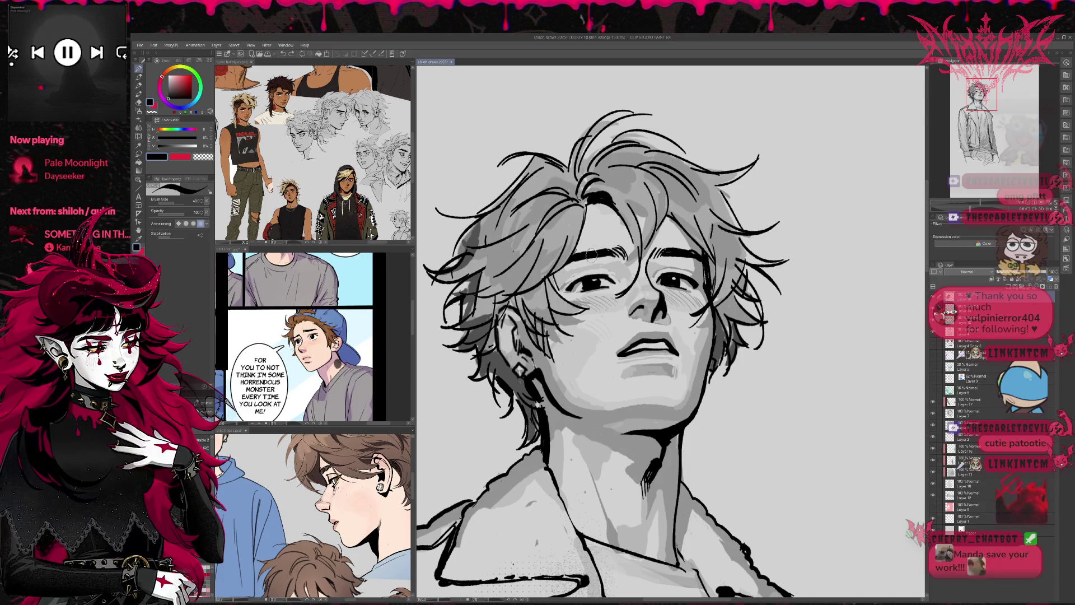
drag(562, 281, 607, 270)
key(ctrl+z)
key(ctrl+z)
mouse_move(562, 279)
mouse_down()
mouse_move(615, 266)
mouse_move(607, 269)
mouse_up()
key(ctrl+z)
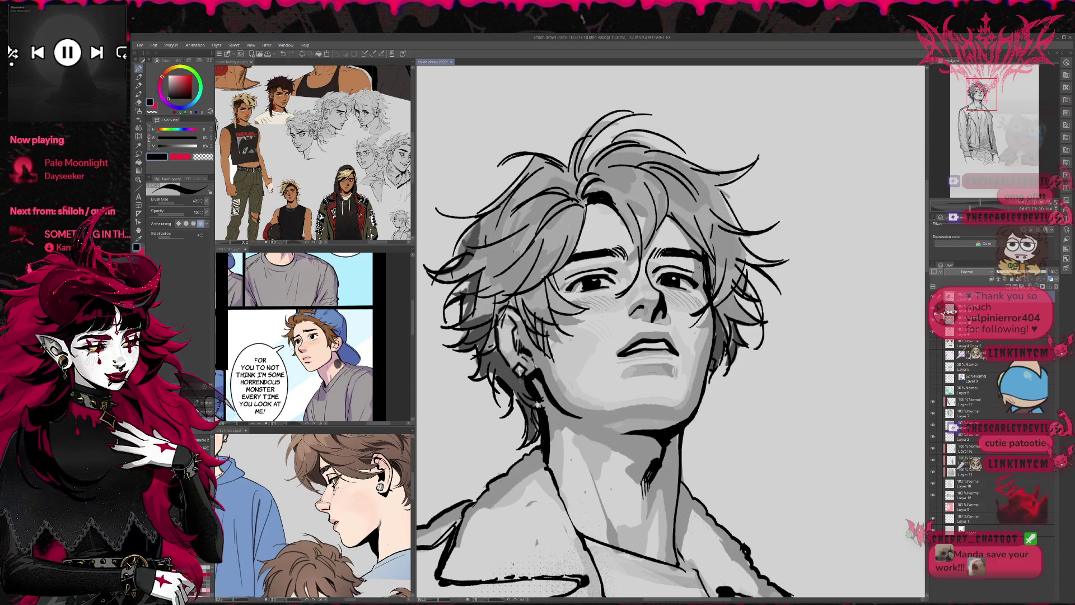
- Mirror the view and lighten the skin under and around the left eye with light grey
mouse_move(681, 280)
mouse_down()
mouse_move(652, 274)
mouse_move(689, 279)
mouse_up()
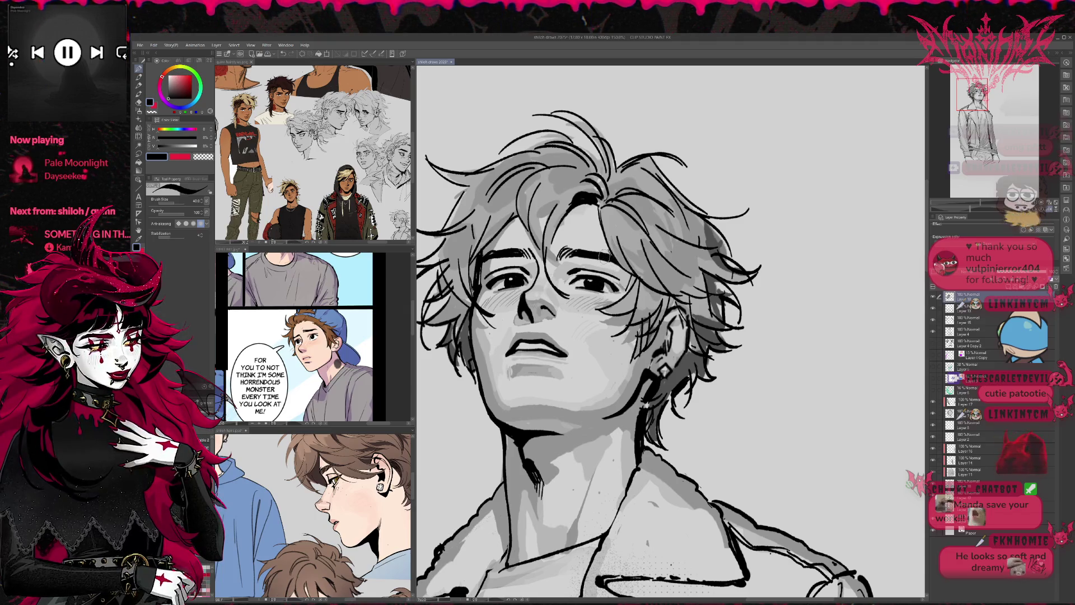
mouse_move(594, 266)
mouse_down()
mouse_move(589, 286)
mouse_move(612, 267)
mouse_move(631, 289)
mouse_up()
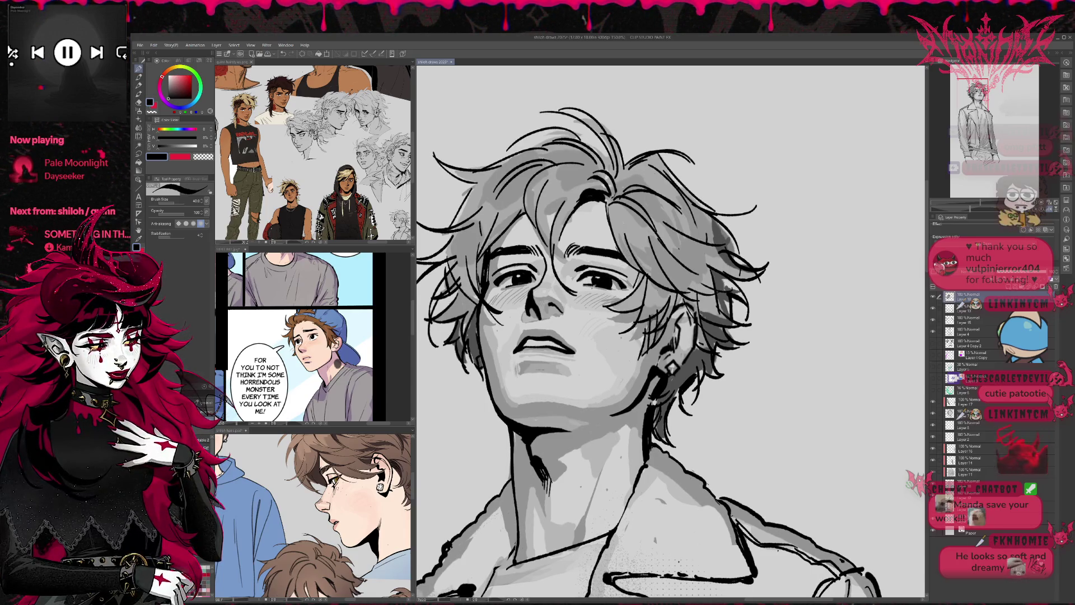
click(1052, 208)
drag(973, 95, 960, 95)
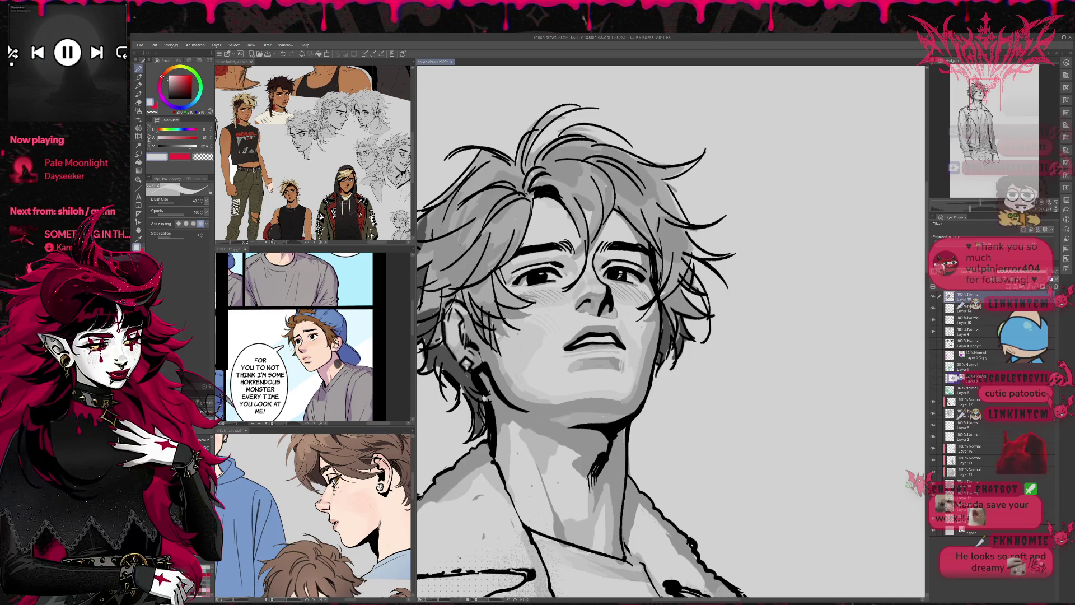
alt+click(616, 278)
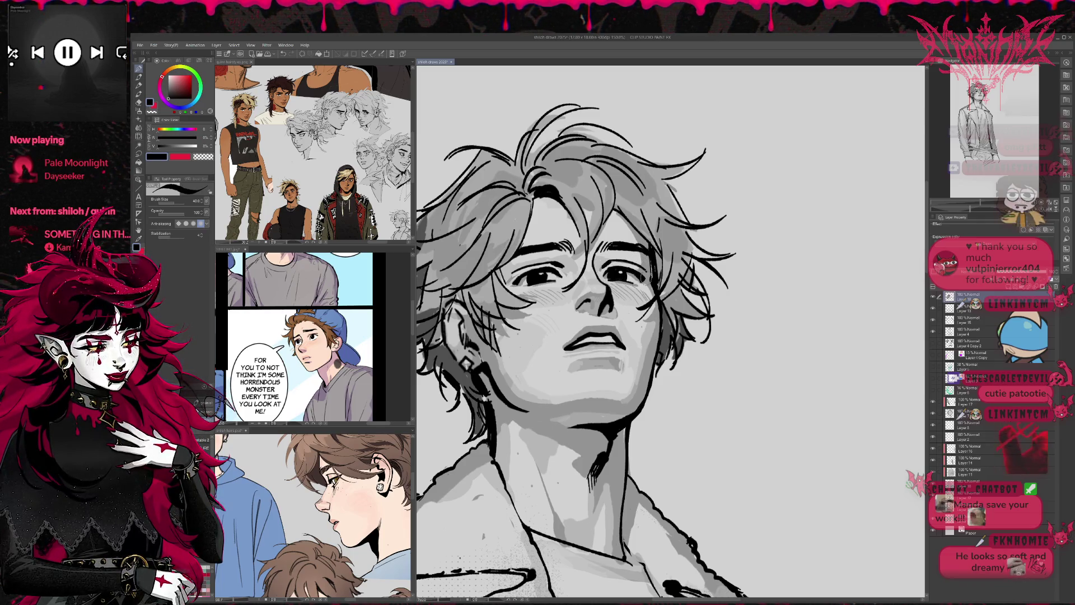
alt+click(535, 283)
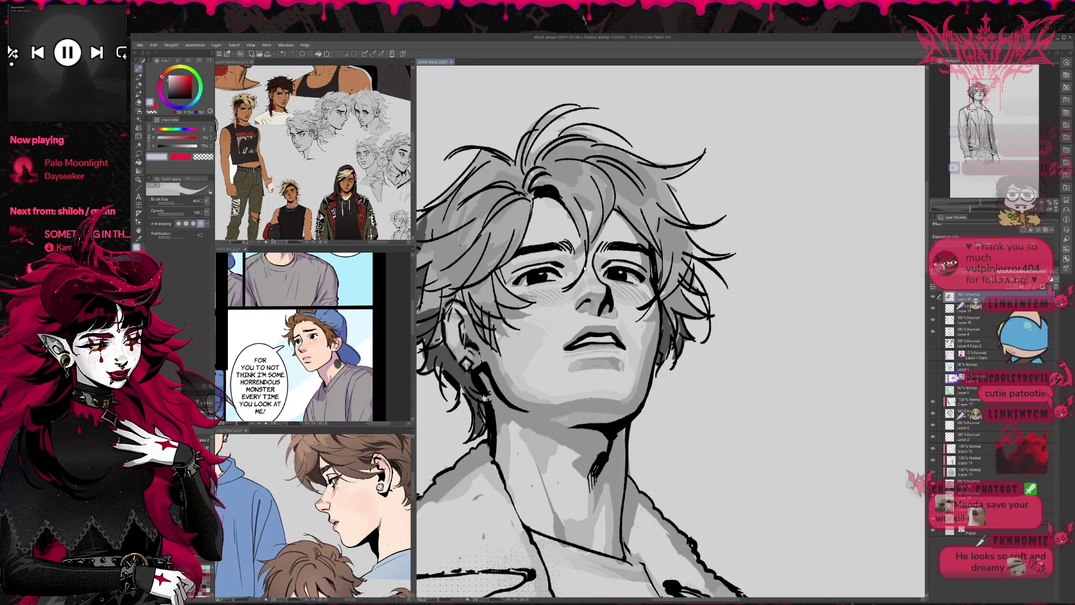
mouse_move(551, 289)
mouse_down()
mouse_move(546, 283)
mouse_move(564, 282)
mouse_up()
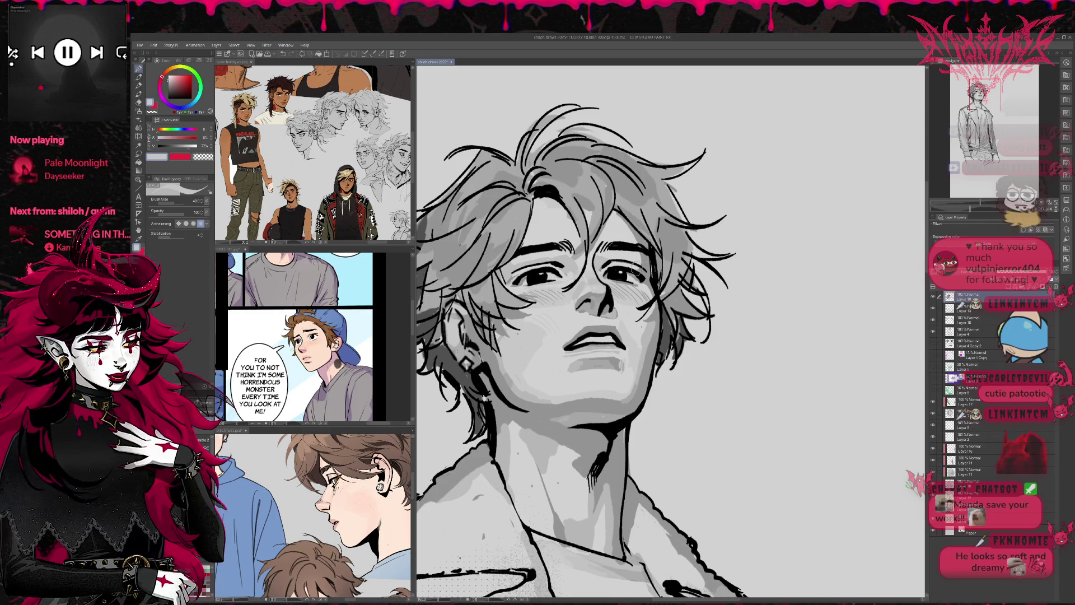
drag(689, 286, 722, 267)
alt+click(562, 263)
drag(559, 266, 566, 259)
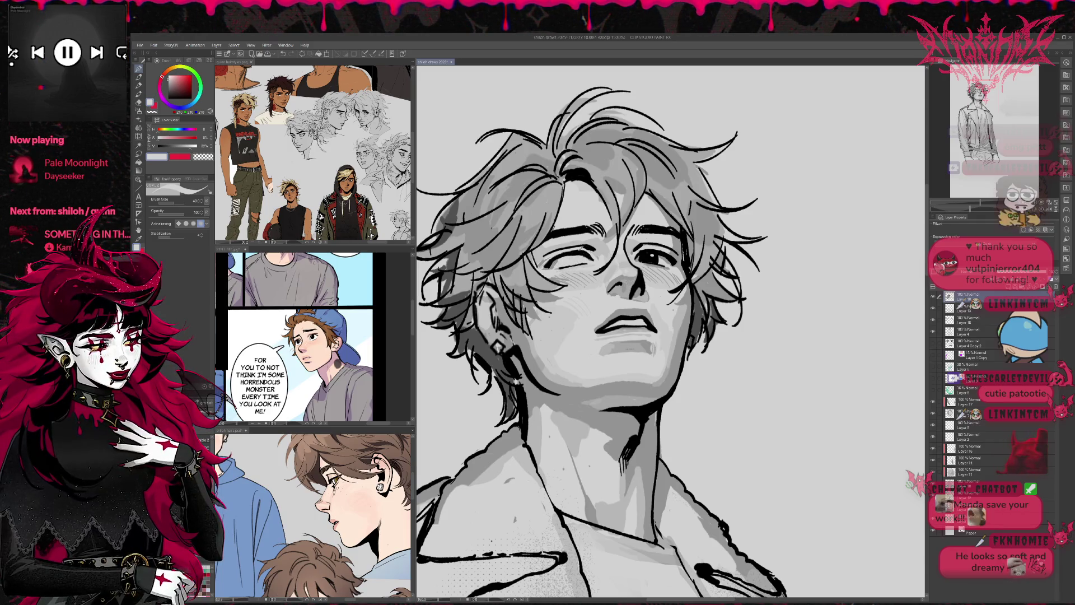
- Paint a dark iris and pupil into the left eye with black
alt+click(557, 260)
drag(557, 255, 560, 263)
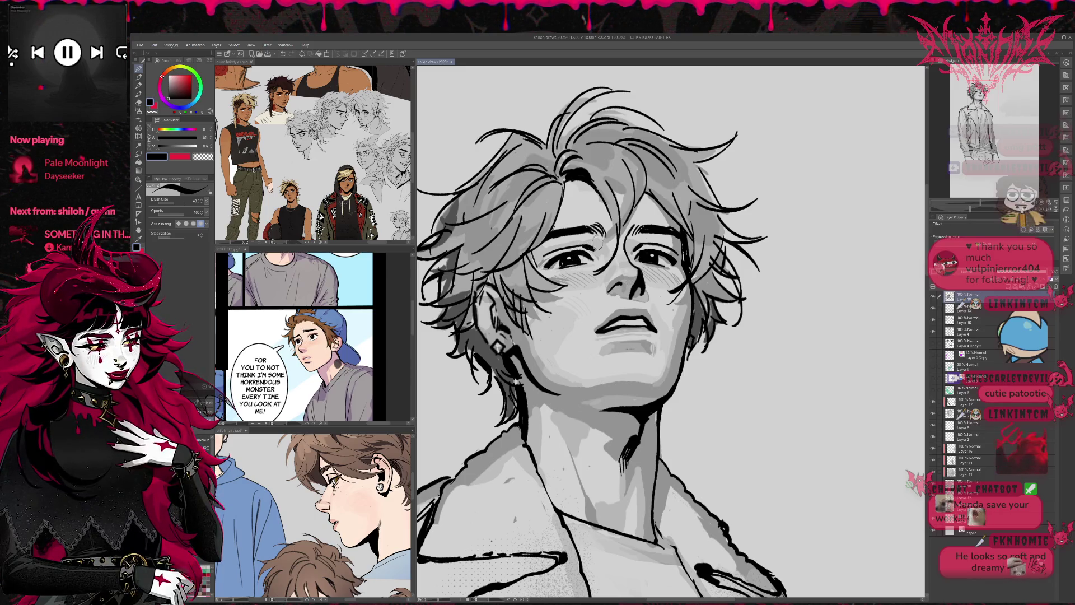
mouse_move(566, 259)
mouse_down()
mouse_move(580, 259)
mouse_move(561, 264)
mouse_up()
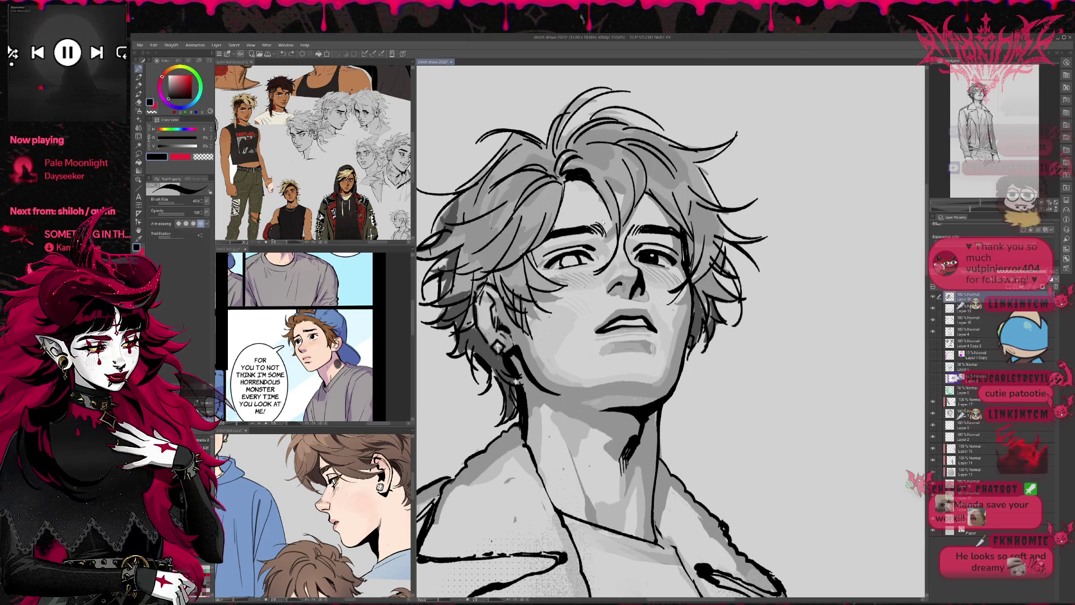
drag(559, 261, 572, 259)
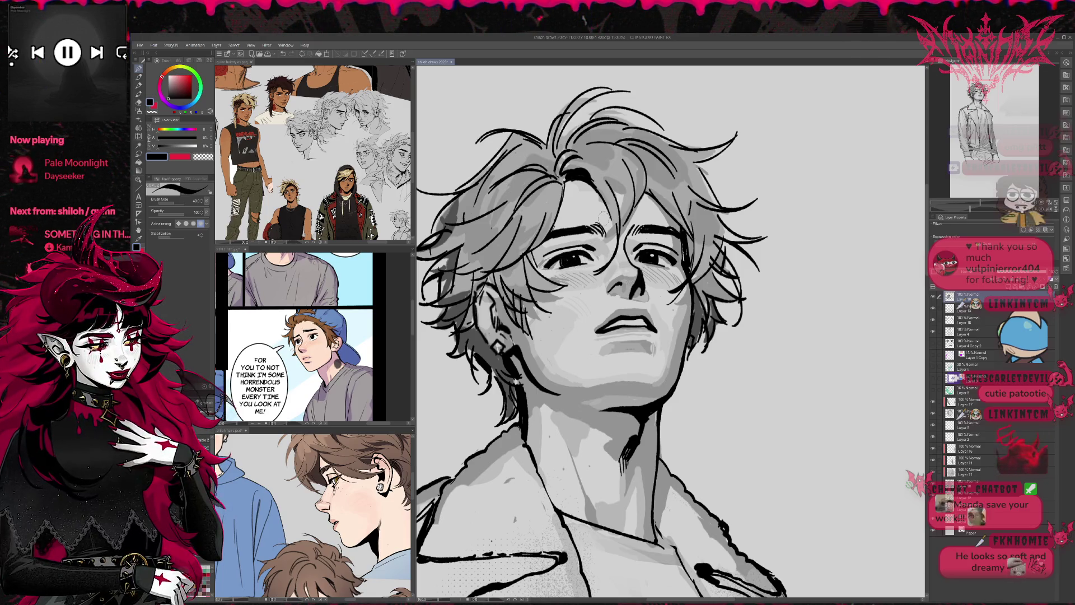
- Tidy the left eye with the eraser and light grey, then sample a mid grey near the right eye
key(e)
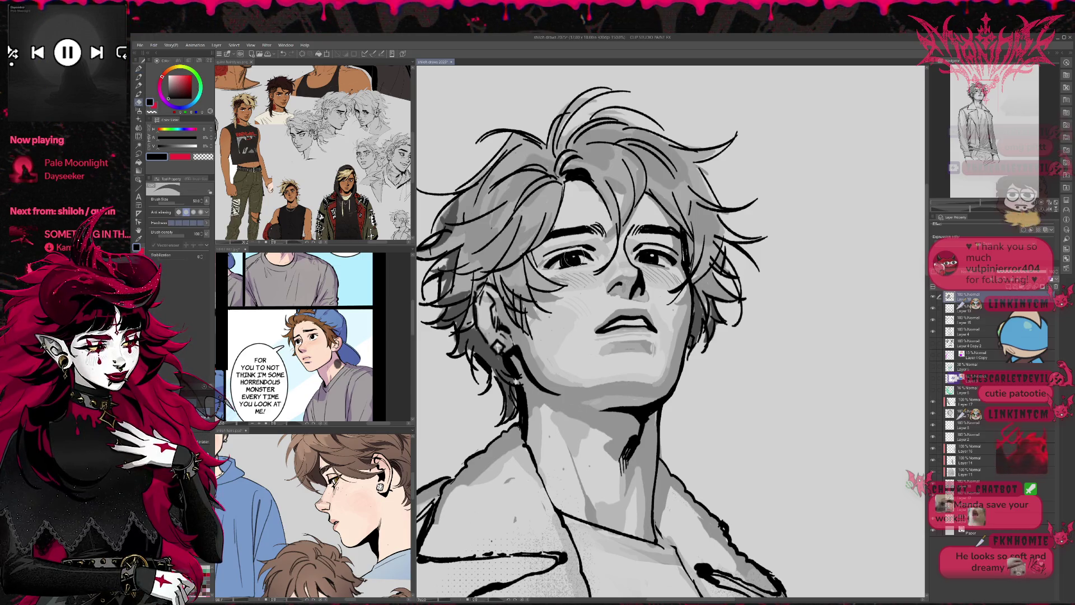
key(p)
alt+click(572, 258)
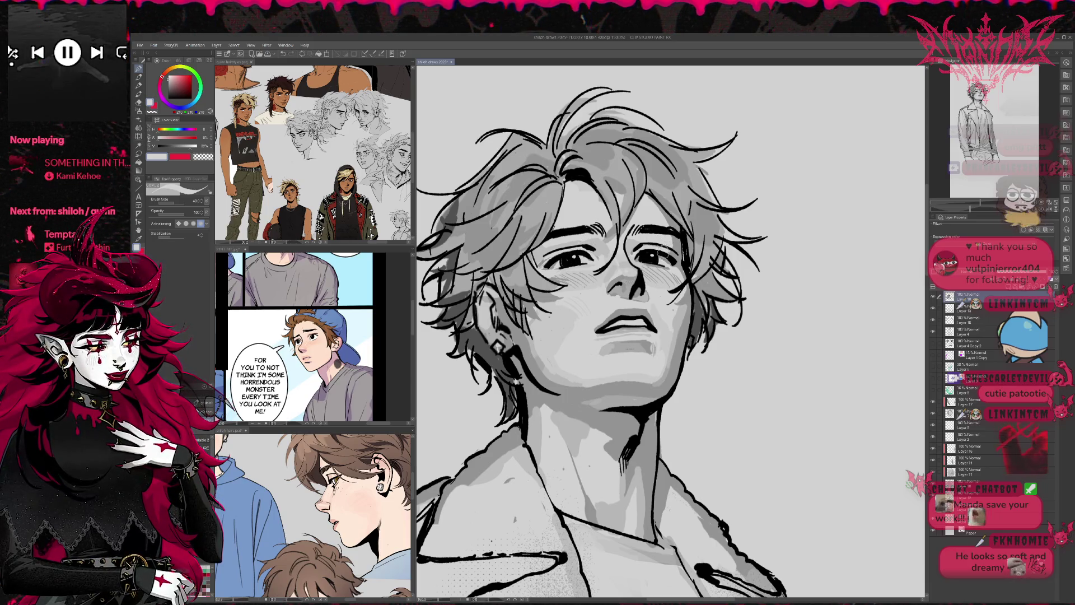
scroll(667, 246, down, 1)
alt+click(667, 248)
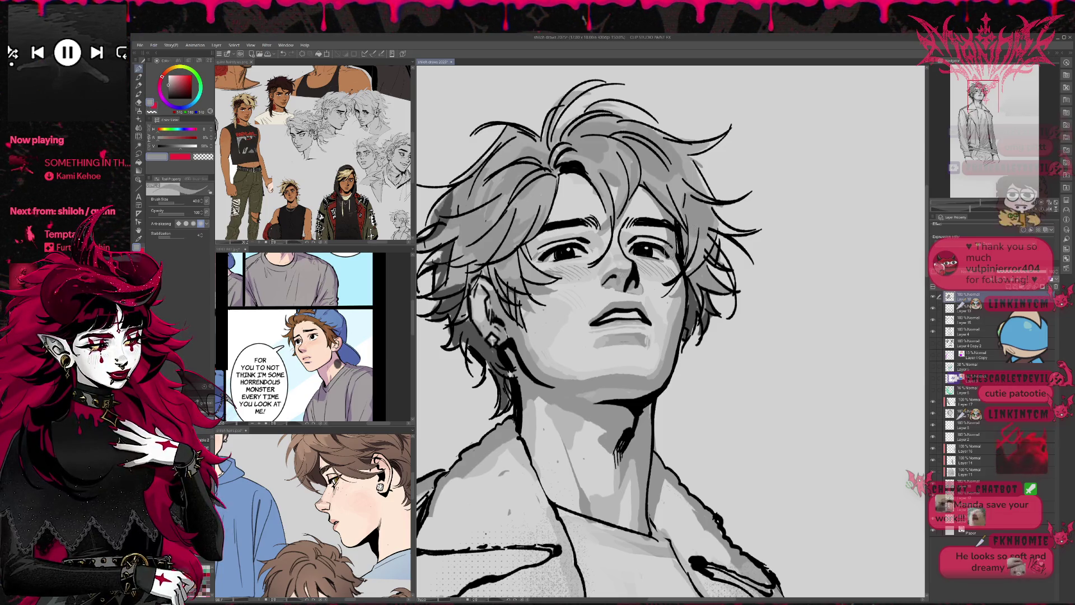
click(933, 298)
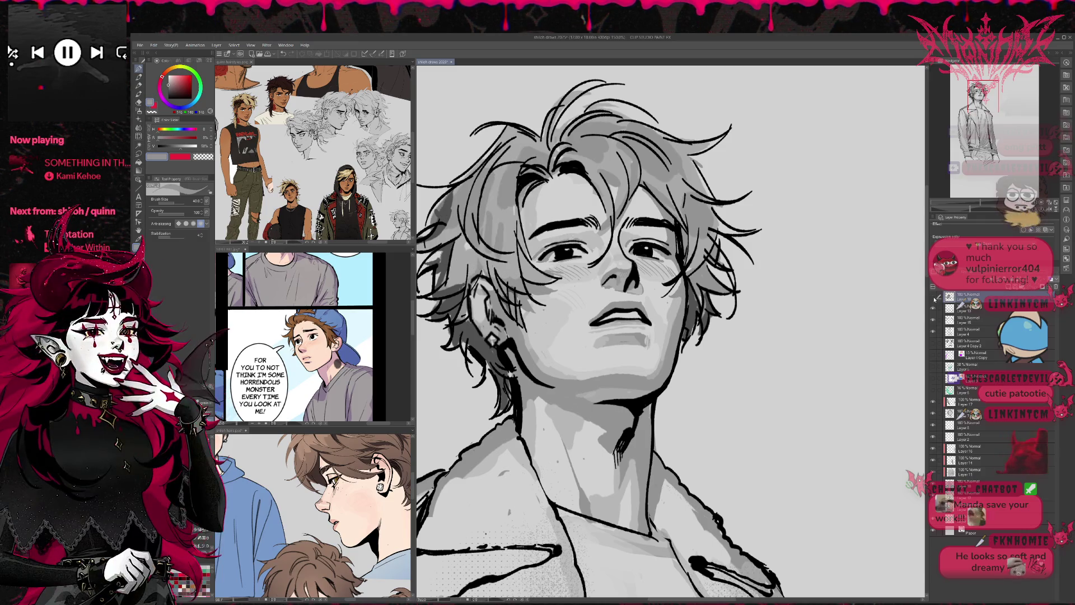
click(933, 298)
click(934, 298)
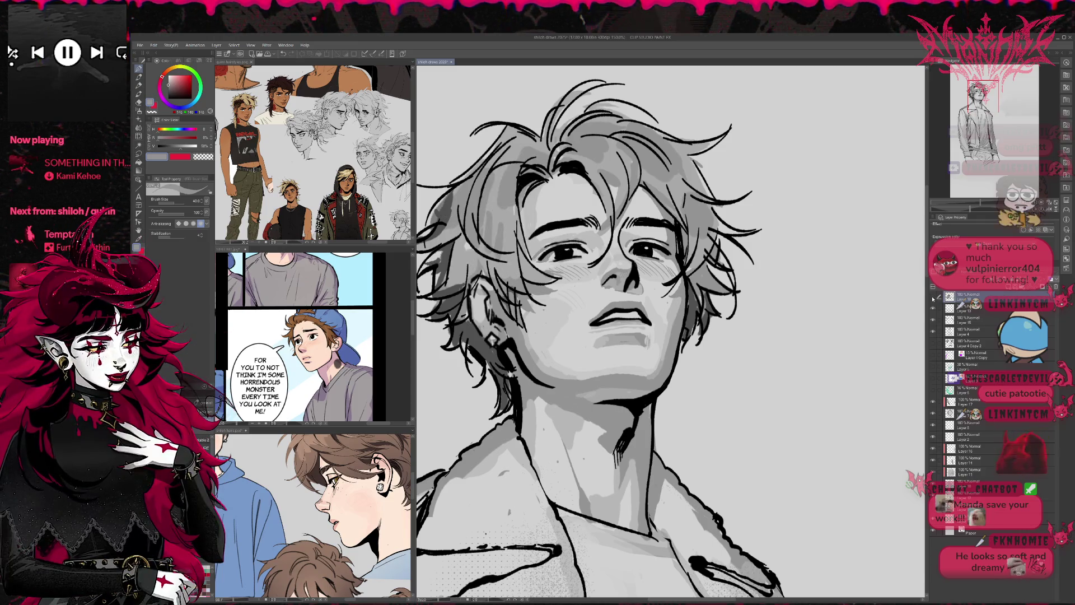
click(933, 298)
click(932, 299)
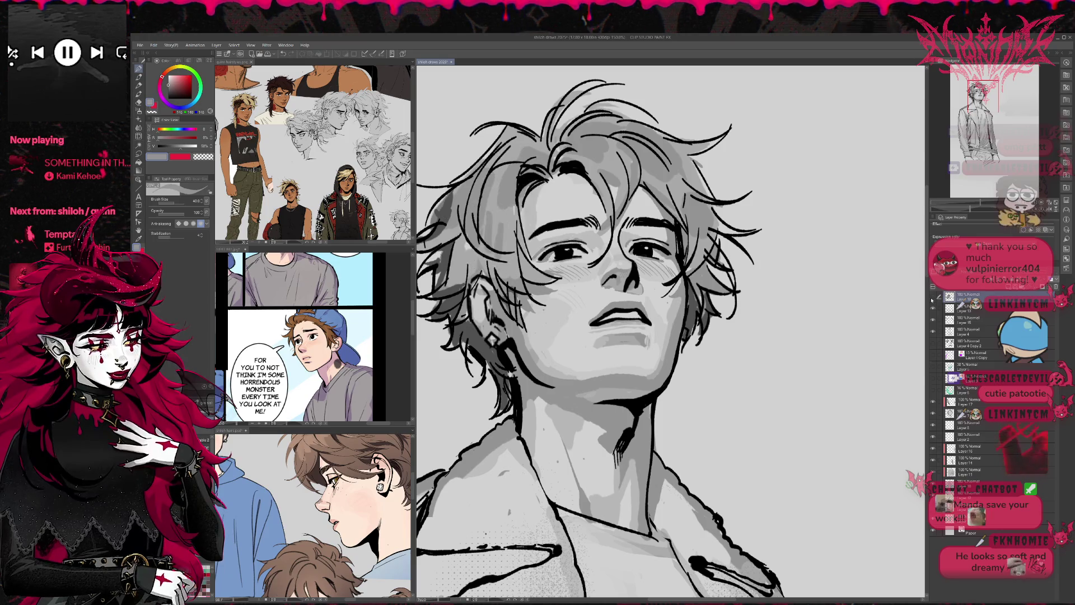
click(932, 299)
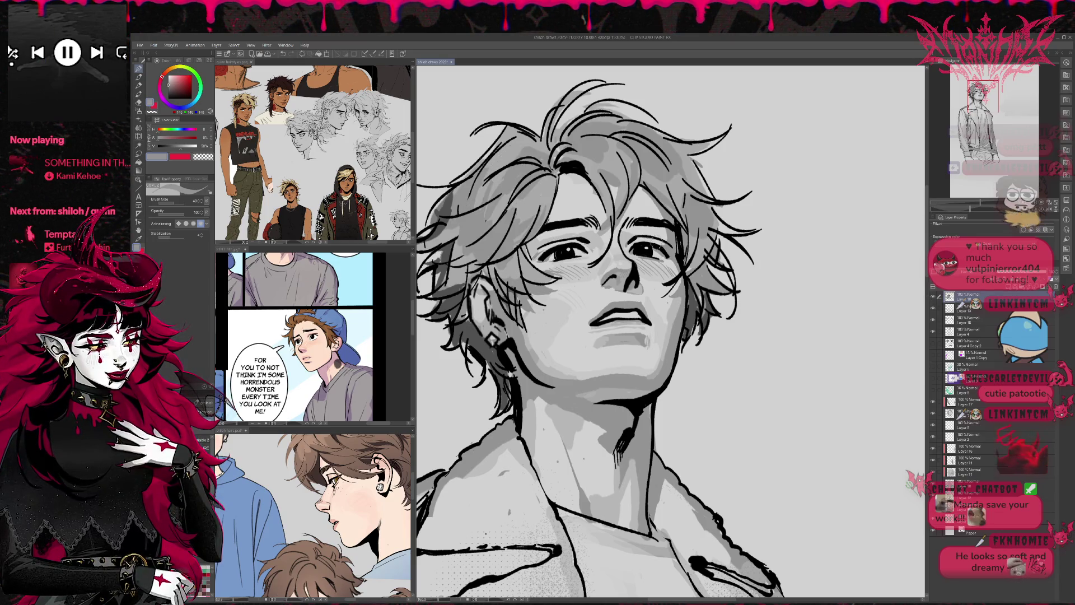
key(e)
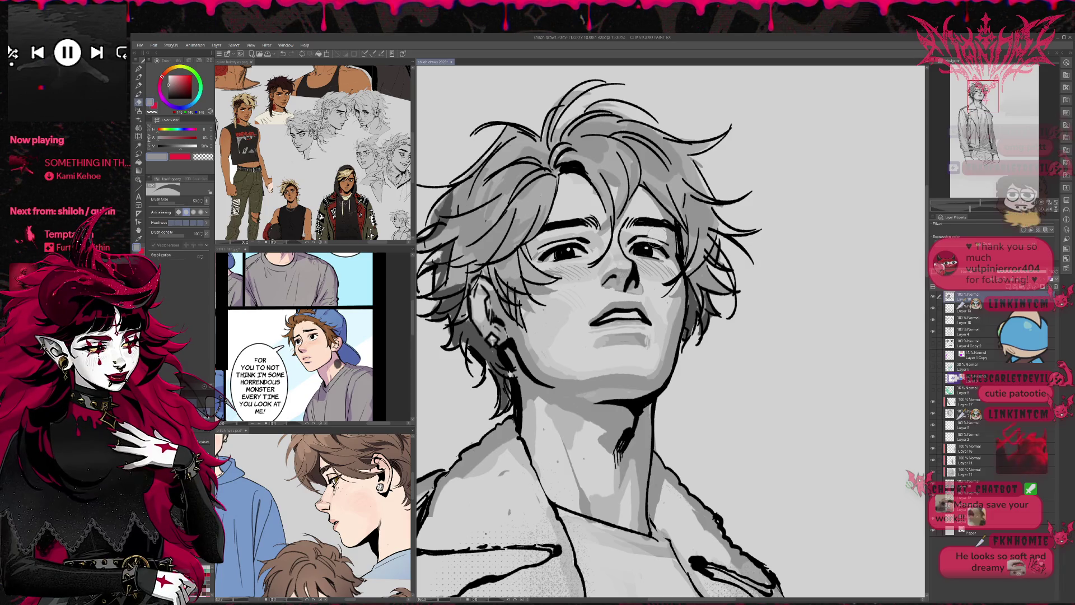
key(p)
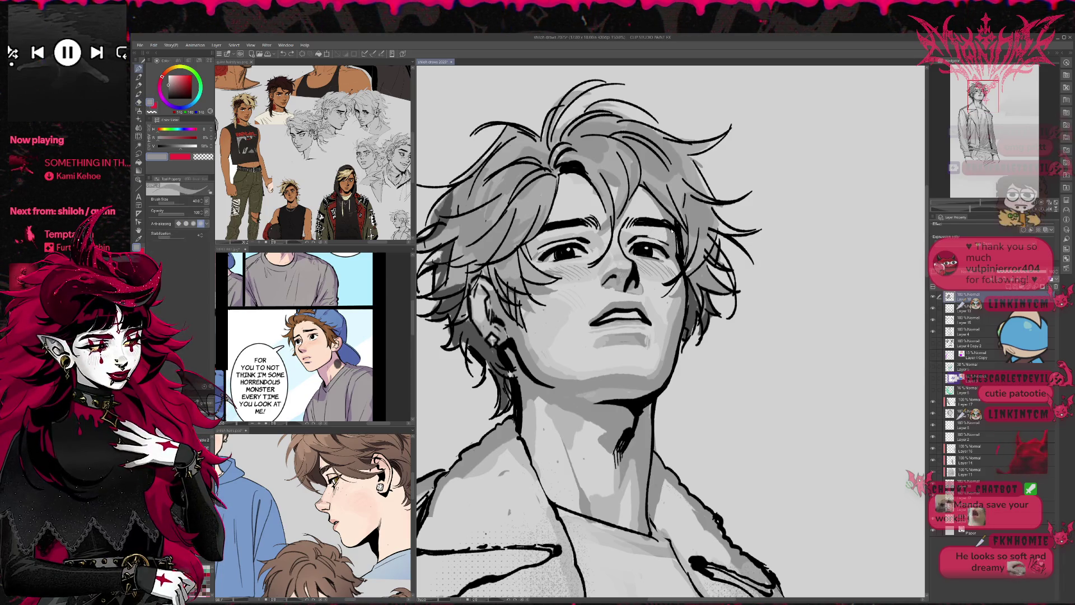
alt+click(647, 250)
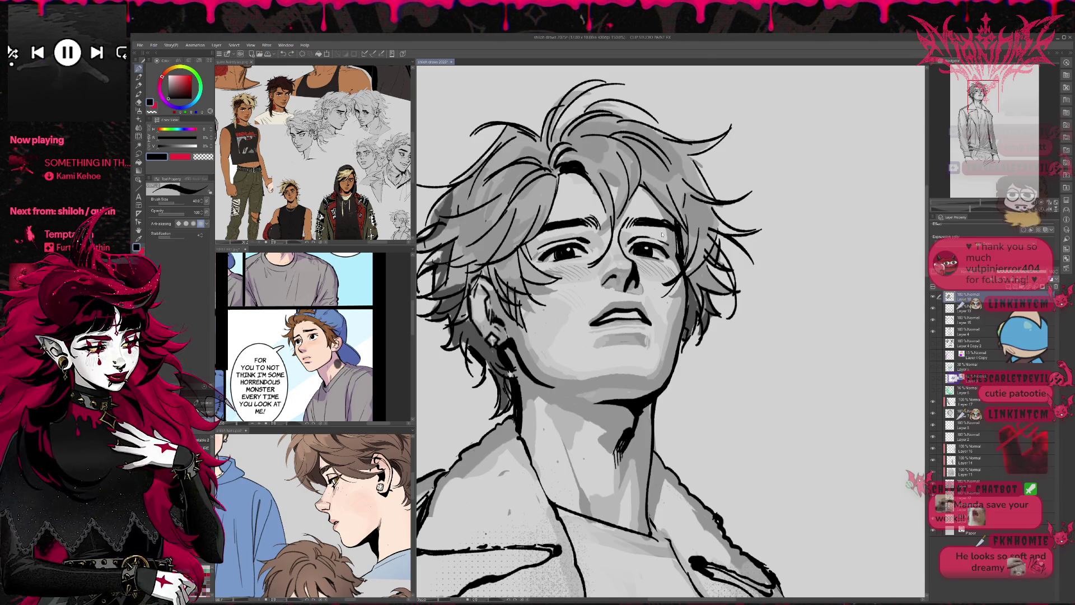
alt+click(627, 237)
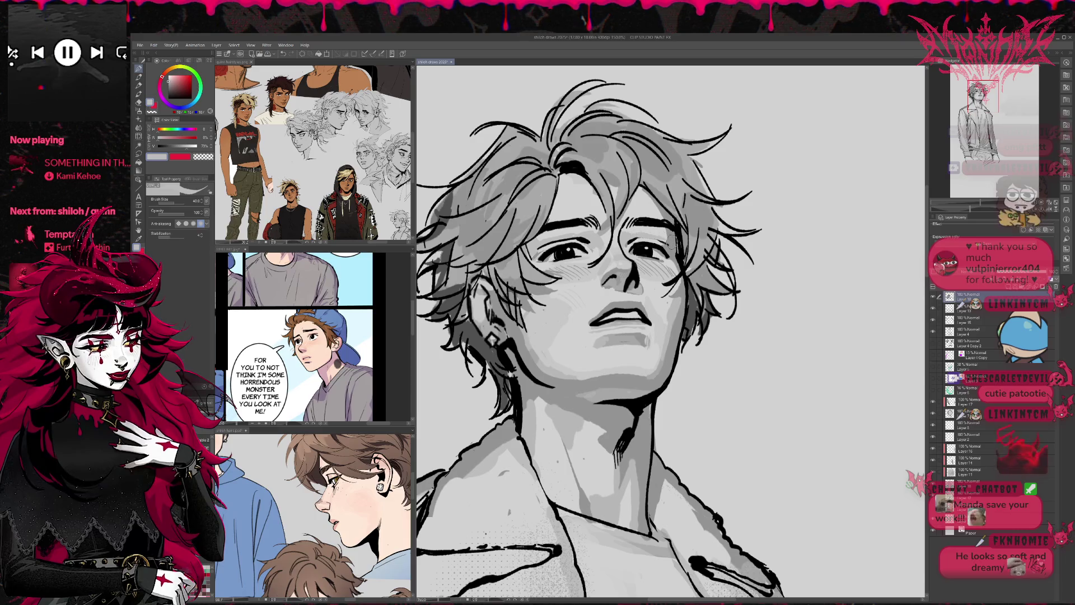
alt+click(648, 245)
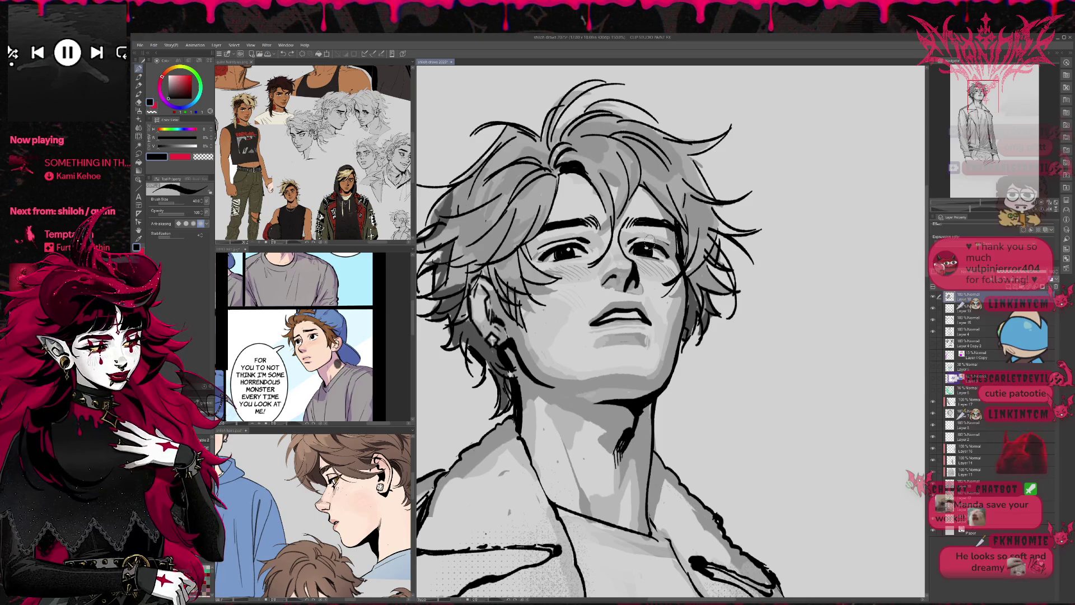
key(bracketleft)
key(bracketleft)
key(bracketleft)
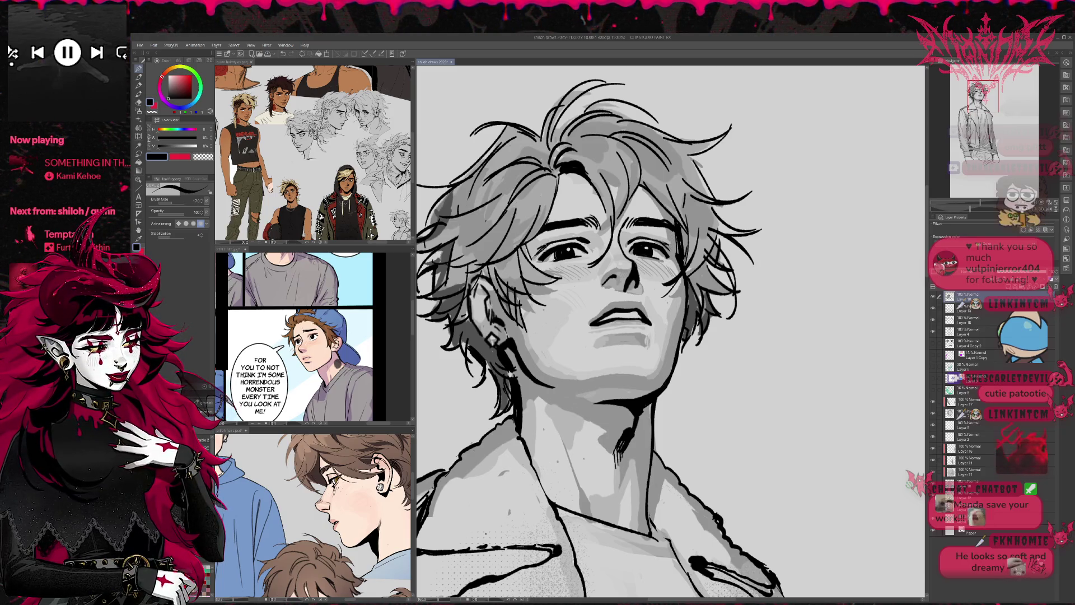
alt+click(540, 246)
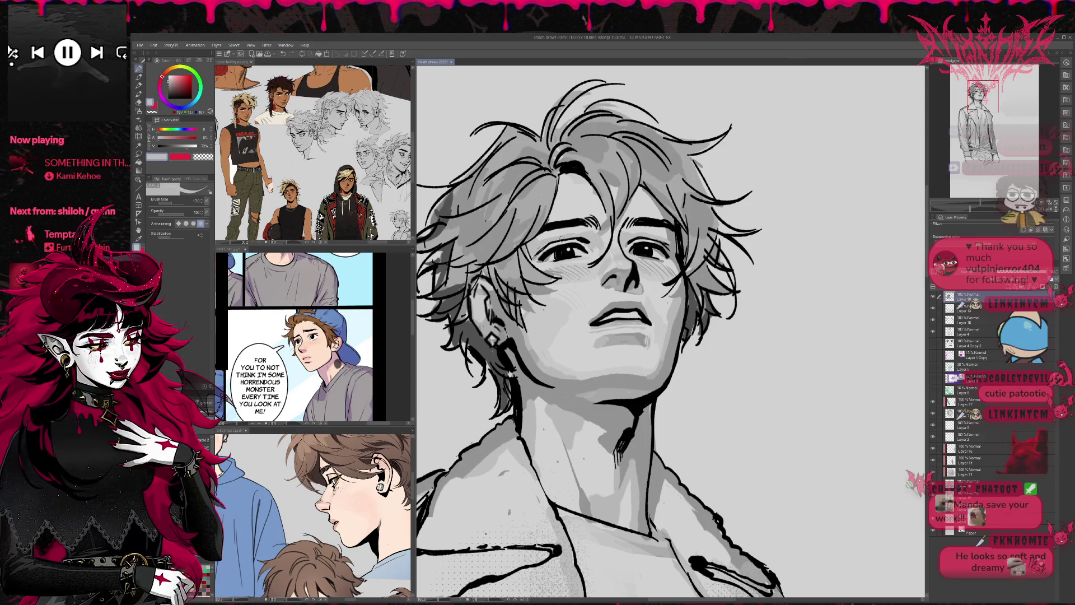
key(alt)
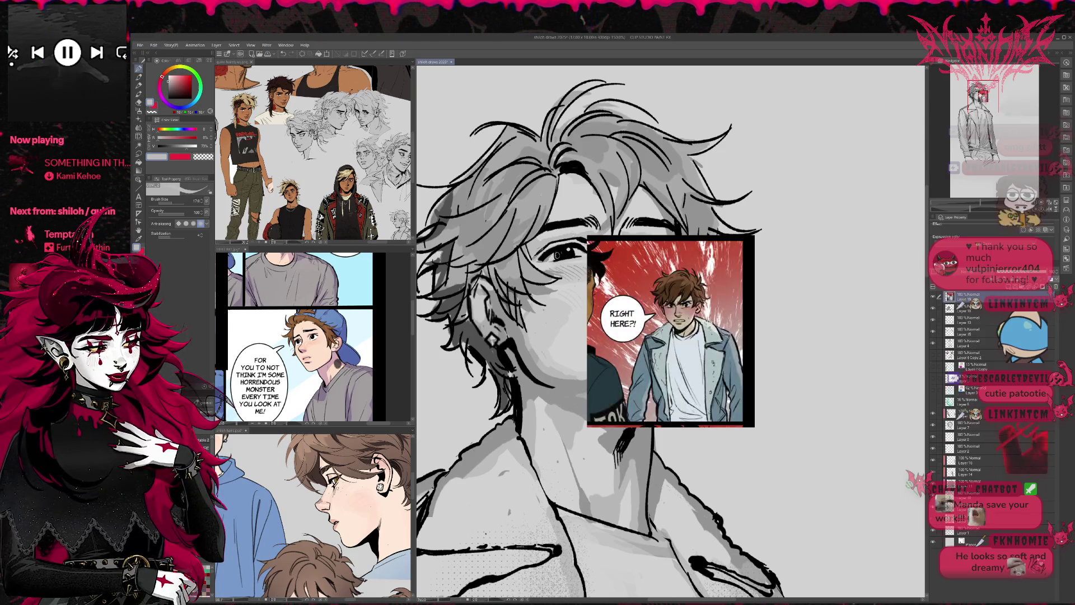
key(e)
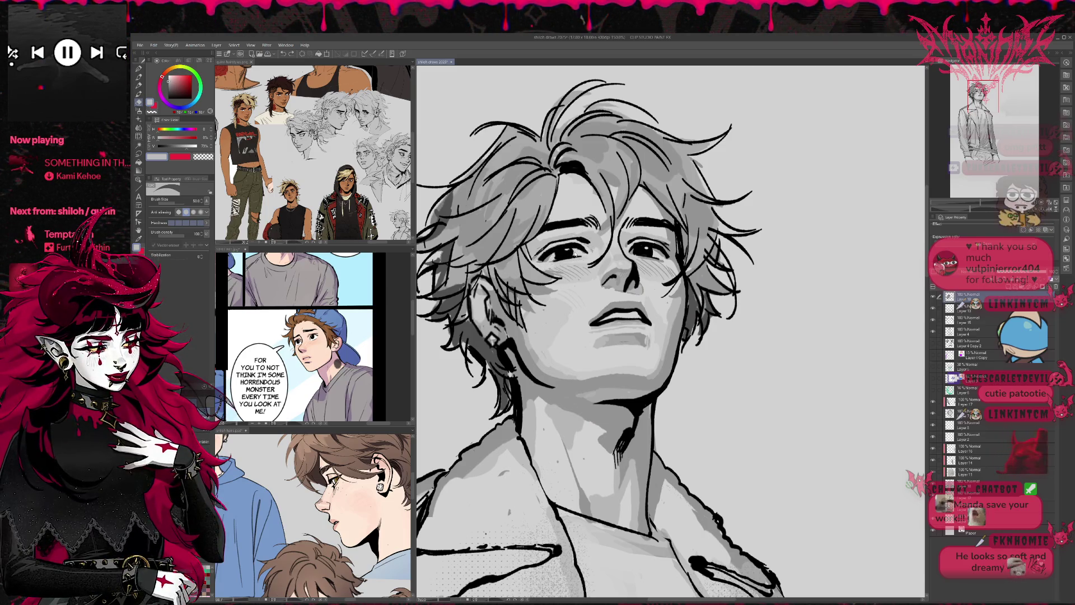
key(p)
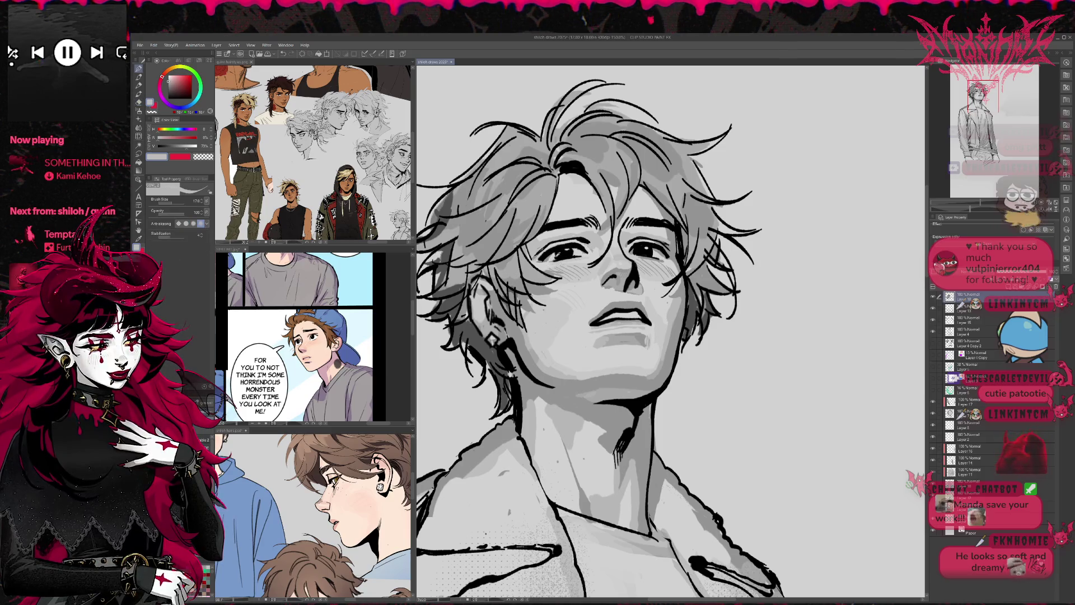
alt+click(555, 255)
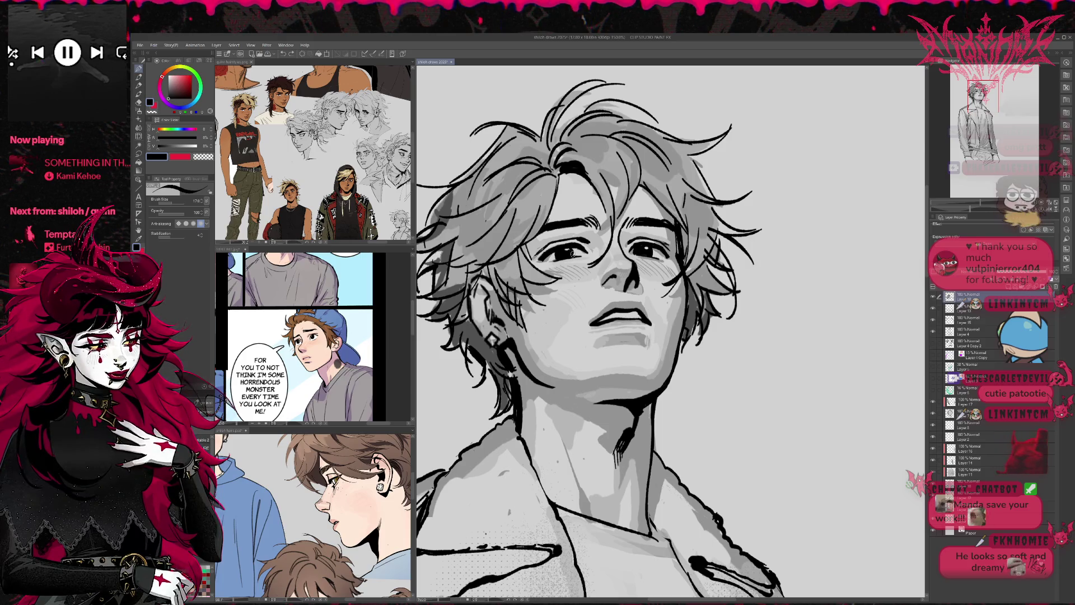
alt+click(570, 250)
alt+click(572, 249)
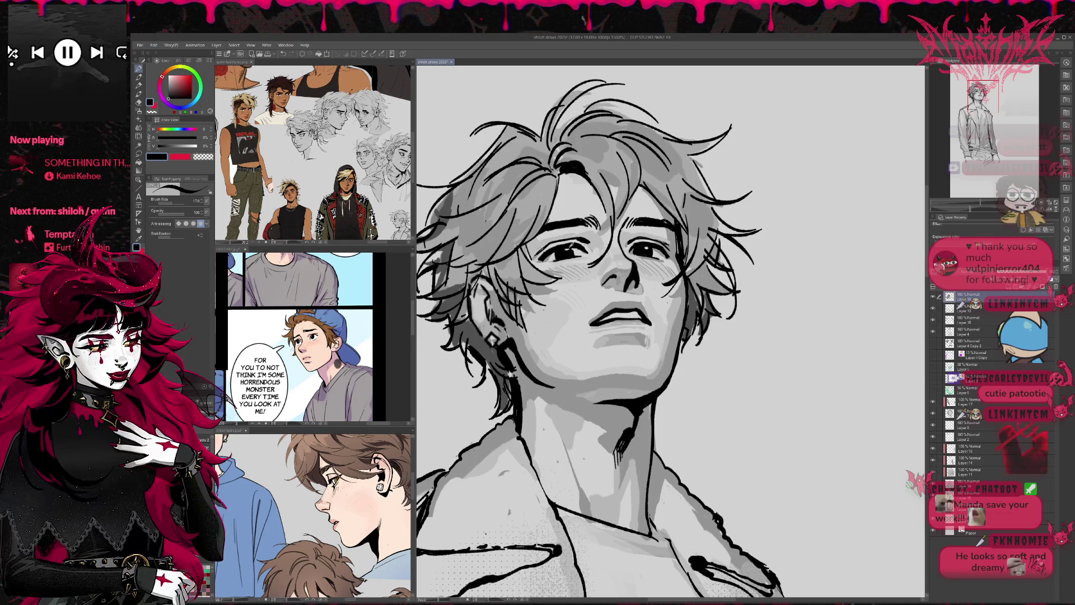
alt+click(569, 249)
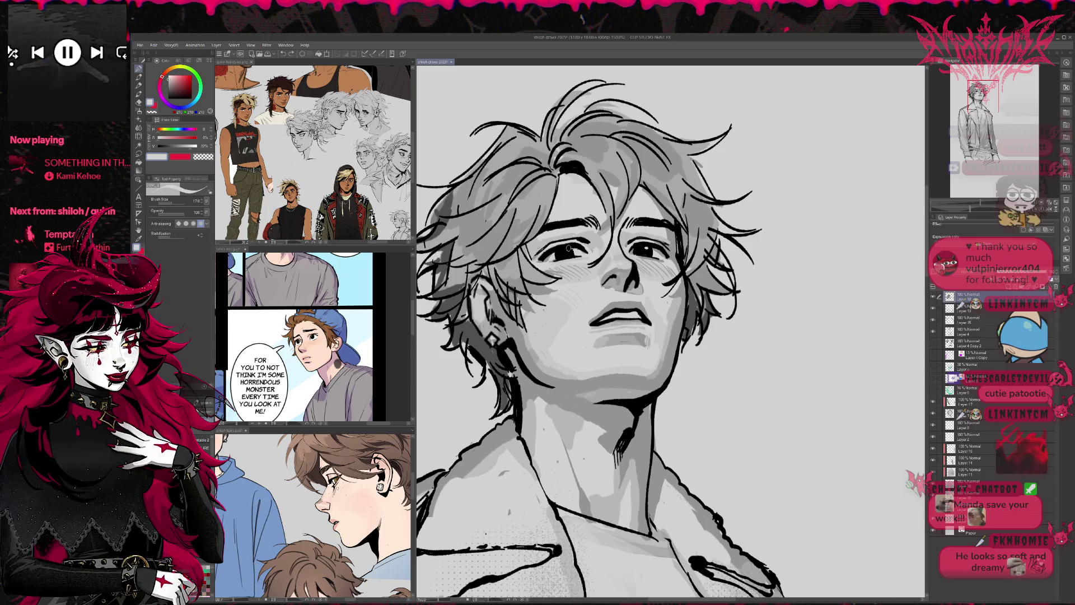
drag(609, 226, 603, 215)
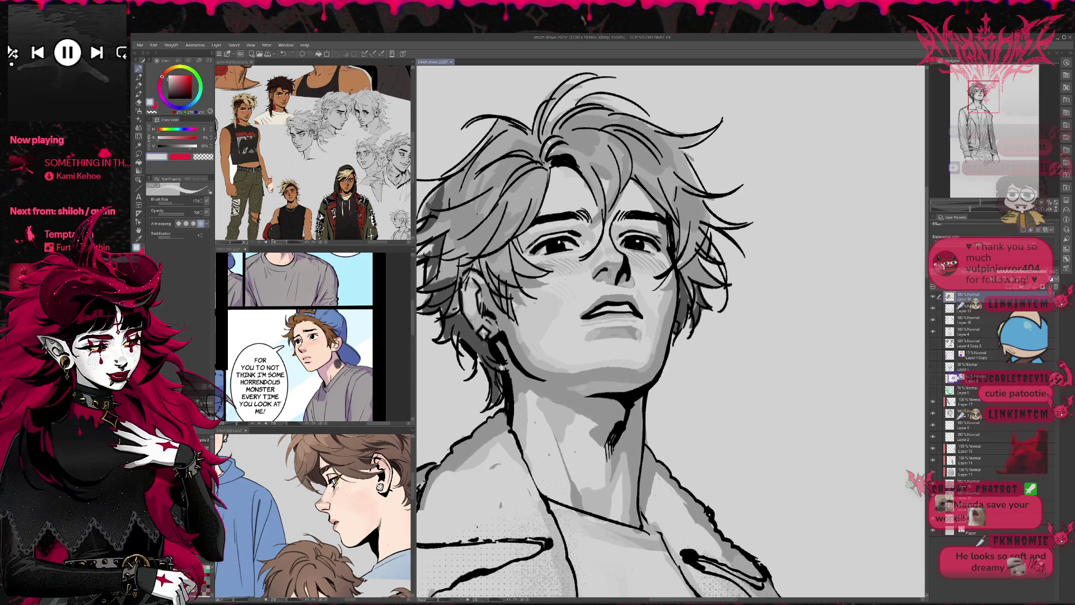
- Flip the canvas and darken the right eye's pupil with small black dabs
mouse_move(717, 261)
mouse_down()
mouse_move(747, 252)
mouse_move(714, 276)
mouse_up()
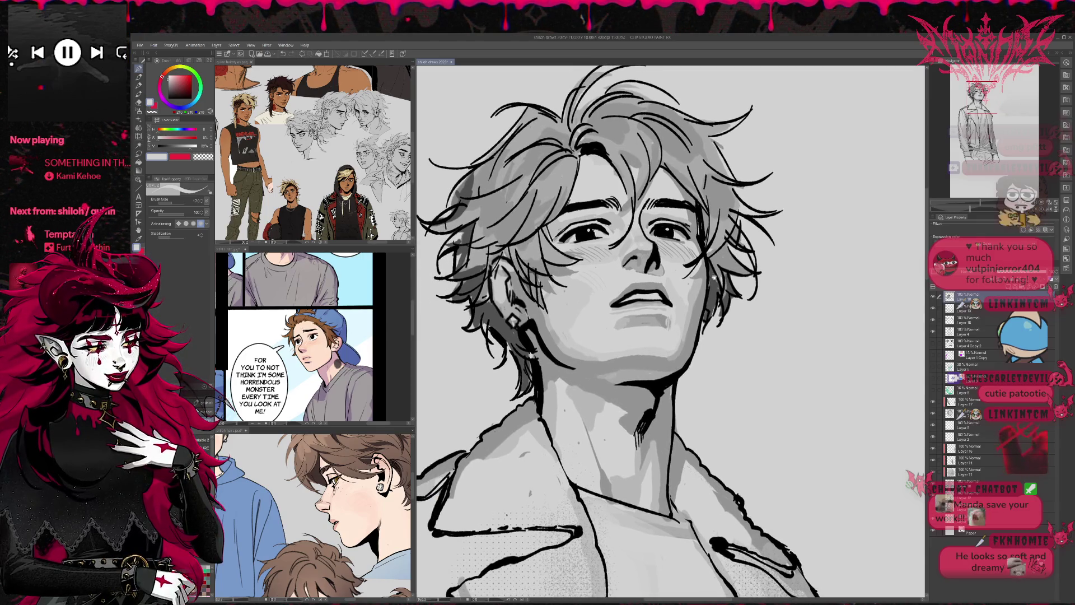
key(h)
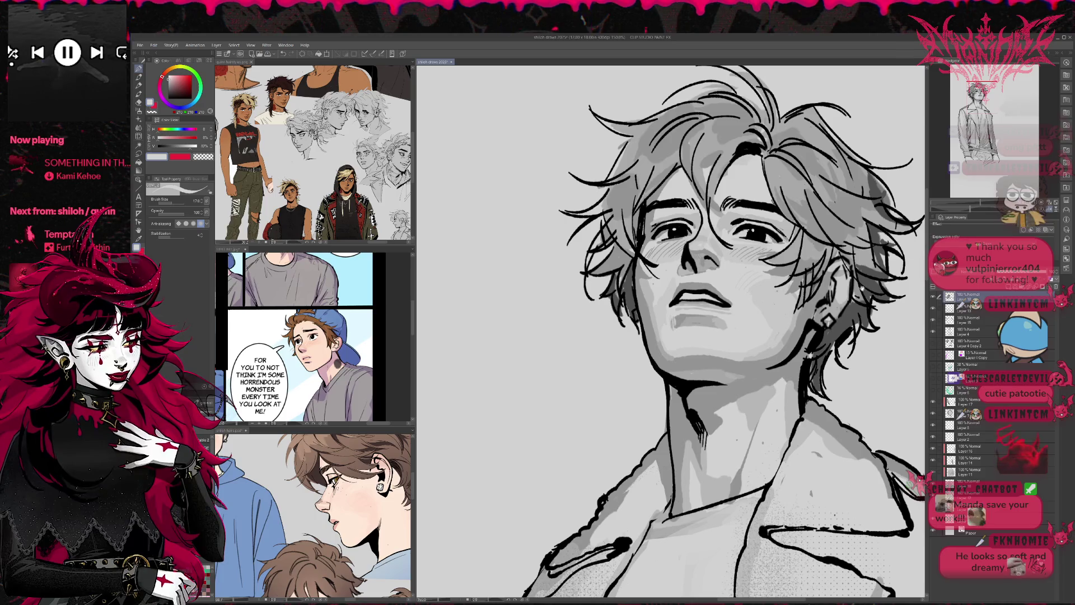
drag(856, 289, 839, 311)
drag(735, 232, 628, 244)
alt+click(628, 244)
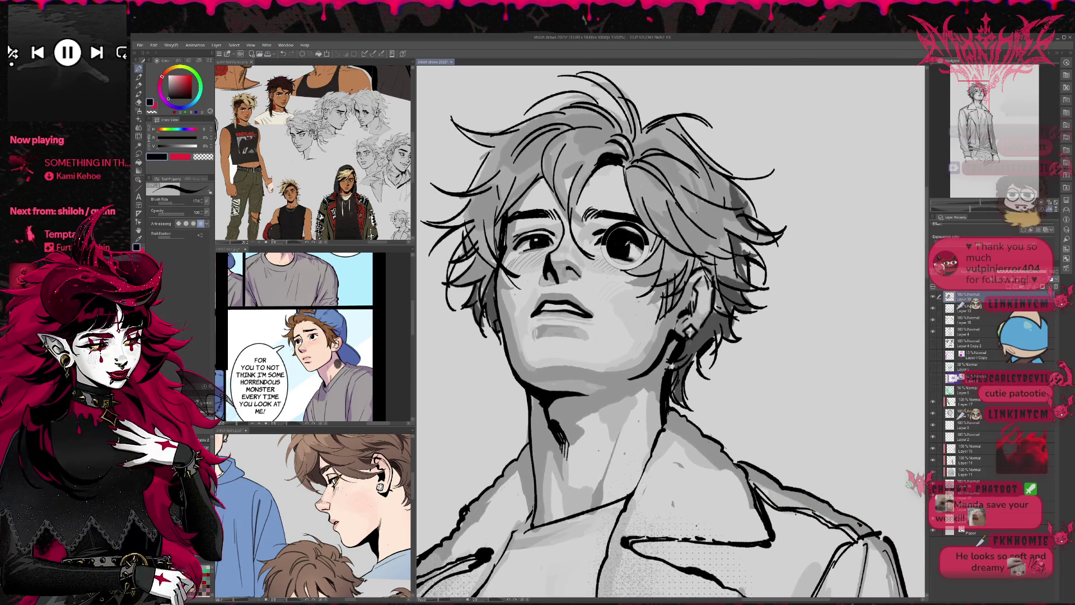
click(629, 244)
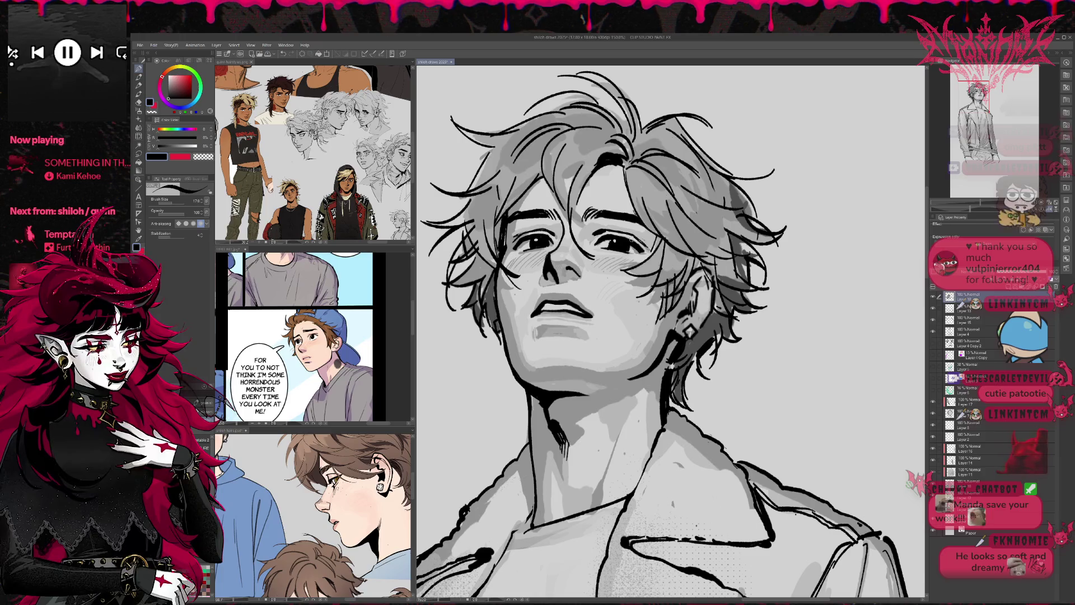
alt+click(612, 243)
alt+click(611, 244)
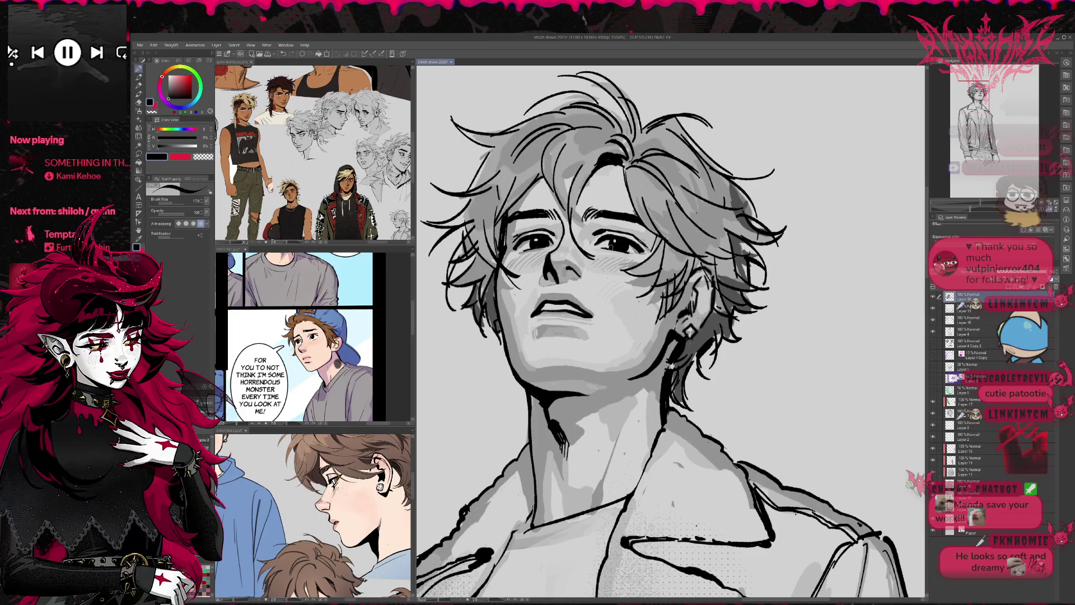
click(629, 246)
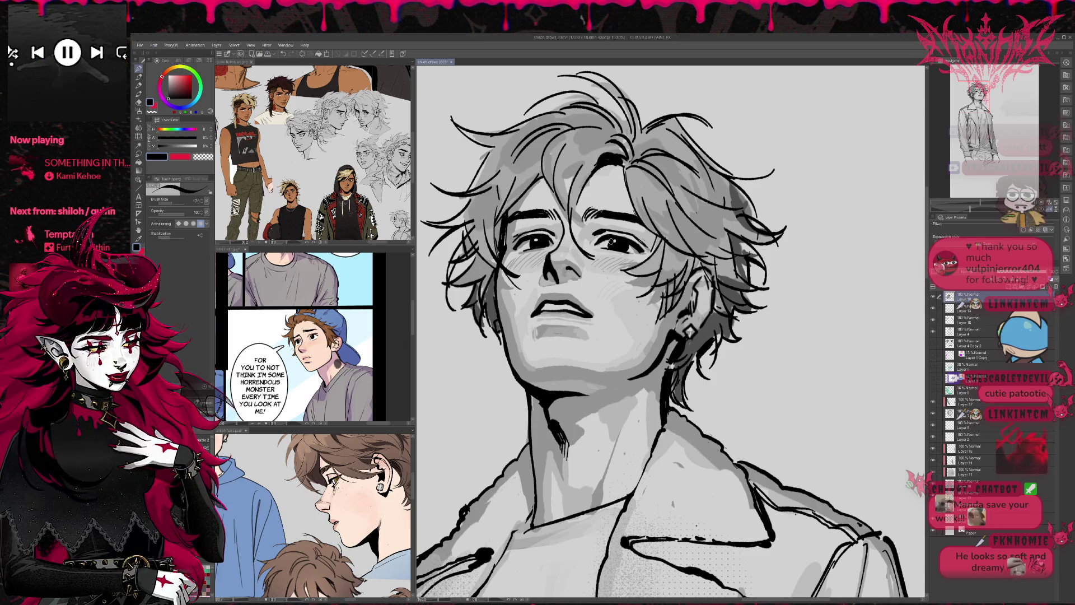
click(631, 244)
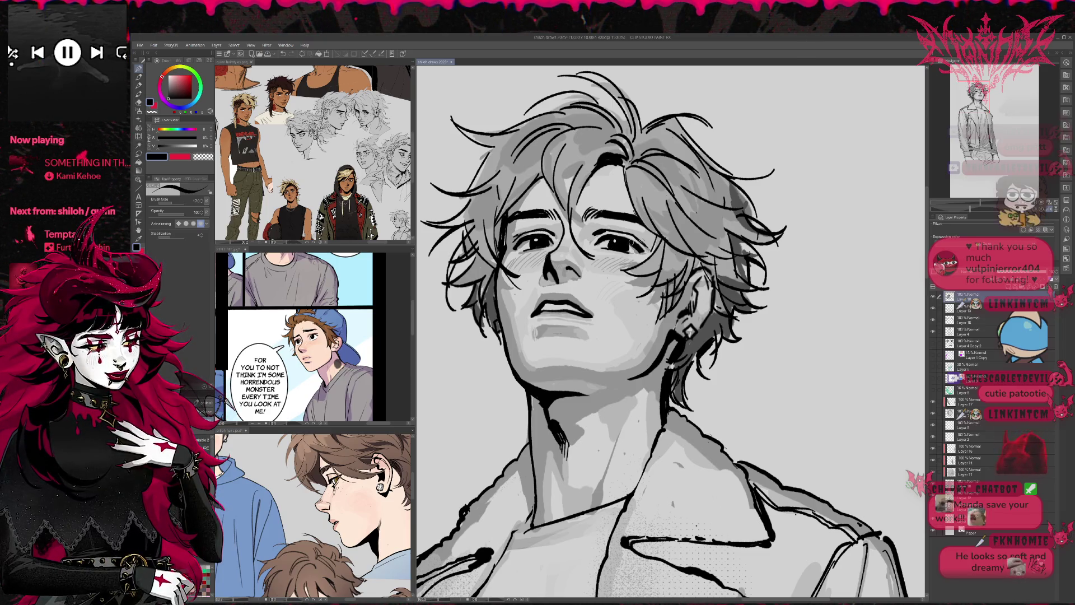
- Sample light and darker greys from the face around the right eye and mirror the view back
drag(626, 227, 651, 216)
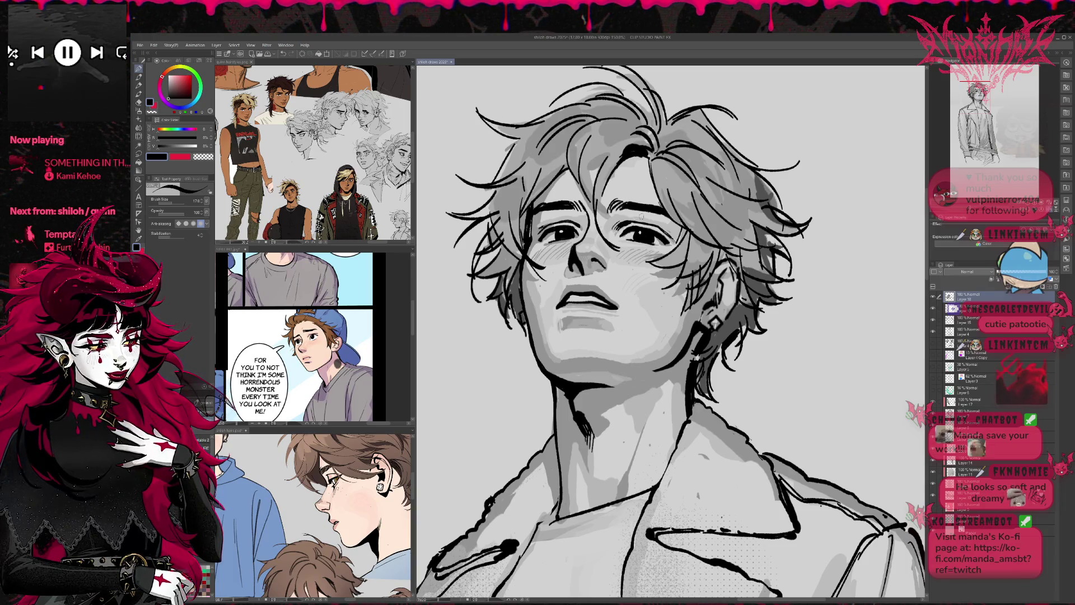
alt+click(618, 225)
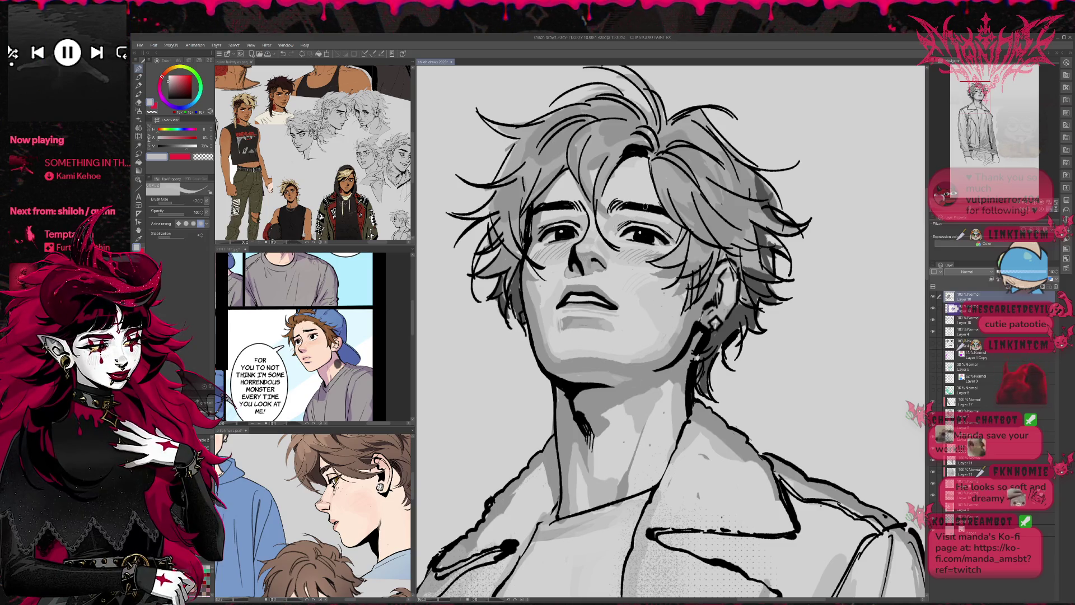
alt+click(697, 274)
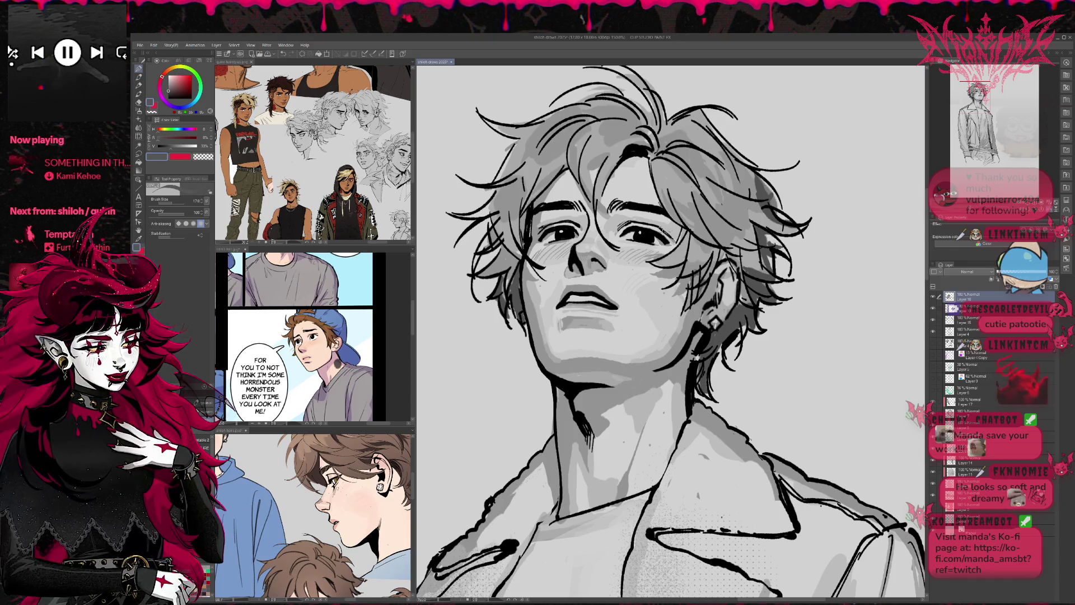
key(alt)
alt+click(675, 231)
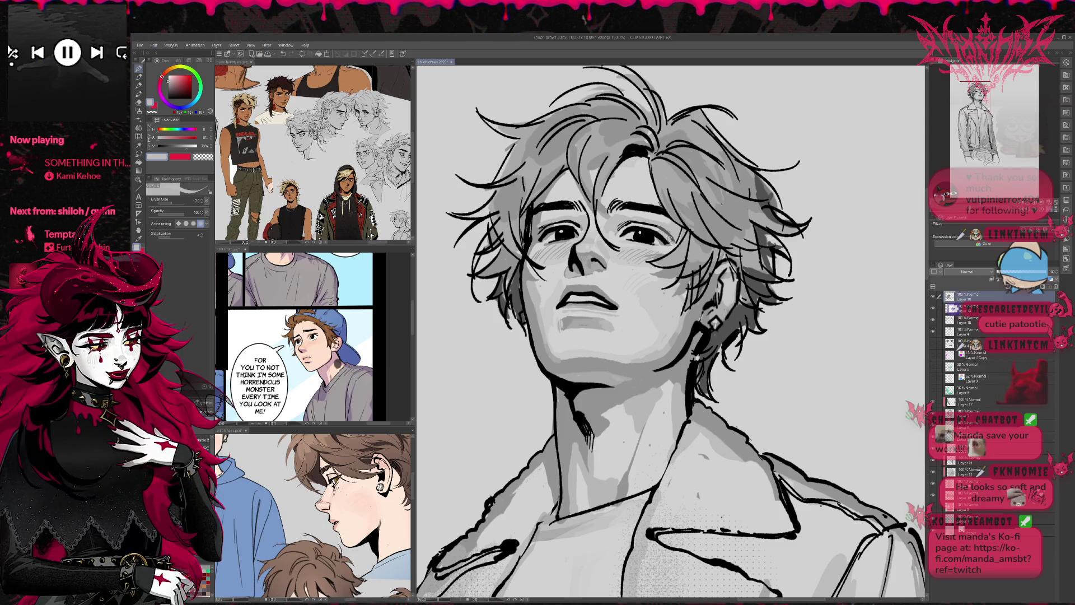
alt+click(660, 242)
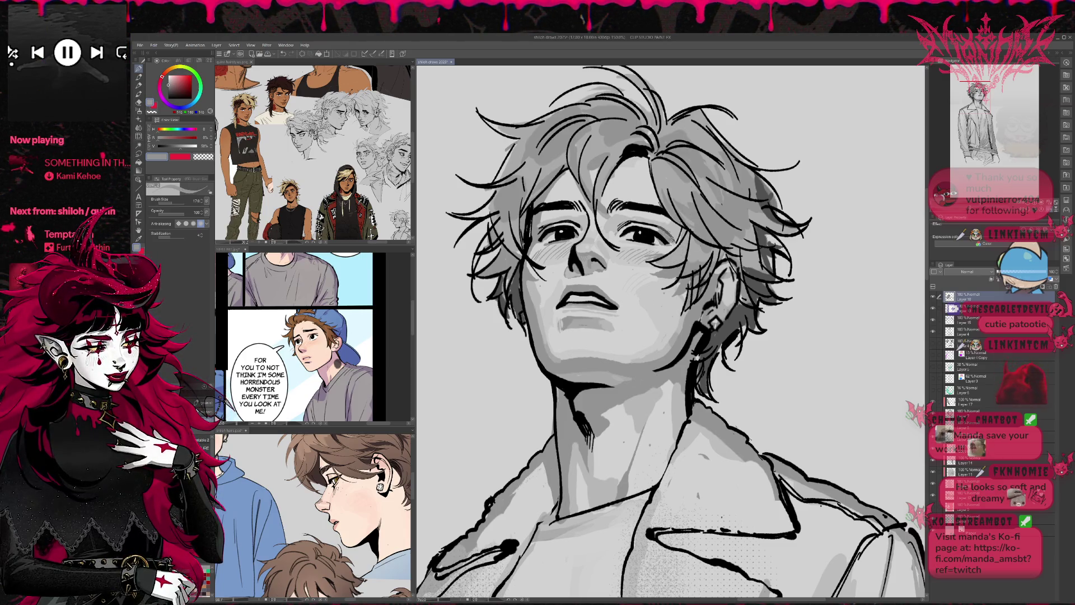
alt+click(668, 234)
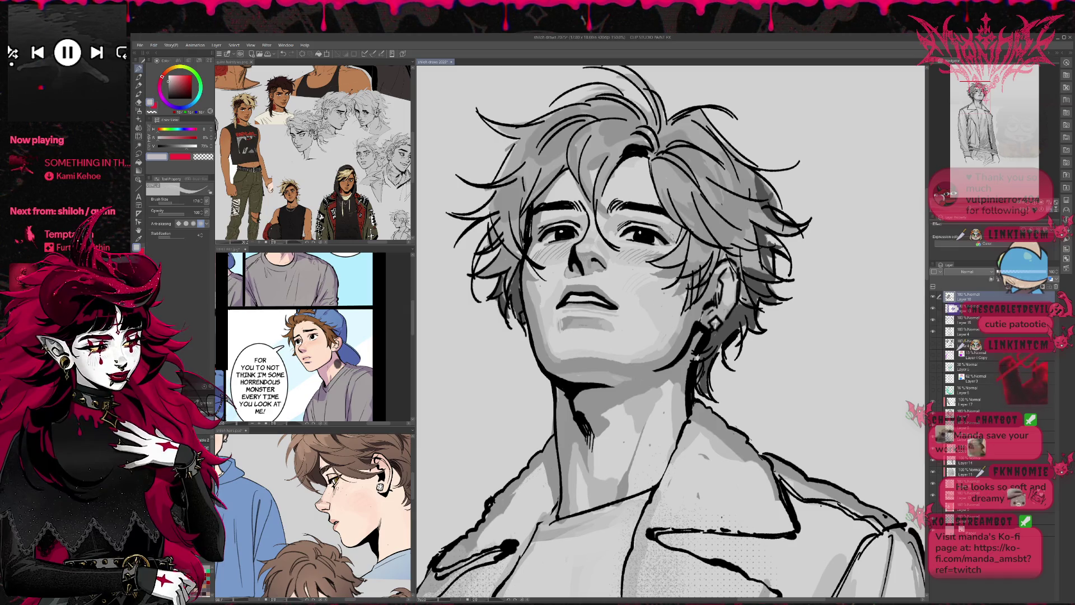
key(alt)
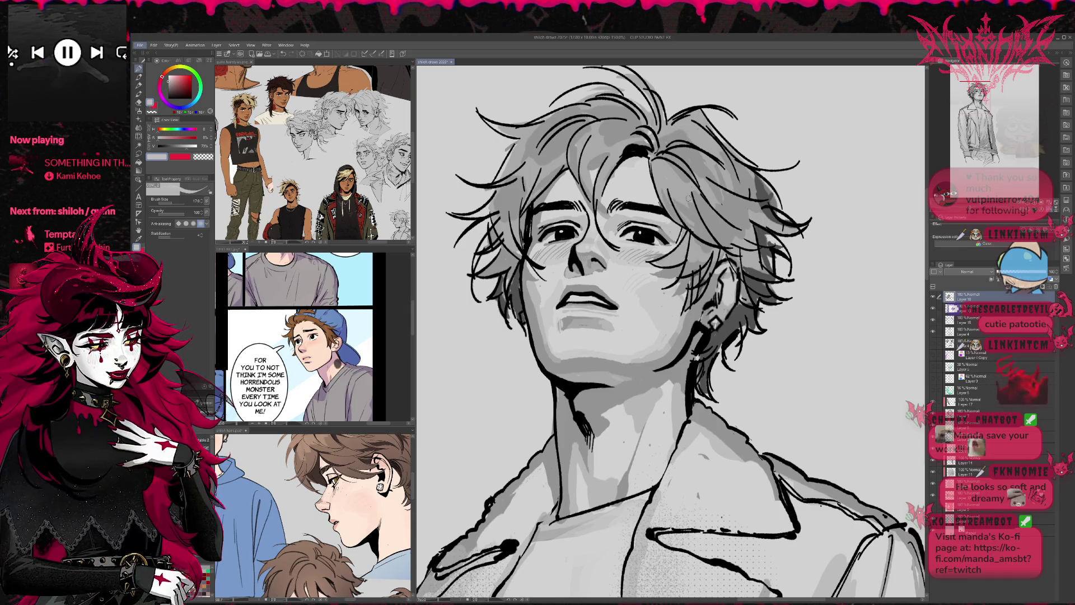
key(h)
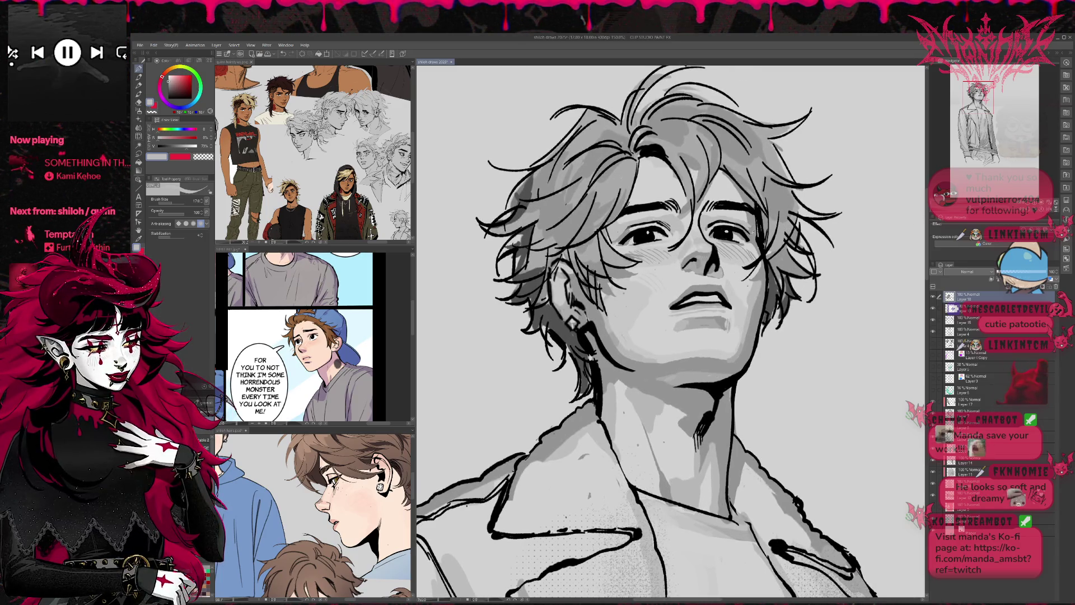
alt+click(747, 234)
- Zoom out and paint grey along the jacket's right edge and lower right side
key(ctrl+minus)
key(ctrl+minus)
key(ctrl+minus)
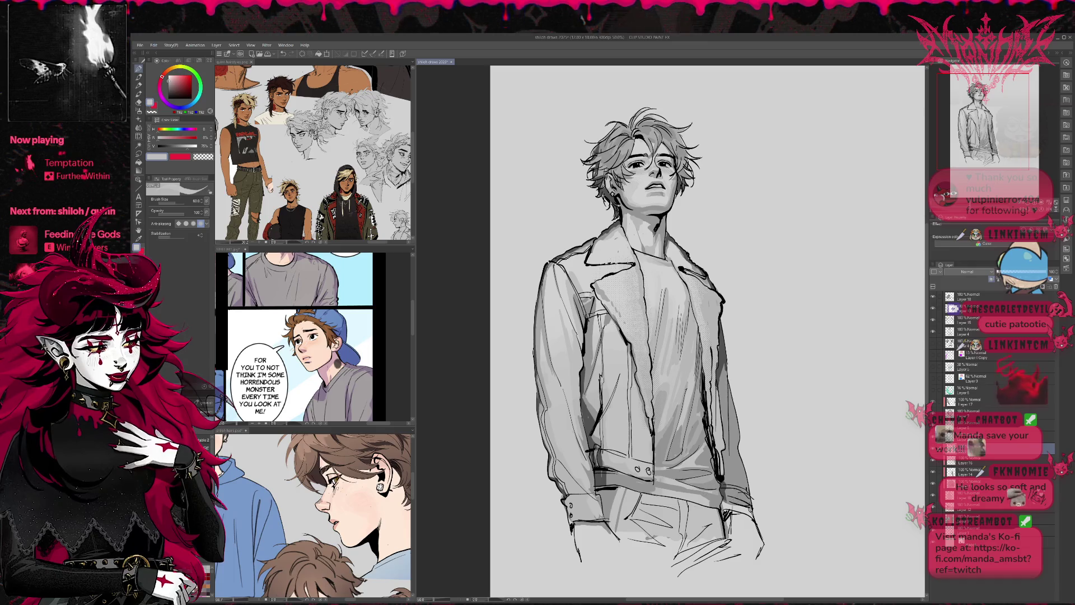
alt+click(730, 470)
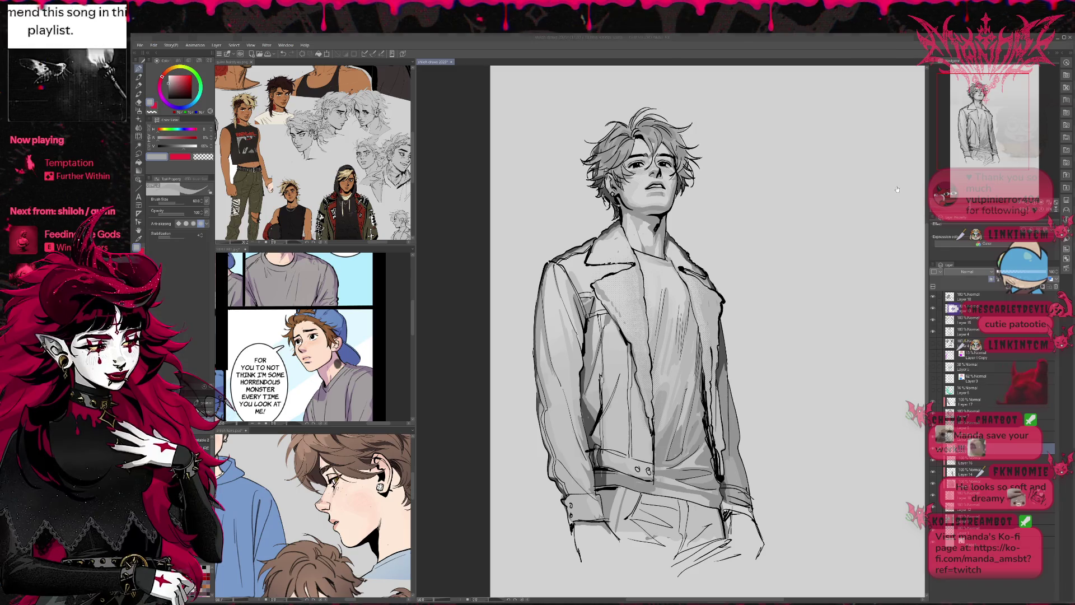
drag(729, 406, 733, 460)
drag(722, 388, 727, 440)
drag(746, 489, 747, 503)
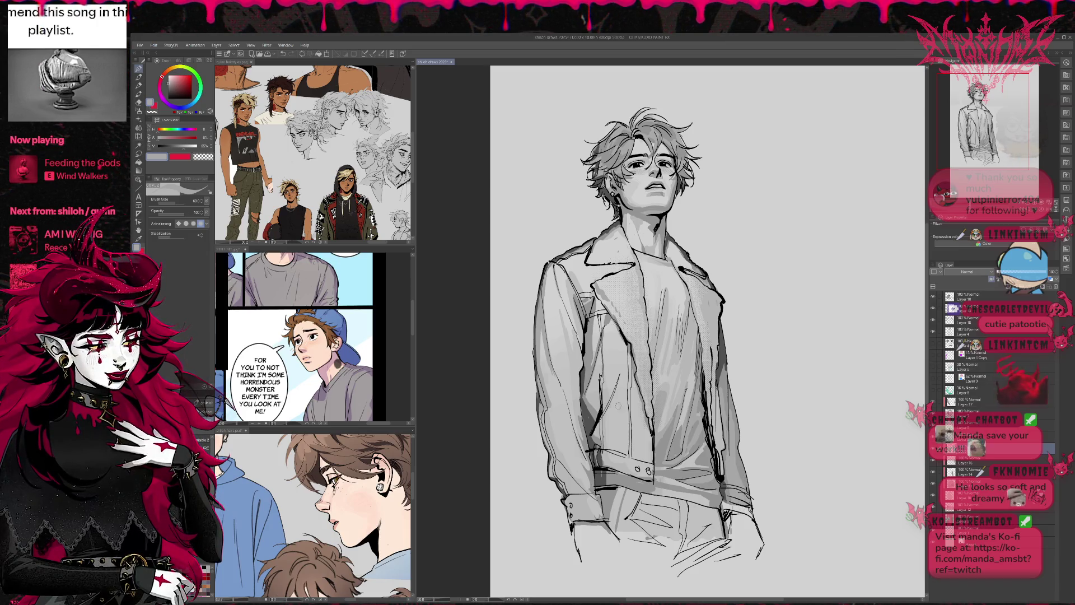
- Shade the jacket's lower front near the belt, left inner front, and both lapels
alt+click(608, 318)
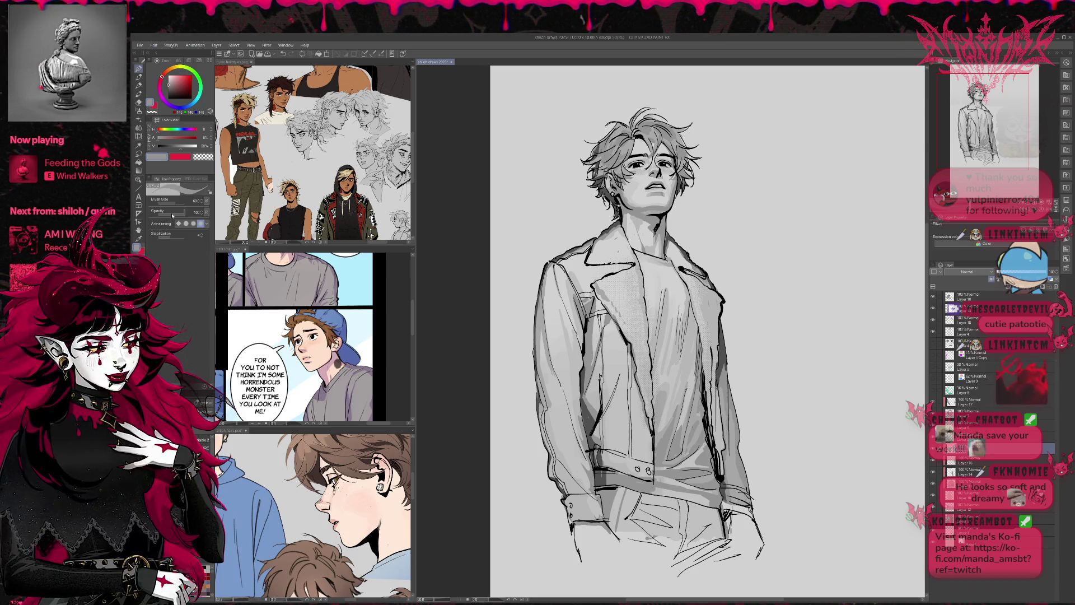
mouse_move(599, 414)
mouse_down()
mouse_move(624, 456)
mouse_move(647, 468)
mouse_up()
drag(639, 431, 634, 468)
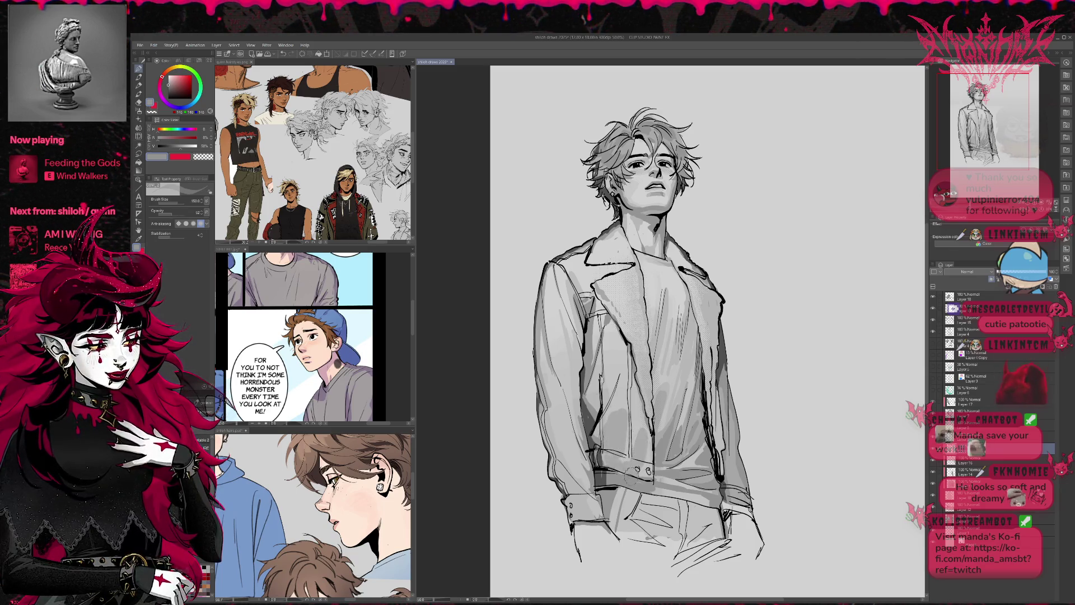
drag(594, 403, 614, 372)
mouse_move(708, 313)
mouse_down()
mouse_move(721, 456)
mouse_move(751, 379)
mouse_up()
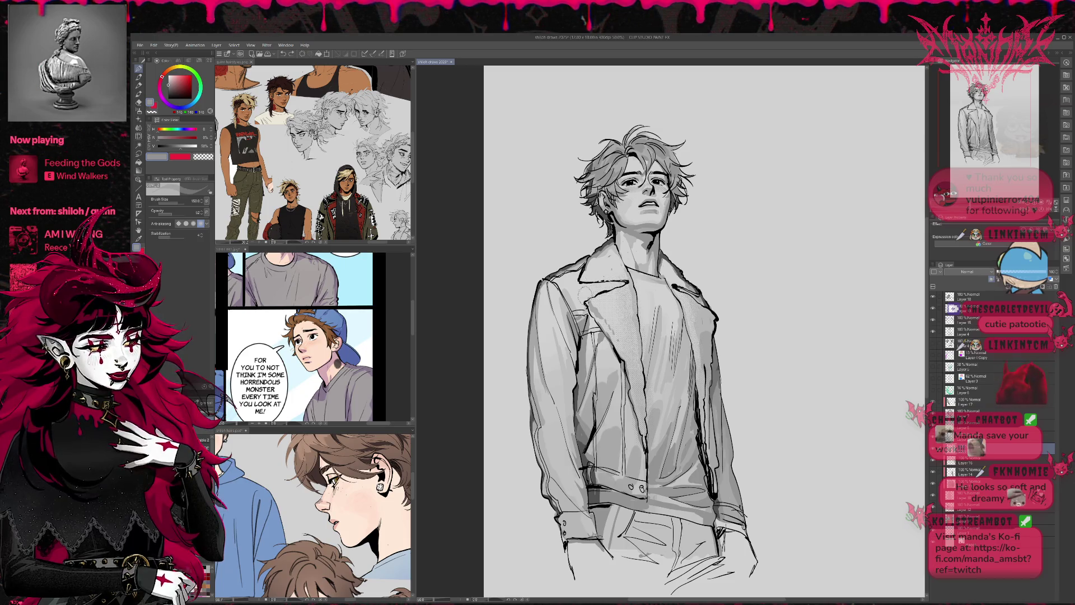
mouse_move(576, 300)
mouse_down()
mouse_move(624, 286)
mouse_move(594, 257)
mouse_move(599, 249)
mouse_move(622, 266)
mouse_move(616, 259)
mouse_up()
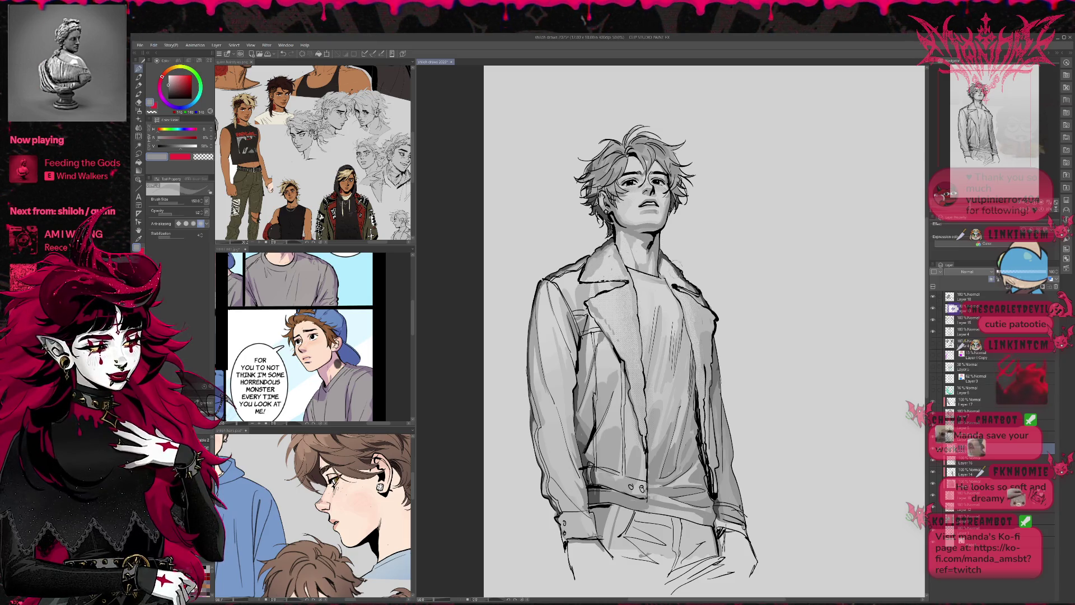
scroll(666, 264, up, 1)
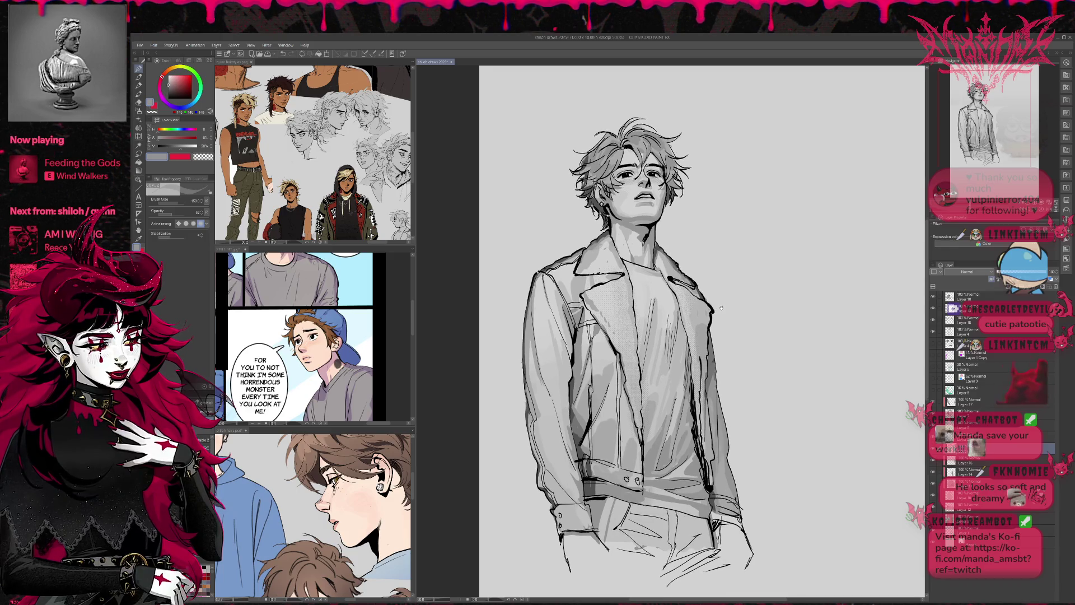
- Pick a light grey, flip the canvas, switch layers, and set brush opacity to 100
scroll(713, 300, up, 1)
alt+click(607, 257)
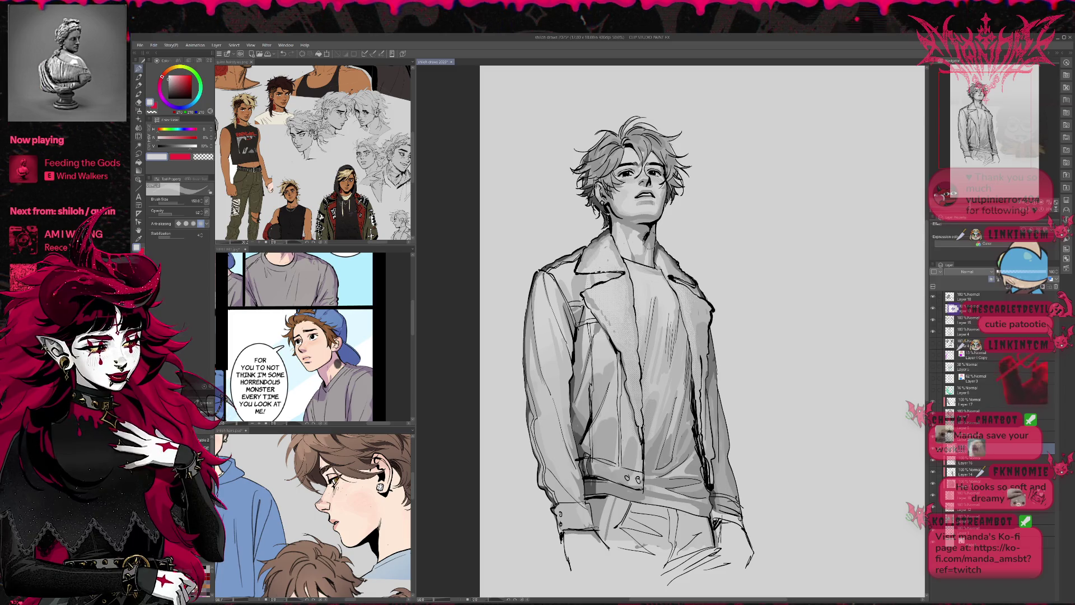
scroll(681, 266, up, 1)
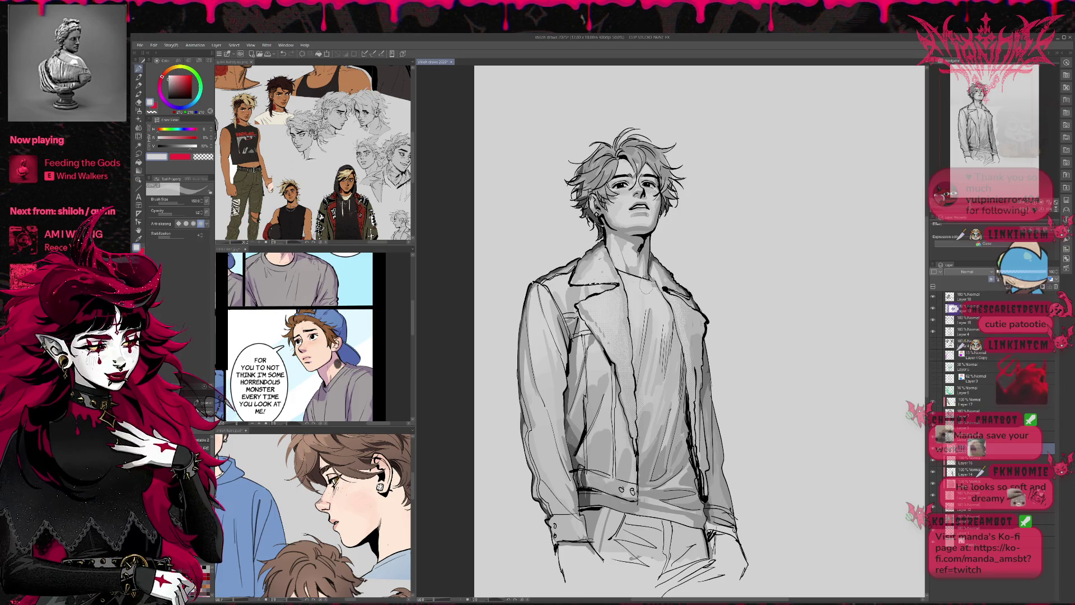
key(h)
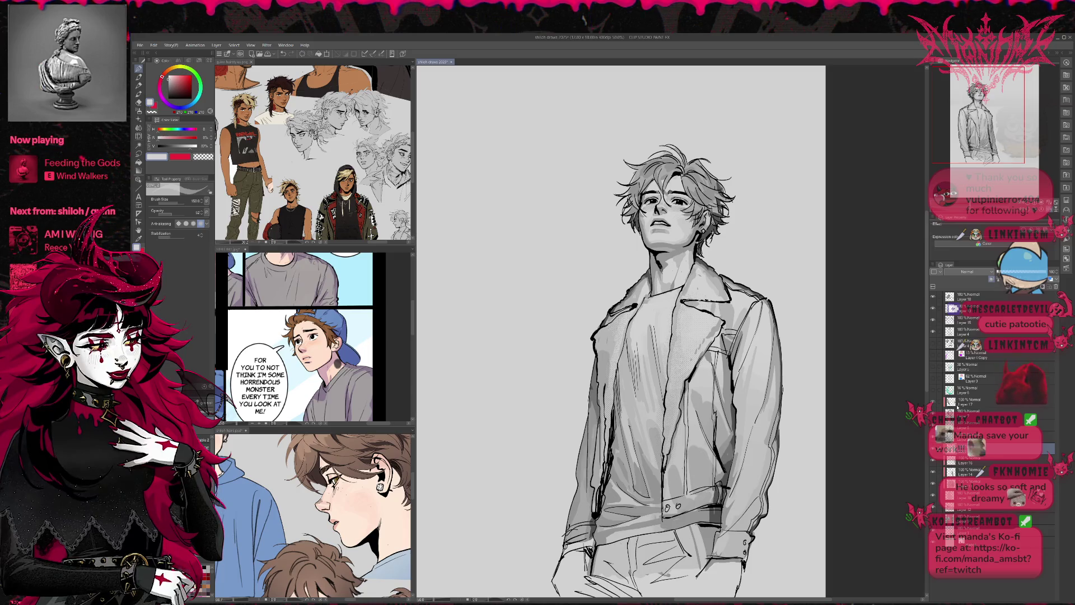
click(965, 405)
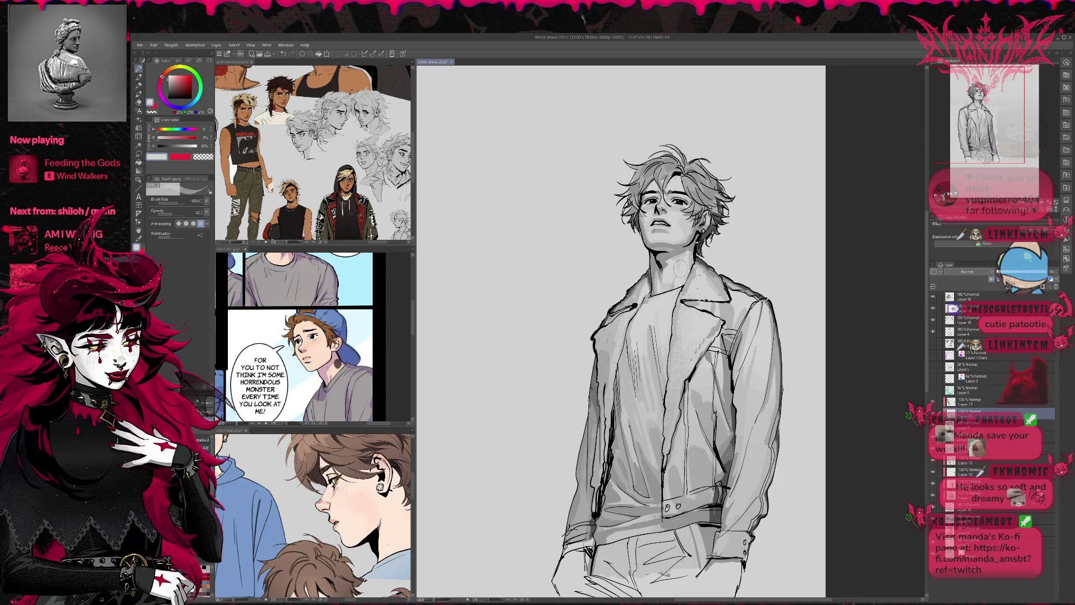
mouse_move(699, 272)
mouse_down()
mouse_move(697, 246)
mouse_move(817, 247)
mouse_up()
scroll(745, 286, down, 1)
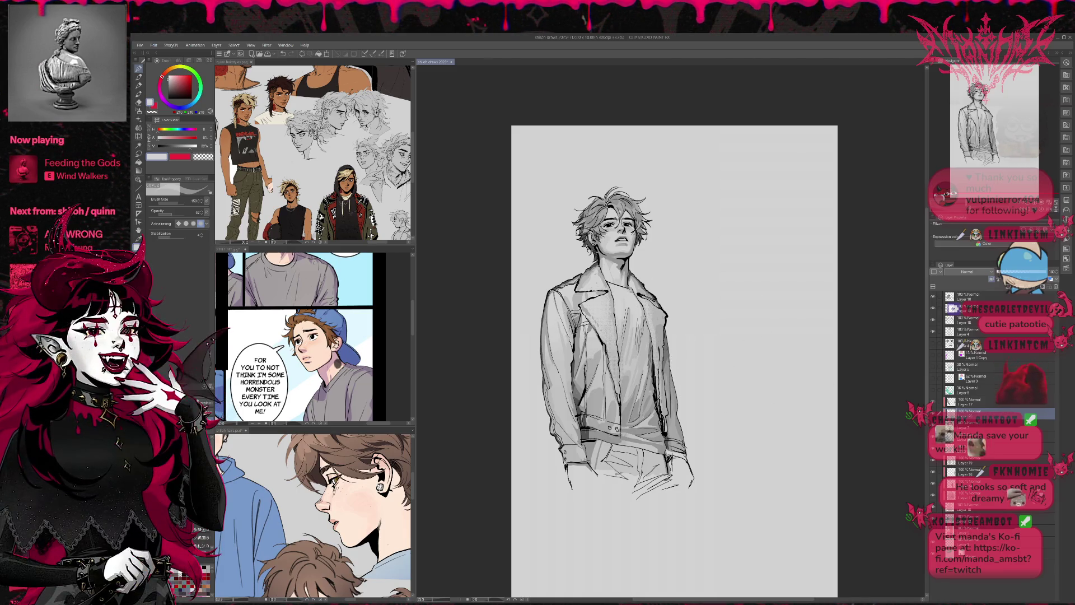
scroll(708, 342, up, 1)
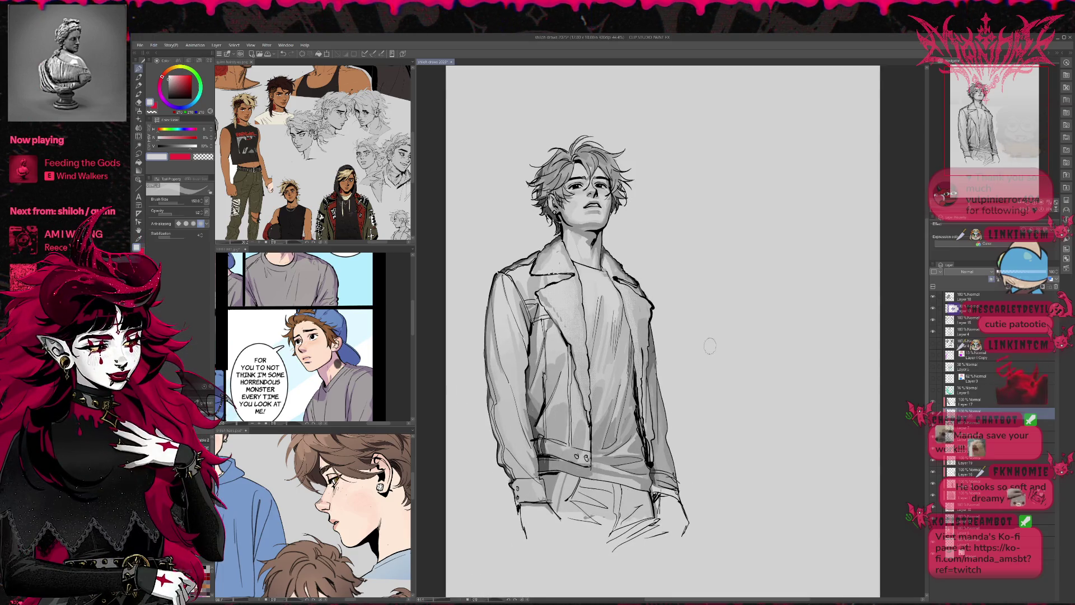
key(p)
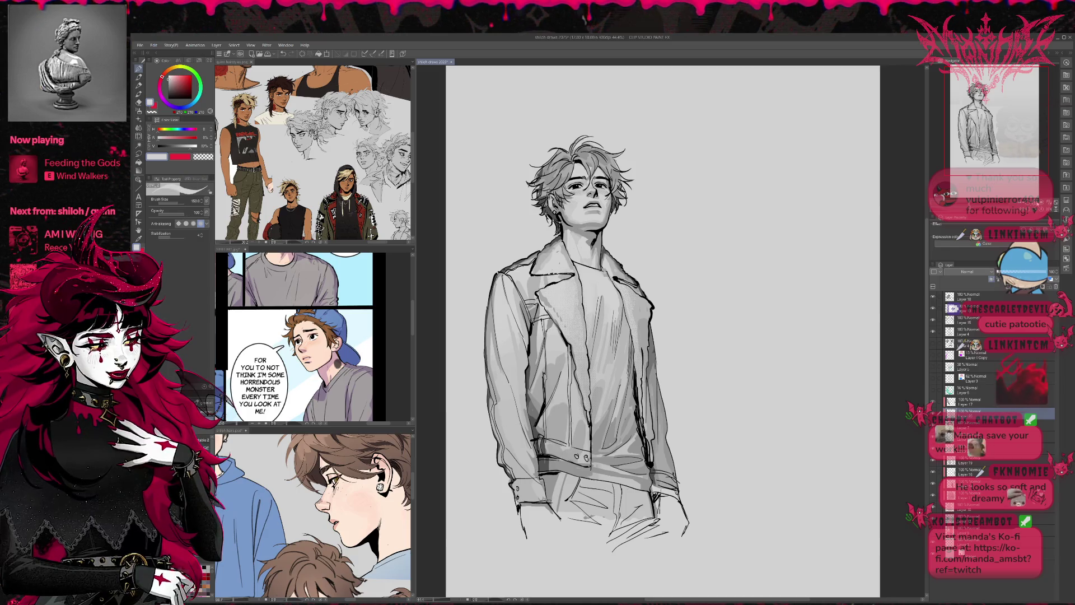
scroll(697, 84, up, 2)
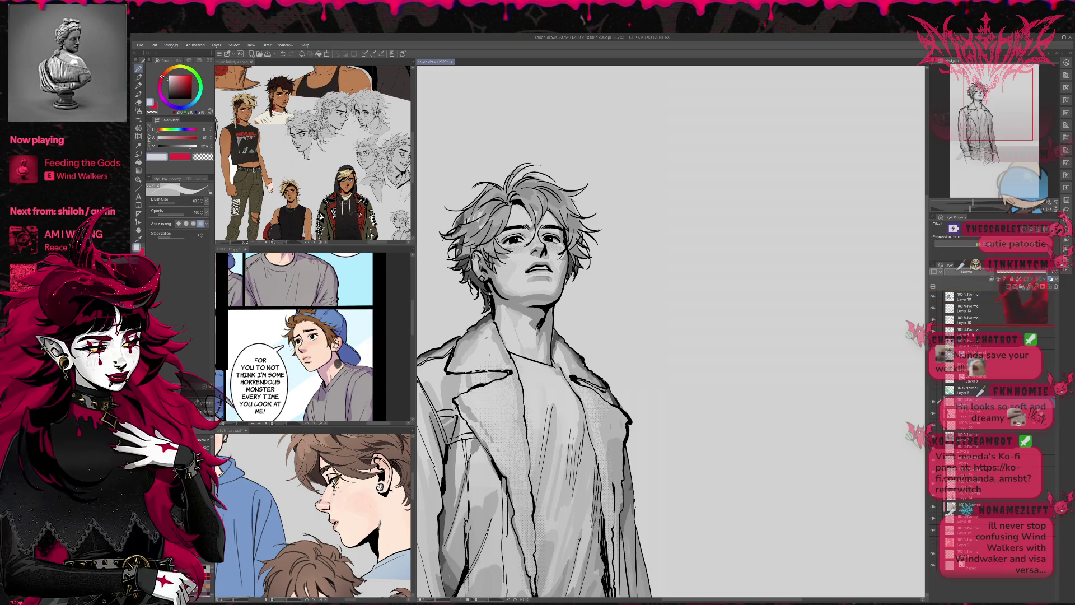
- On a higher layer, paint light strokes in the hair at the forehead, crown, and ear
click(974, 342)
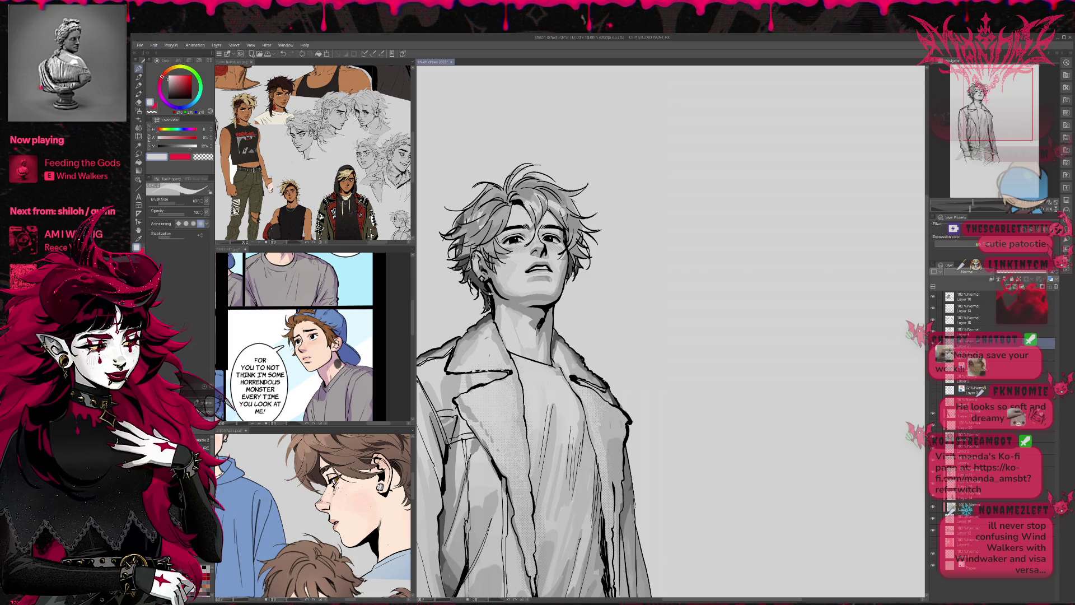
mouse_move(568, 195)
mouse_down()
mouse_move(537, 216)
mouse_move(524, 211)
mouse_move(531, 193)
mouse_move(521, 192)
mouse_up()
mouse_move(526, 177)
mouse_down()
mouse_move(501, 205)
mouse_move(488, 197)
mouse_up()
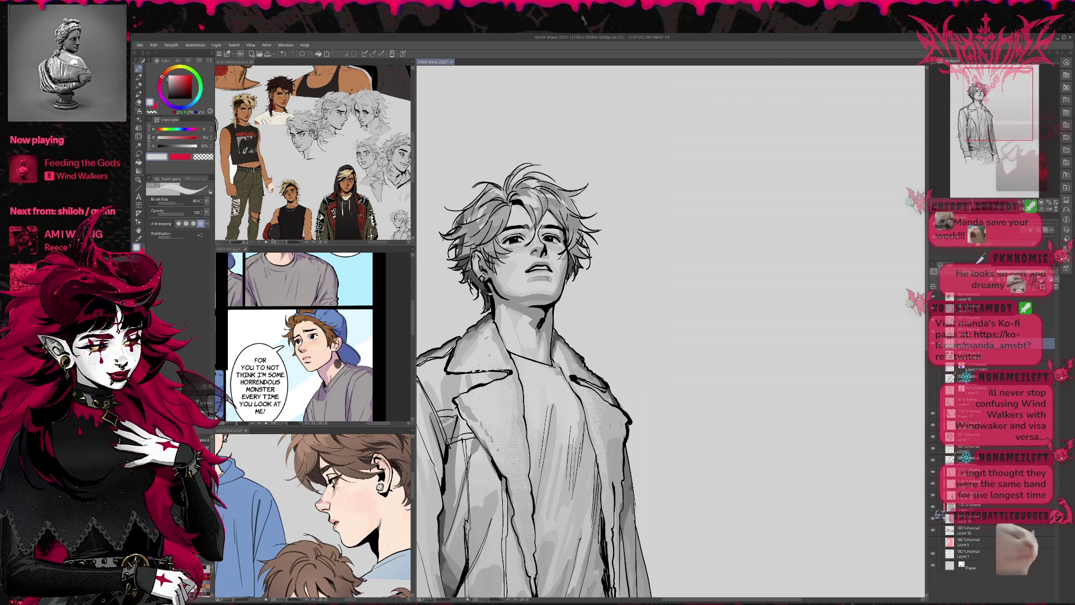
drag(574, 197, 626, 200)
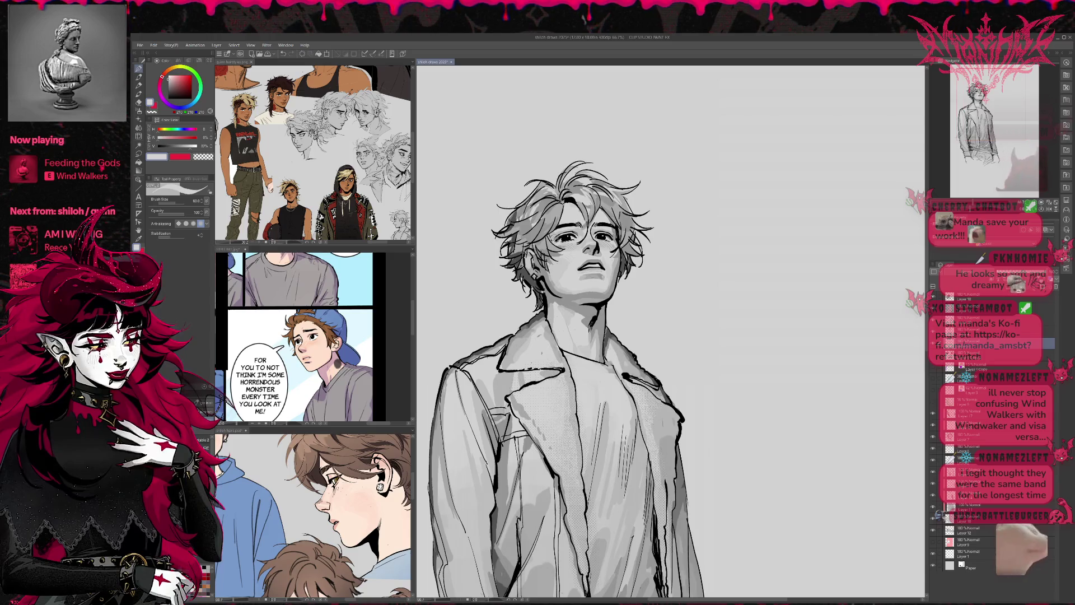
drag(518, 253, 532, 242)
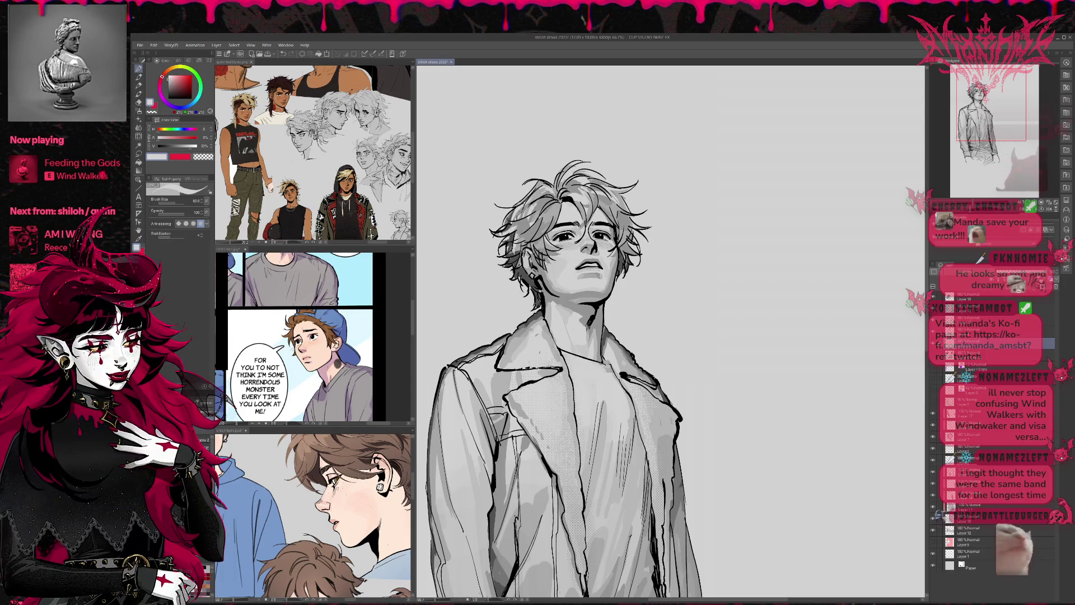
- Sample a lighter grey from the face and highlight the left hair and face edge
scroll(565, 380, up, 1)
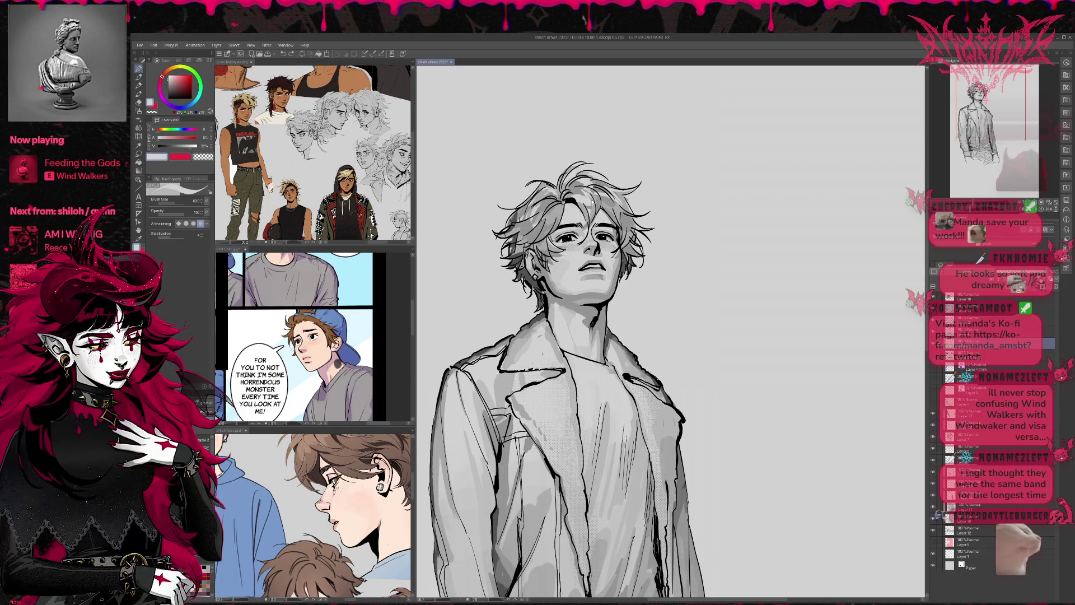
alt+click(572, 216)
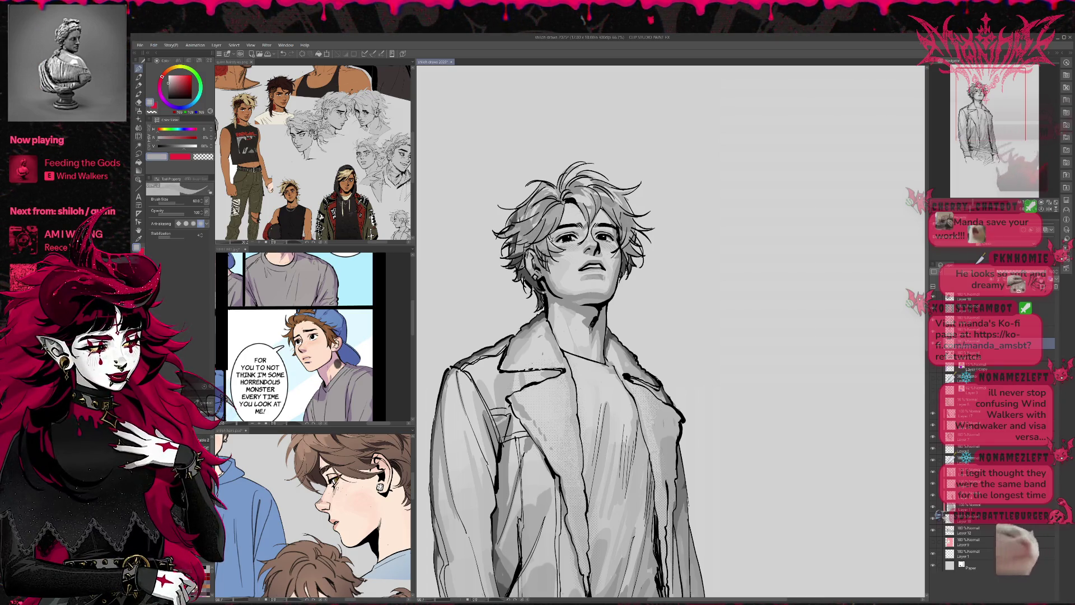
alt+click(518, 247)
drag(509, 232, 528, 259)
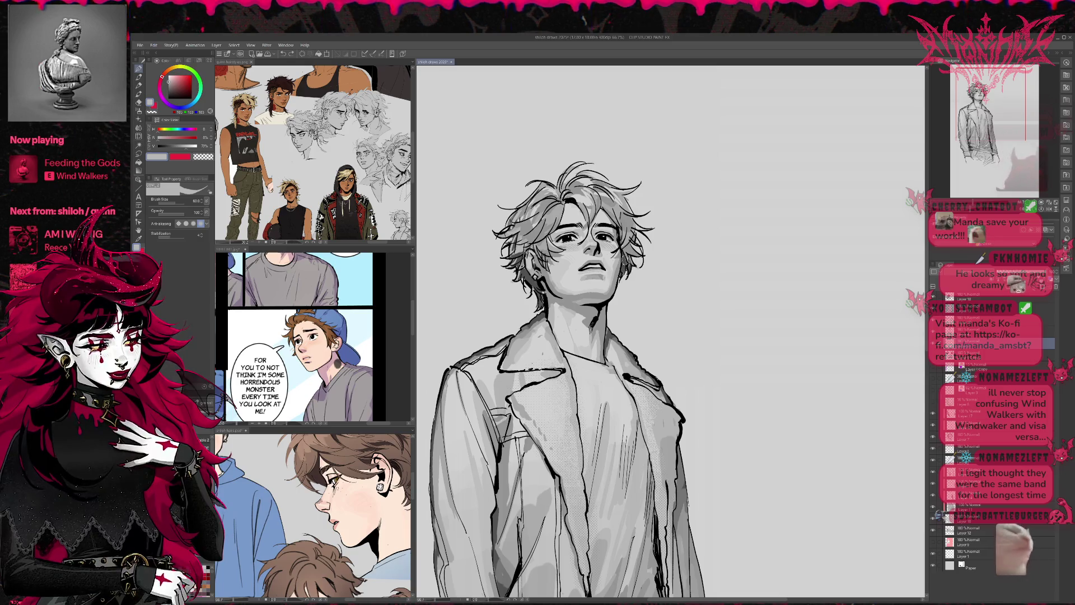
mouse_move(623, 265)
mouse_down()
mouse_move(658, 265)
mouse_move(663, 253)
mouse_up()
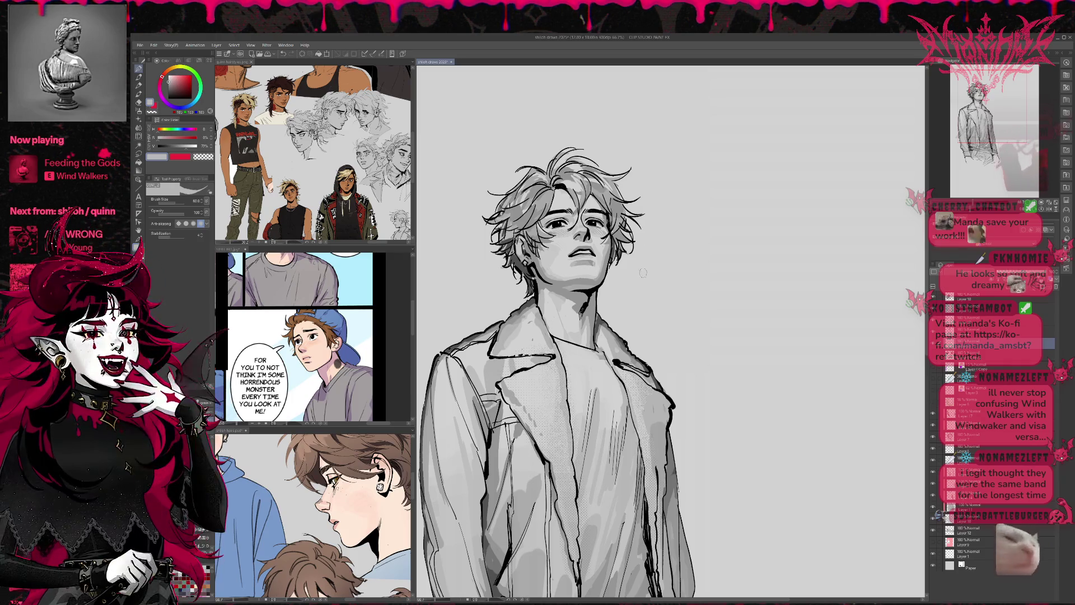
scroll(455, 244, down, 2)
- Group the layers into a collapsed folder and apply a darkening gradient map to the sketch
scroll(456, 245, down, 1)
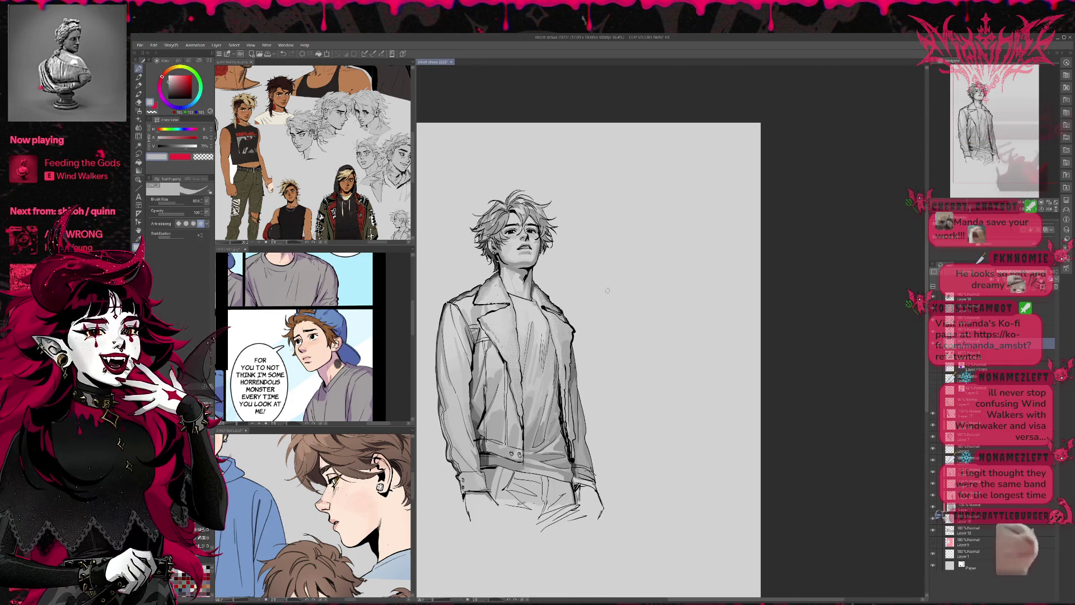
scroll(612, 261, up, 1)
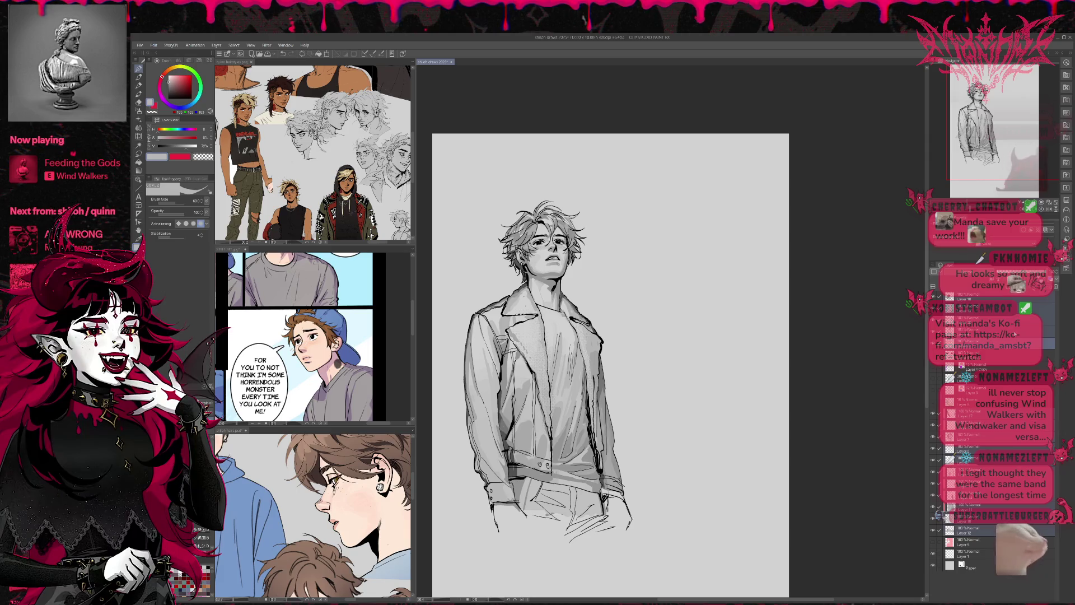
key(ctrl+g)
click(947, 298)
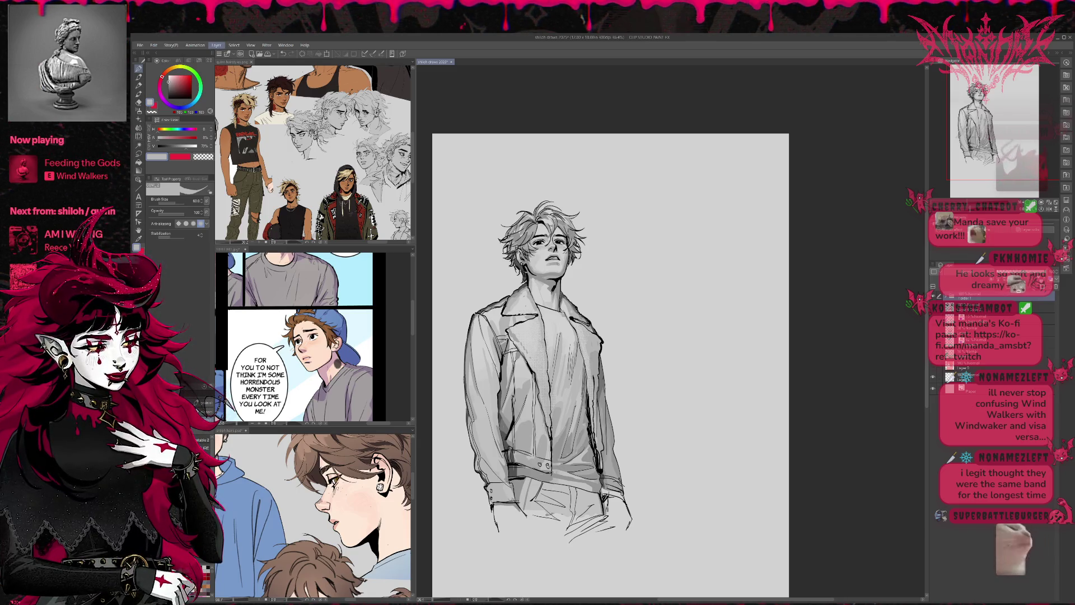
key(Return)
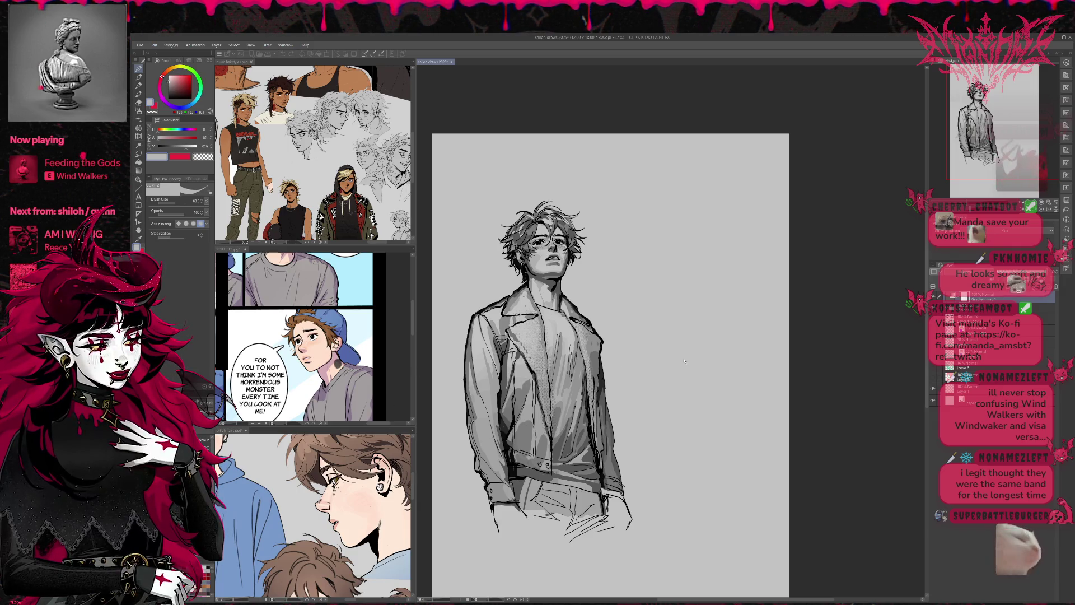
- Undo the gradient map and pan the reference image to the character's face close-up
key(ctrl+z)
mouse_move(415, 480)
mouse_down()
mouse_move(414, 529)
mouse_move(392, 493)
mouse_move(381, 524)
mouse_move(441, 542)
mouse_up()
scroll(381, 504, up, 3)
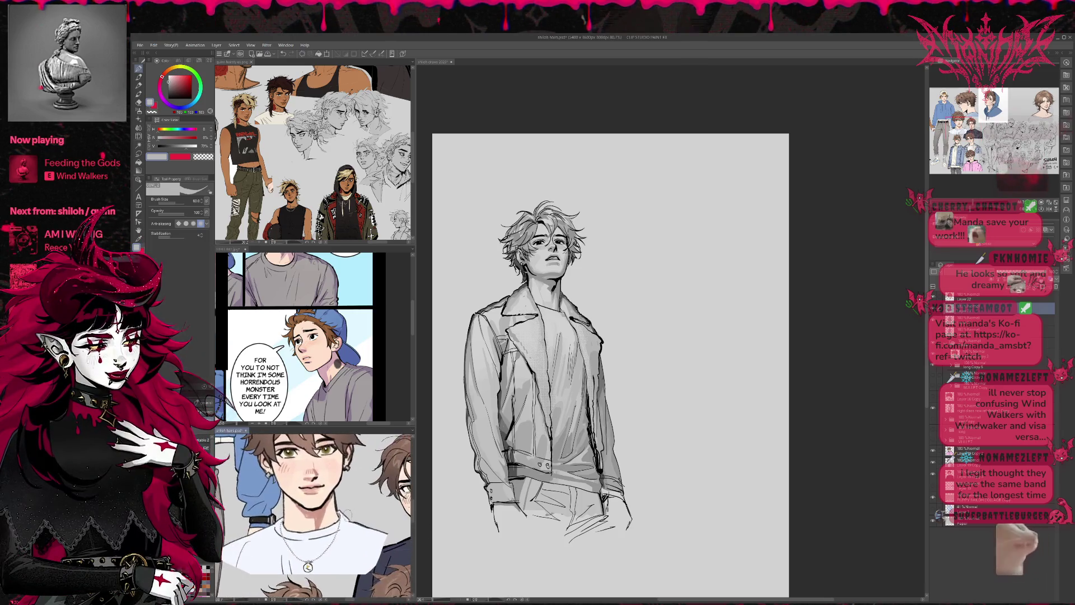
- Nudge the reference face into view, then return to the drawing and replace the grey gradient map with pink sepia
drag(381, 504, 375, 500)
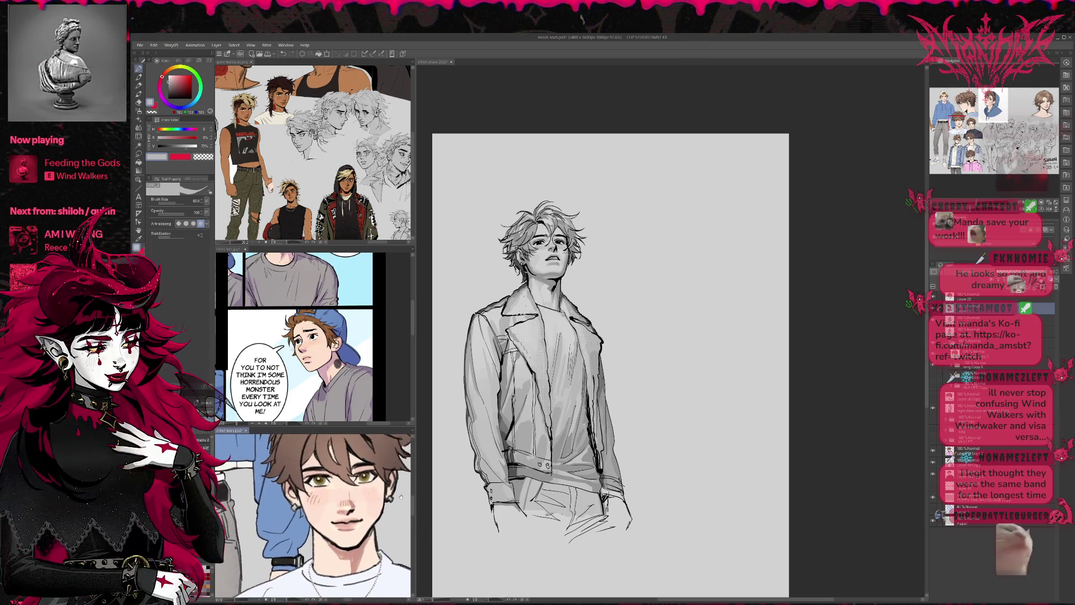
click(884, 345)
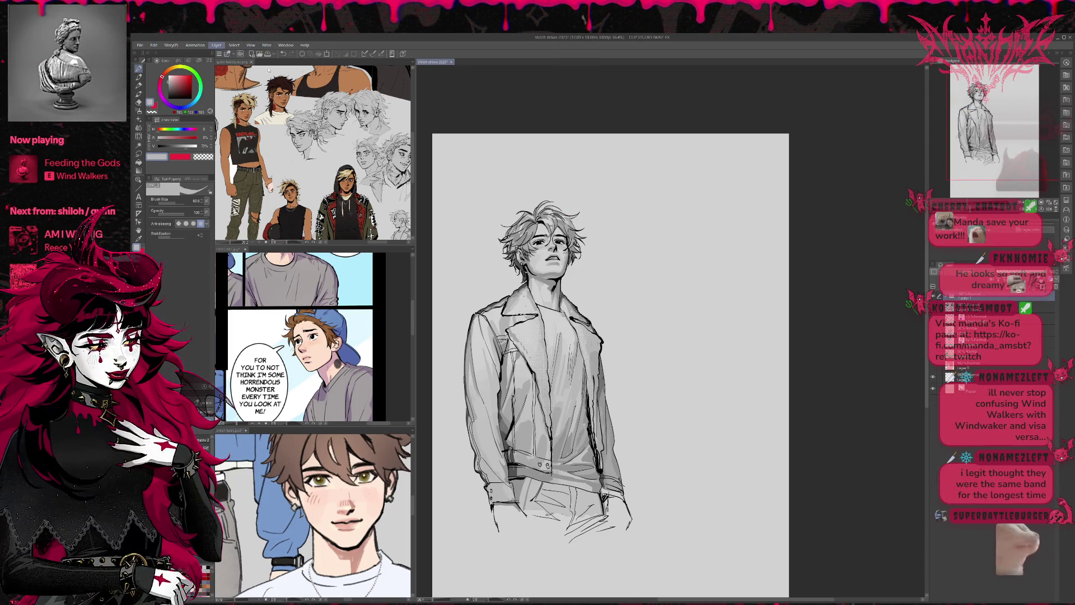
key(ctrl+v)
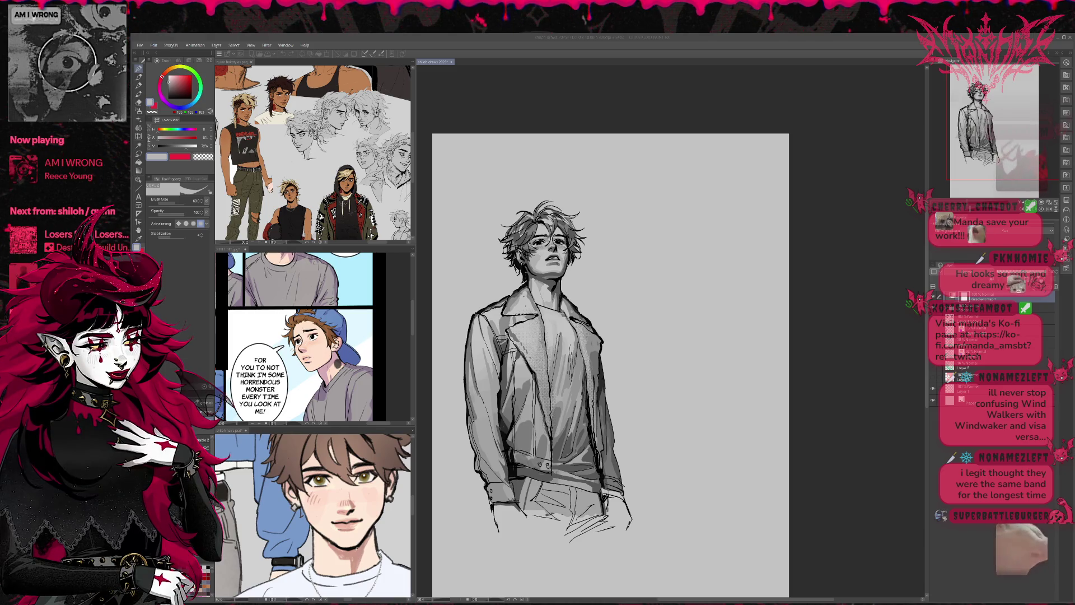
key(ctrl+z)
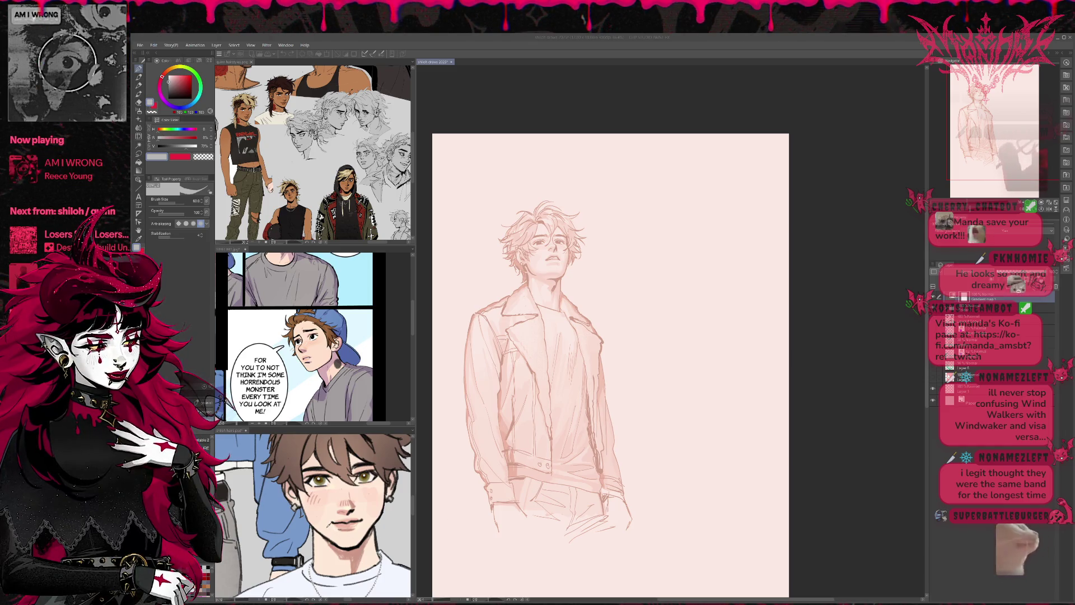
- Cycle the sketch tint through pink, peach and pinkish paper presets to compare colours
key(ctrl+z)
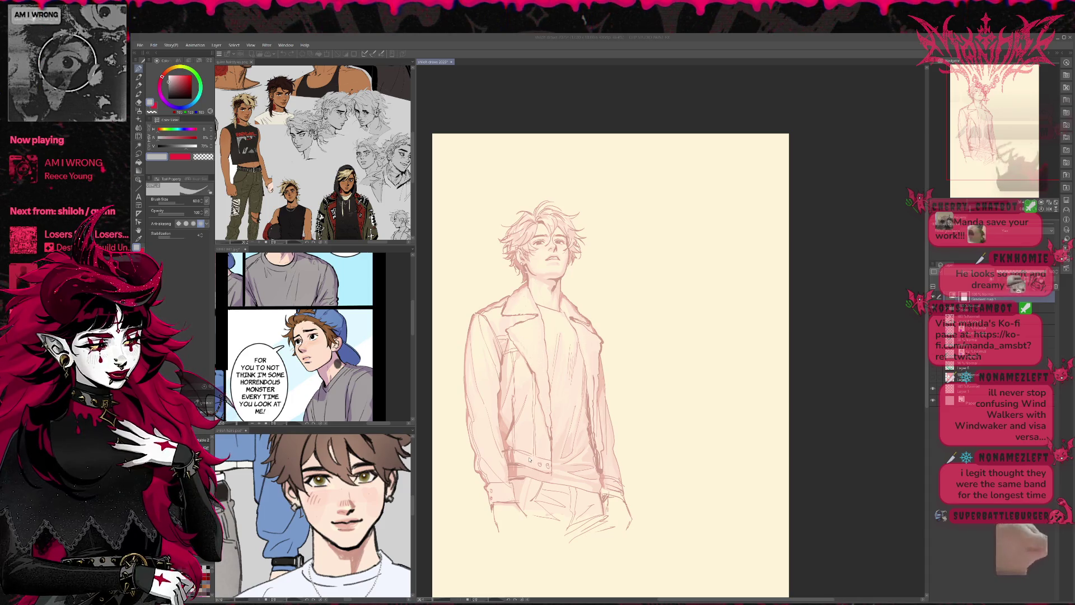
click(874, 346)
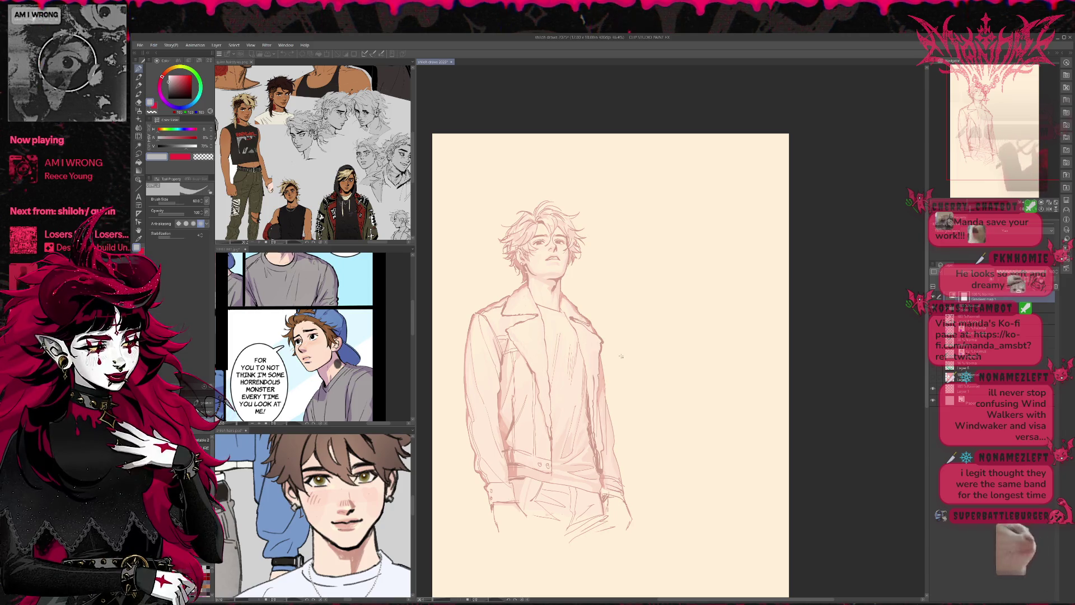
key(ctrl+z)
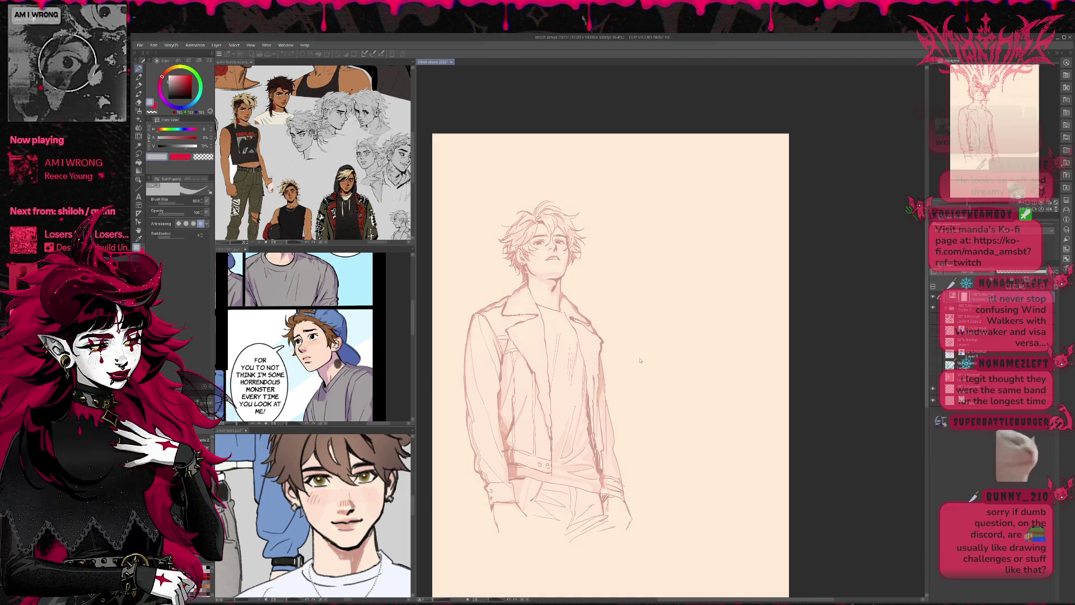
key(ctrl+z)
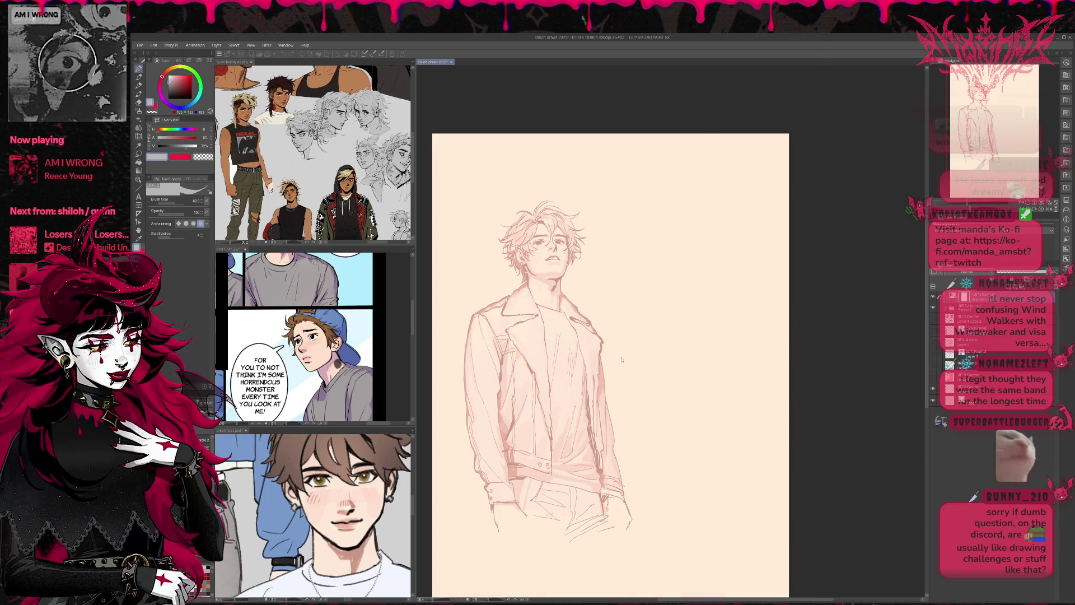
- Brush soft pink shading across the shirt and jacket, toggling undo and redo to compare
mouse_move(564, 359)
mouse_down()
mouse_move(583, 436)
mouse_move(594, 426)
mouse_move(587, 362)
mouse_up()
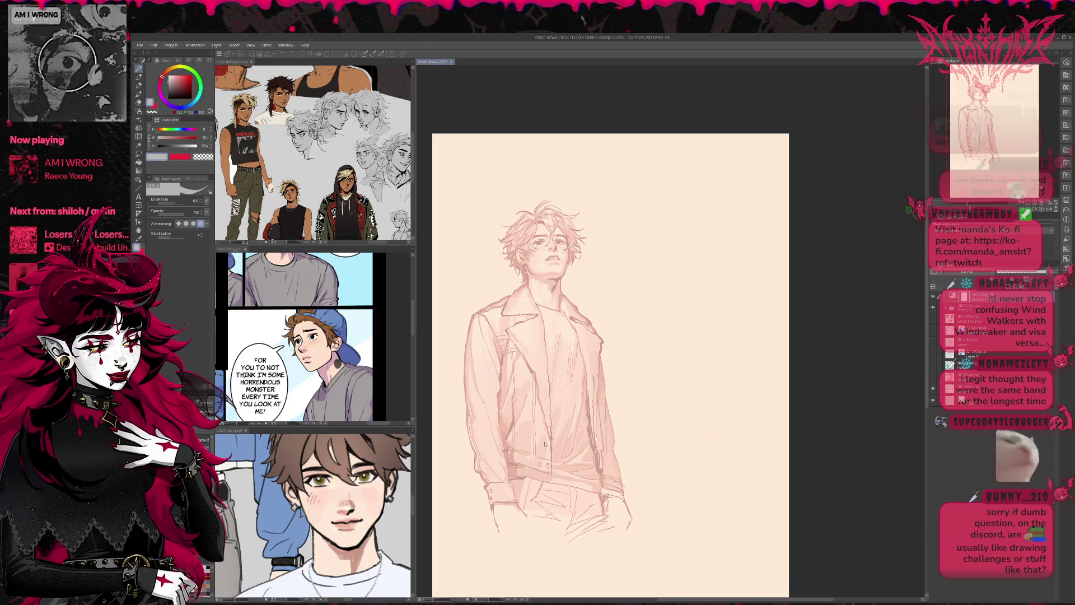
key(ctrl+z)
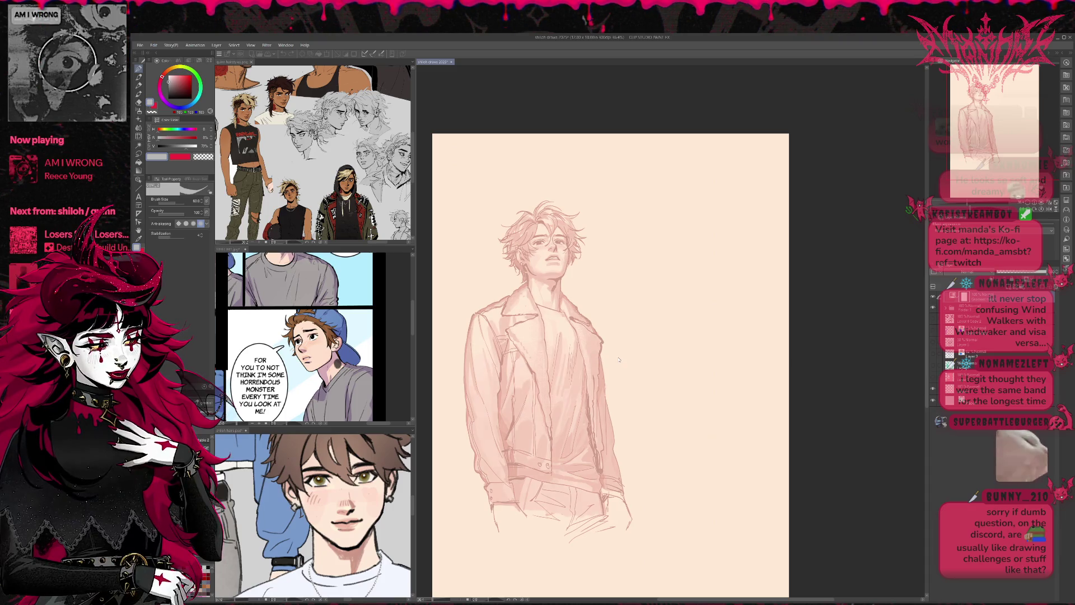
key(ctrl+y)
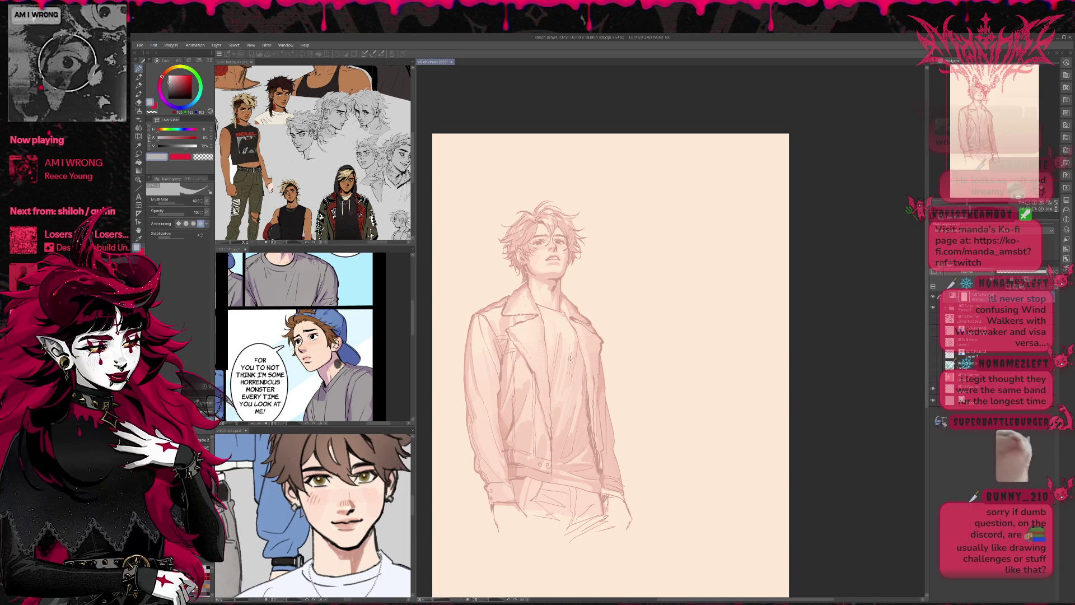
key(ctrl+z)
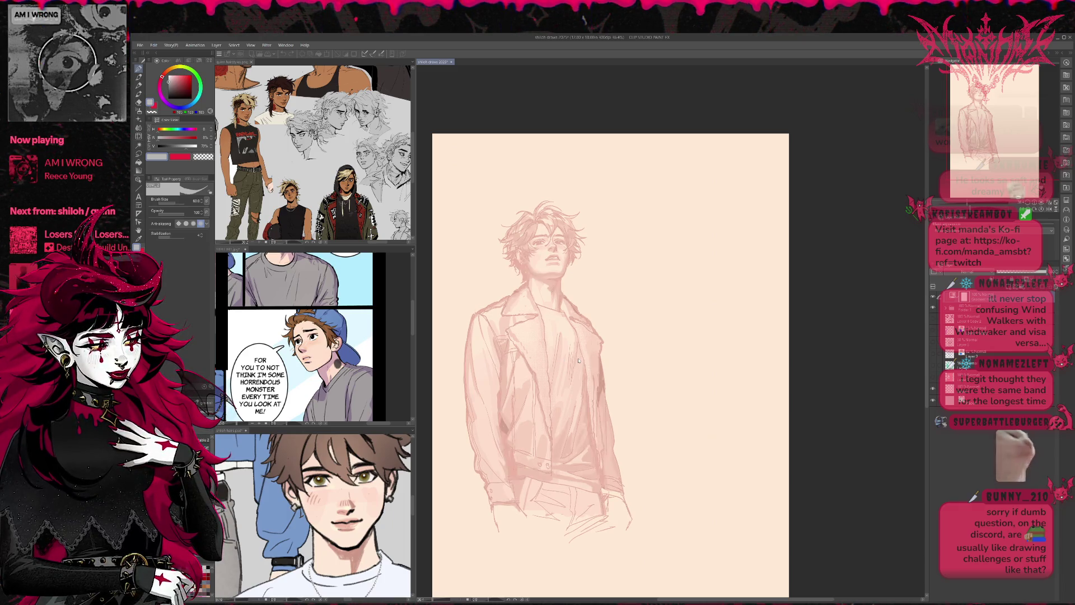
key(ctrl+y)
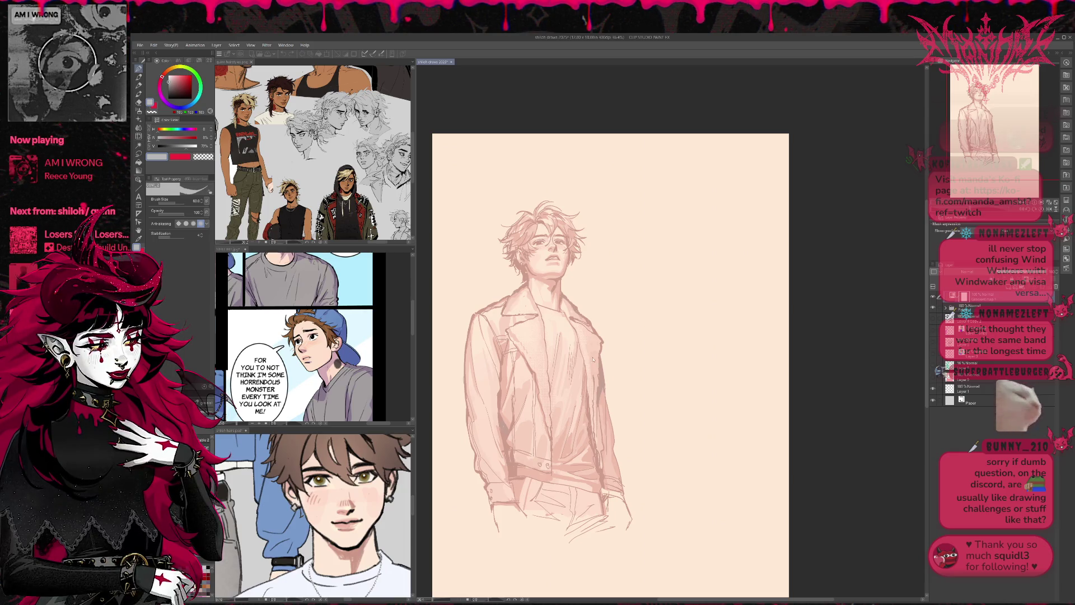
- Darken shading along the jacket's left edge and lower shirt, compare it, and expand the layer folder
drag(502, 342, 598, 360)
key(ctrl+z)
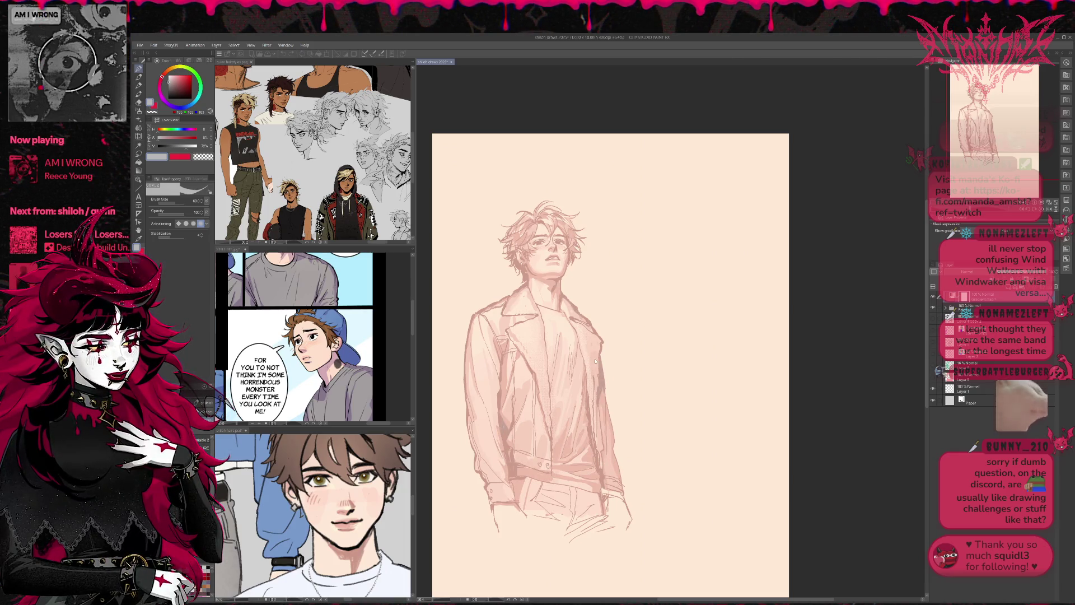
key(ctrl+y)
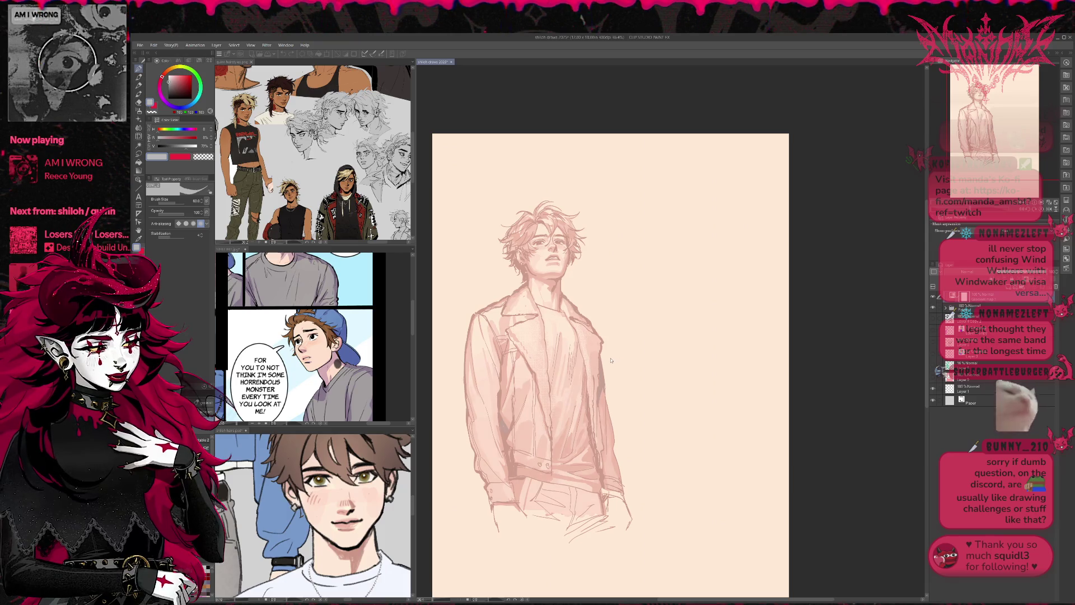
key(ctrl+z)
key(ctrl+y)
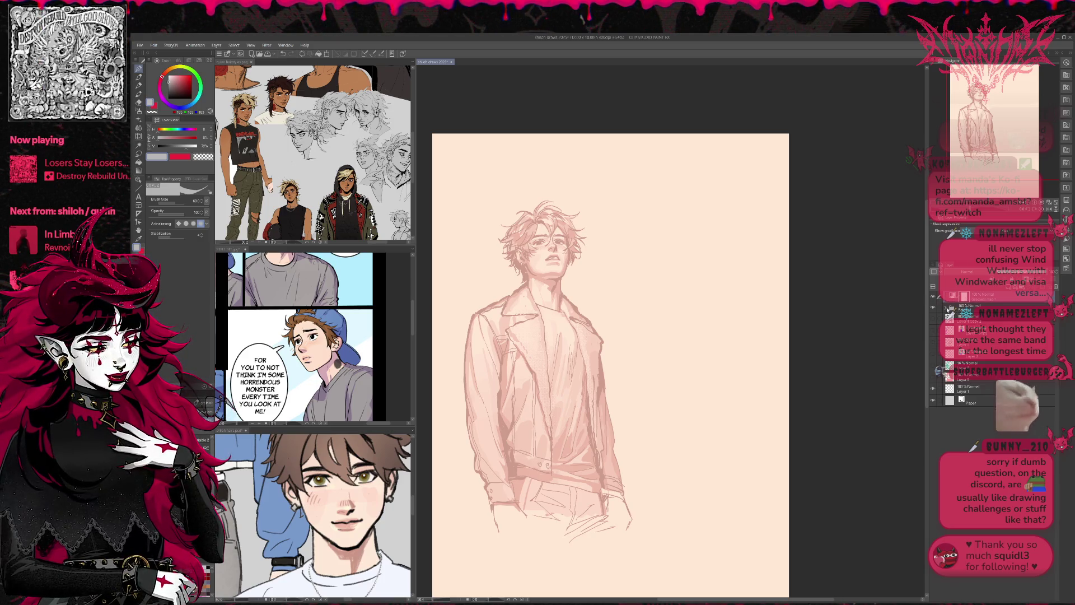
click(946, 307)
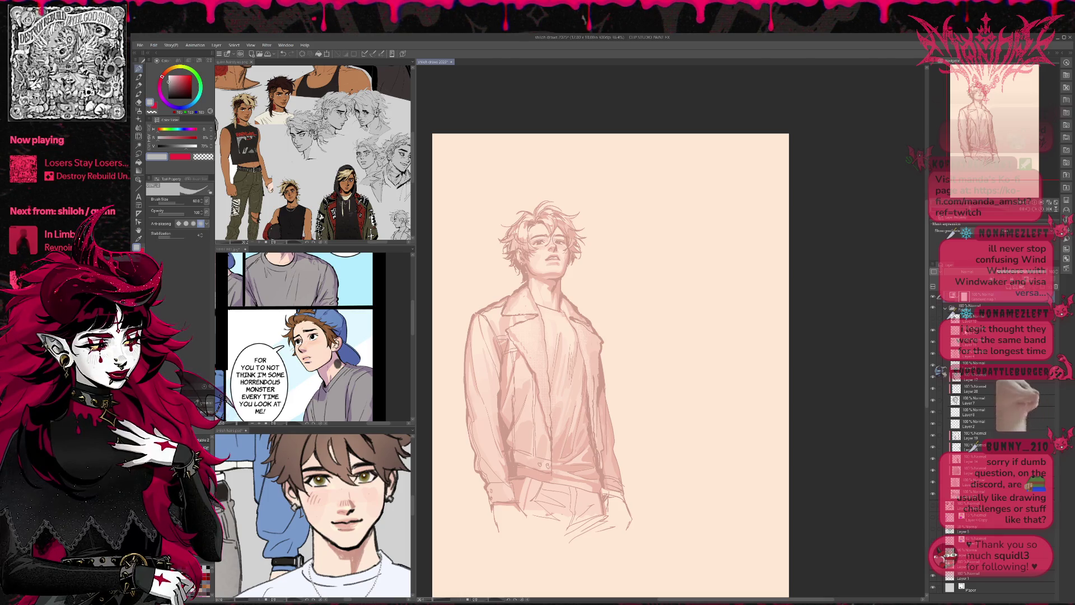
- Select the line-art layers together and move them to the top of the layer stack
click(946, 330)
shift+click(974, 351)
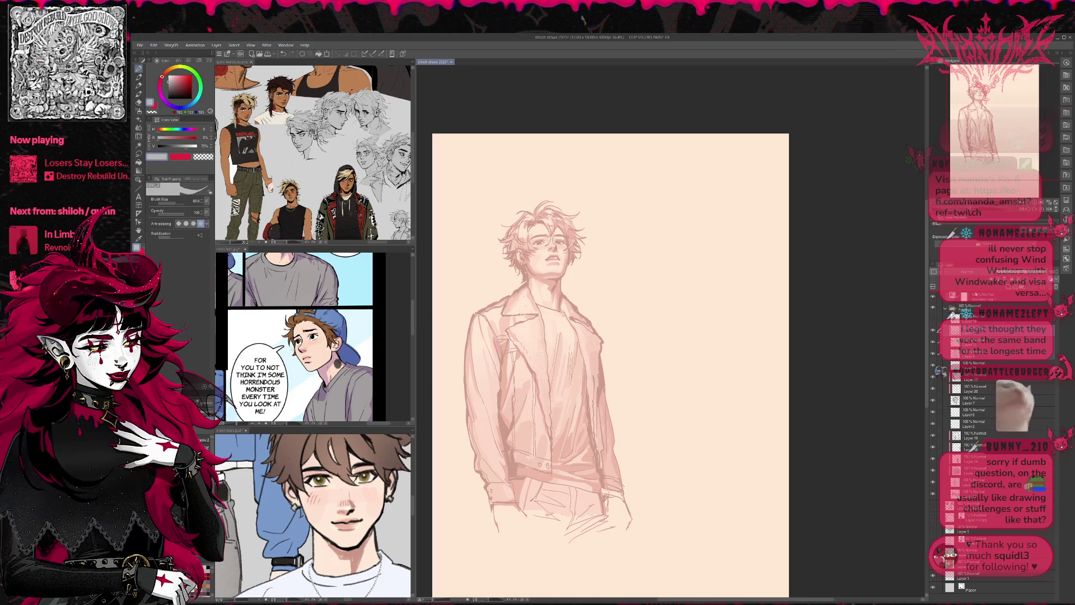
drag(974, 342, 976, 294)
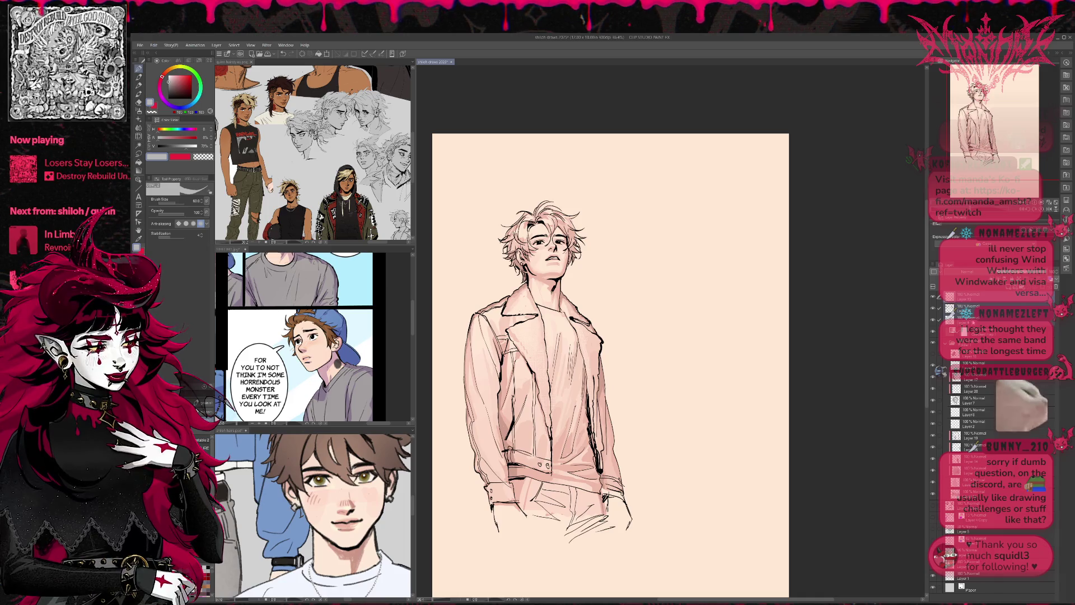
- Hide the peach background layer and erase the pink fill from the jacket and shirt
click(974, 297)
click(932, 330)
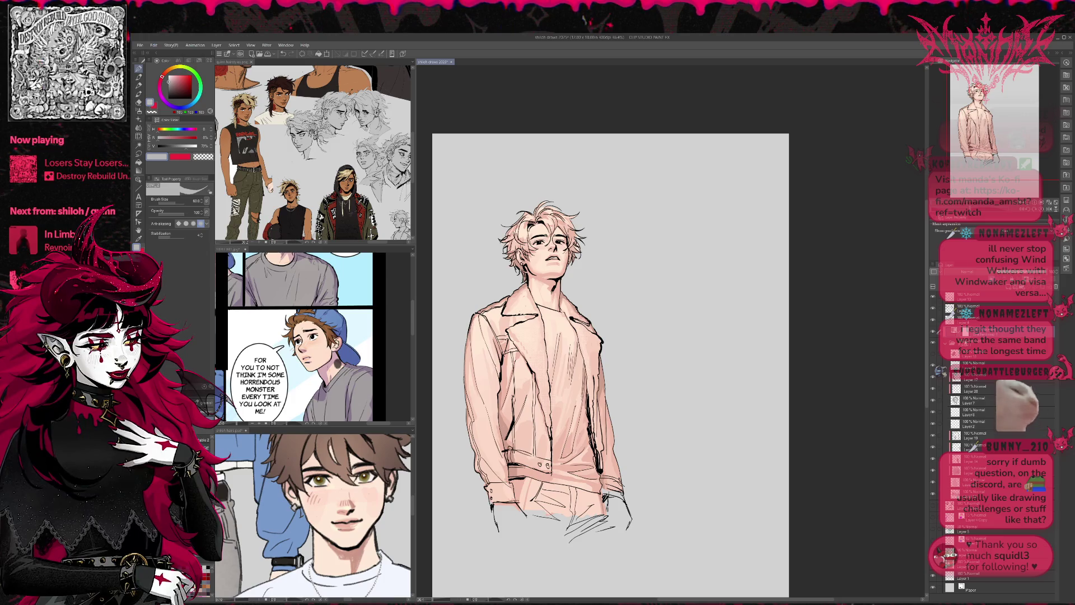
key(e)
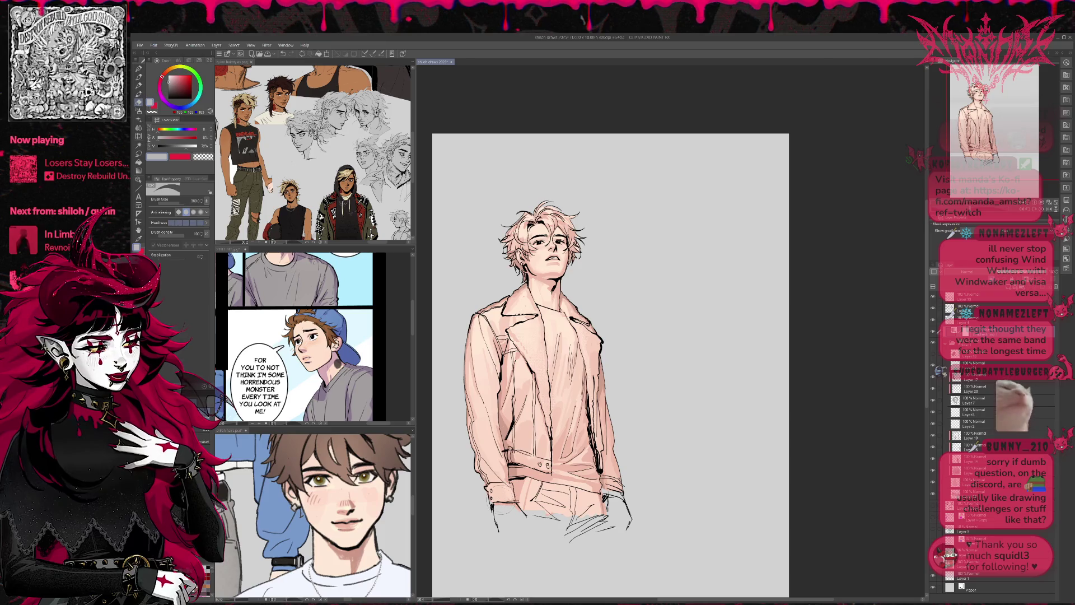
drag(529, 314, 554, 509)
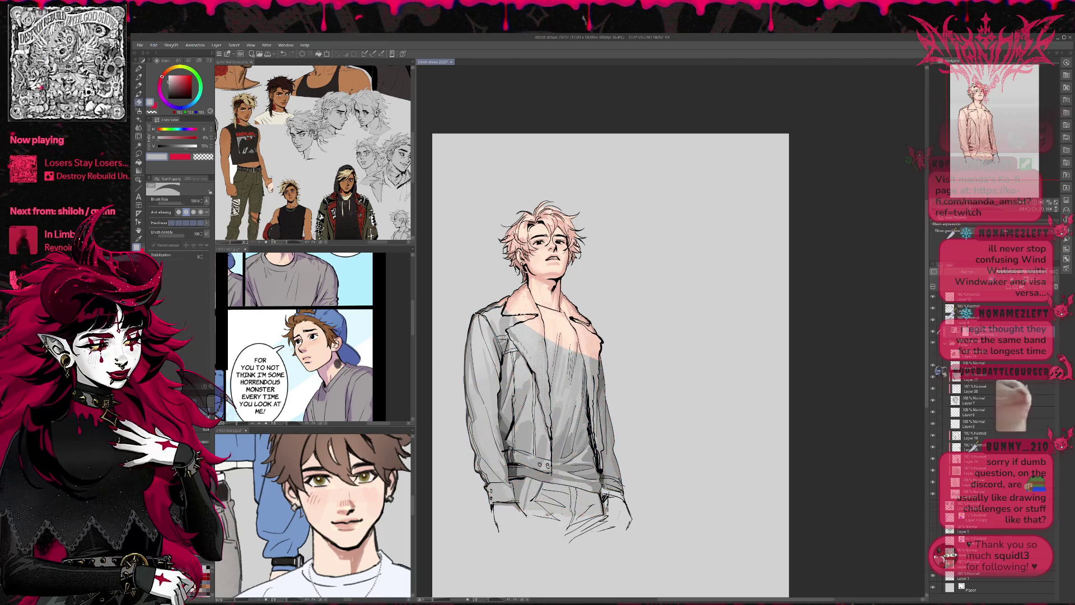
- Zoom in on the face and make the eraser smaller
scroll(610, 364, up, 1)
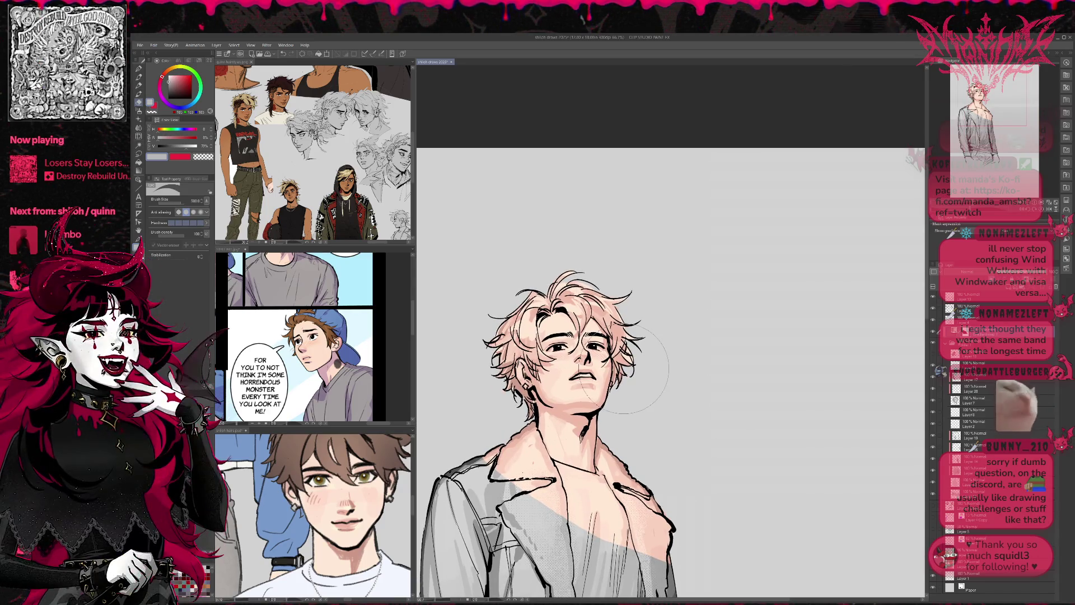
key(bracketleft)
key(bracketleft)
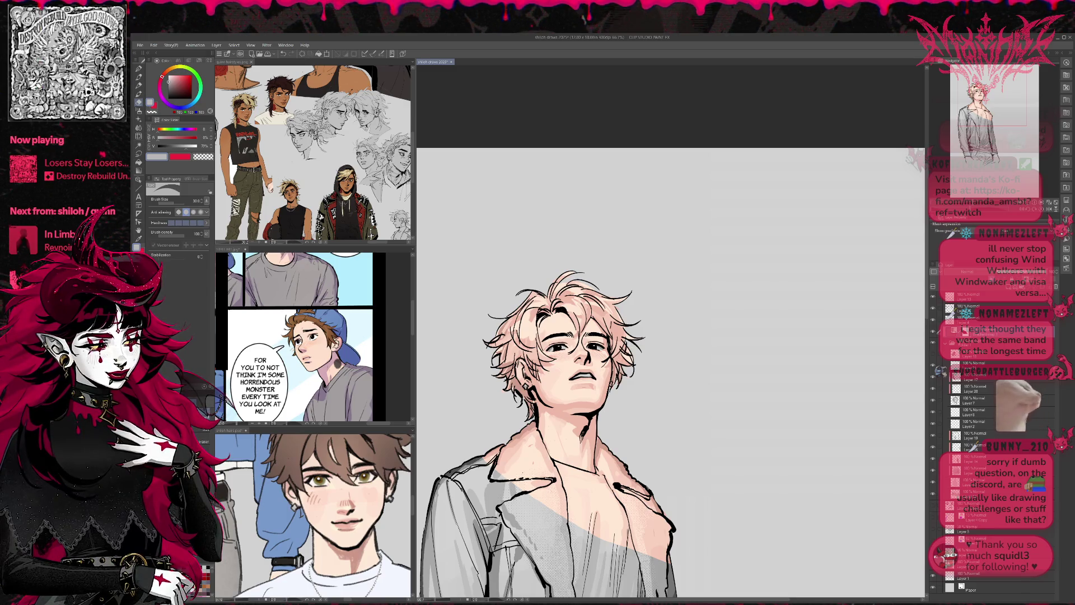
scroll(638, 330, up, 2)
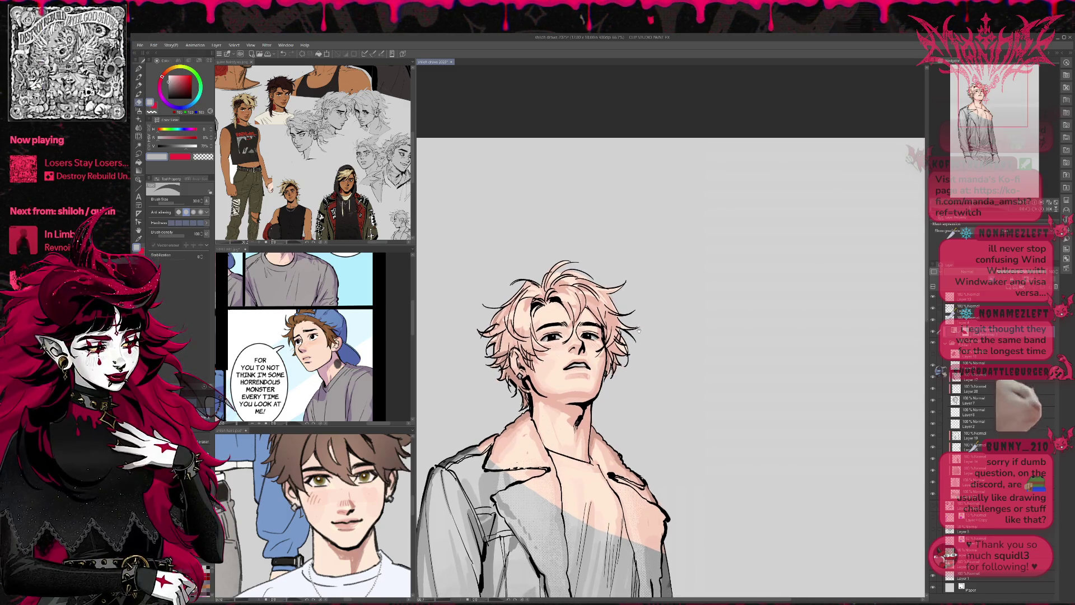
- On a new layer at brush size 70, draw a short dark stroke near the ear, then hide colour and shading
key(ctrl+shift+n)
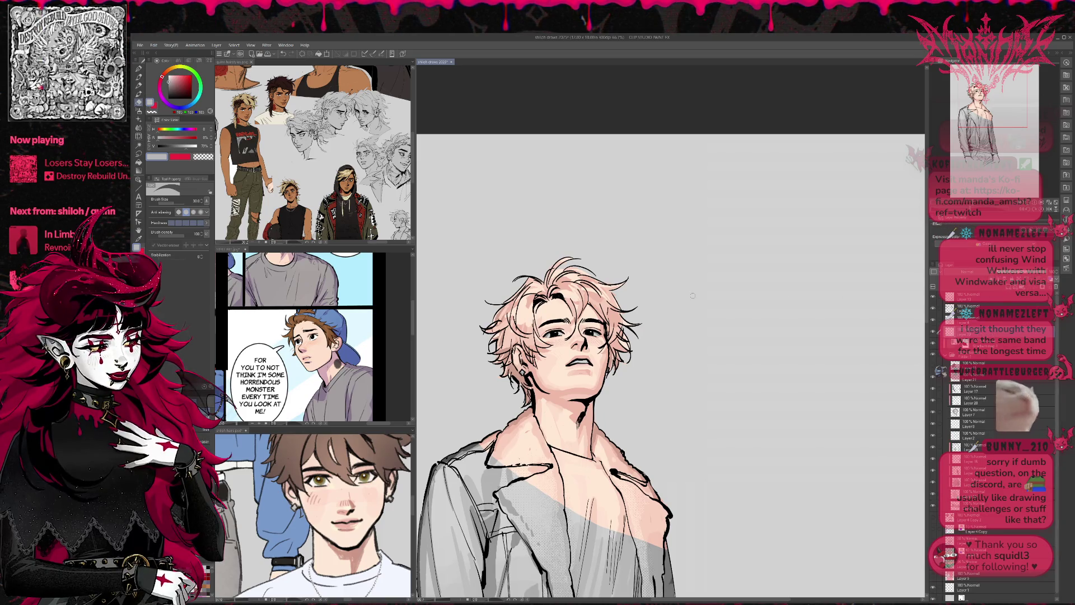
key(bracketright)
key(bracketright)
key(bracketright)
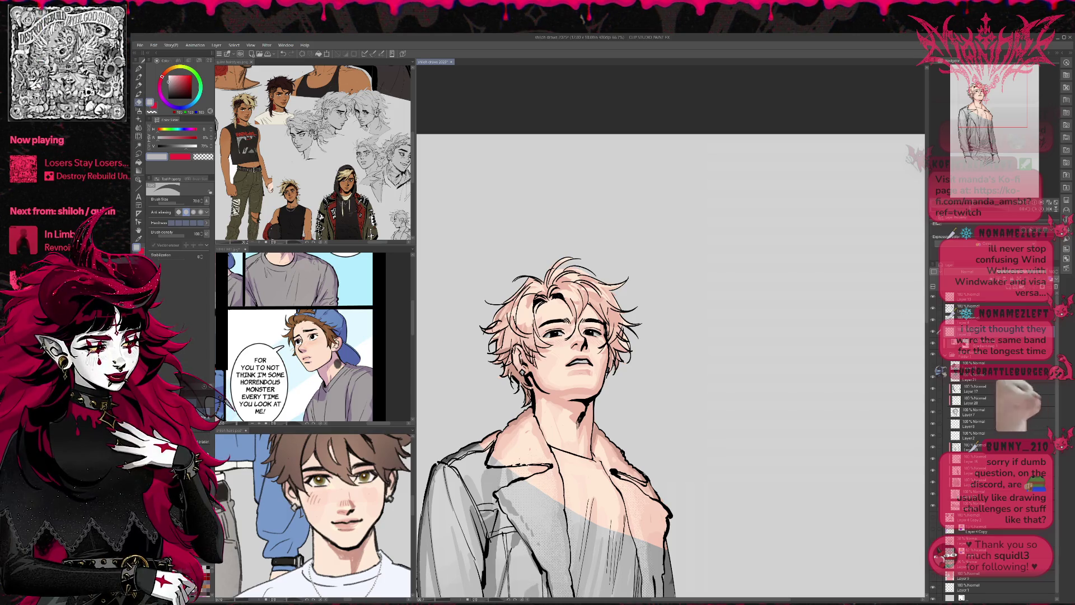
mouse_move(518, 339)
mouse_down()
mouse_move(532, 363)
mouse_move(526, 313)
mouse_move(540, 351)
mouse_up()
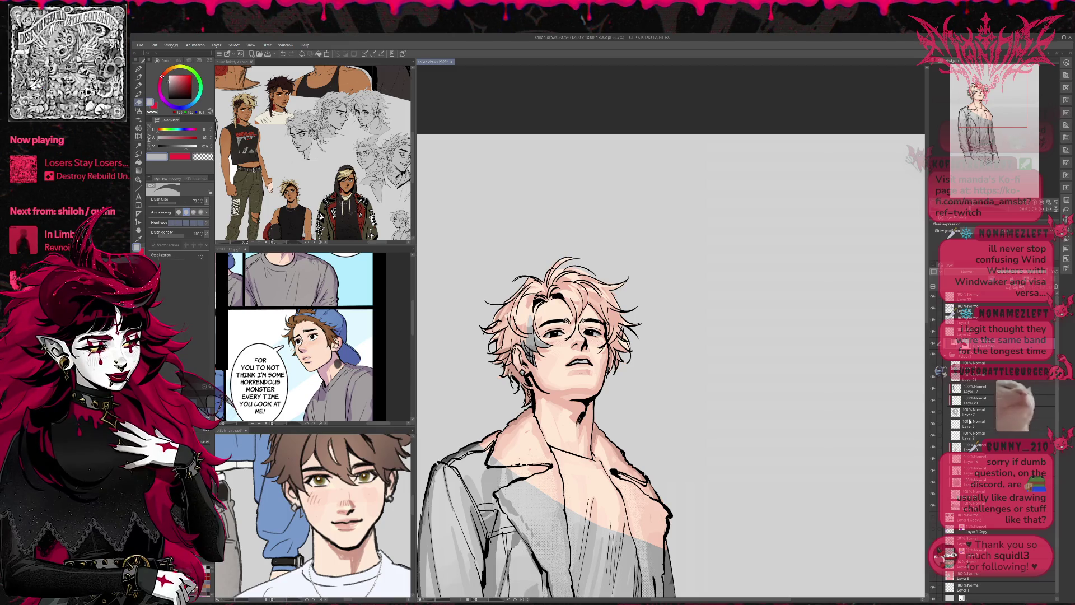
click(932, 460)
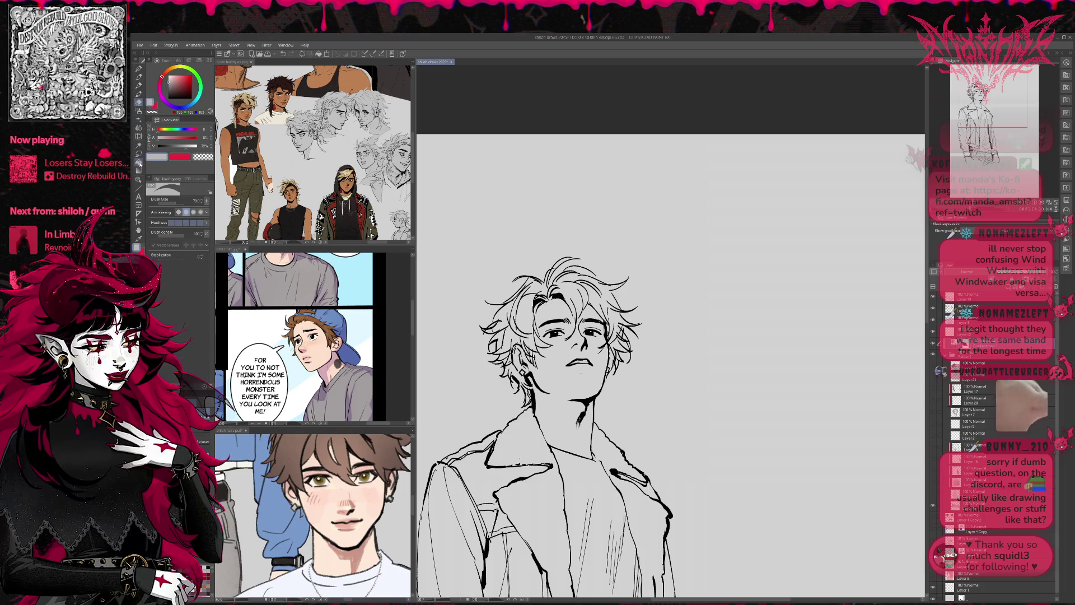
- With the Fill tool and flat colour layer visible, fill the small hair-strand gaps and the gap near the ear
click(138, 163)
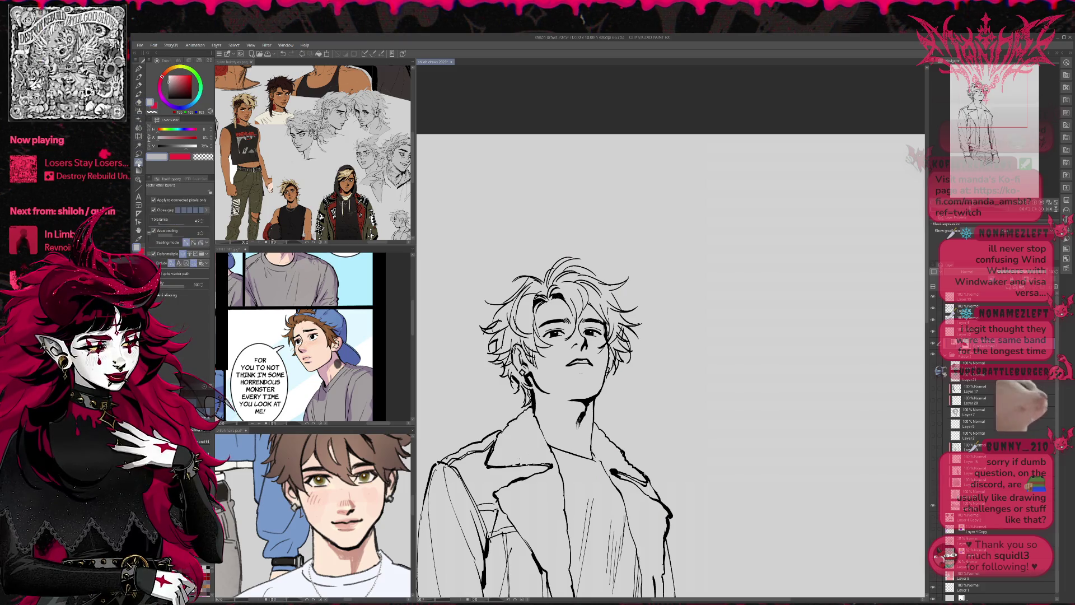
click(931, 498)
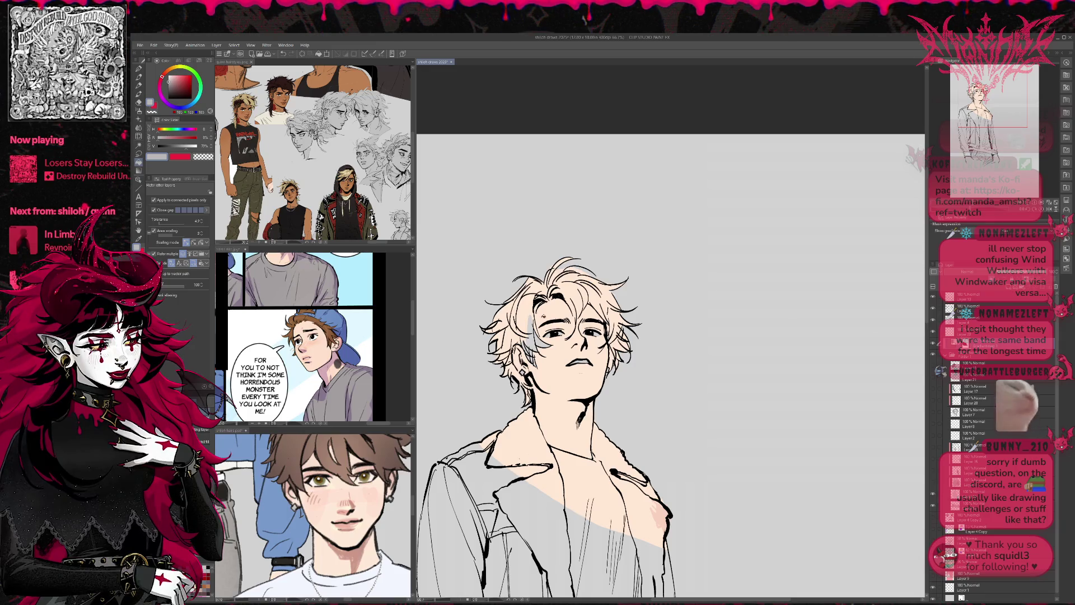
key(c)
click(528, 314)
click(513, 338)
click(506, 364)
click(524, 389)
- Clear the small hair areas on the left side of the head
click(497, 341)
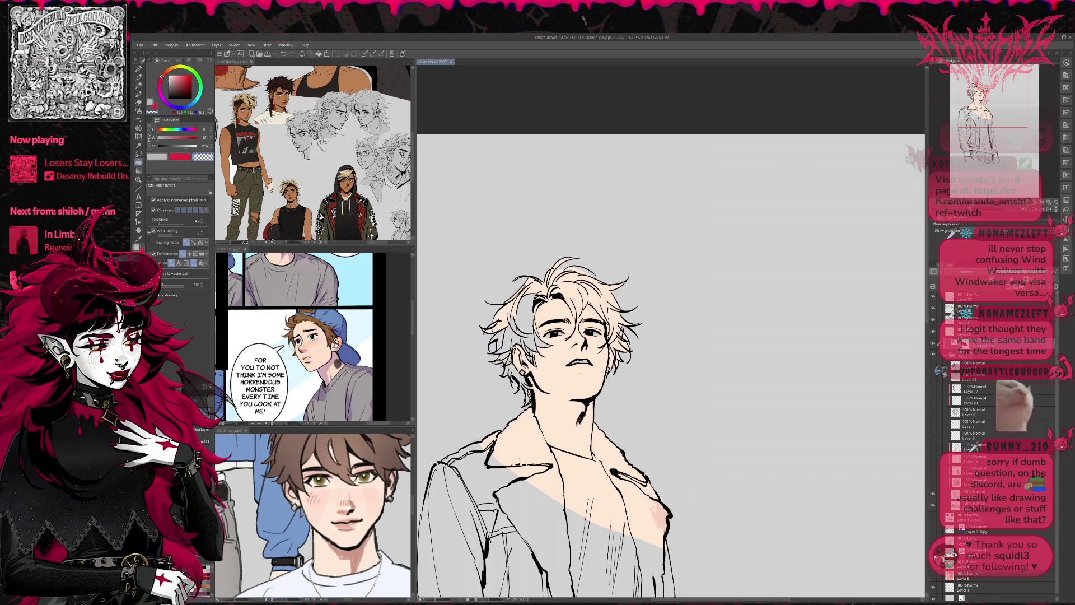
click(500, 315)
click(515, 294)
click(490, 324)
click(519, 304)
- Refill the hair areas at the top and right of the part in grey
click(534, 283)
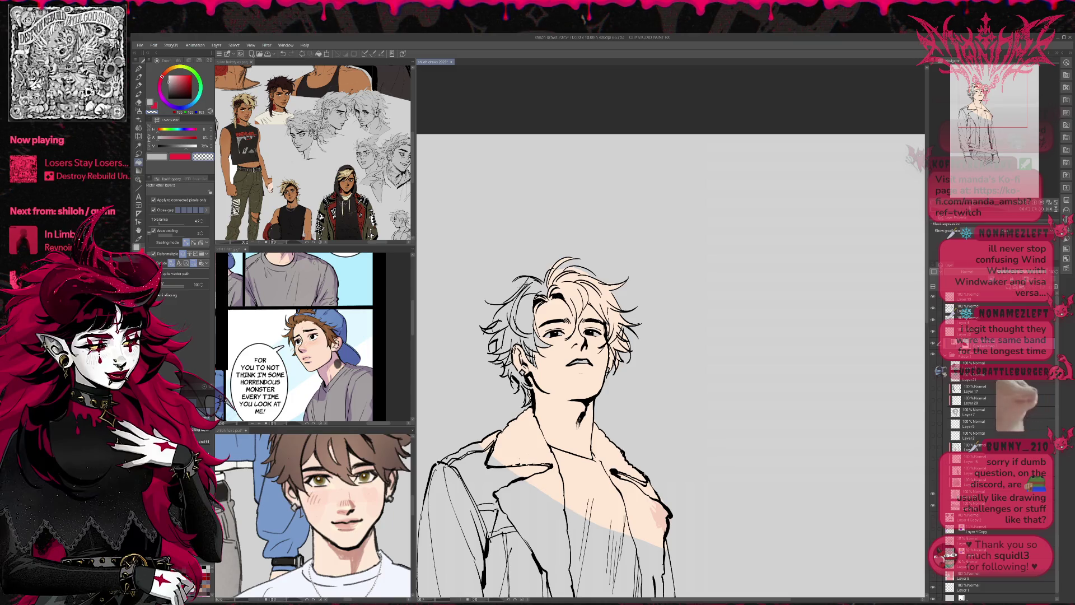
click(567, 297)
click(566, 269)
click(590, 280)
click(616, 325)
click(615, 340)
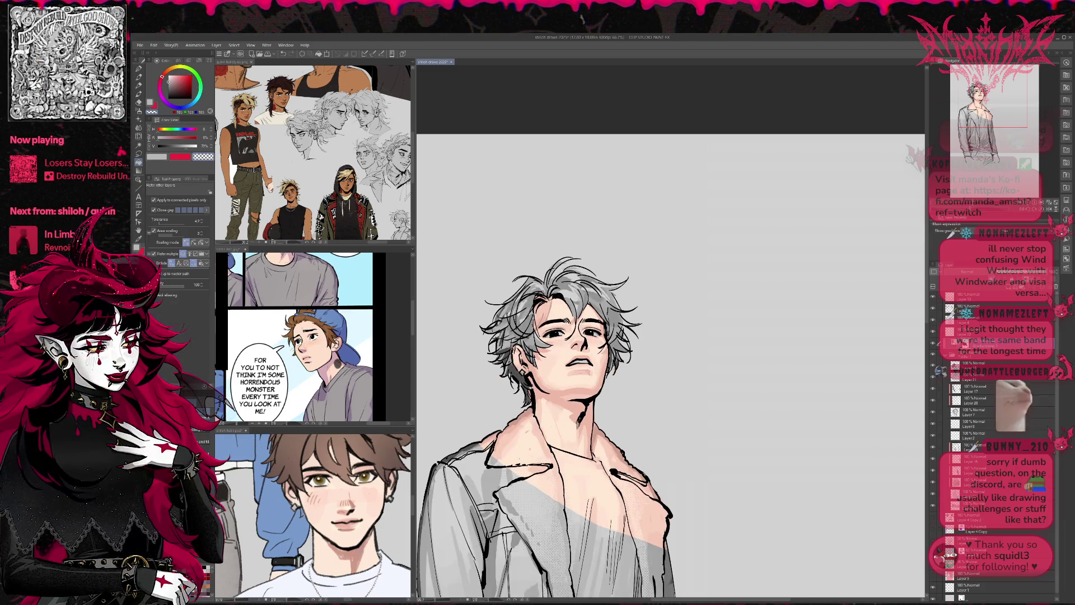
- With the grey pen, add hatching strokes on the neck, chest and right jacket lapel
key(r)
key(e)
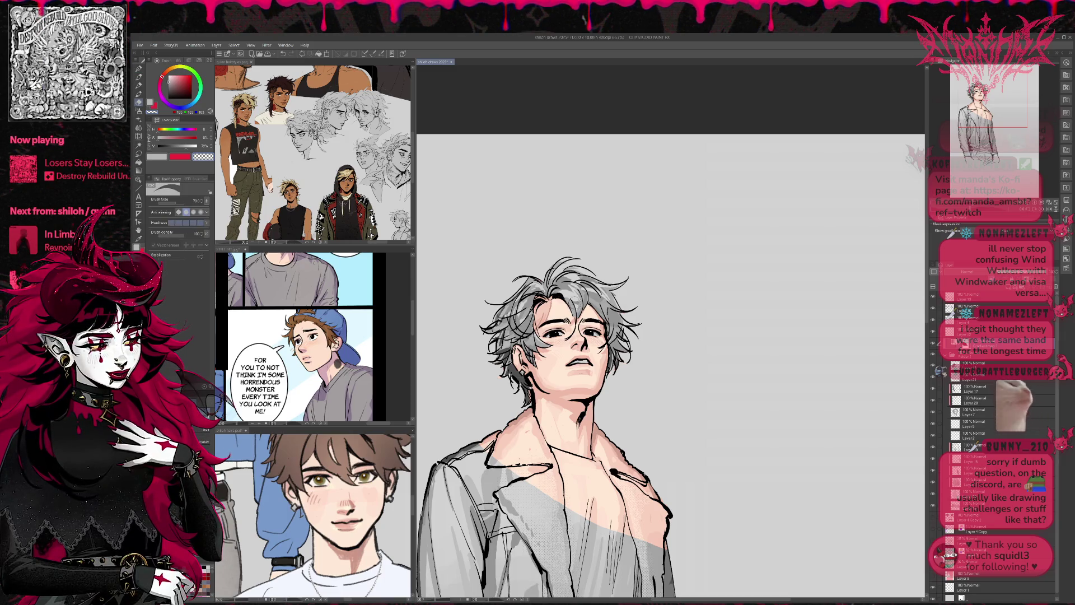
key(p)
click(138, 247)
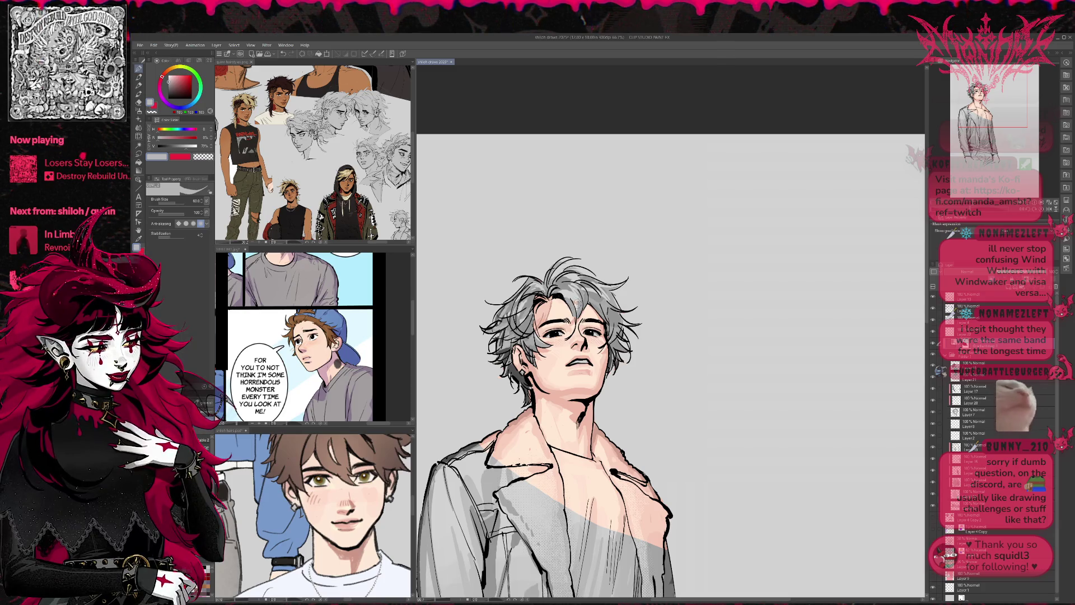
key(e)
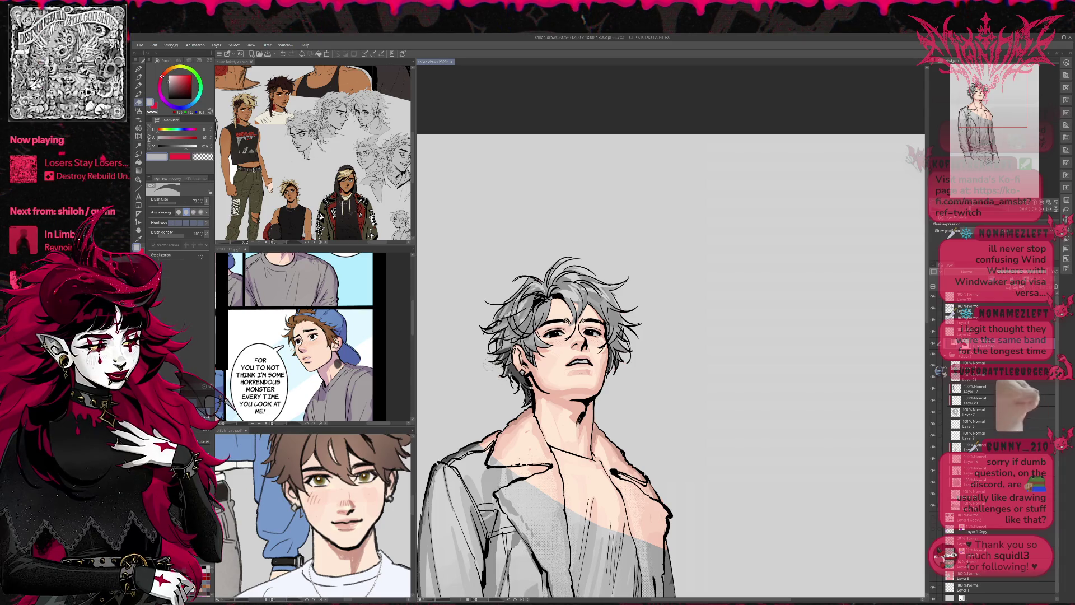
mouse_move(630, 389)
mouse_down()
mouse_move(603, 309)
mouse_move(619, 303)
mouse_up()
drag(578, 342, 625, 407)
drag(622, 335, 631, 319)
- At brush size 150, paint grey shading over the left collar, neck and left chest
key(bracketright)
mouse_move(504, 353)
mouse_down()
mouse_move(521, 339)
mouse_move(473, 336)
mouse_move(532, 314)
mouse_move(535, 325)
mouse_move(524, 305)
mouse_move(529, 319)
mouse_up()
mouse_move(529, 372)
mouse_down()
mouse_move(538, 384)
mouse_move(571, 361)
mouse_up()
mouse_move(571, 361)
mouse_down()
mouse_move(566, 345)
mouse_move(608, 374)
mouse_move(558, 387)
mouse_move(593, 381)
mouse_move(633, 403)
mouse_move(653, 445)
mouse_up()
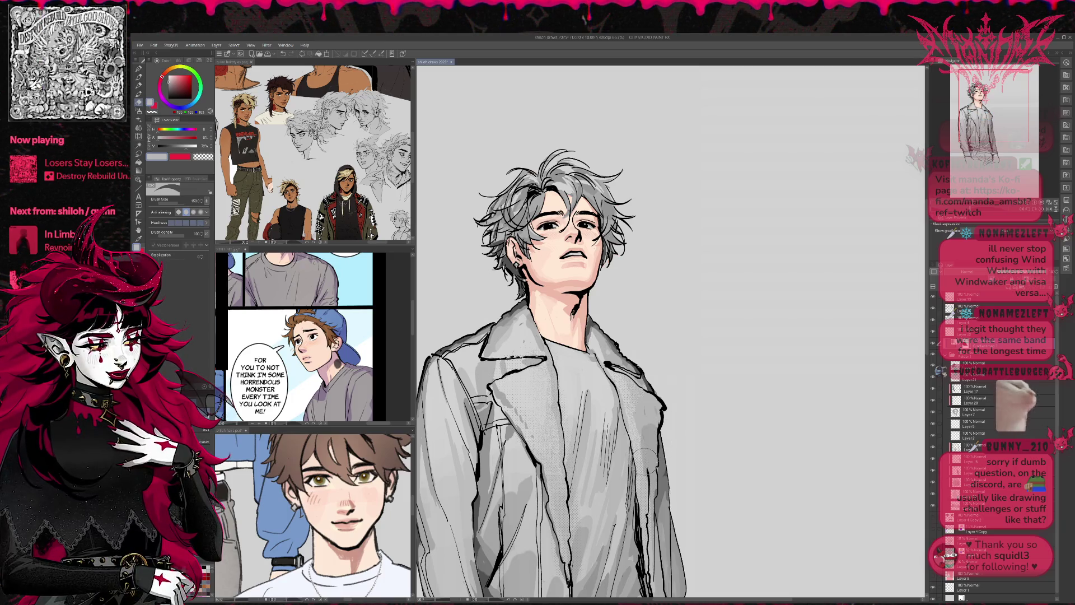
- On a new layer, sample the peach skin colour and paint darker neck strokes, then select the Gradient Map layer
key(ctrl+shift+n)
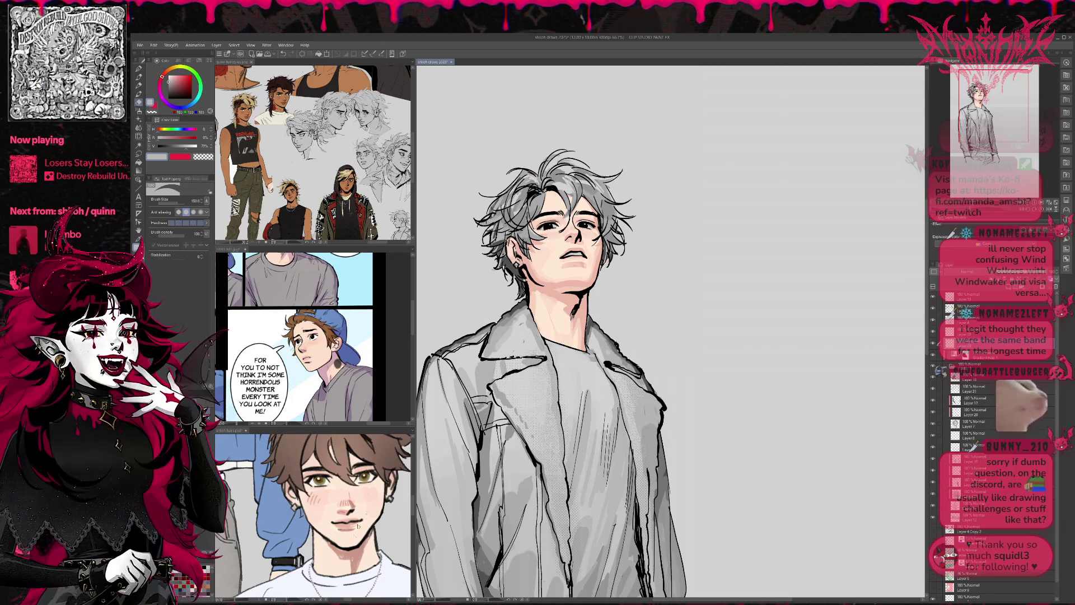
alt+click(565, 292)
mouse_move(572, 290)
mouse_down()
mouse_move(581, 309)
mouse_move(570, 314)
mouse_move(574, 290)
mouse_move(588, 292)
mouse_up()
click(138, 68)
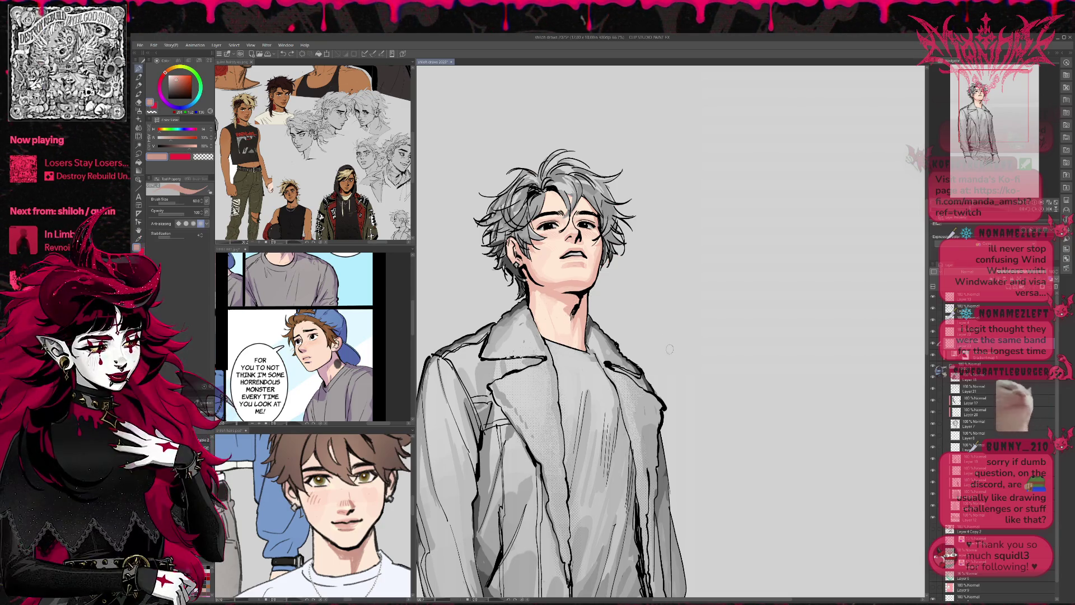
key(alt+bracketleft)
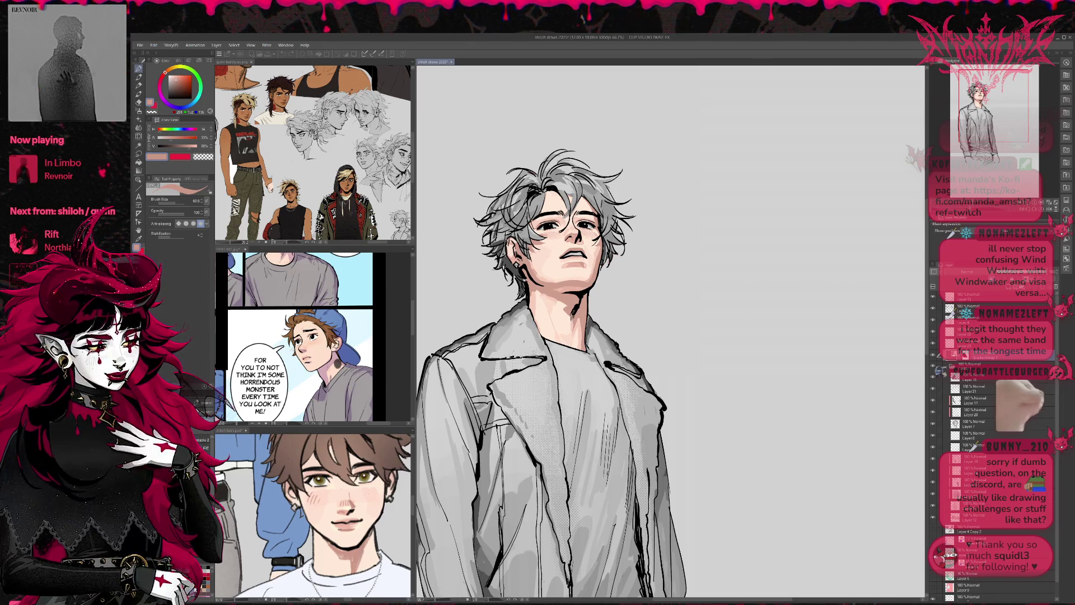
- Lasso the figure's hair and coat, then paste and undo a Gradient Map layer
scroll(667, 350, down, 3)
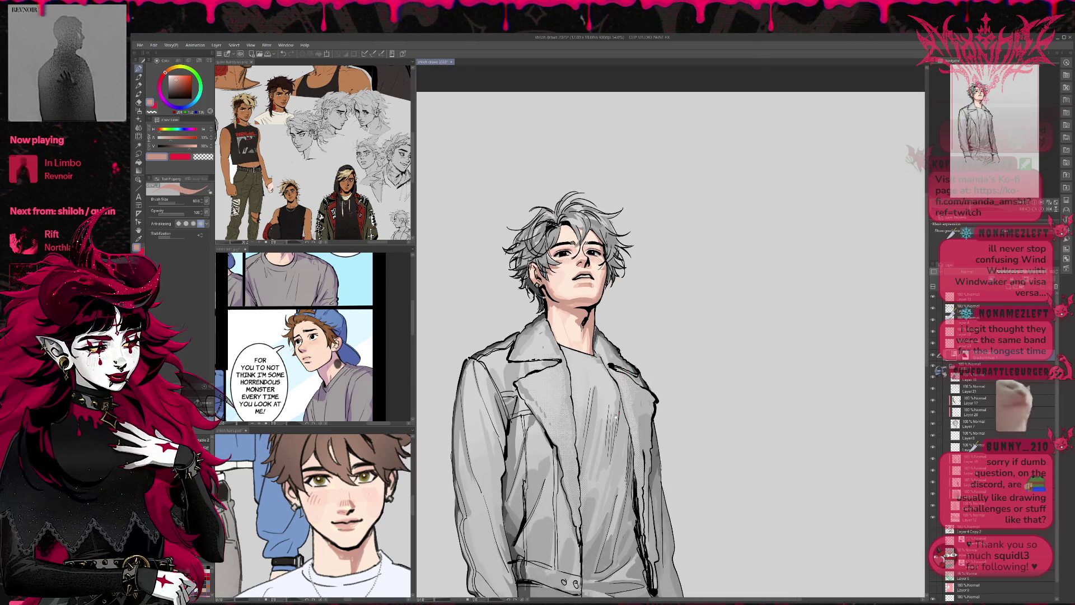
scroll(628, 402, up, 3)
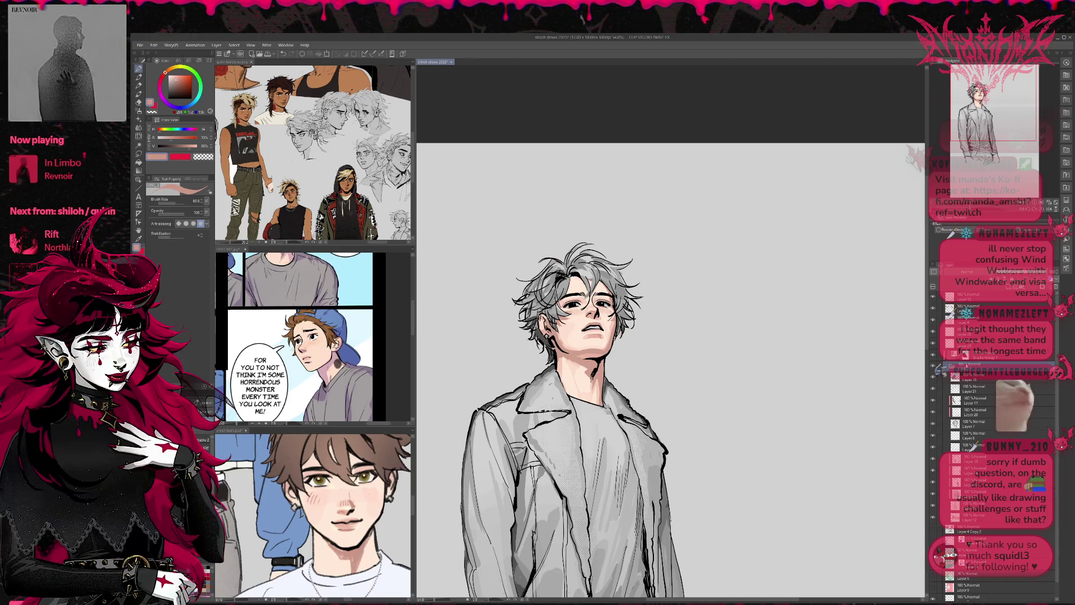
ctrl+click(972, 446)
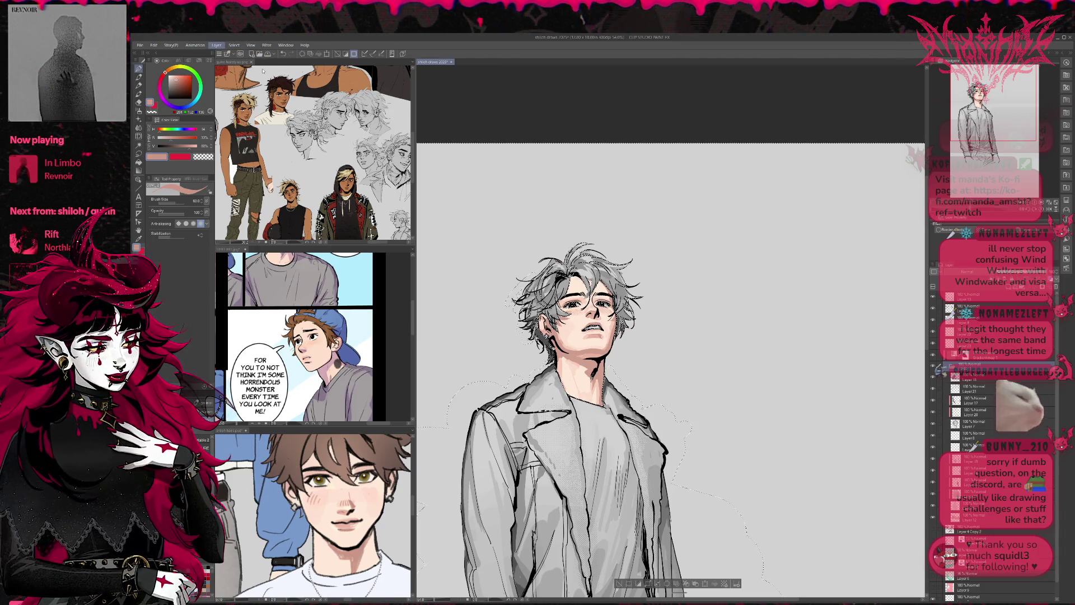
key(ctrl+v)
key(ctrl+z)
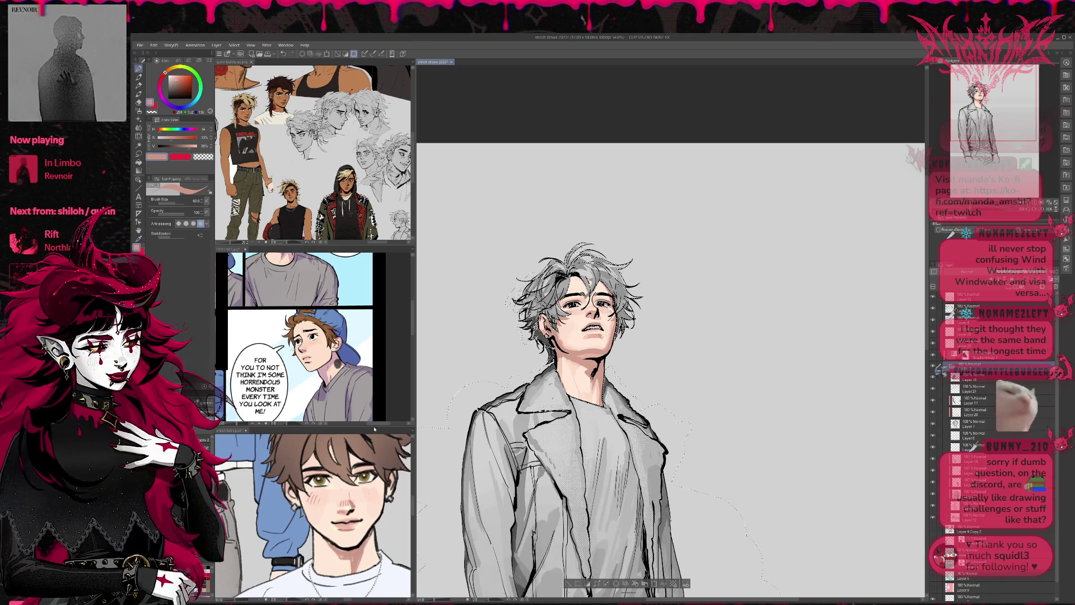
- Drag the reference panel divider up to enlarge the lower brown-haired reference sketch
drag(374, 429, 341, 213)
click(335, 364)
scroll(334, 364, down, 3)
scroll(334, 365, up, 1)
scroll(407, 325, up, 1)
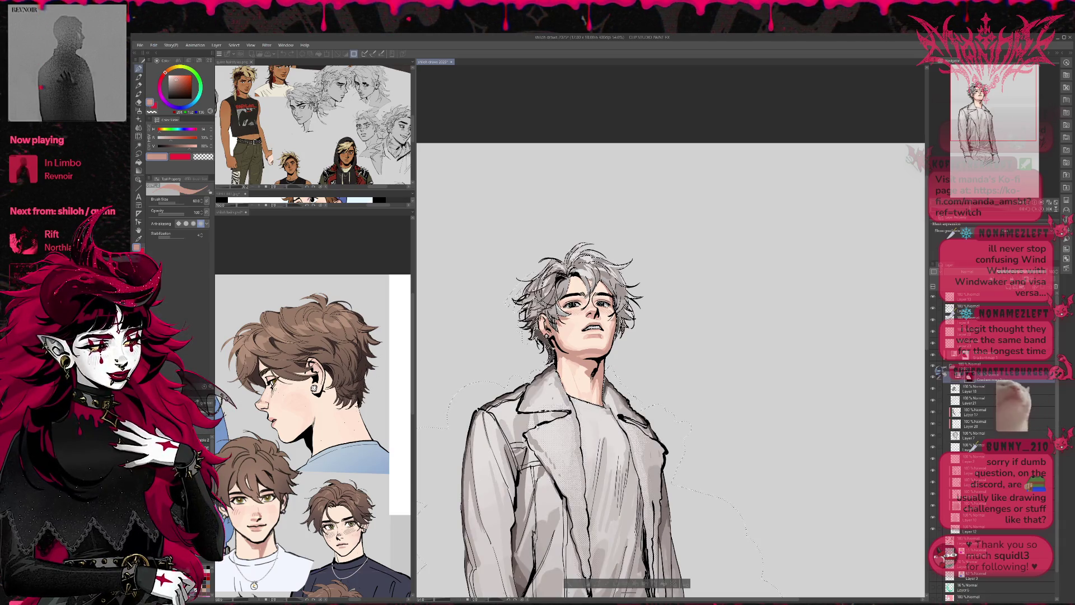
- Tint the selected coat shading and fill the whole coat in warm brown
key(ctrl+z)
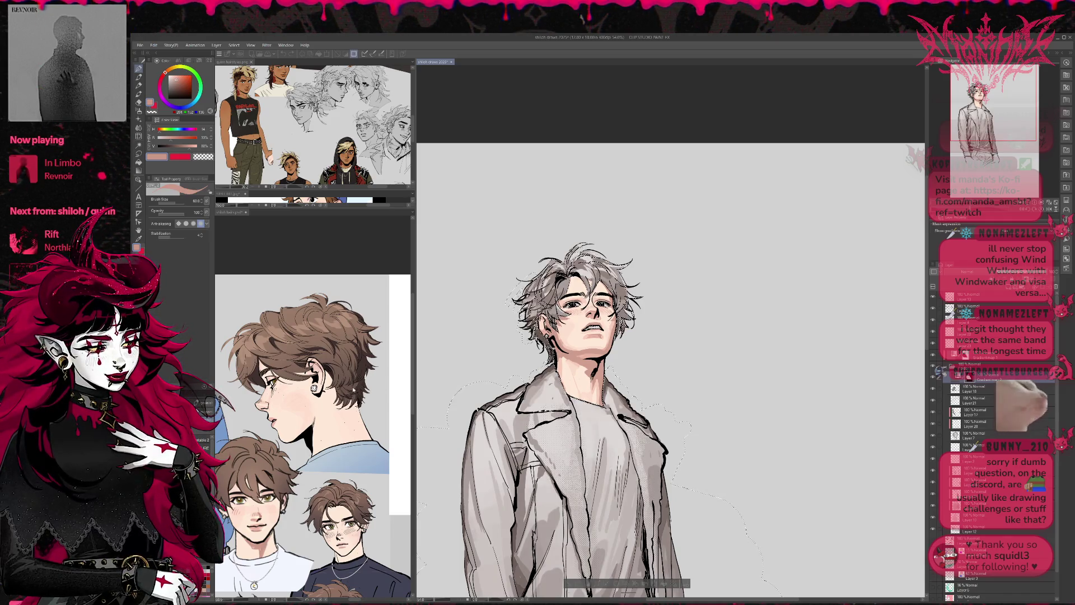
click(566, 418)
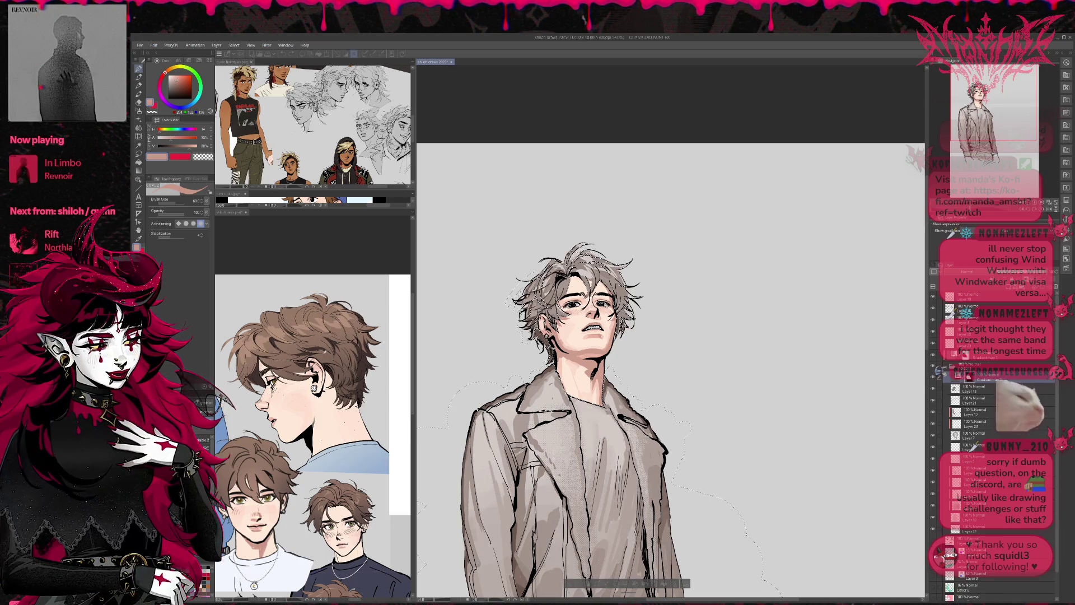
click(643, 477)
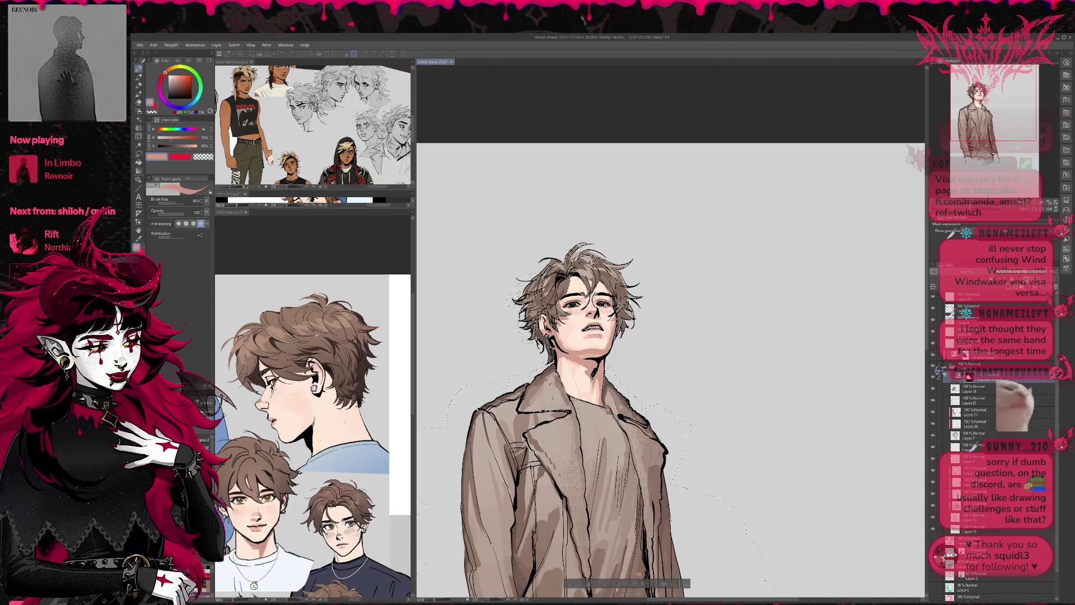
click(573, 461)
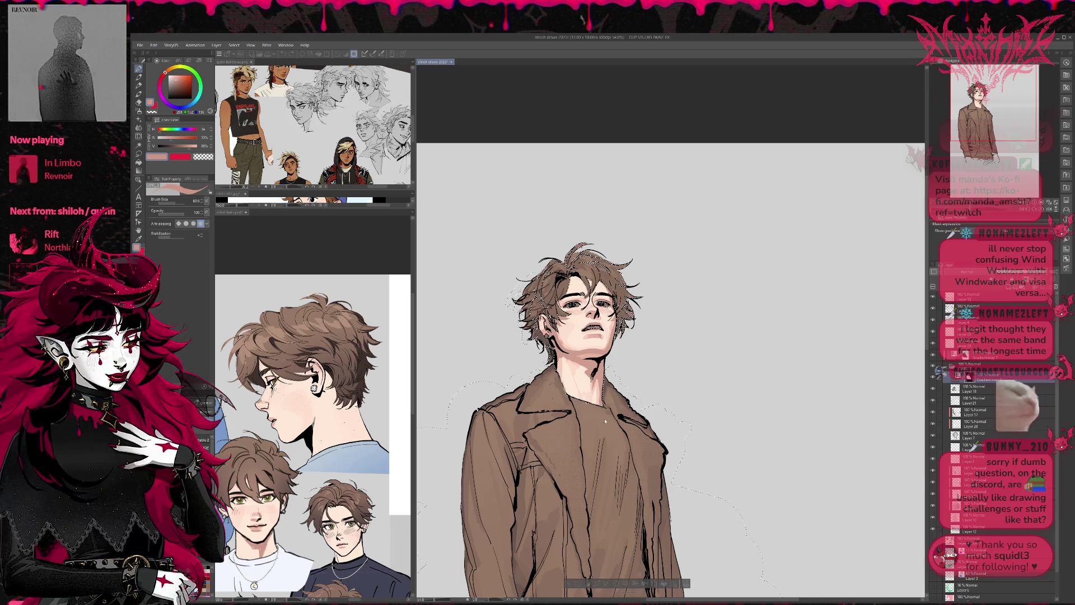
- Undo three coat shading strokes, redo one, and deselect the figure
key(ctrl+z)
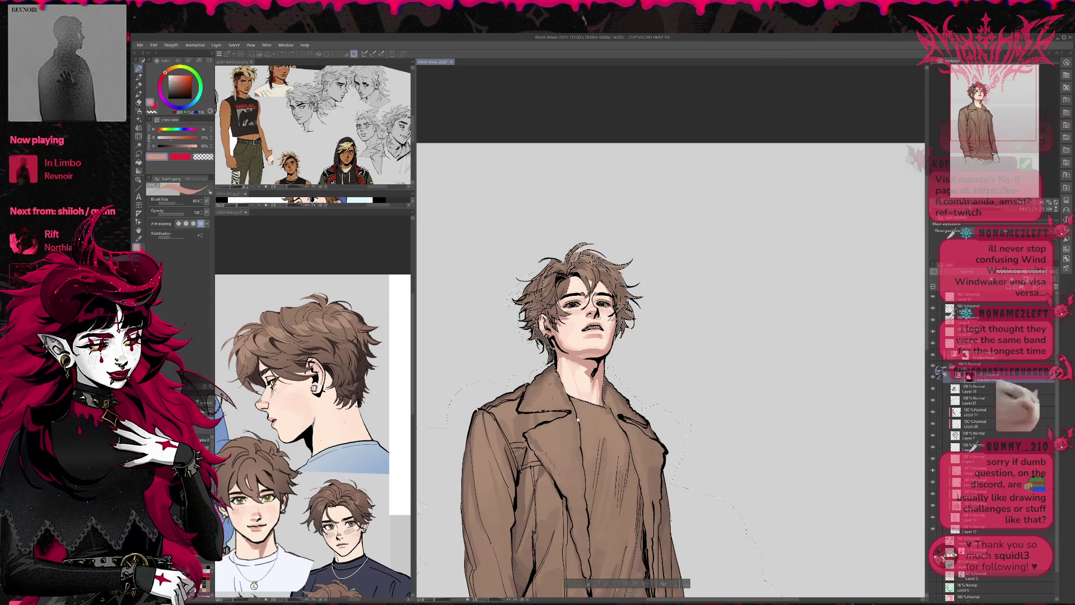
key(ctrl+z)
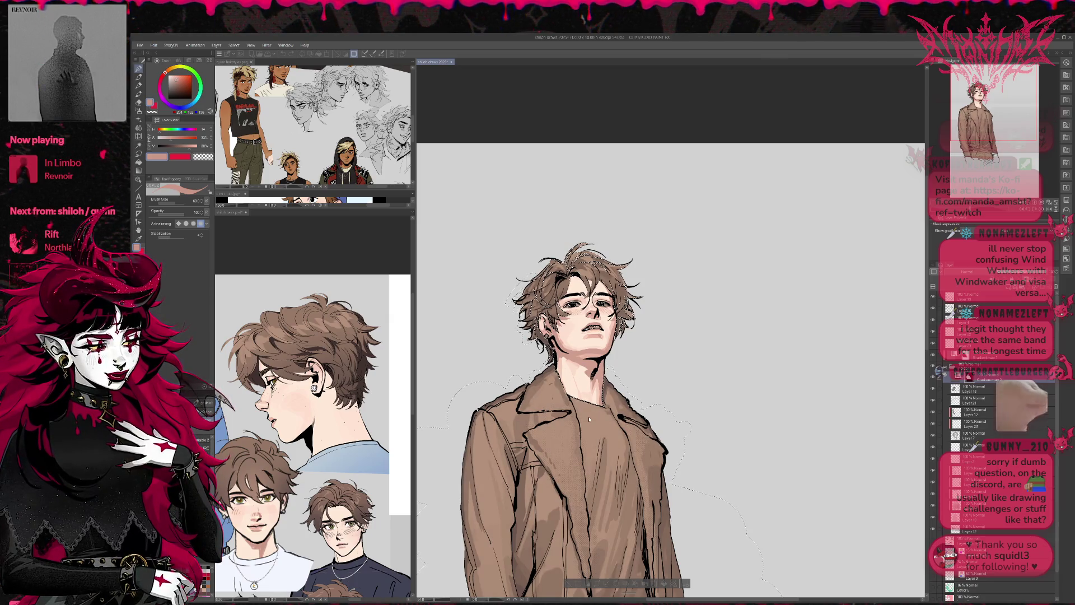
key(ctrl+z)
key(ctrl+y)
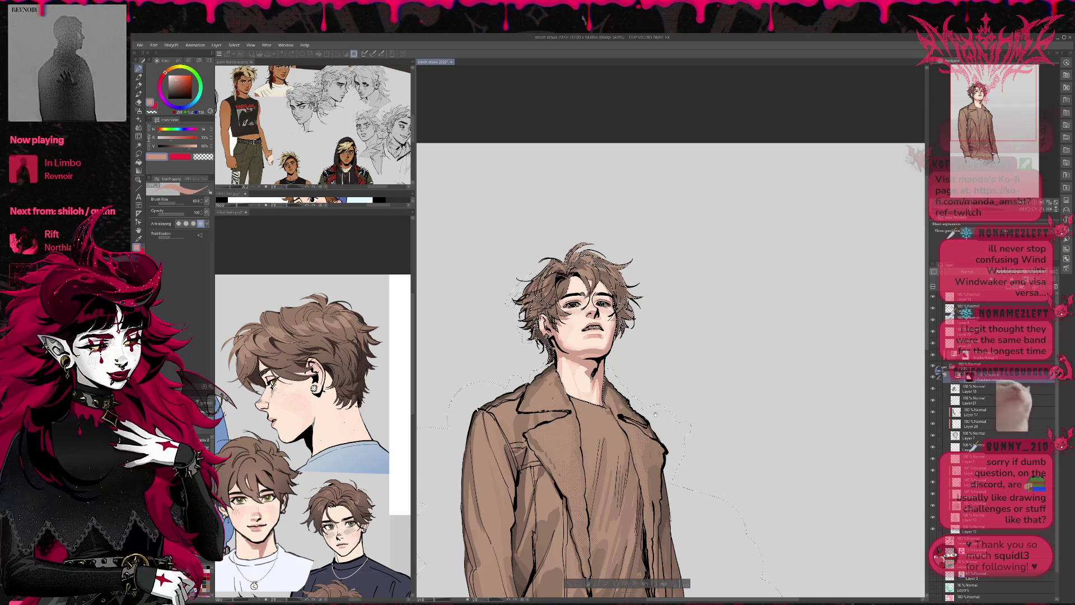
key(ctrl+d)
scroll(655, 414, down, 1)
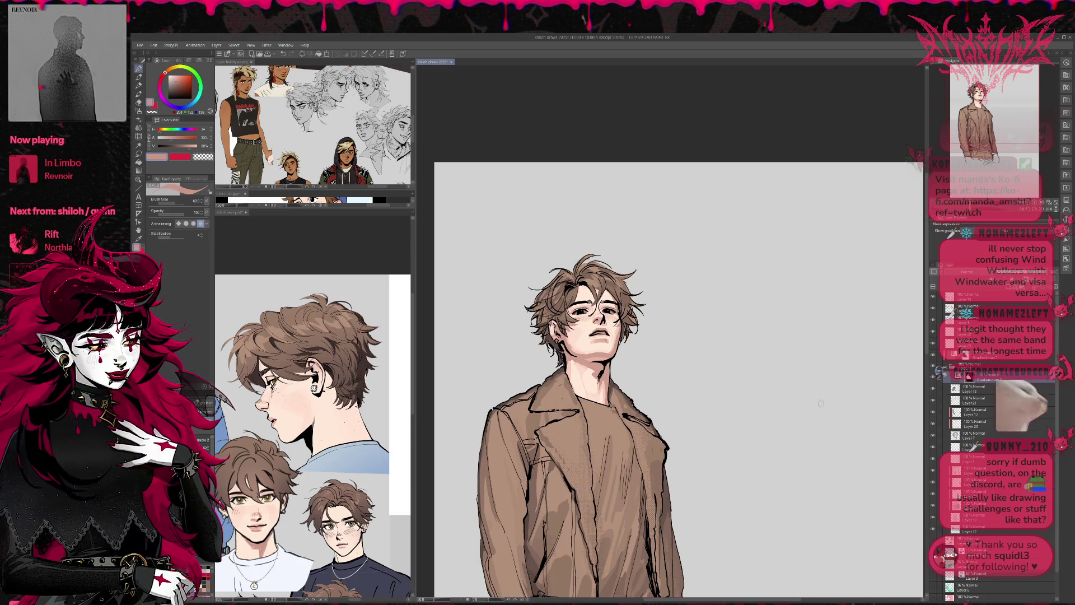
- Enlarge the eraser and erase the brown from the jacket's left collar
mouse_move(719, 397)
mouse_down()
mouse_move(717, 339)
mouse_move(706, 335)
mouse_move(711, 351)
mouse_up()
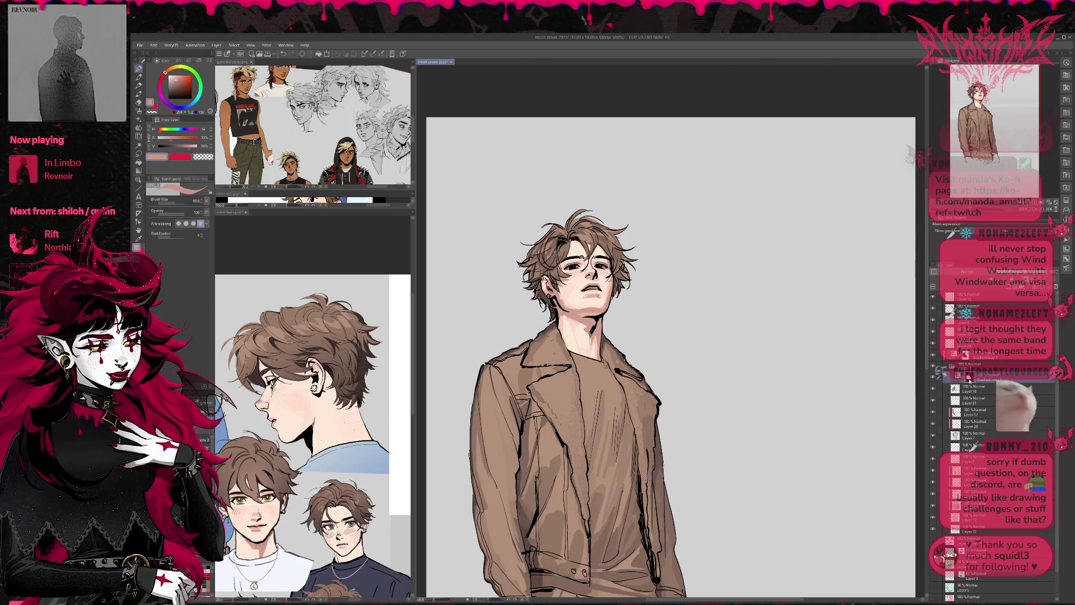
key(e)
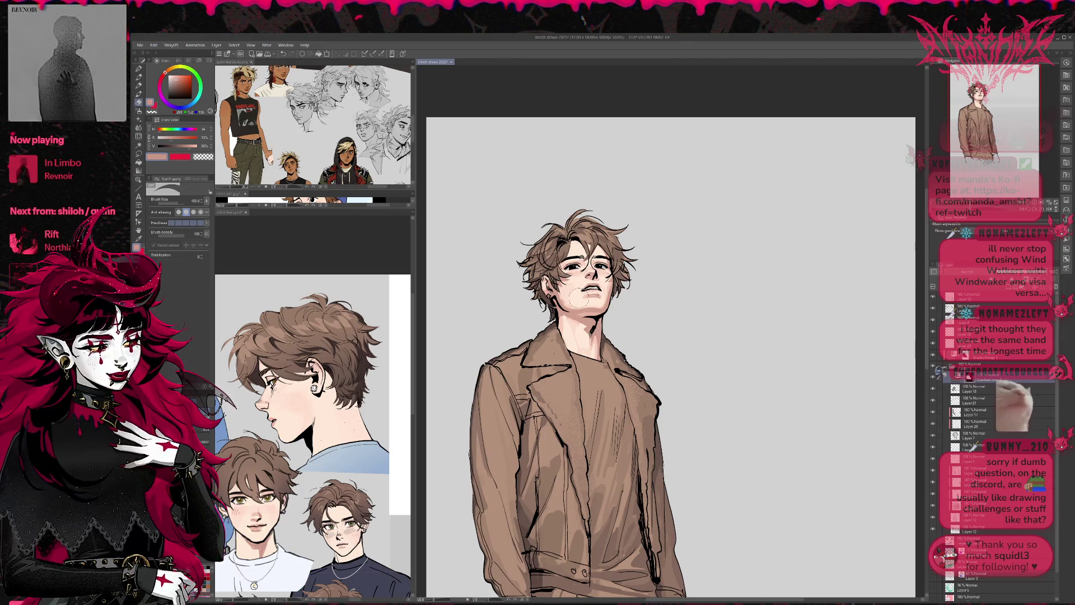
key(bracketright)
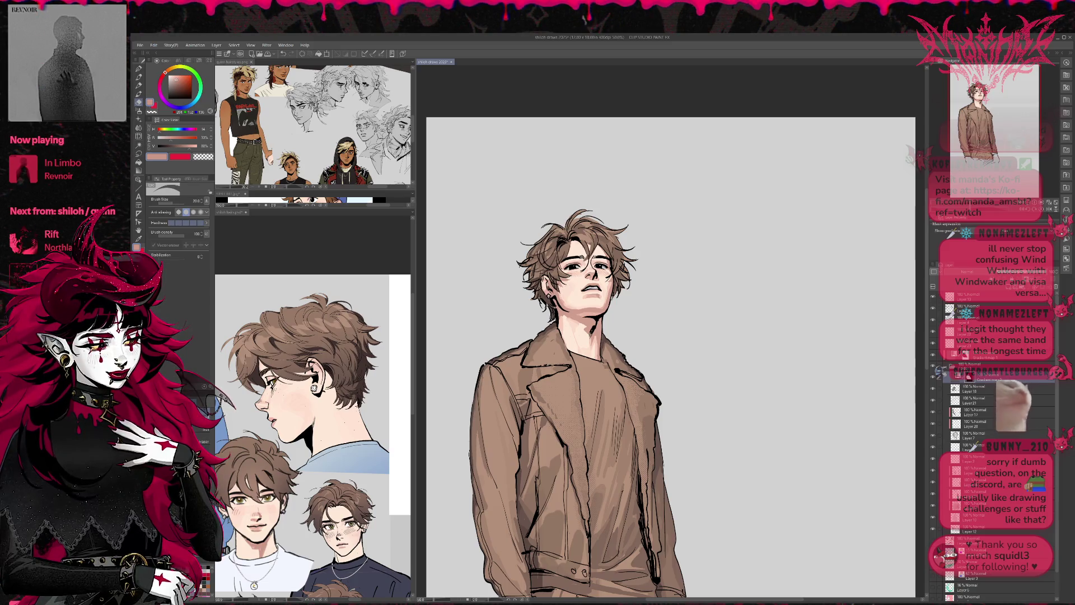
scroll(594, 324, down, 2)
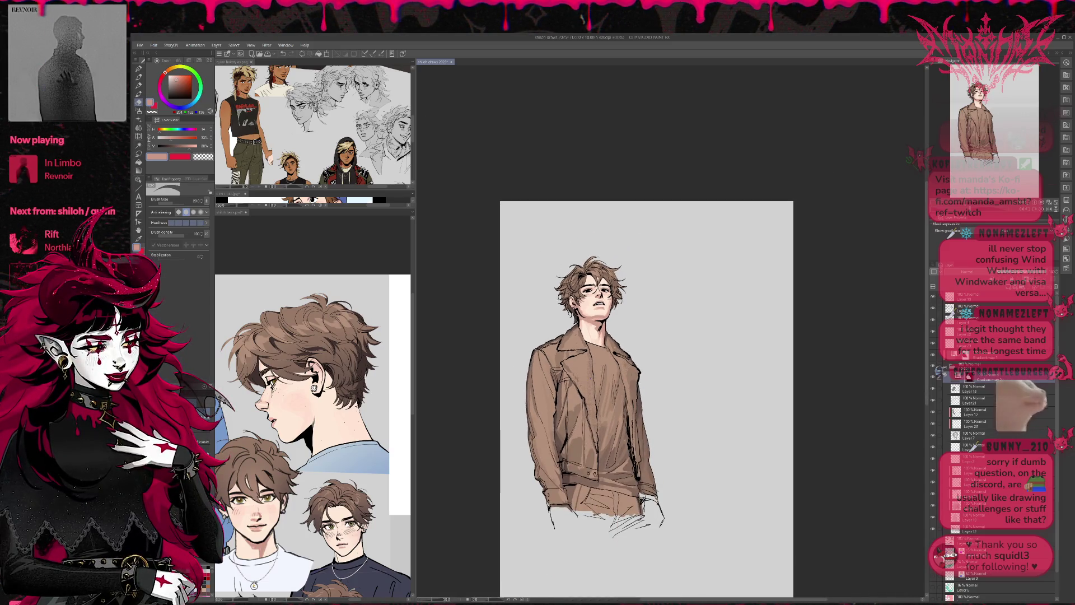
key(bracketright)
key(bracketright)
mouse_move(588, 333)
mouse_down()
mouse_move(573, 346)
mouse_move(607, 363)
mouse_move(616, 339)
mouse_move(557, 392)
mouse_move(650, 389)
mouse_move(644, 515)
mouse_up()
- Move a layer higher in the Layer panel stack
scroll(693, 512, up, 3)
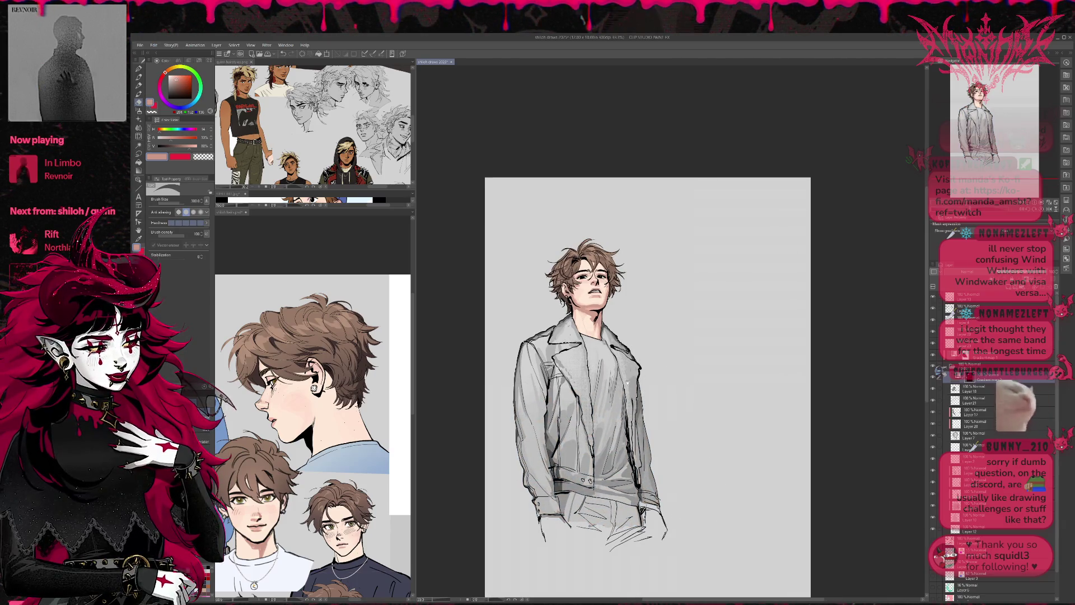
scroll(835, 412, up, 1)
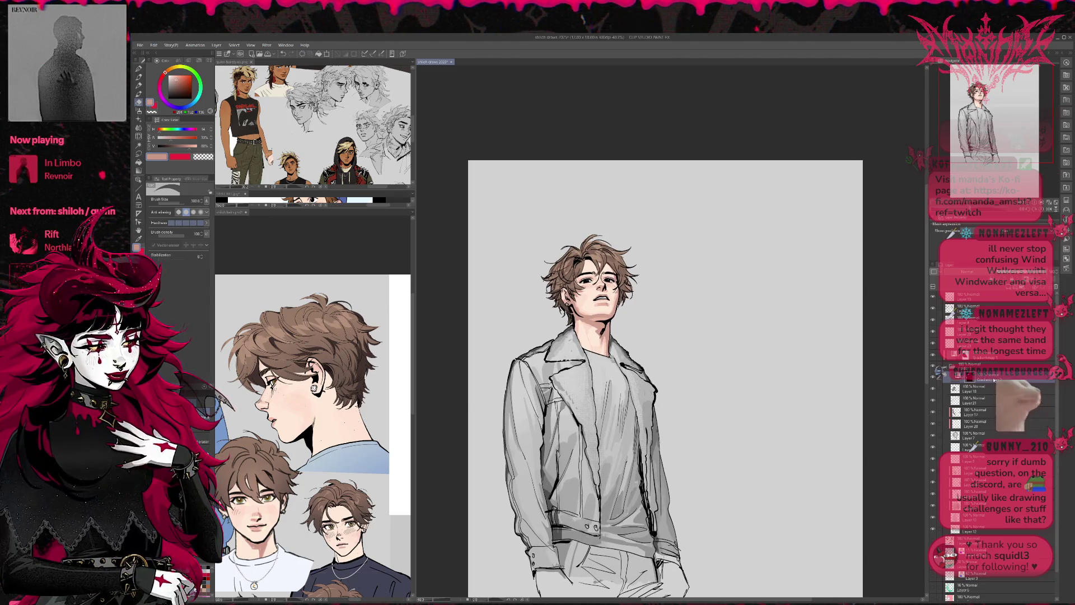
scroll(761, 357, down, 2)
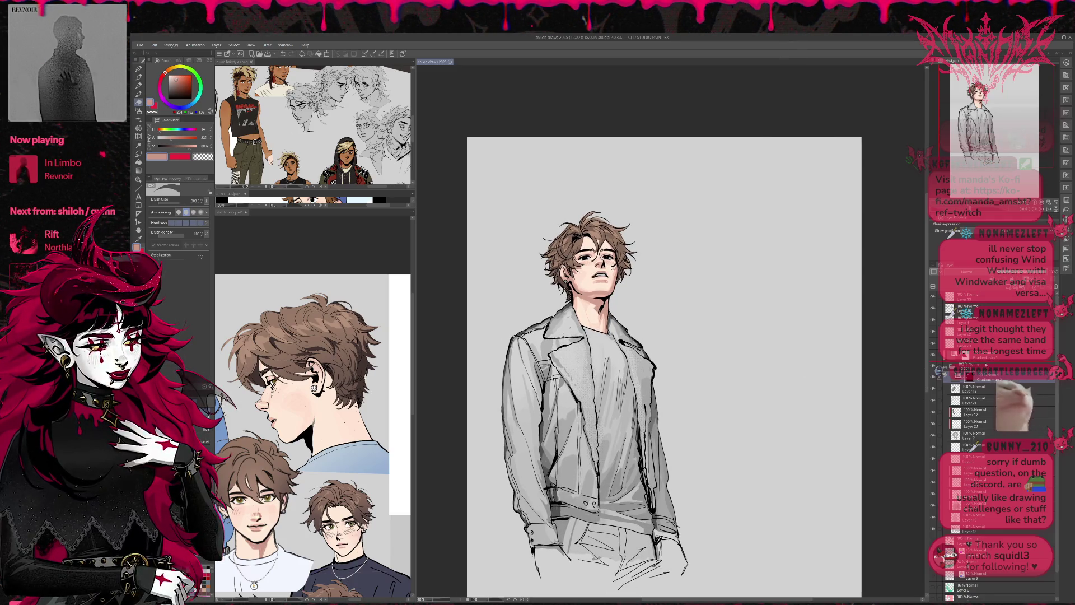
drag(988, 381, 977, 365)
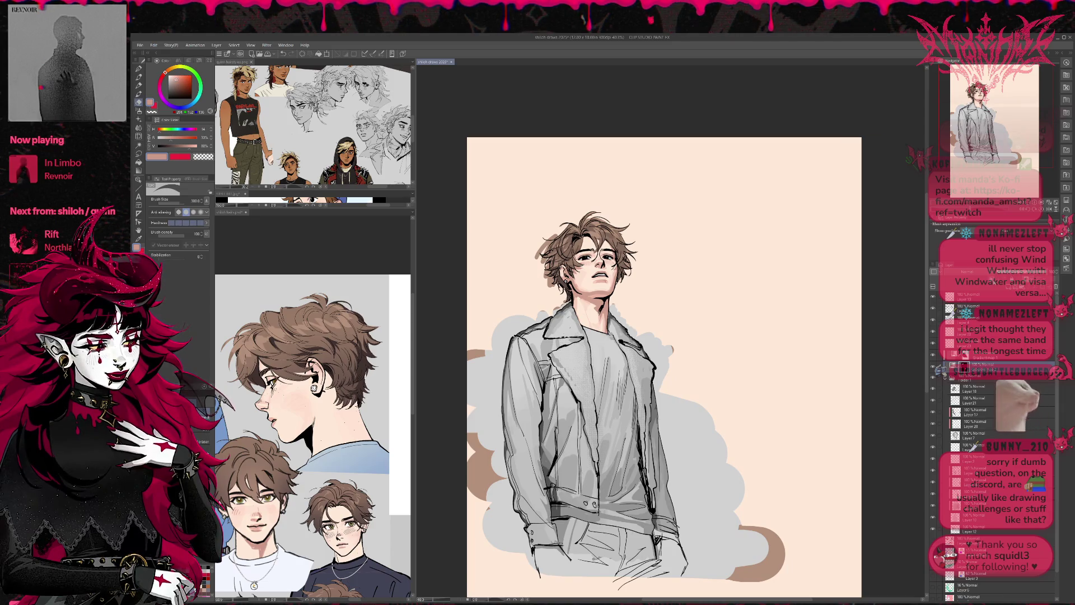
- Undo the layer reordering and glance at the reference sketches before returning to the drawing
key(ctrl+z)
scroll(752, 357, down, 2)
scroll(569, 486, down, 1)
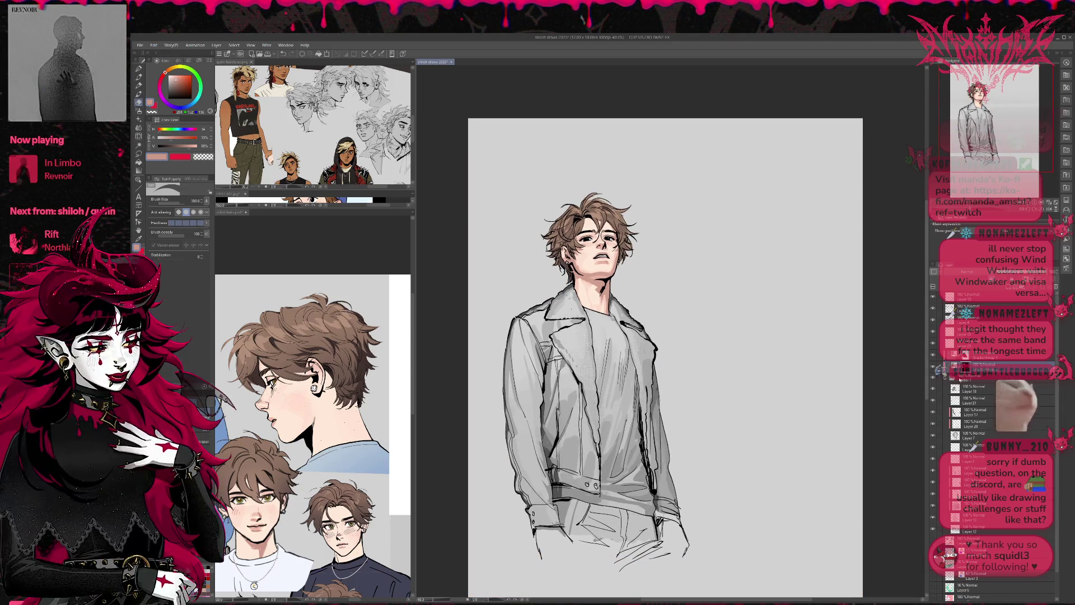
click(375, 468)
scroll(381, 459, down, 4)
scroll(387, 448, up, 4)
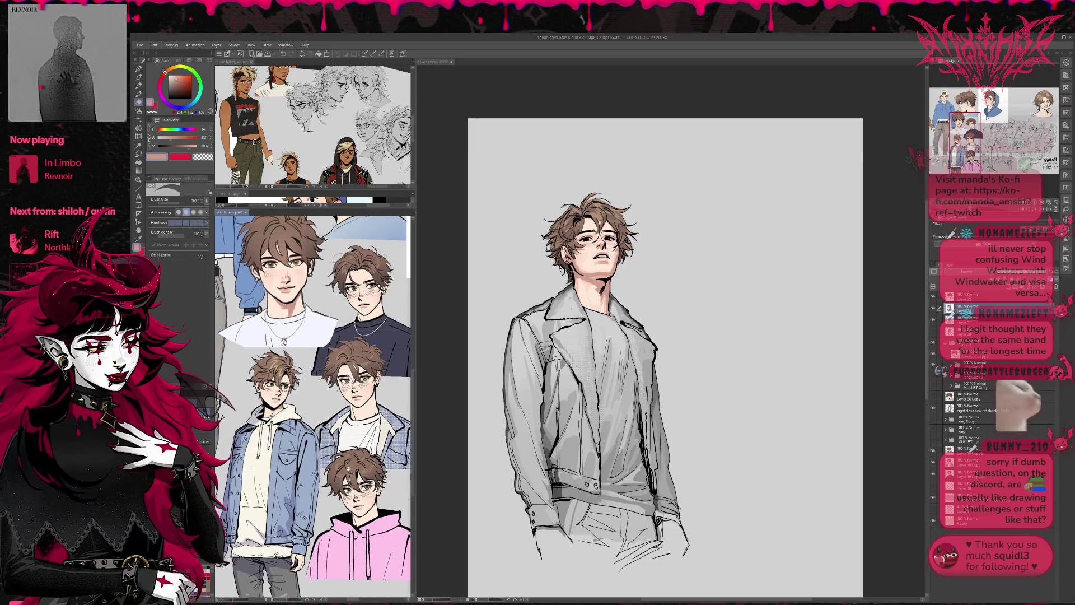
click(895, 432)
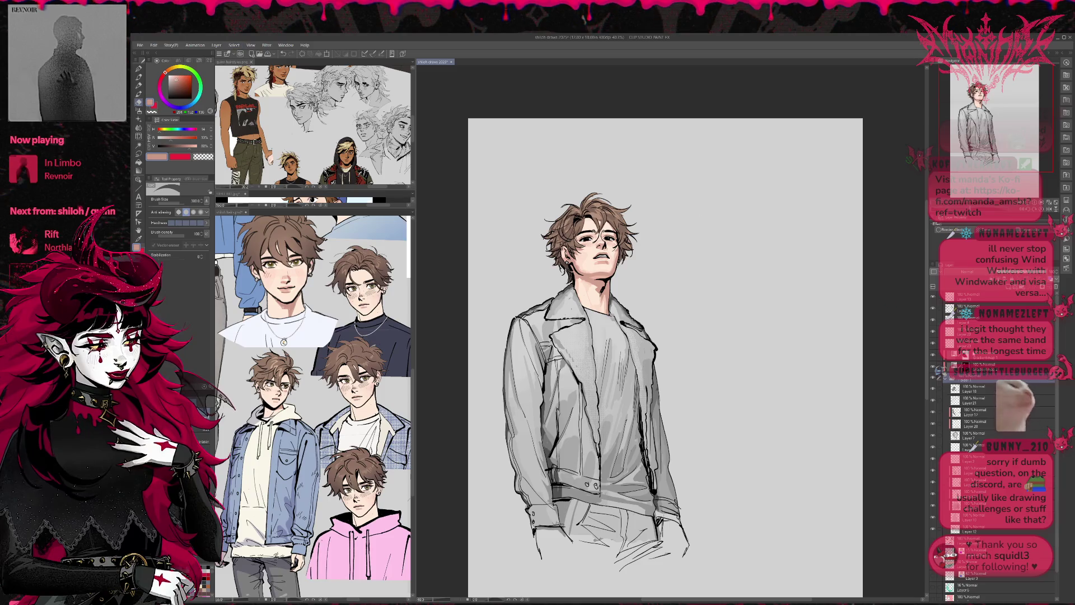
- Select the hair and the area around the whole figure, then add a Gradient Map layer
ctrl+click(955, 388)
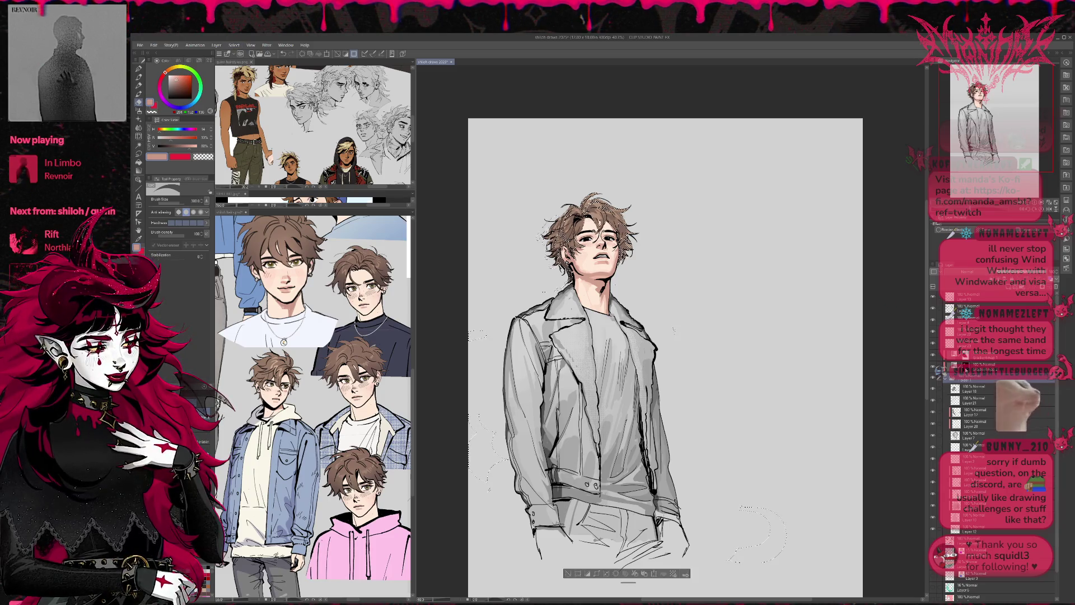
ctrl+shift+click(972, 446)
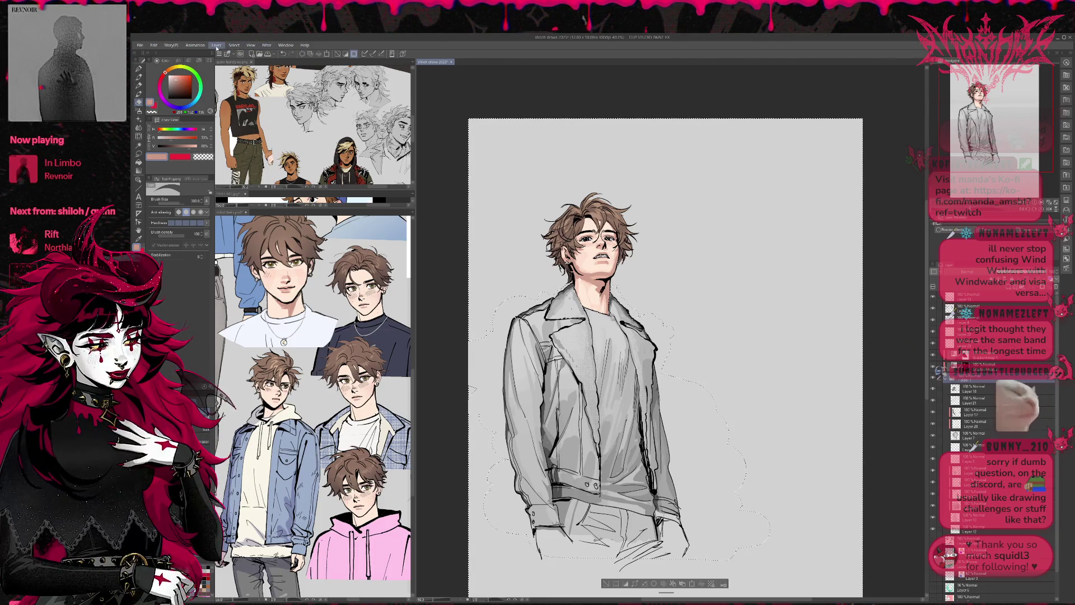
key(ctrl+v)
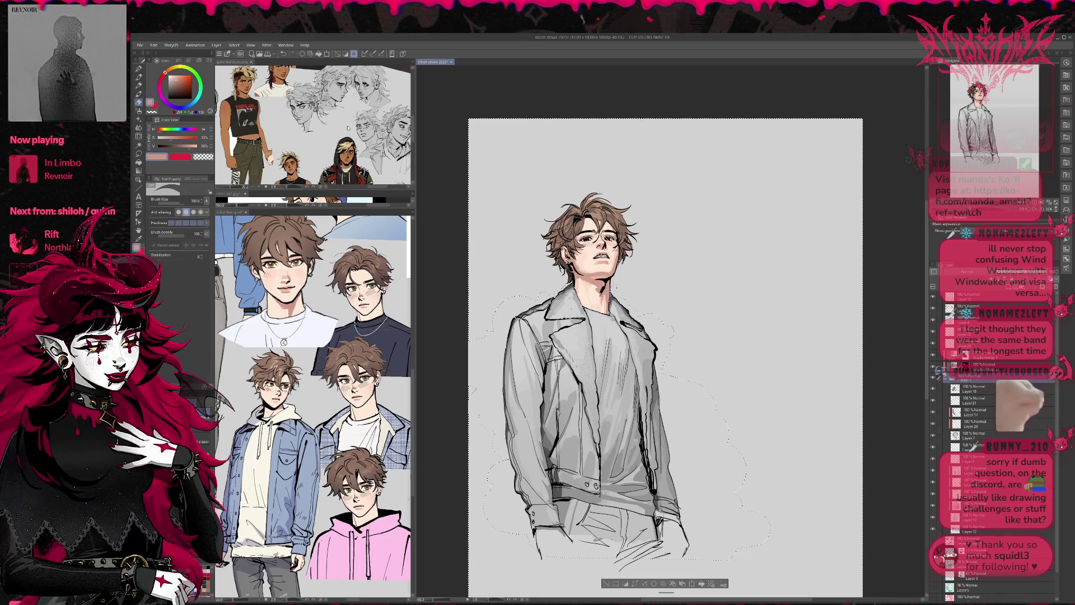
key(ctrl+z)
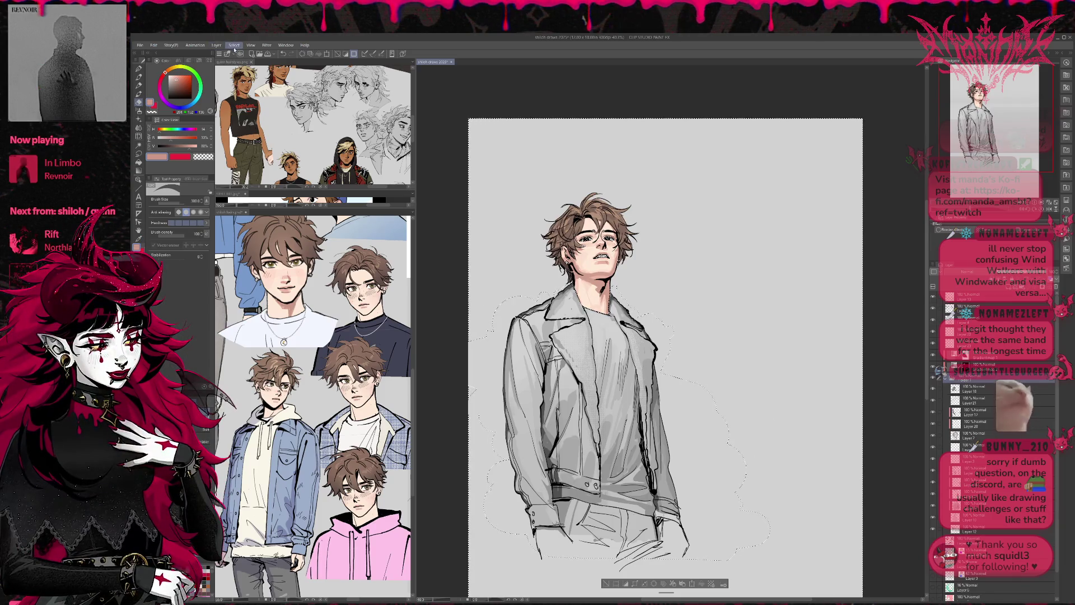
key(ctrl+z)
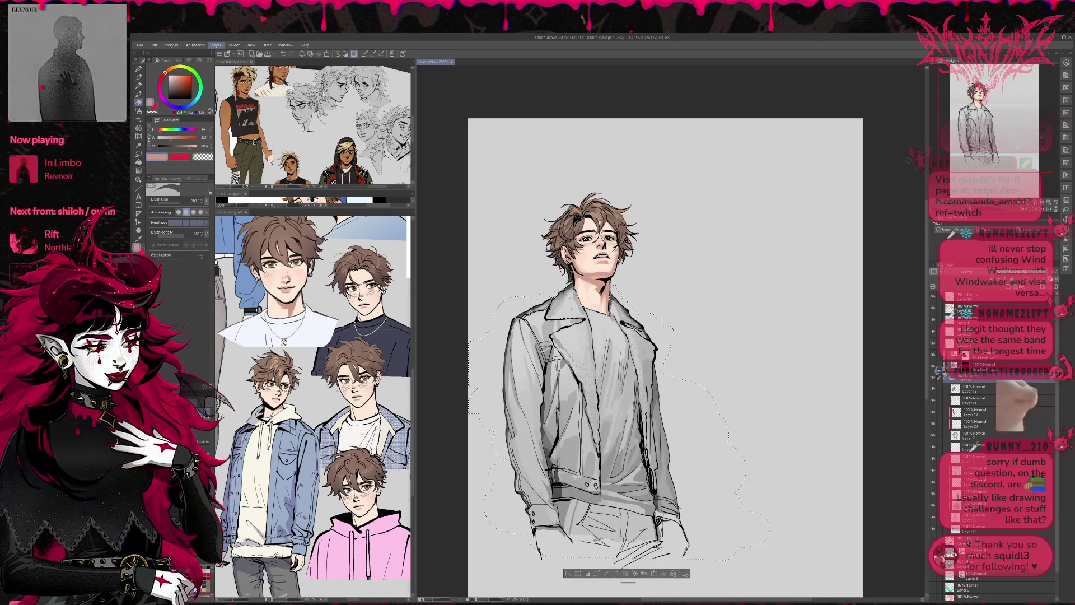
key(ctrl+y)
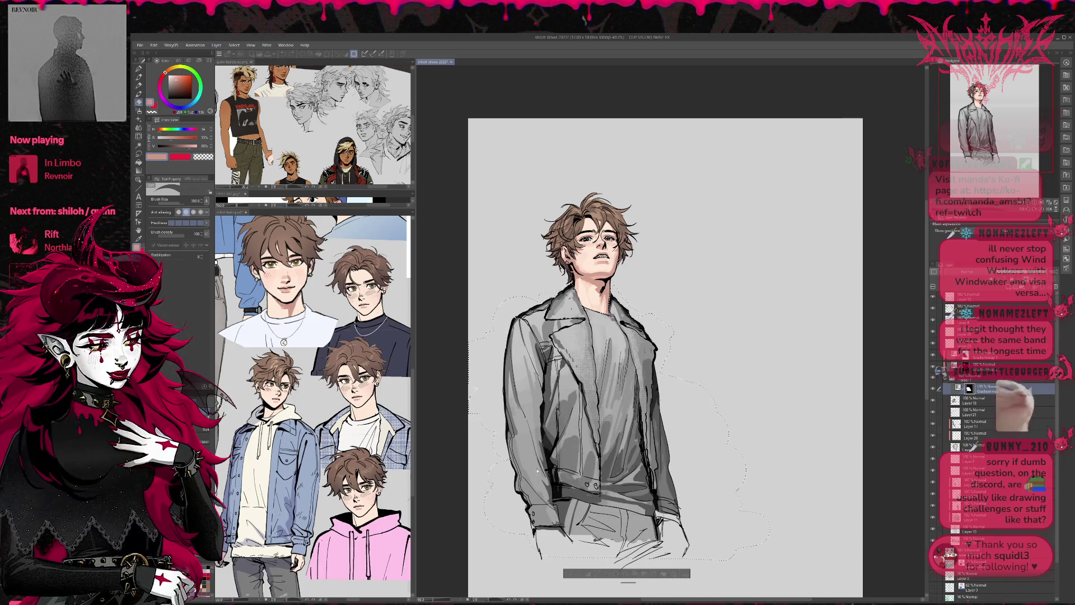
- Cycle jacket gradients through green, light blue, purple, lavender and grey-blue, ending on bluish-grey
key(ctrl+y)
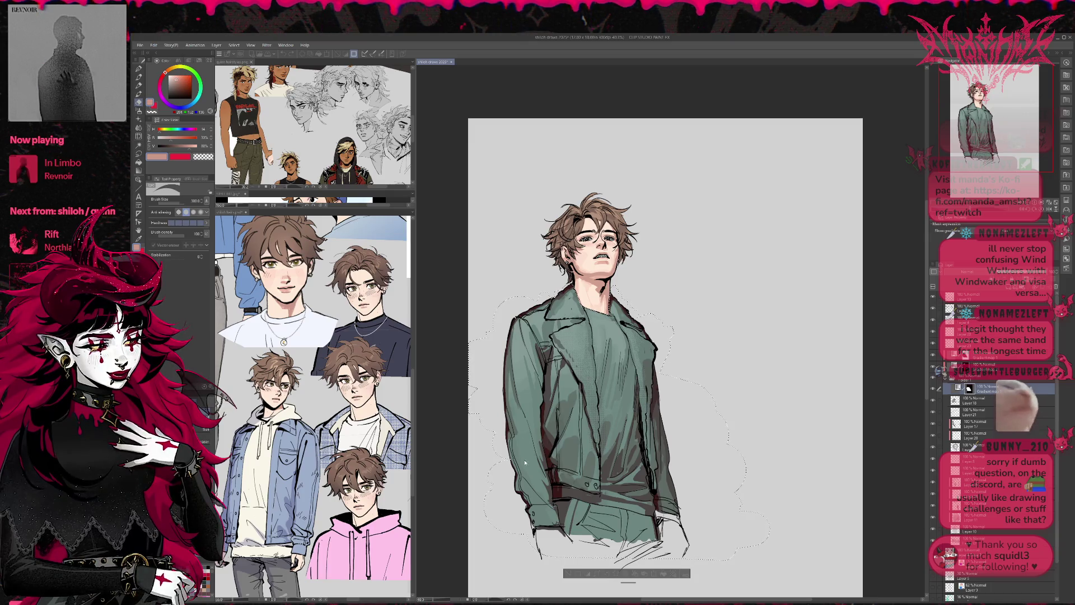
key(ctrl+z)
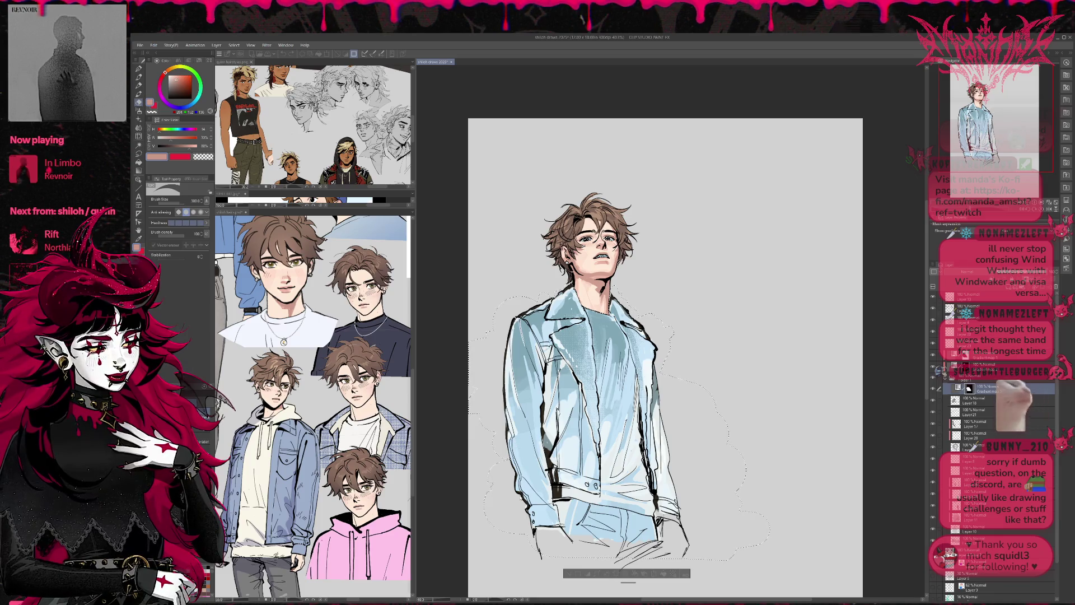
key(ctrl+z)
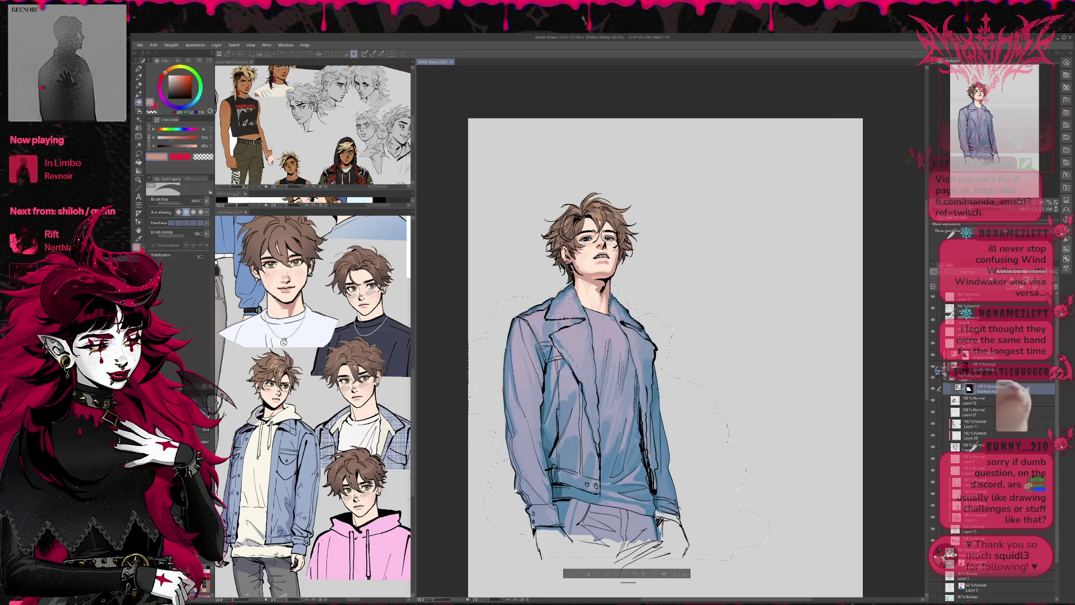
key(ctrl+z)
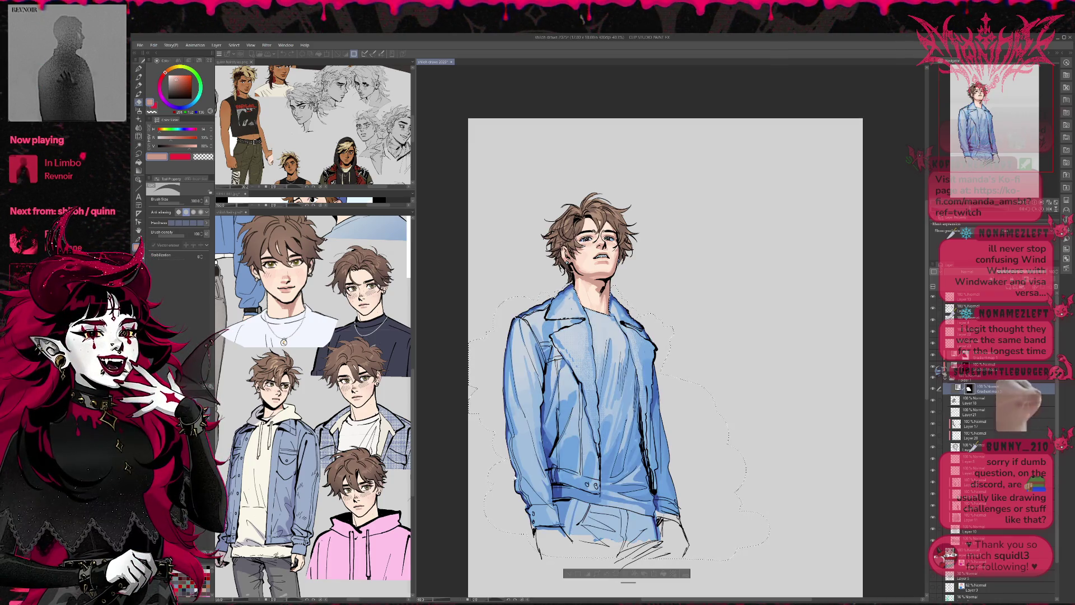
key(ctrl+z)
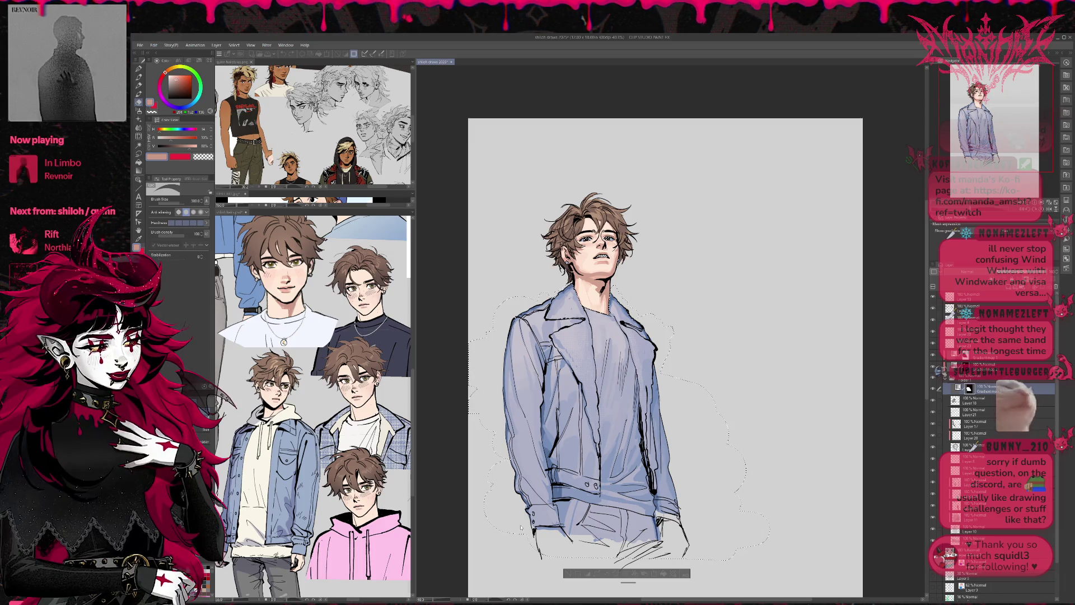
key(ctrl+z)
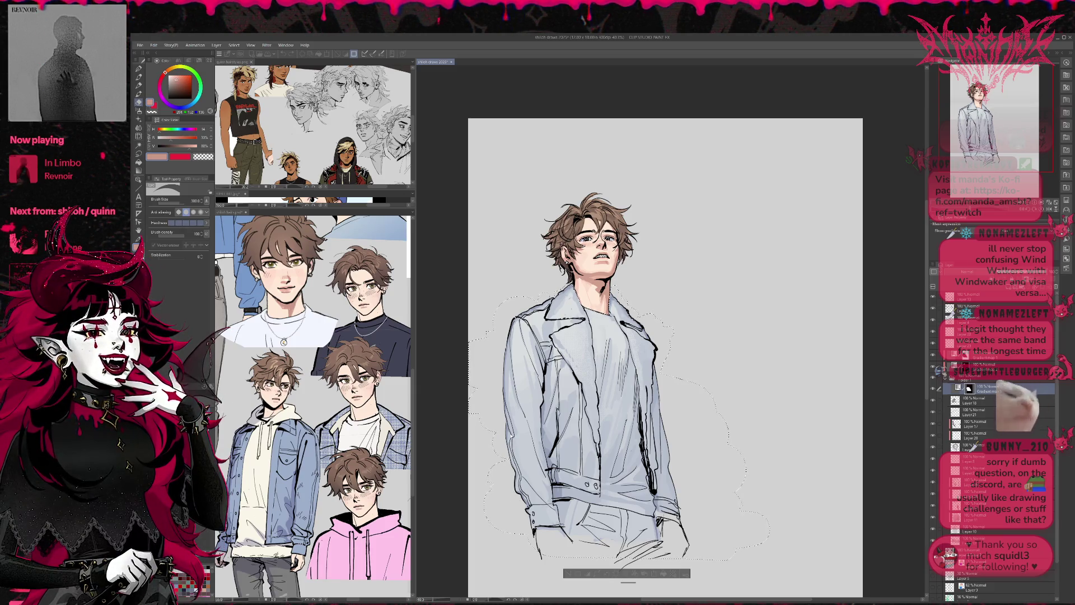
key(ctrl+z)
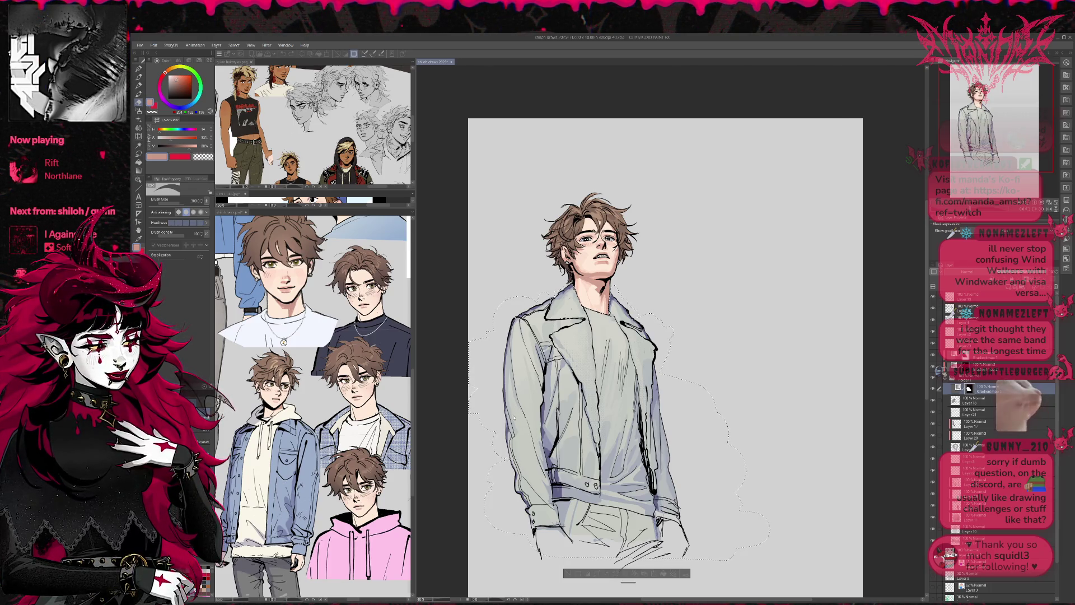
drag(557, 403, 555, 497)
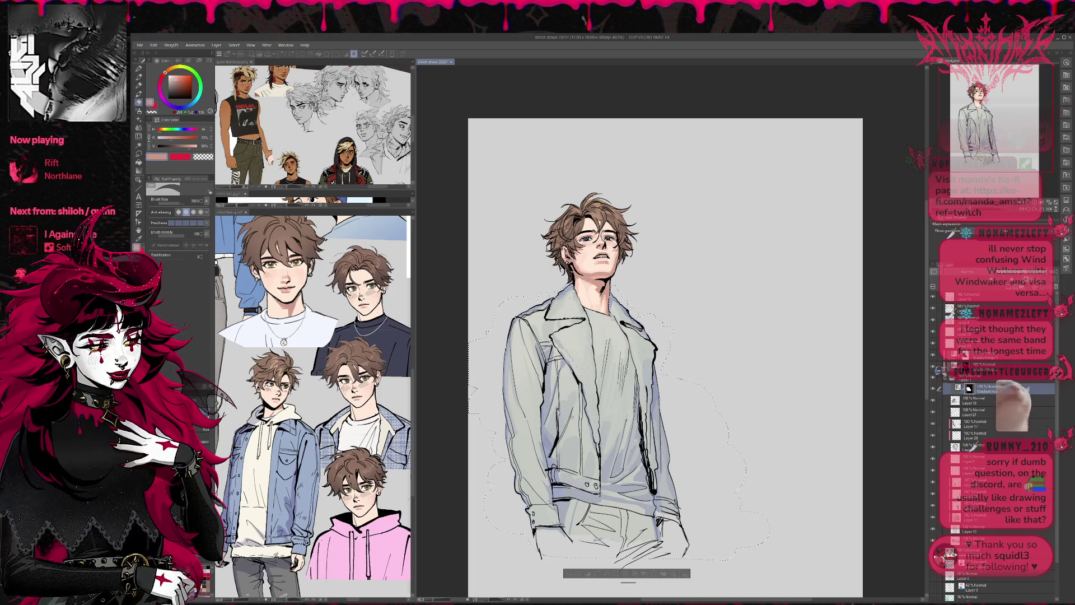
key(Delete)
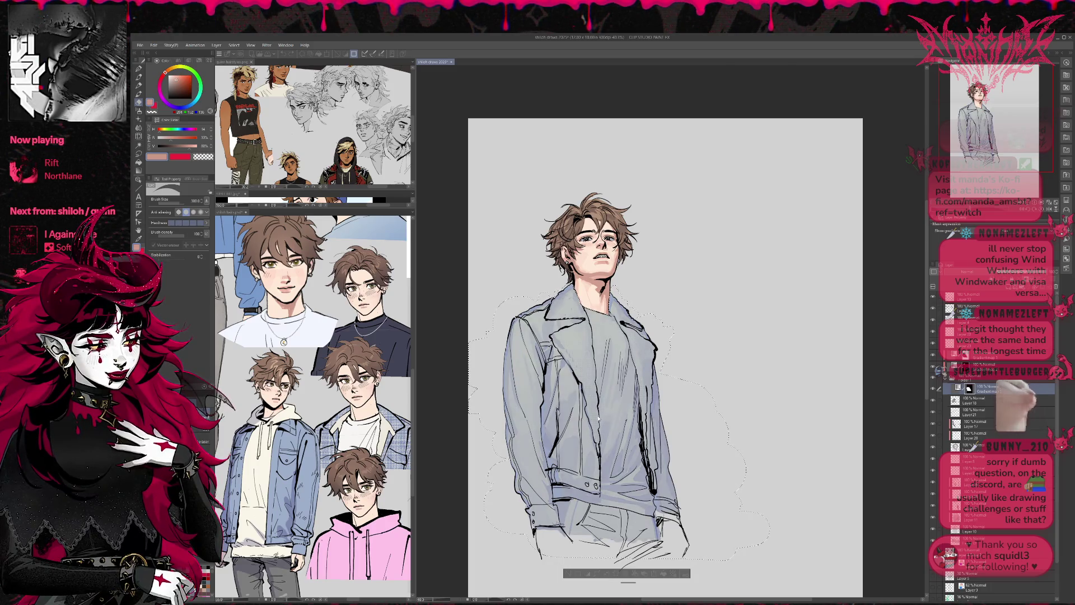
- Brush blue-purple denim shading over the jacket, compare with undo/redo, then deselect
drag(616, 481, 570, 417)
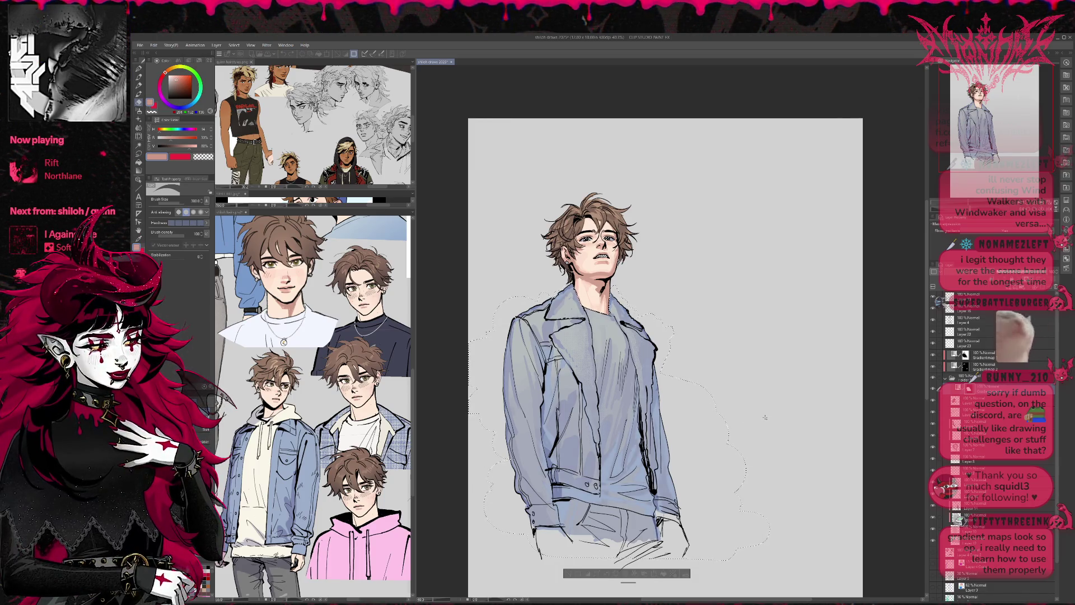
key(ctrl+z)
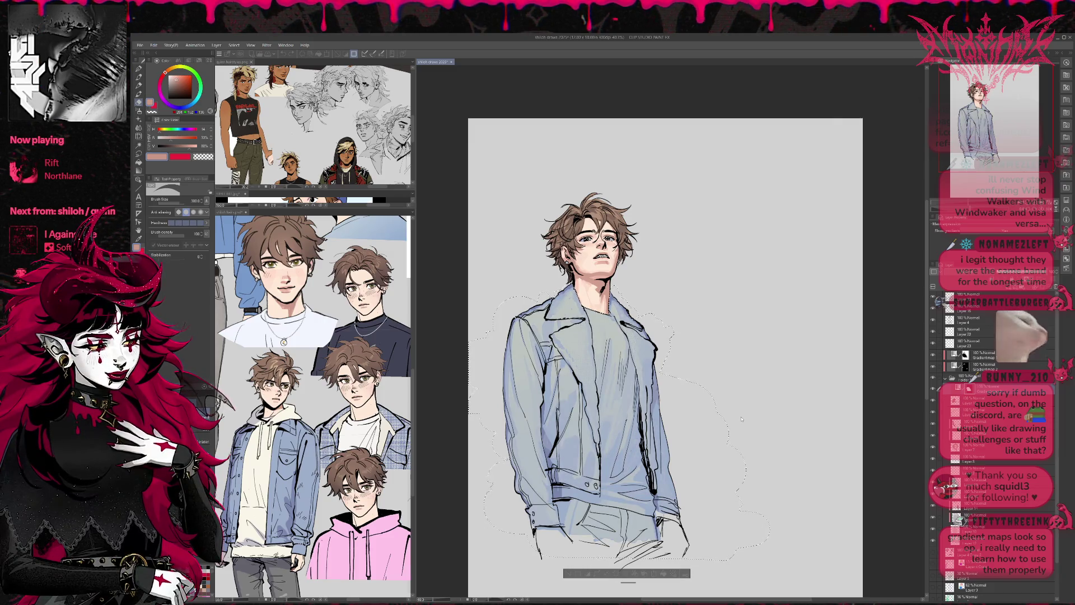
key(ctrl+y)
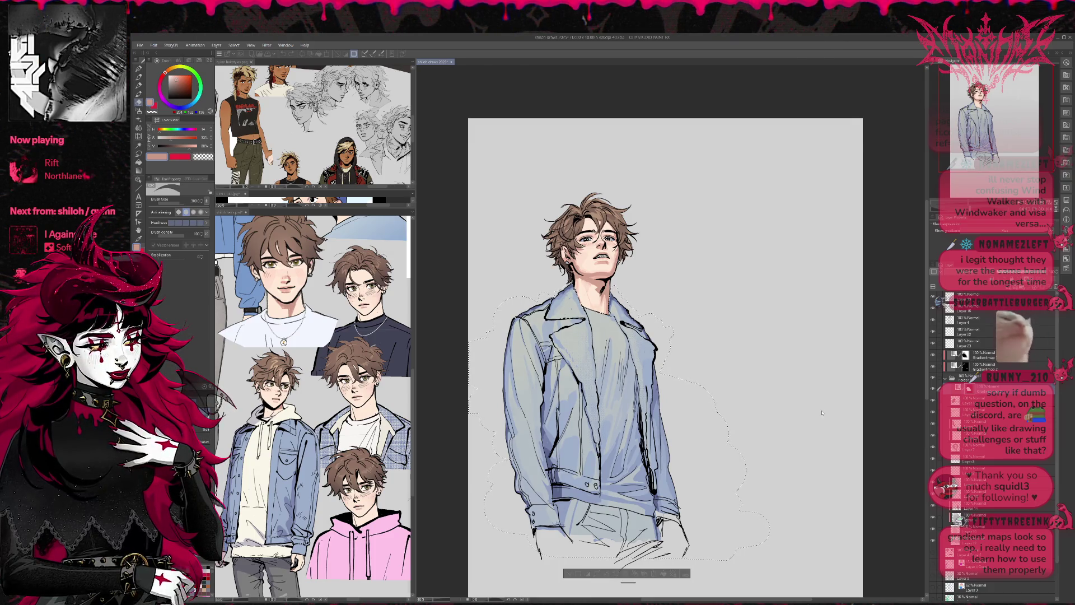
key(ctrl+d)
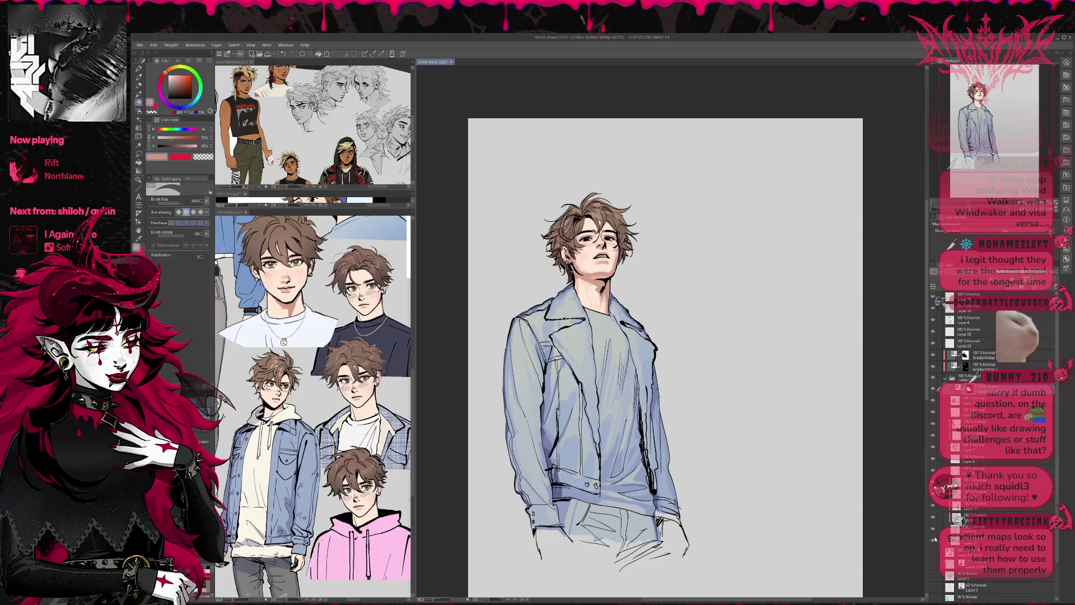
- Hide the colour layer, switch to the Fill tool, and show the two flat colour fills
click(931, 439)
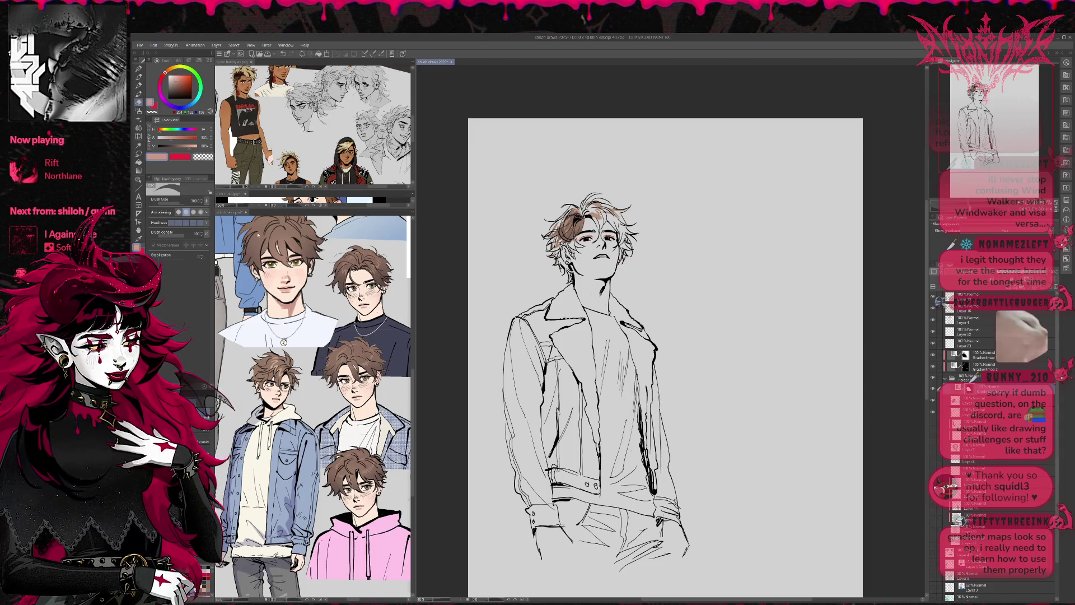
key(g)
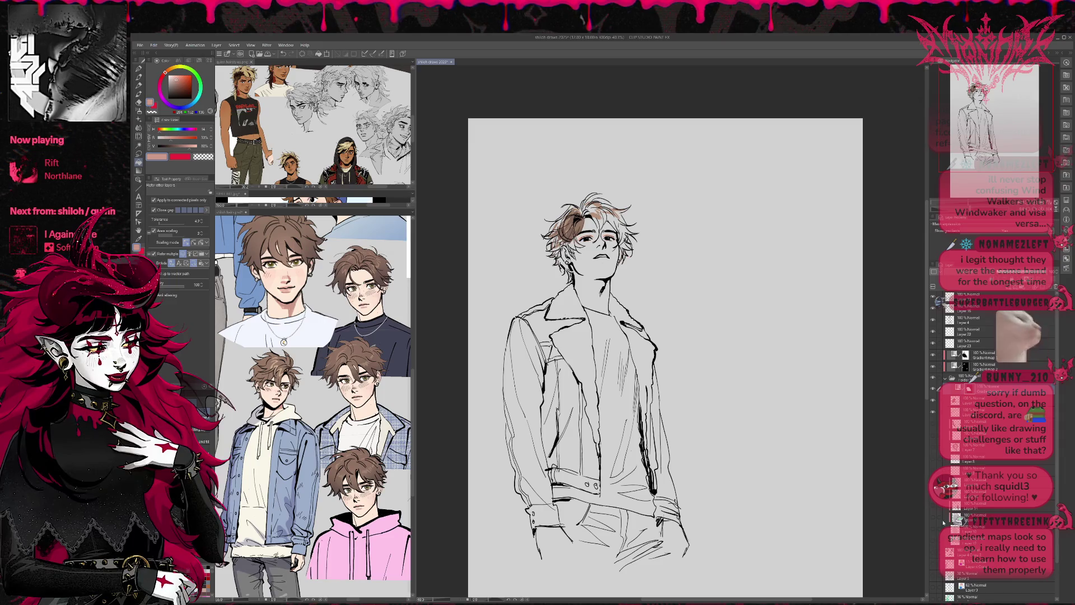
click(932, 529)
click(934, 541)
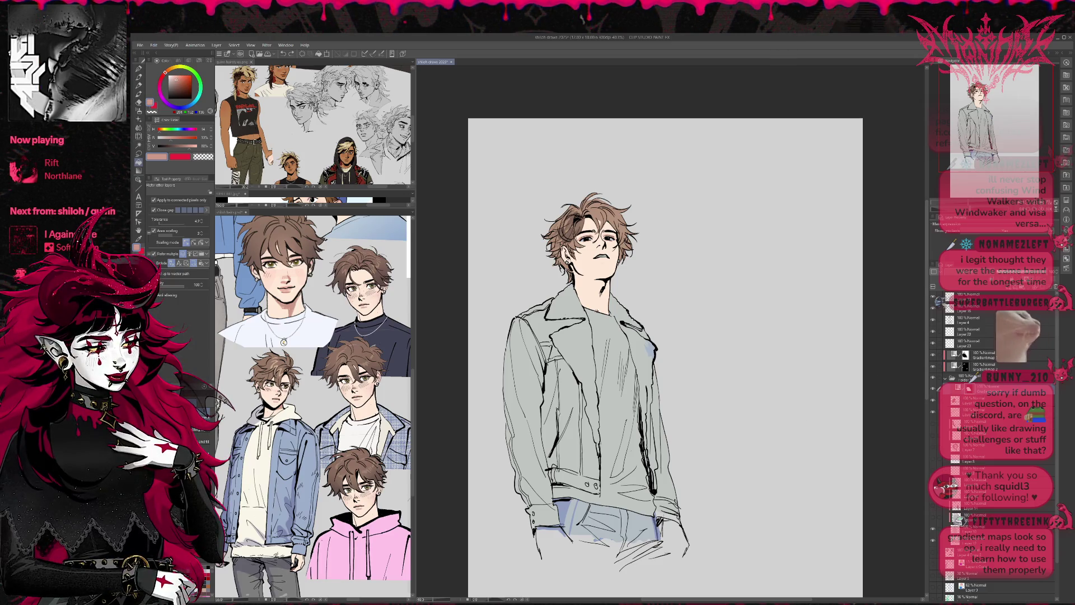
- Clear stray grey fills from shirt, collar and hem with transparent colour, then show the blue jacket layer
click(203, 156)
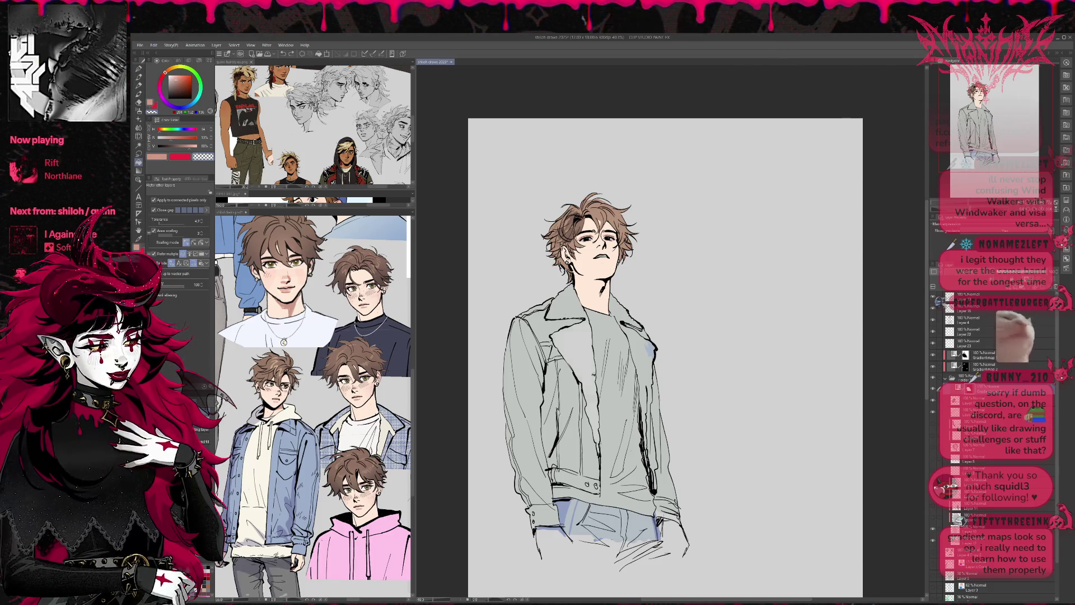
click(566, 302)
click(603, 412)
click(619, 309)
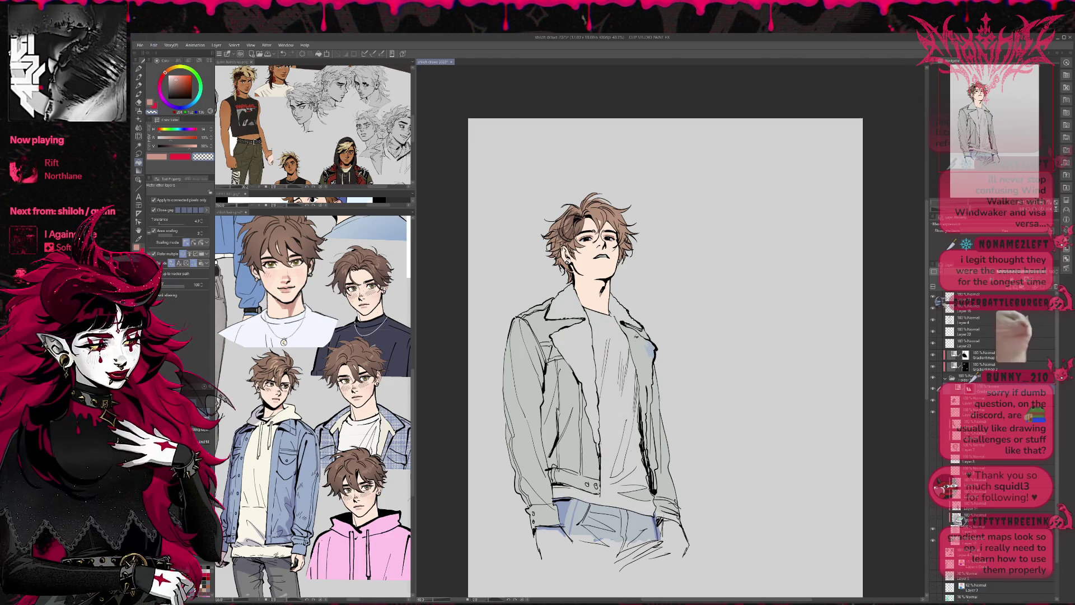
click(636, 389)
click(638, 494)
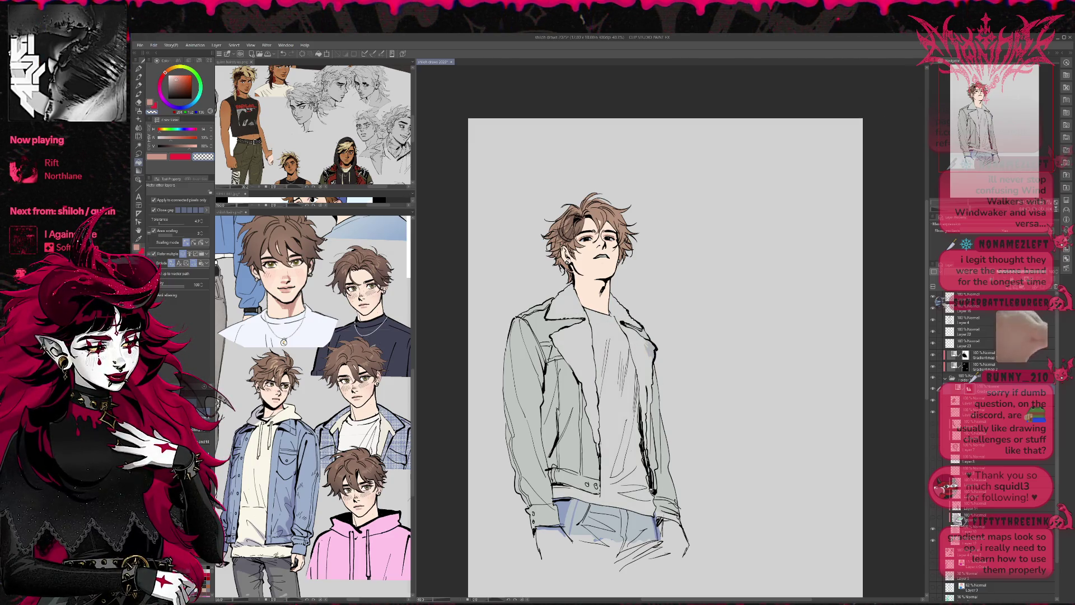
click(565, 507)
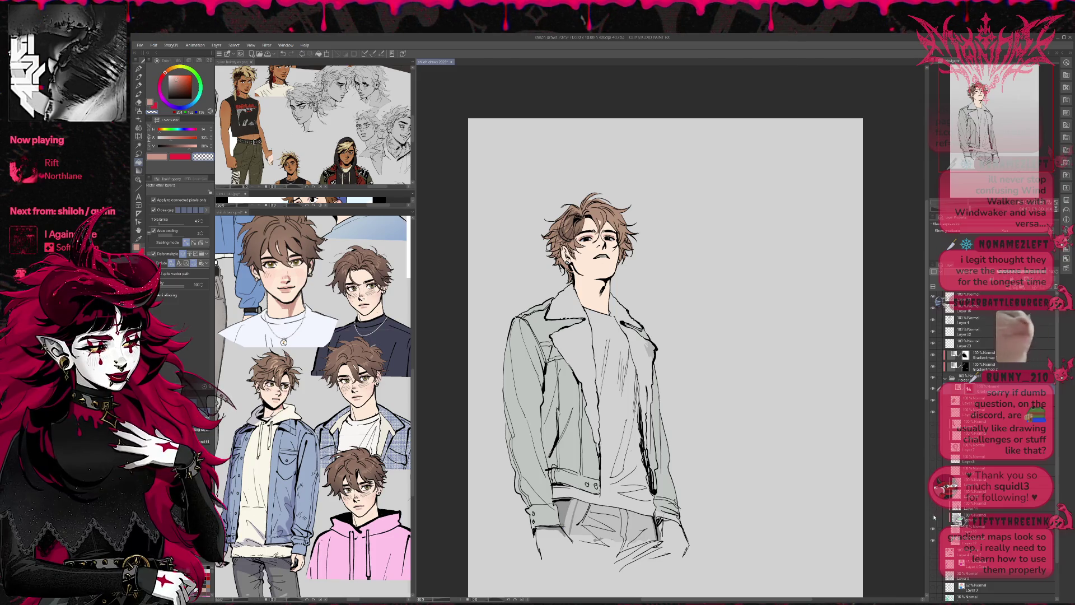
click(925, 429)
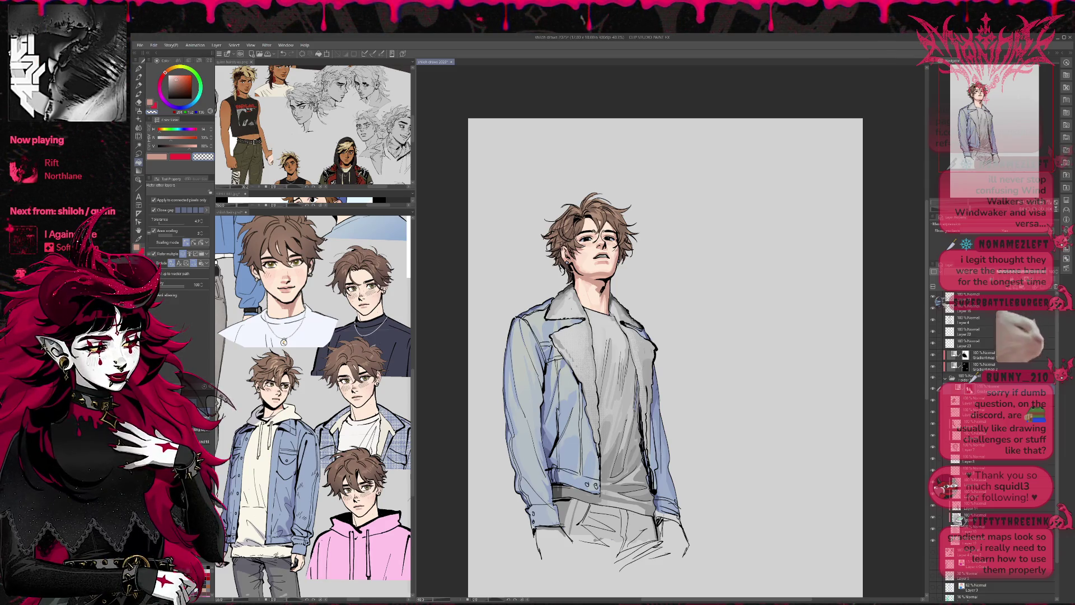
- Select around the figure, invert and test a delete, then duplicate the shirt colour to darken it
key(ctrl+shift+o)
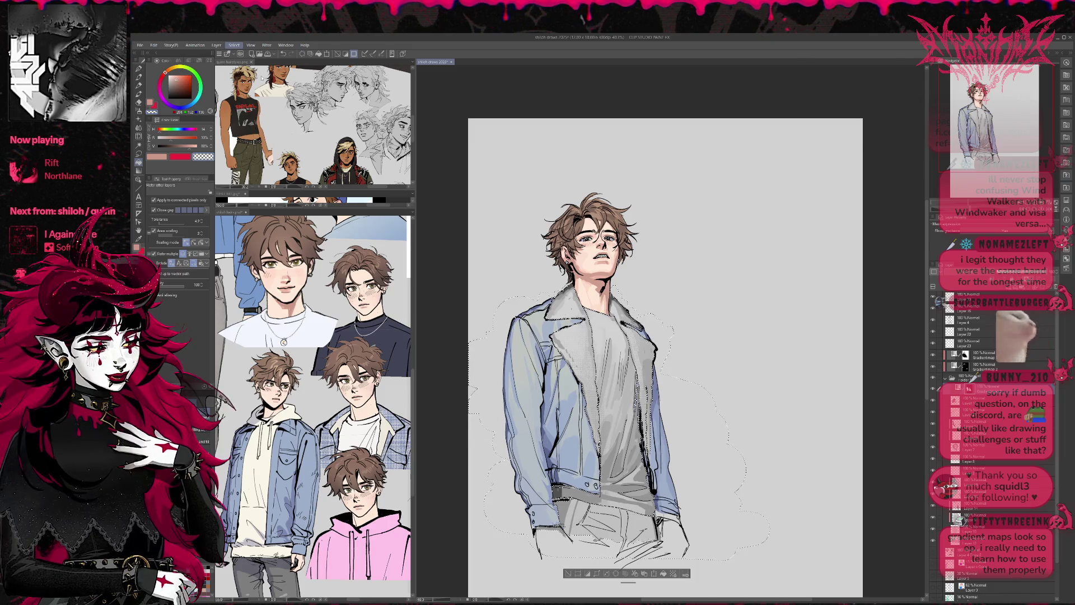
key(ctrl+shift+i)
key(Delete)
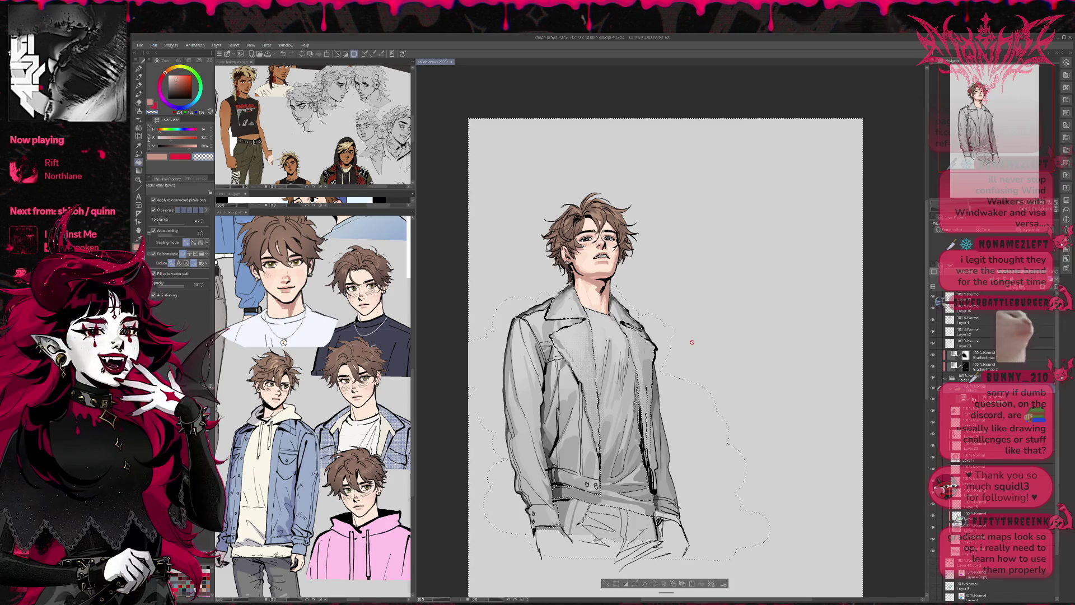
key(ctrl+z)
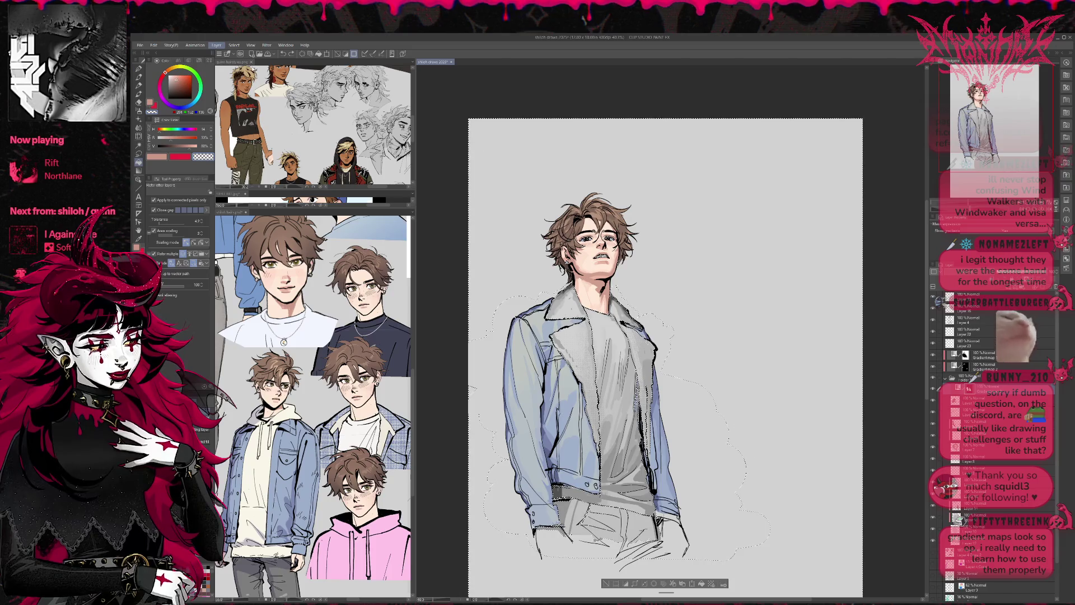
key(ctrl+c)
key(ctrl+v)
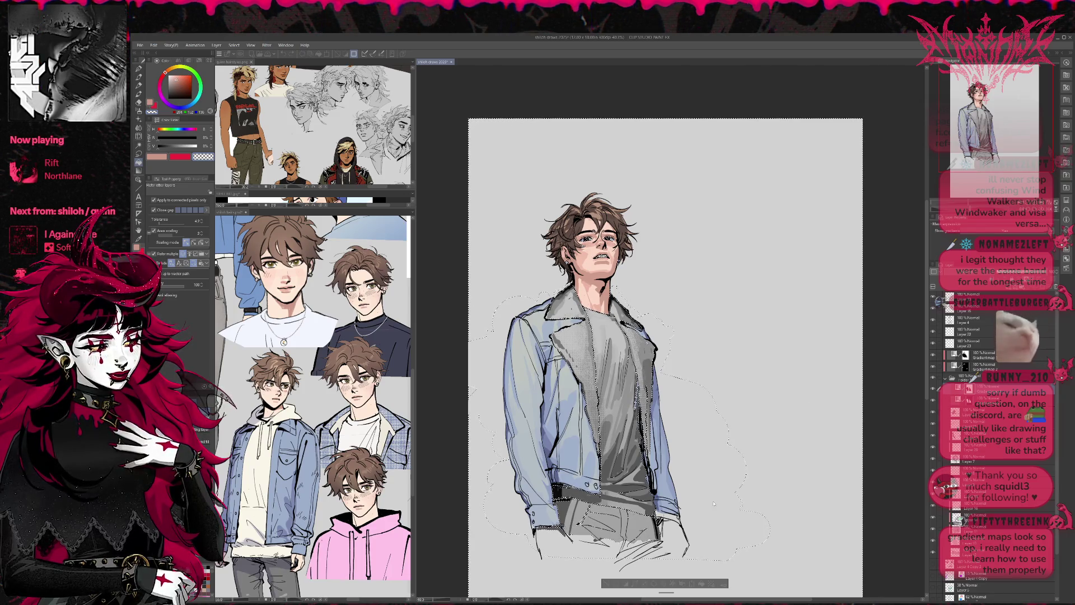
- Try beige, brown tan and pinkish mauve tones on the shirt and trousers
key(ctrl+z)
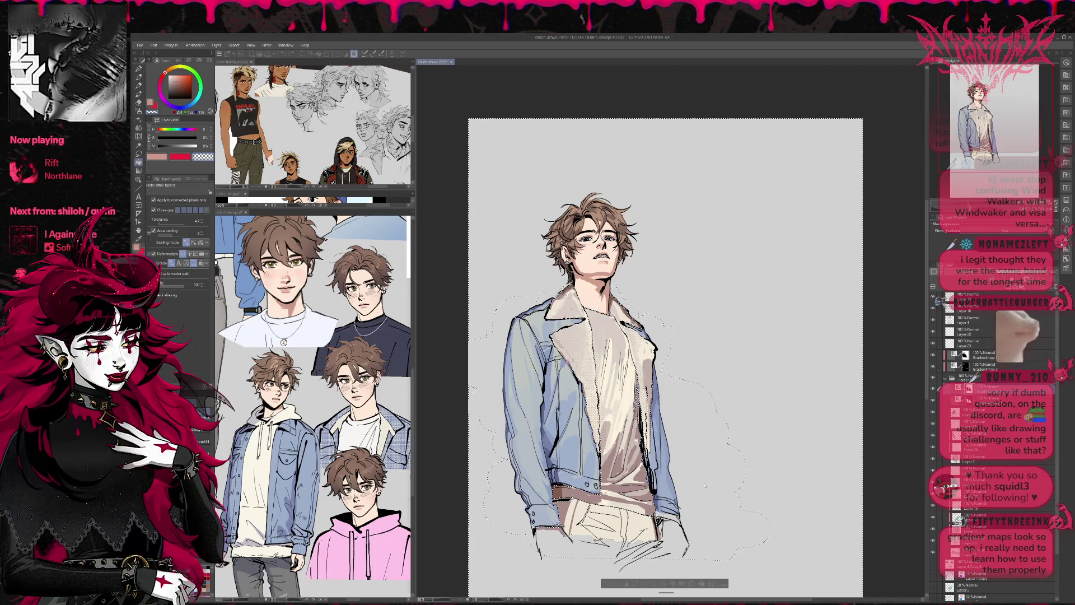
key(ctrl+z)
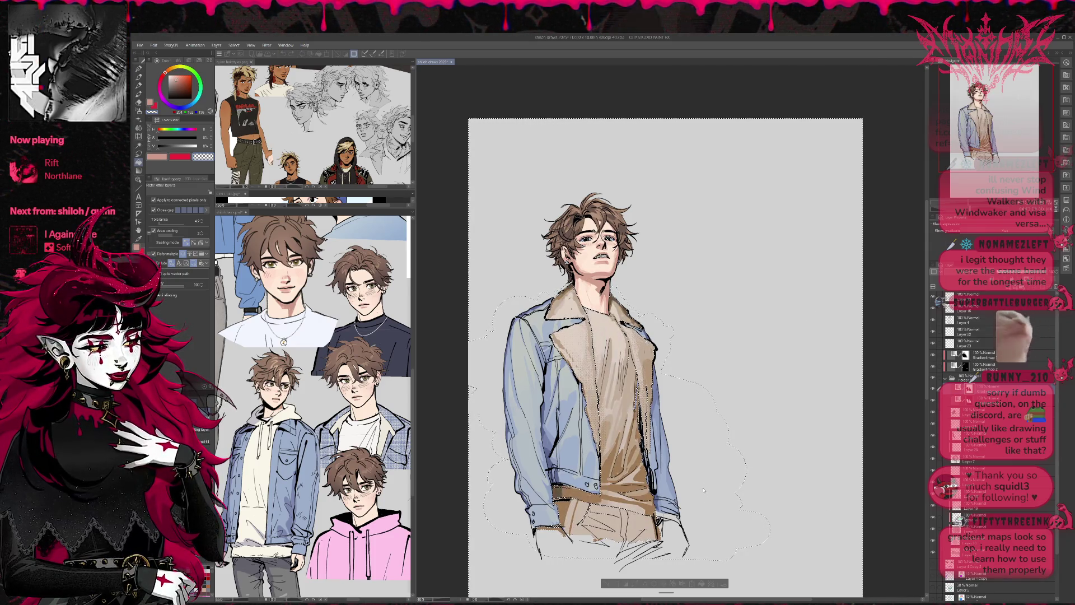
key(ctrl+y)
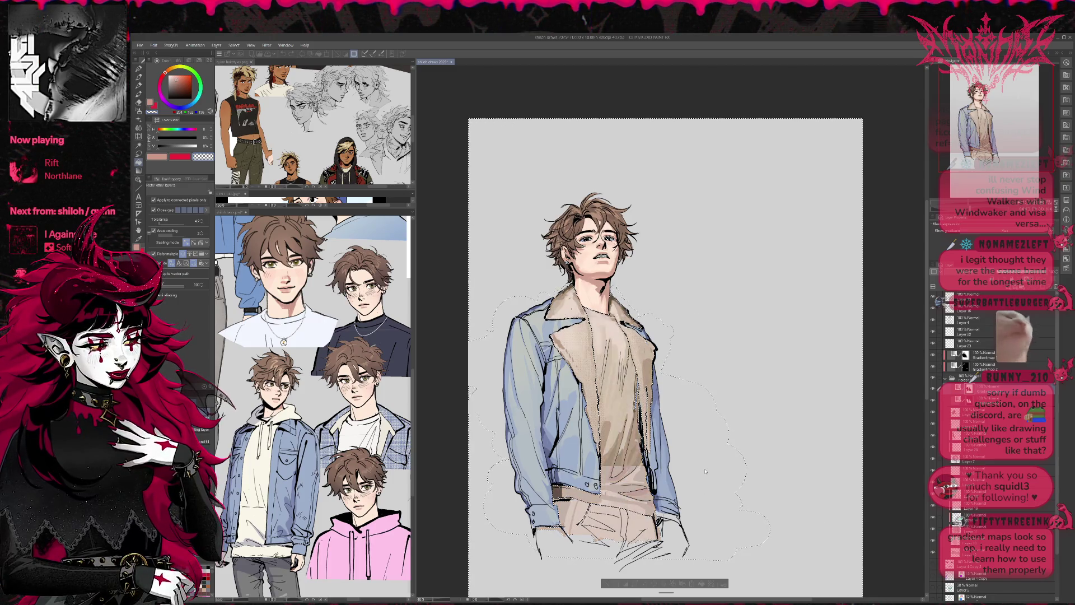
key(ctrl+z)
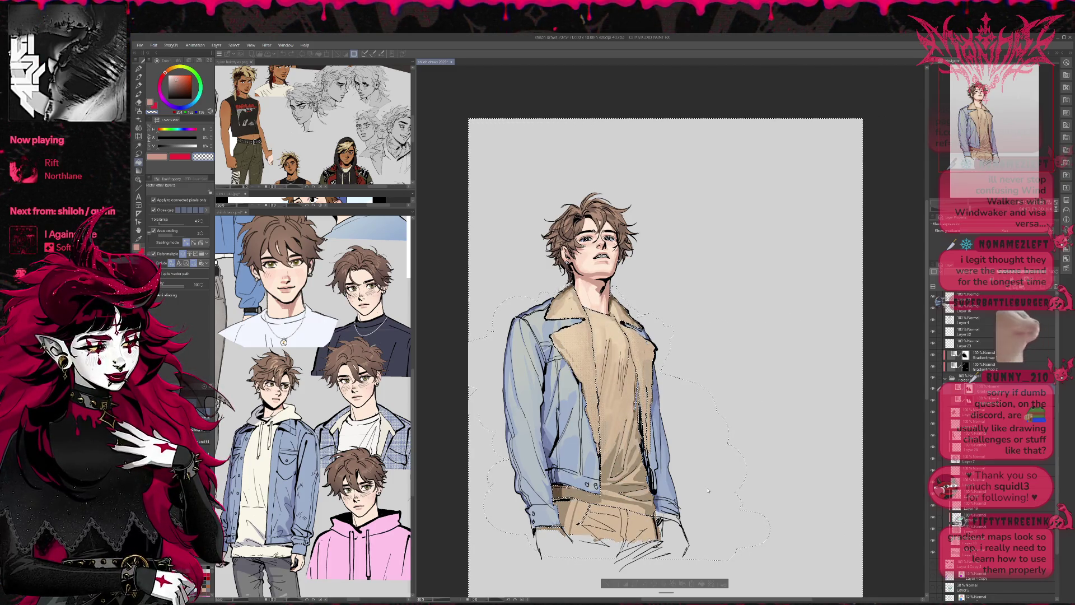
key(ctrl+z)
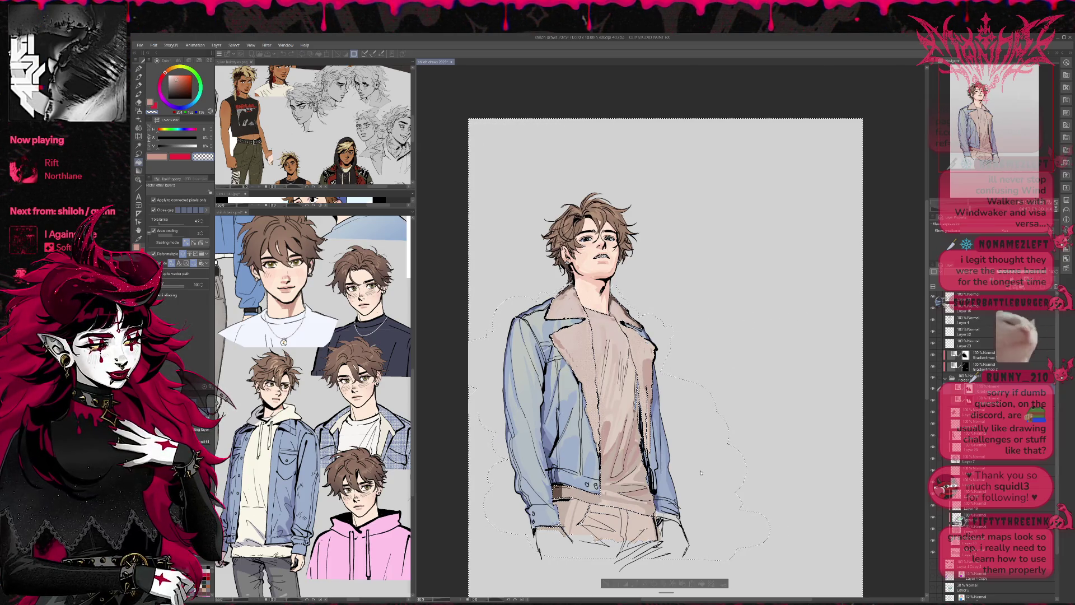
- Settle the shirt, lining and trousers on cream white, comparing a pinkish tint on the lower shirt
key(ctrl+z)
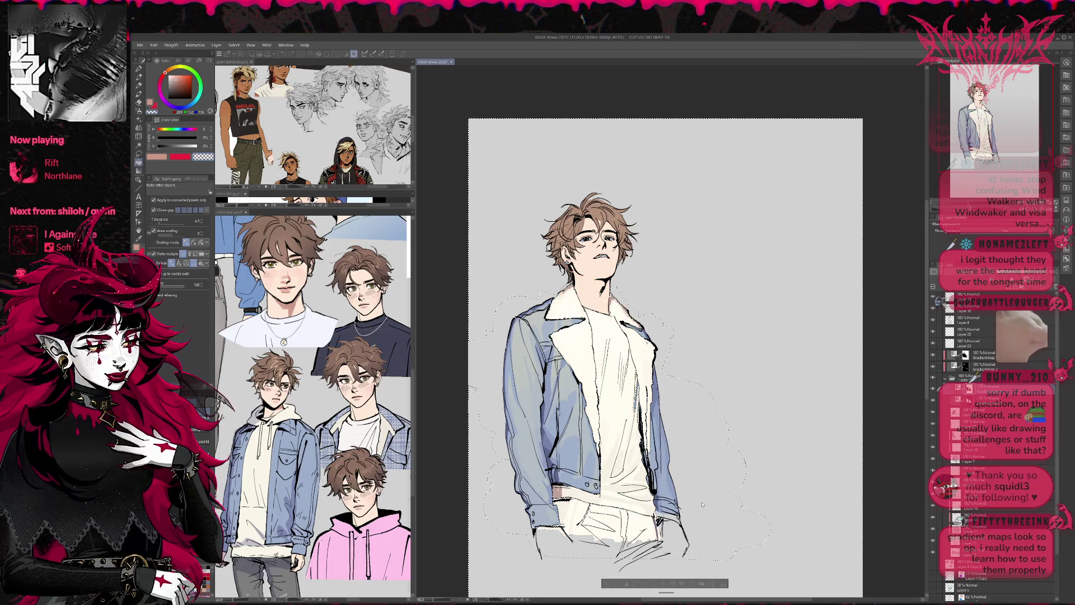
key(ctrl+z)
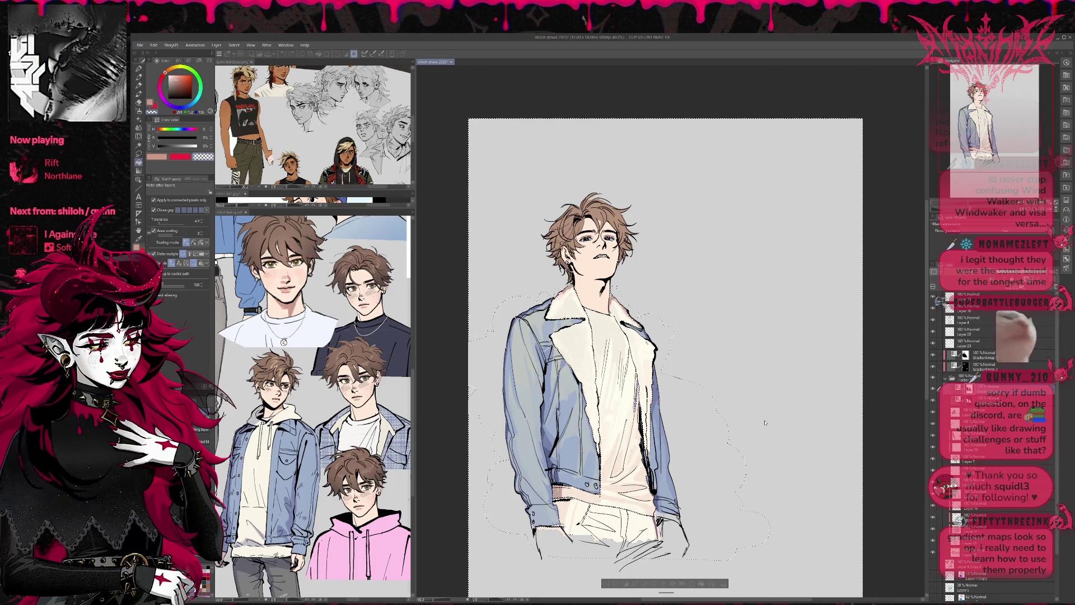
key(ctrl+y)
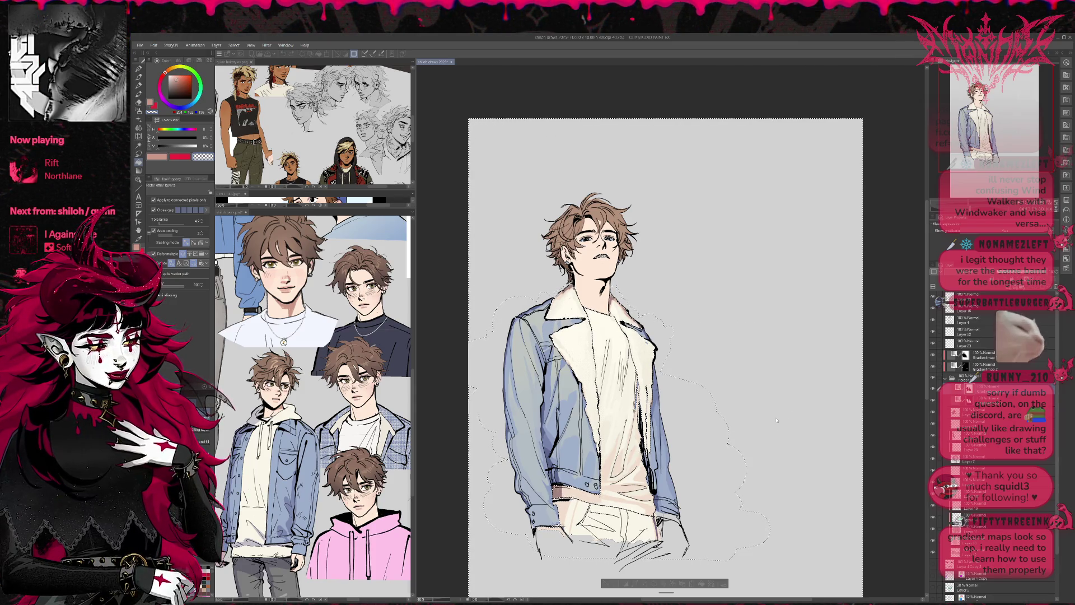
key(ctrl+z)
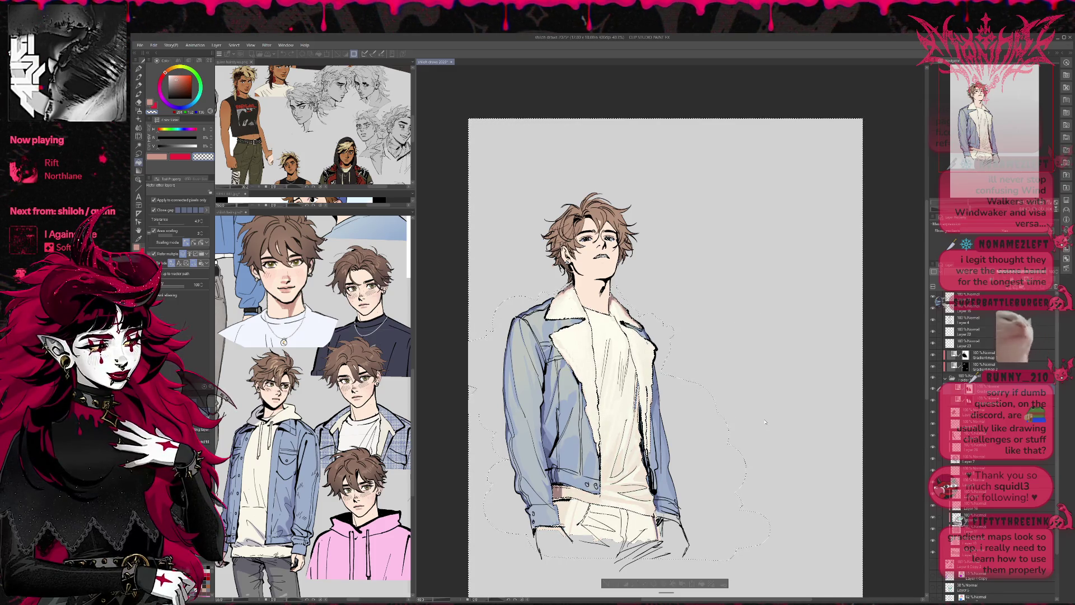
key(ctrl+y)
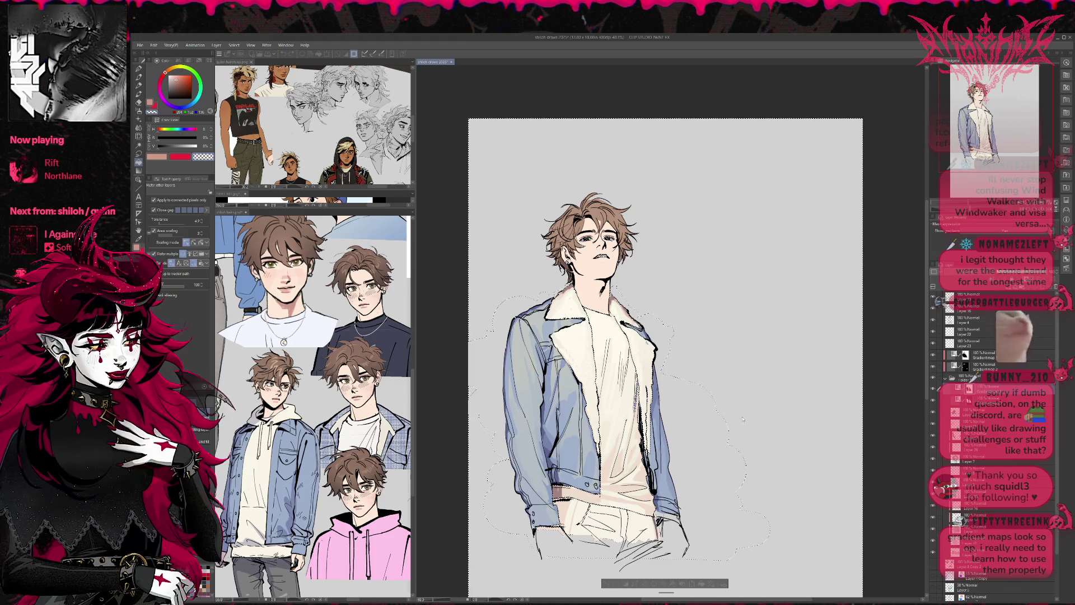
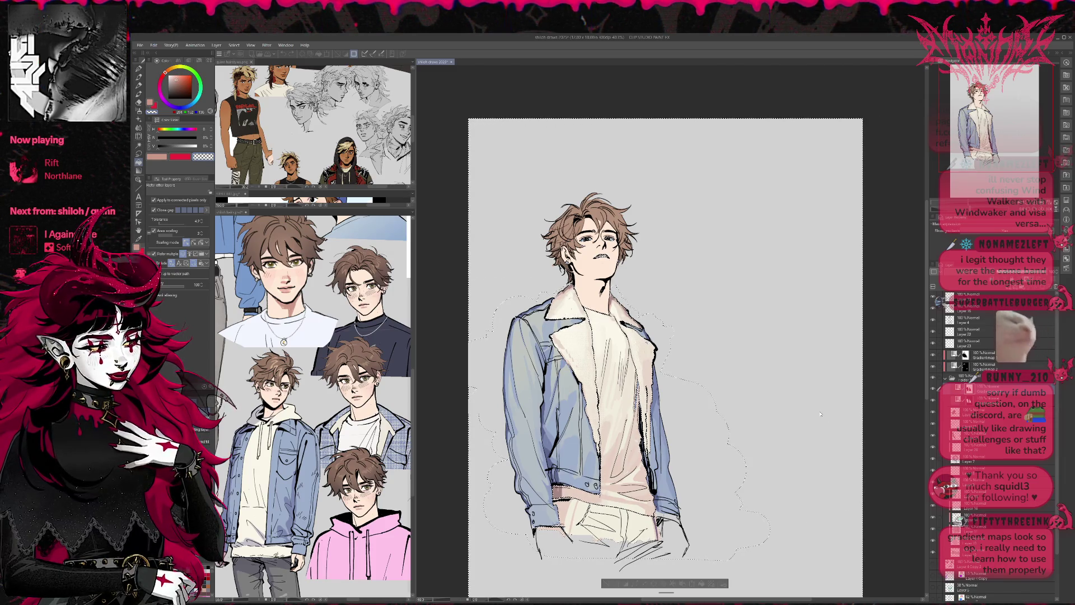
- Clear the selection and toggle the peach background and backdrop shapes on and off
key(ctrl+d)
click(934, 356)
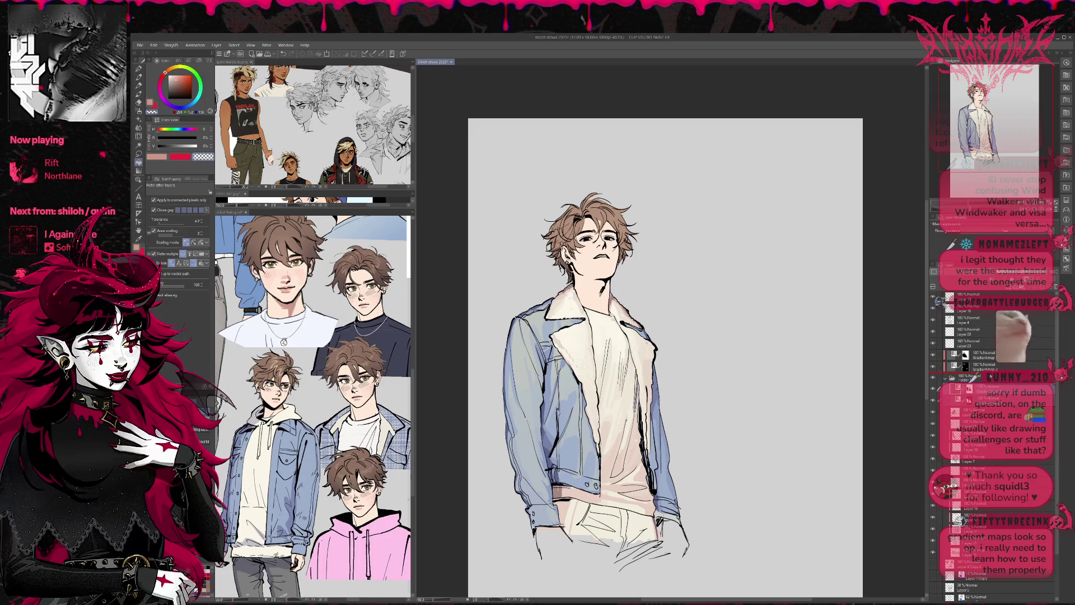
click(932, 377)
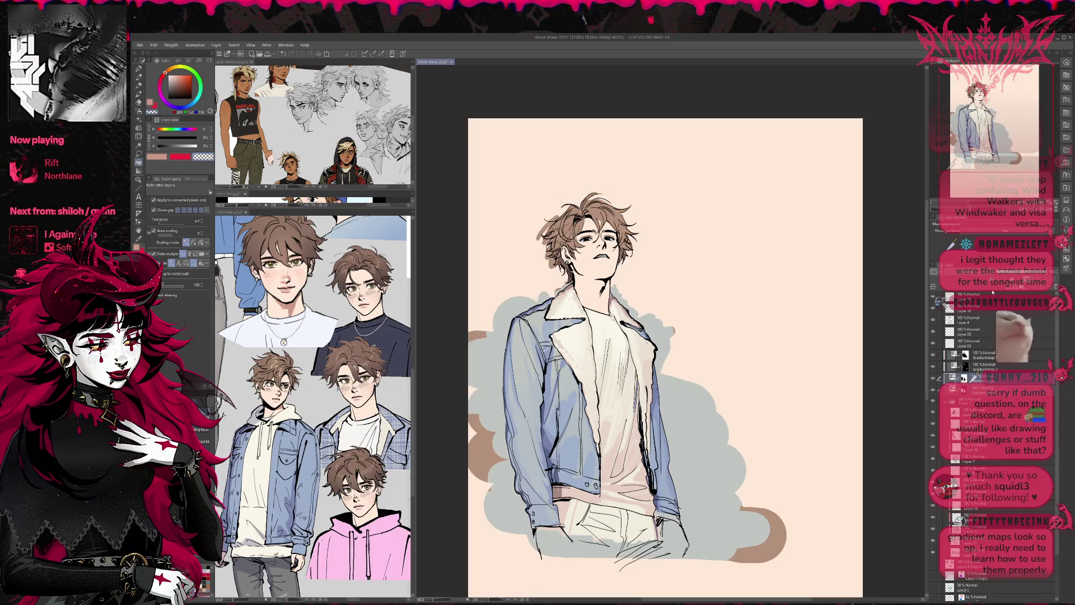
click(933, 377)
- Compare the gradient map and colouring layers, leaving the blonde gradient map visible
click(938, 356)
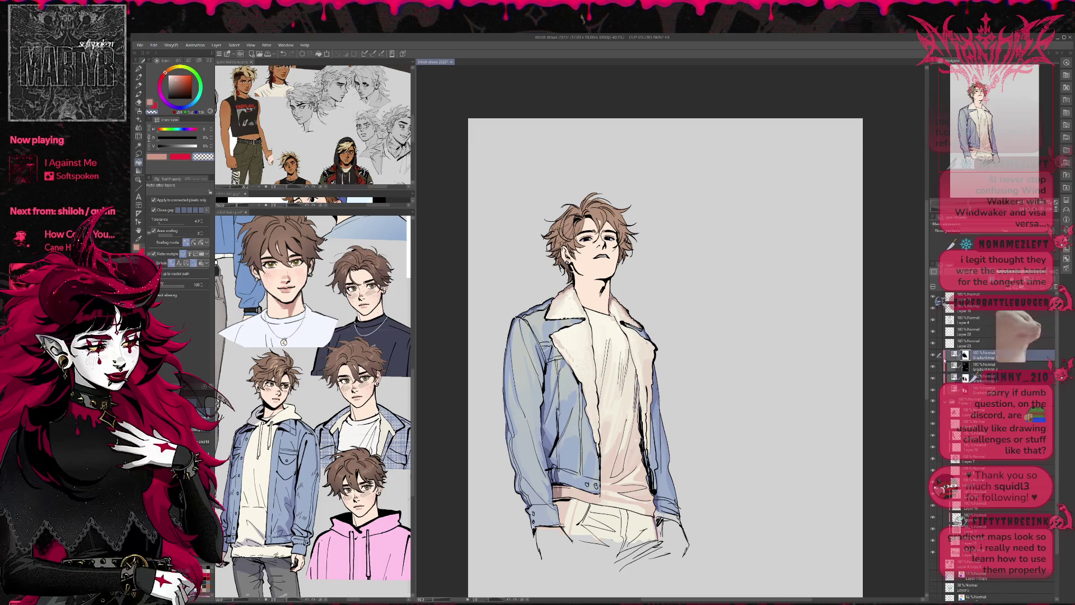
click(932, 365)
click(933, 377)
click(933, 377)
click(933, 389)
click(933, 389)
click(952, 378)
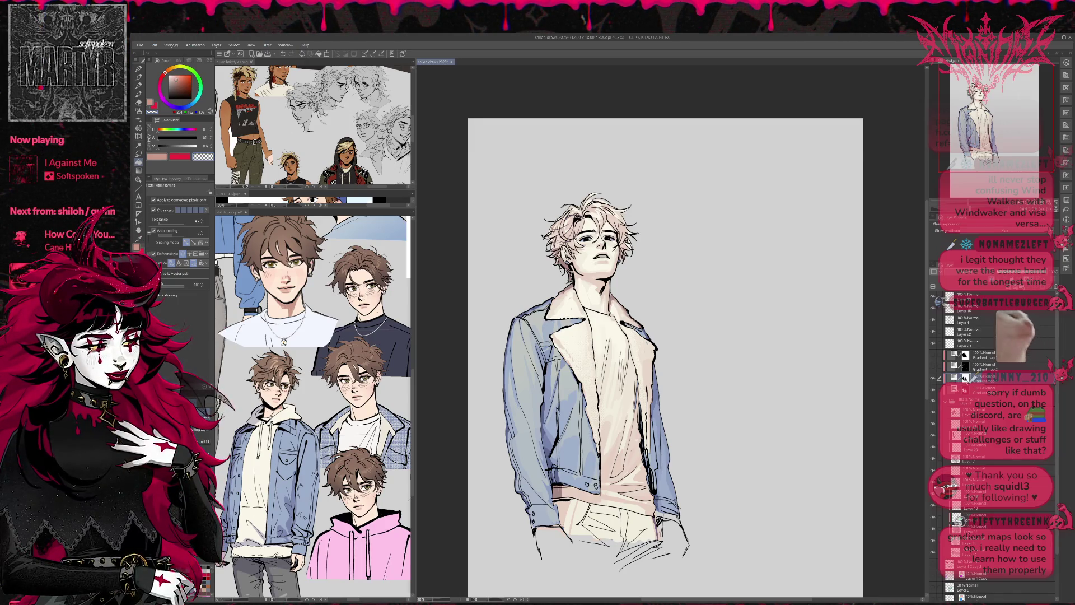
- Erase the pale colouring from the hair to reveal the grey beneath
key(e)
mouse_move(566, 246)
mouse_down()
mouse_move(577, 230)
mouse_move(613, 232)
mouse_move(571, 277)
mouse_move(585, 271)
mouse_move(585, 305)
mouse_move(605, 322)
mouse_move(590, 296)
mouse_move(603, 279)
mouse_move(591, 283)
mouse_move(585, 263)
mouse_up()
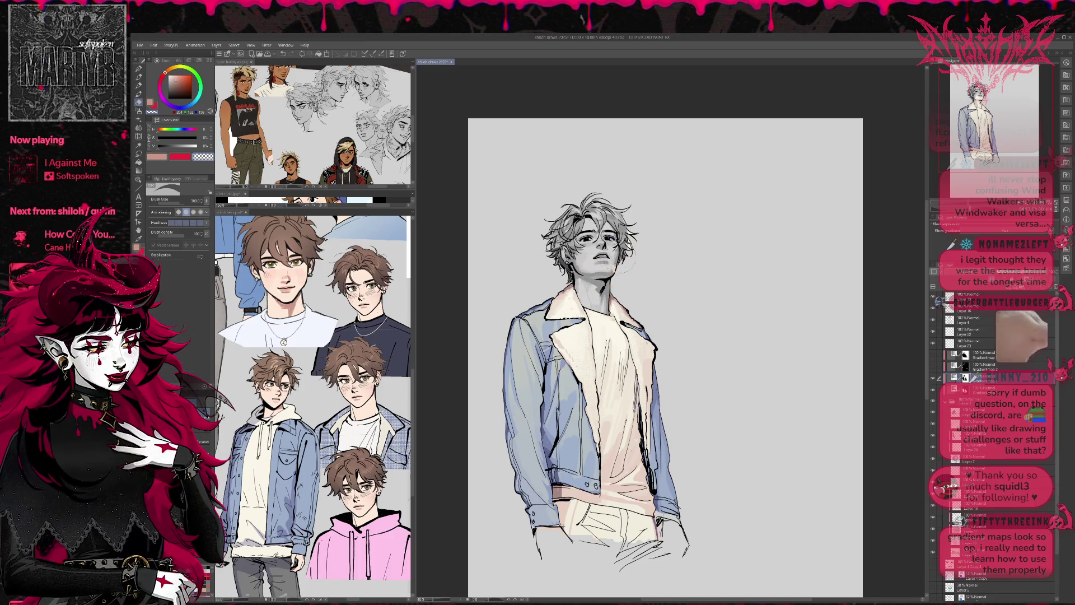
mouse_move(561, 504)
mouse_down()
mouse_move(542, 417)
mouse_move(538, 442)
mouse_move(563, 421)
mouse_move(620, 434)
mouse_move(644, 453)
mouse_move(554, 445)
mouse_move(612, 448)
mouse_up()
- Ink a short line along the right lapel edge and make salmon the current colour
key(p)
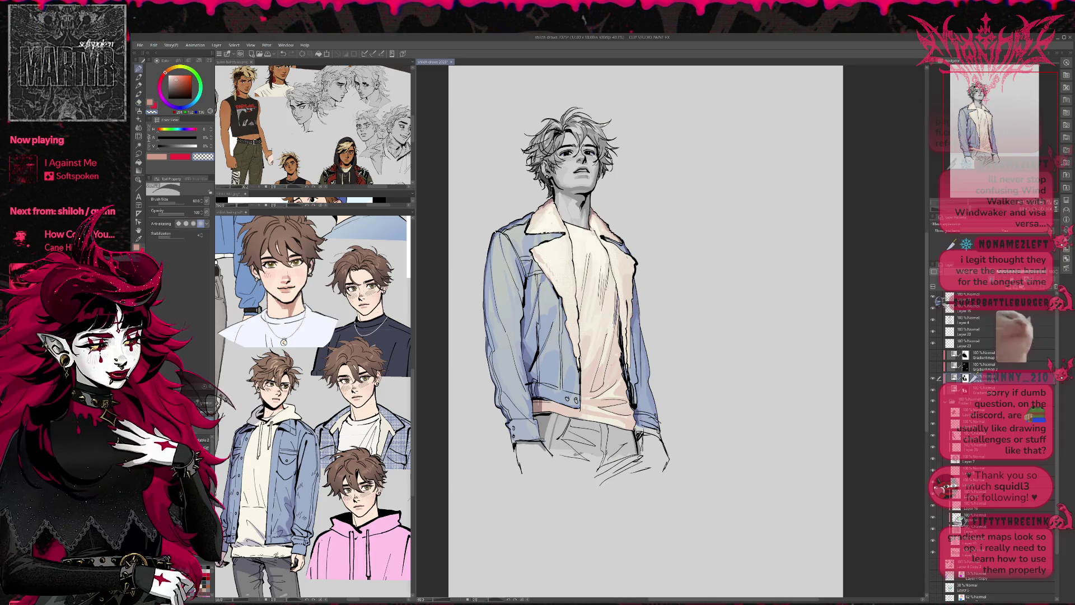
drag(613, 302, 616, 328)
click(139, 112)
click(138, 248)
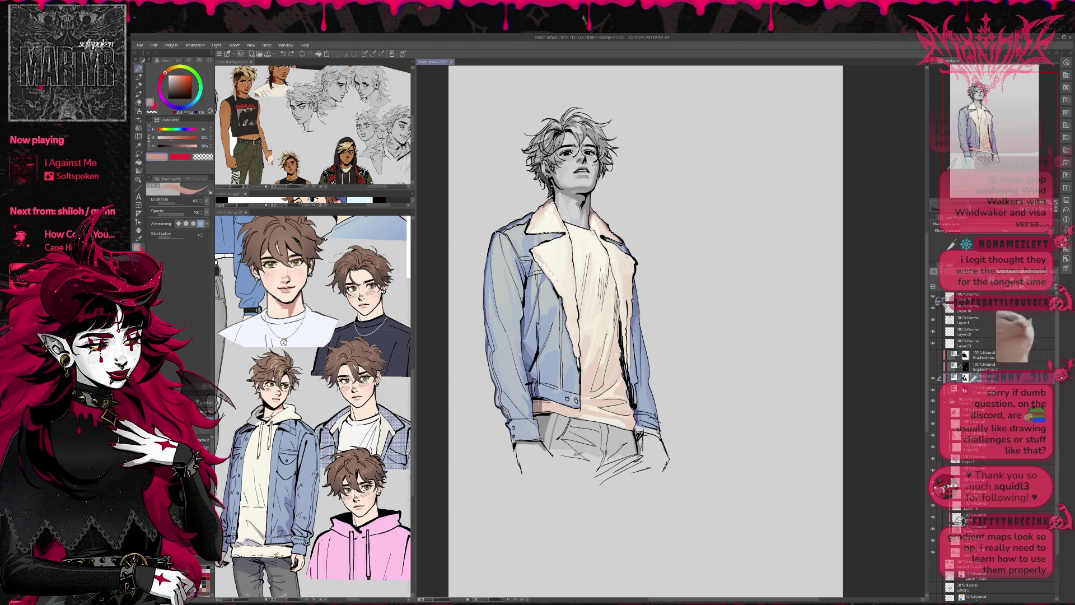
drag(673, 344, 668, 349)
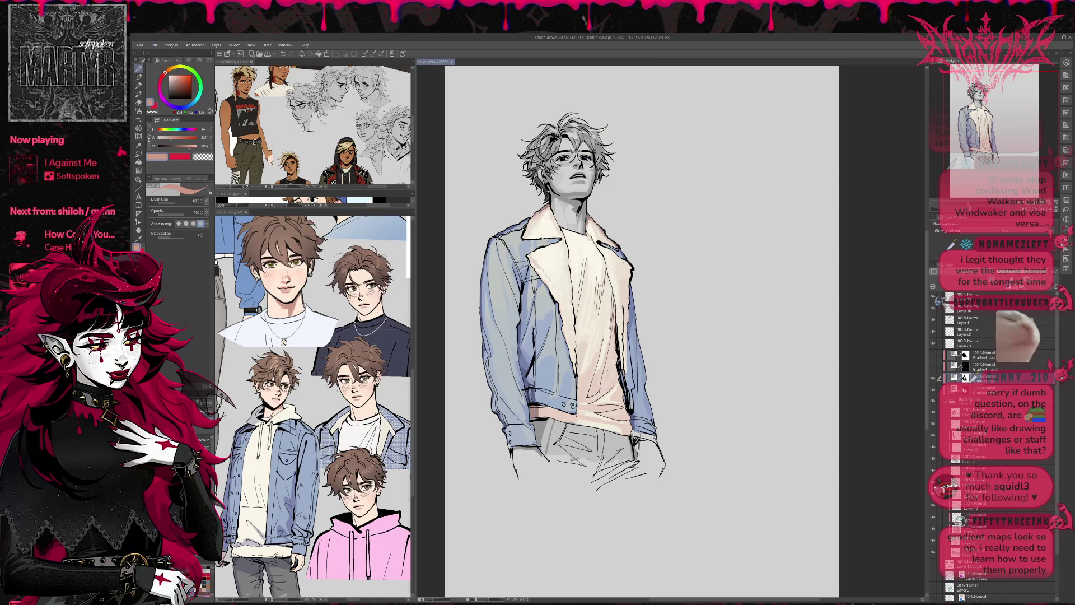
- On a new layer, bucket-fill the whole shirt with the jacket's light blue
click(1003, 290)
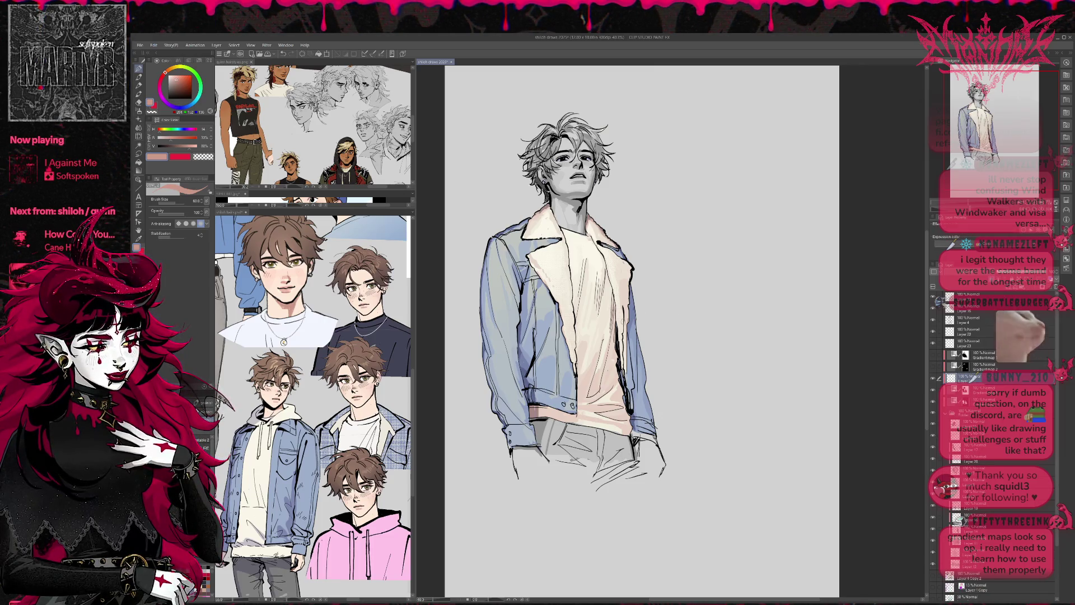
alt+click(545, 322)
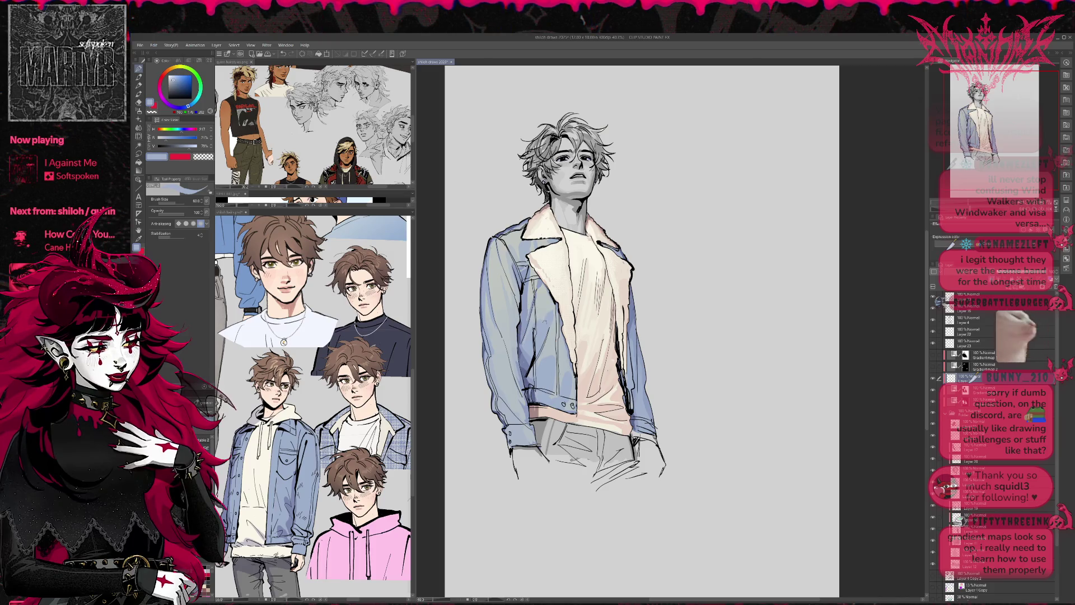
click(138, 162)
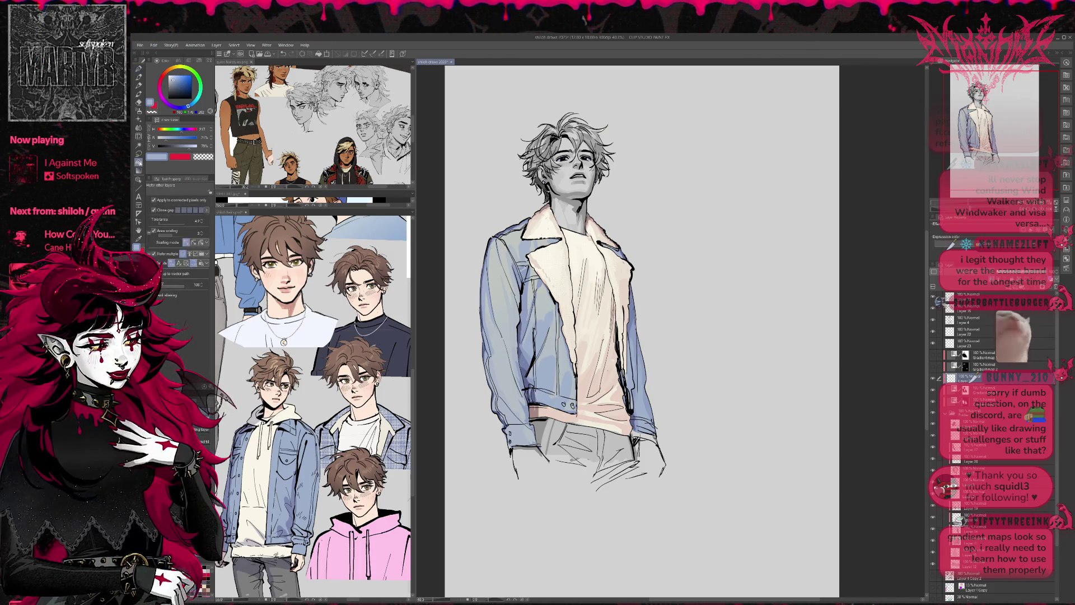
click(579, 297)
click(577, 303)
click(579, 334)
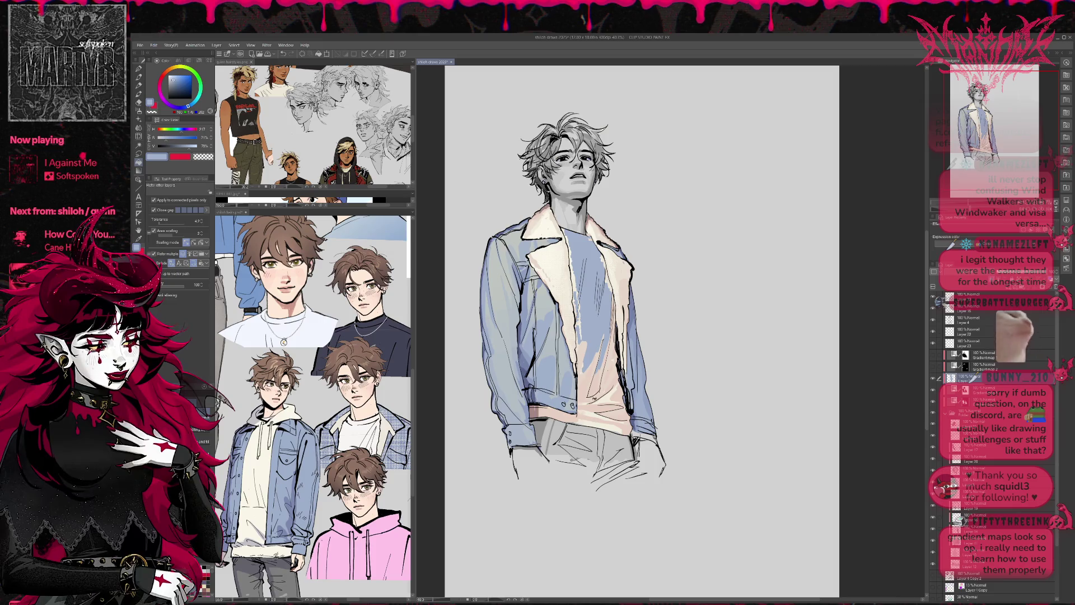
click(608, 351)
click(594, 367)
click(599, 404)
click(606, 403)
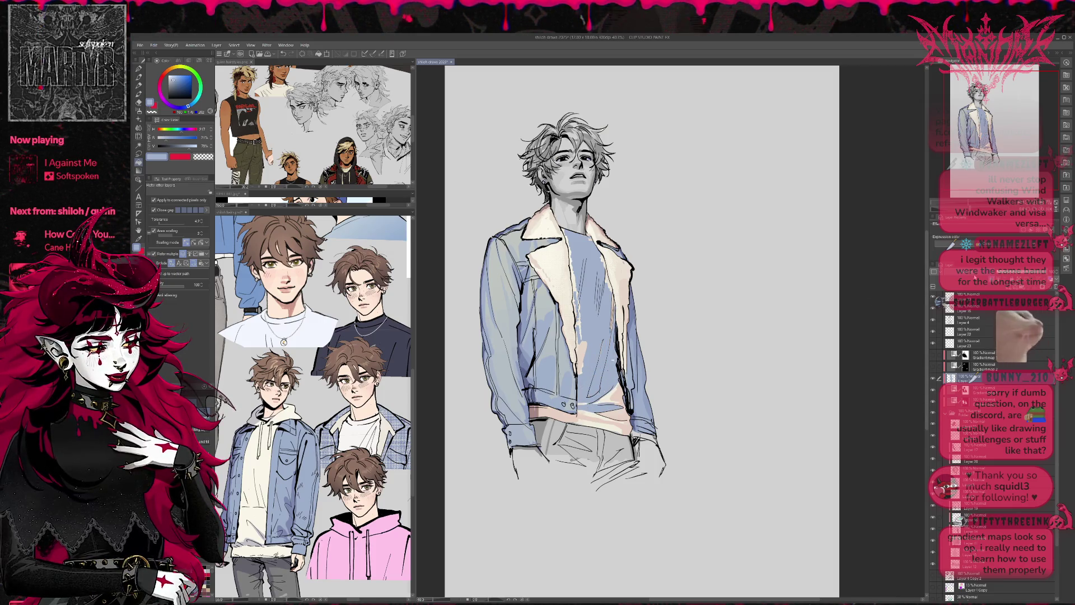
- Lower the shirt tint layer to 23% opacity and compare it before and after
click(954, 361)
drag(1041, 261, 976, 261)
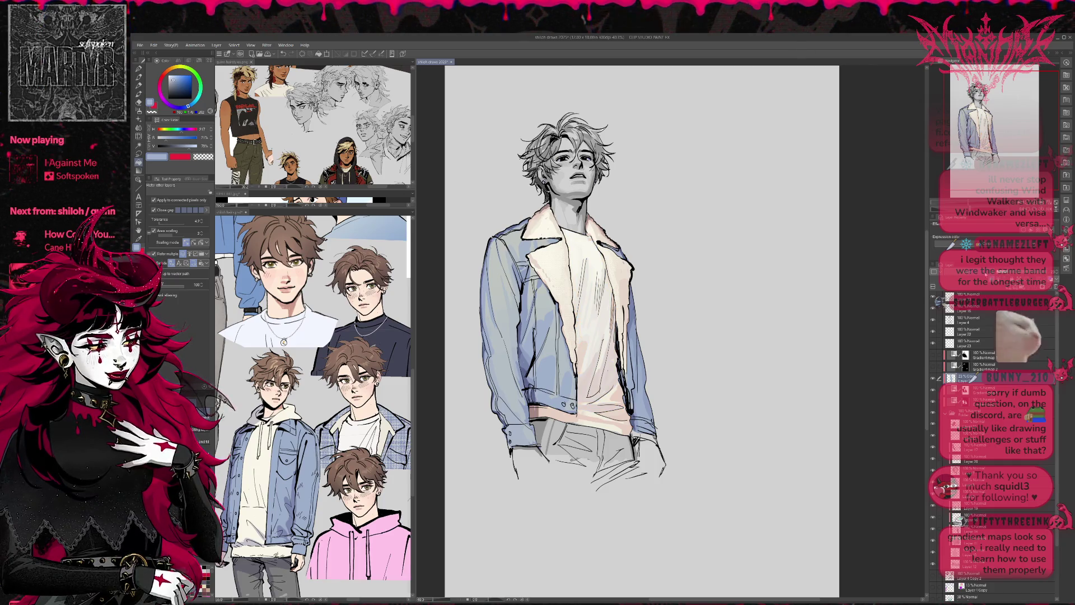
key(p)
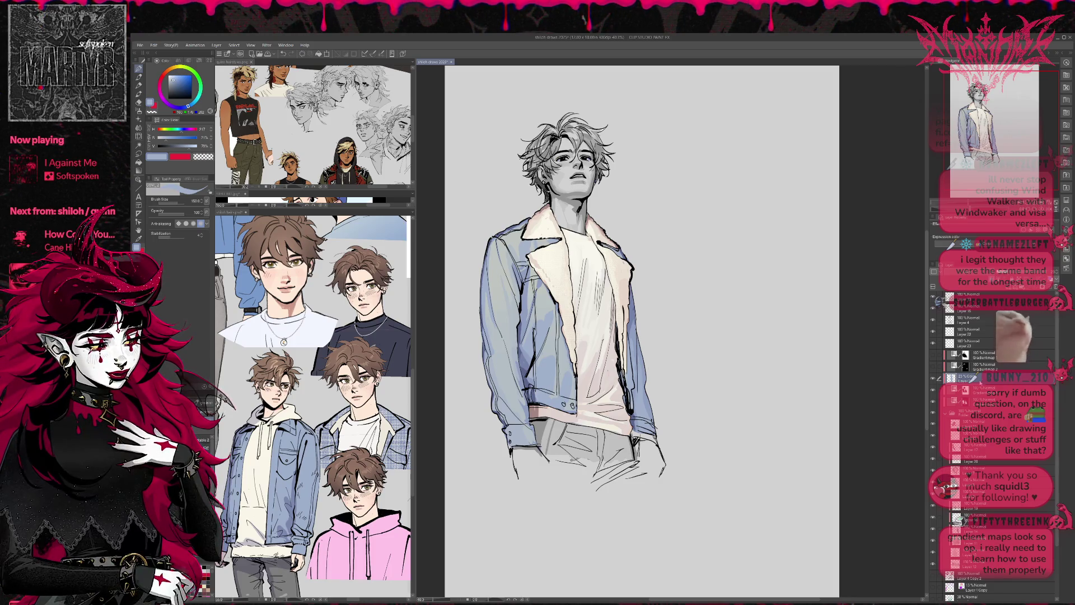
key(ctrl+z)
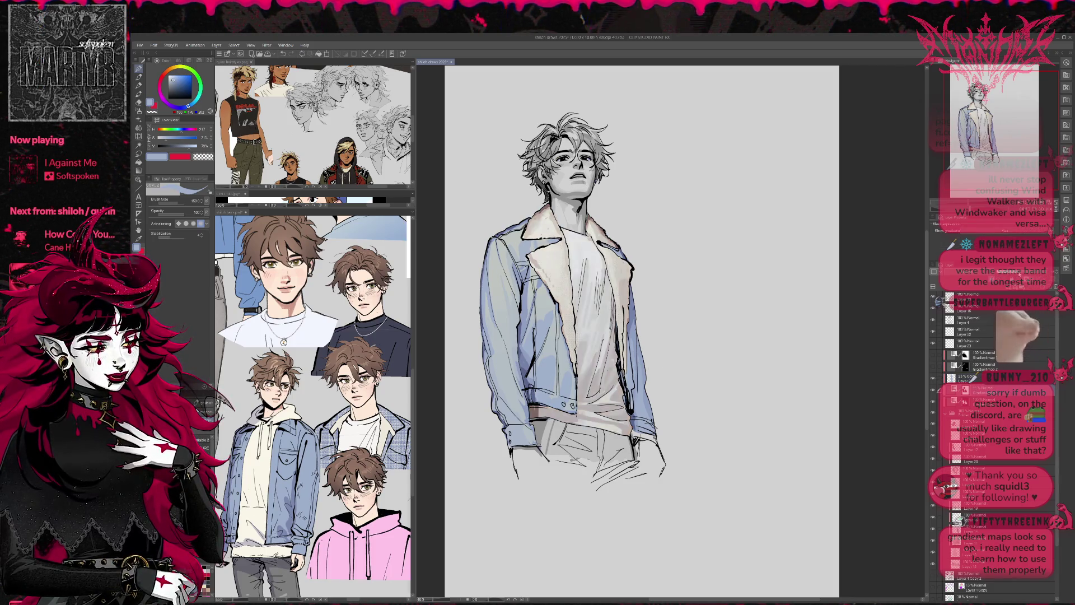
key(ctrl+y)
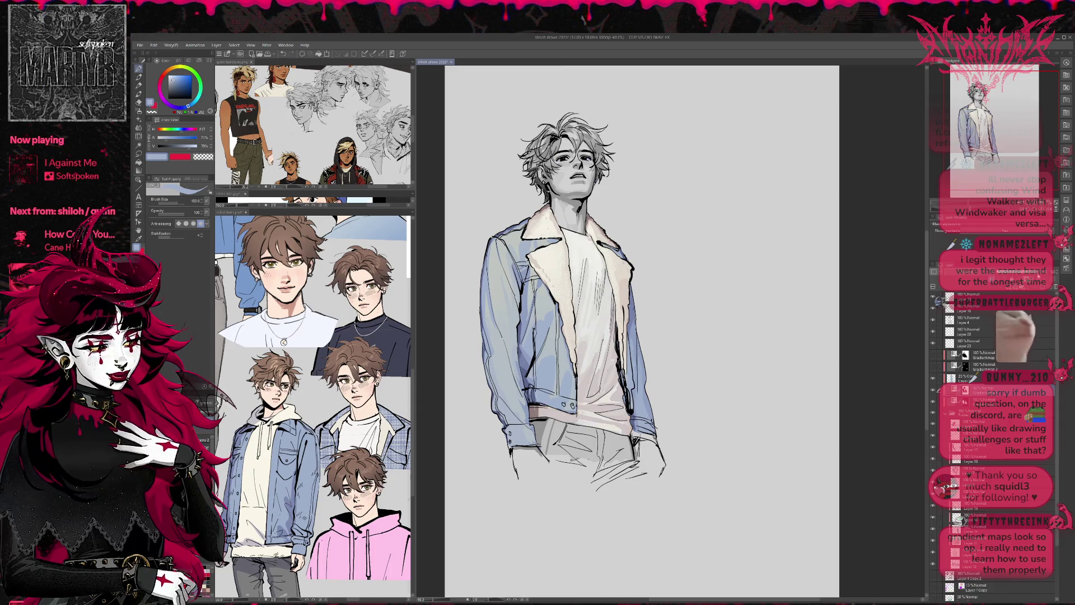
key(ctrl+z)
key(ctrl+y)
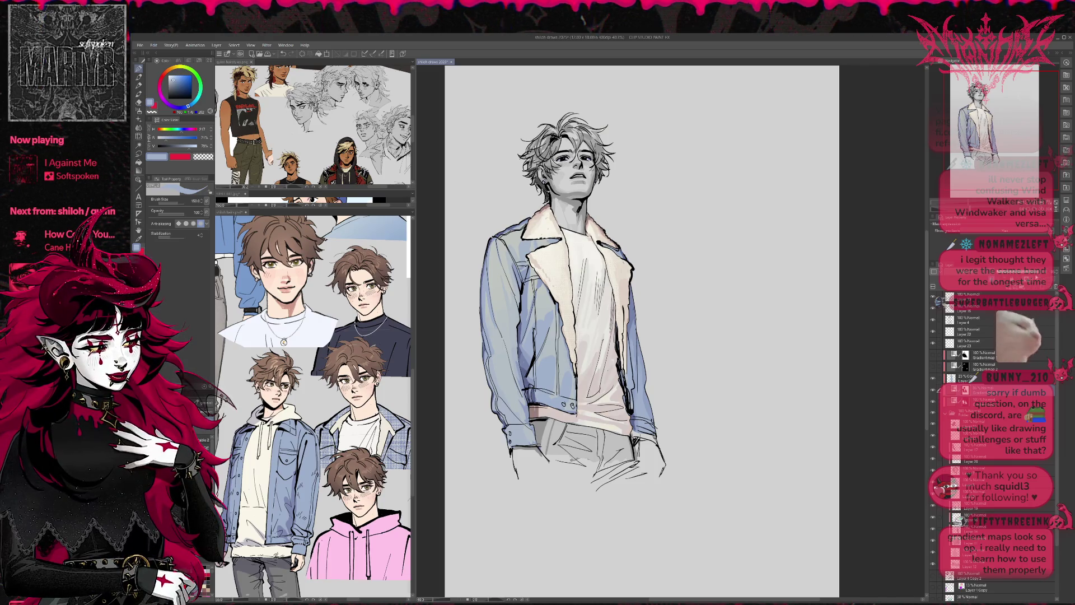
- Show the brown hair and skin colour layers again and select a lower layer
click(933, 354)
click(933, 366)
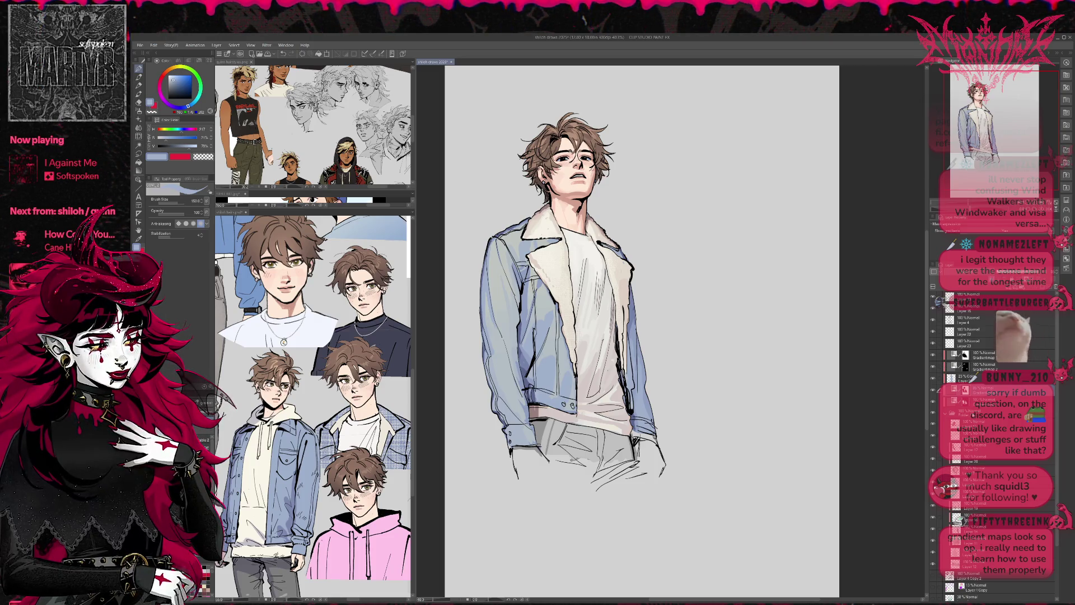
click(992, 412)
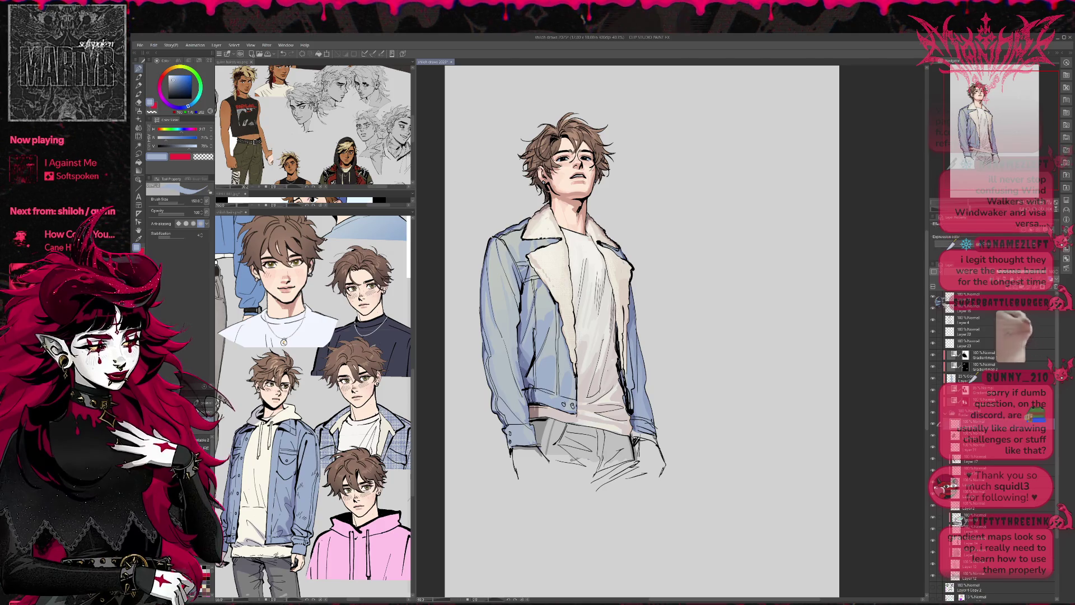
scroll(641, 331, up, 3)
- Toggle the jacket and fur lining colour layers off and on to compare
drag(727, 279, 476, 504)
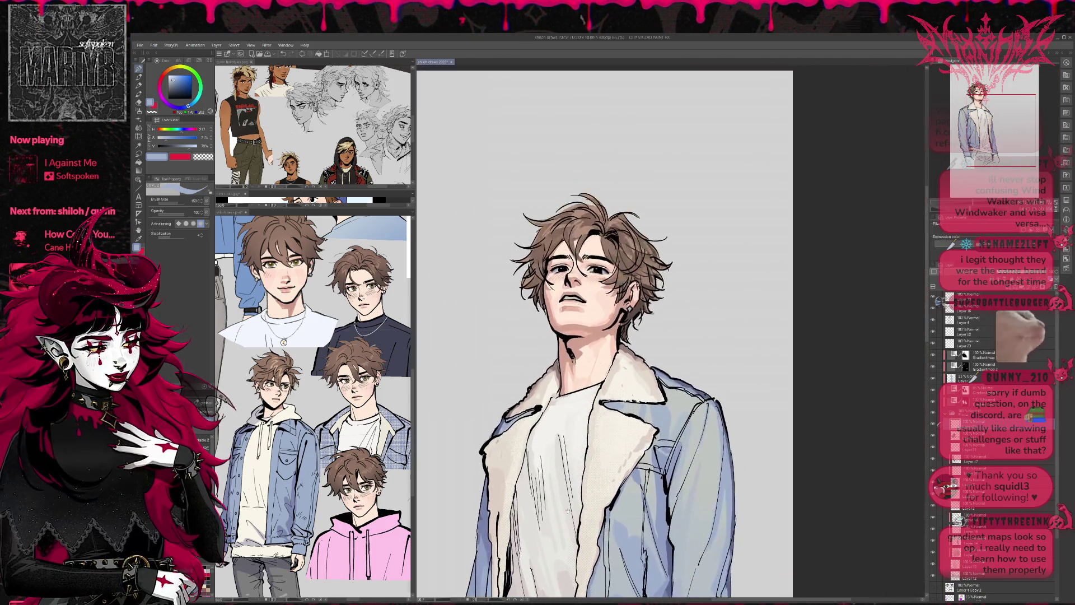
key(p)
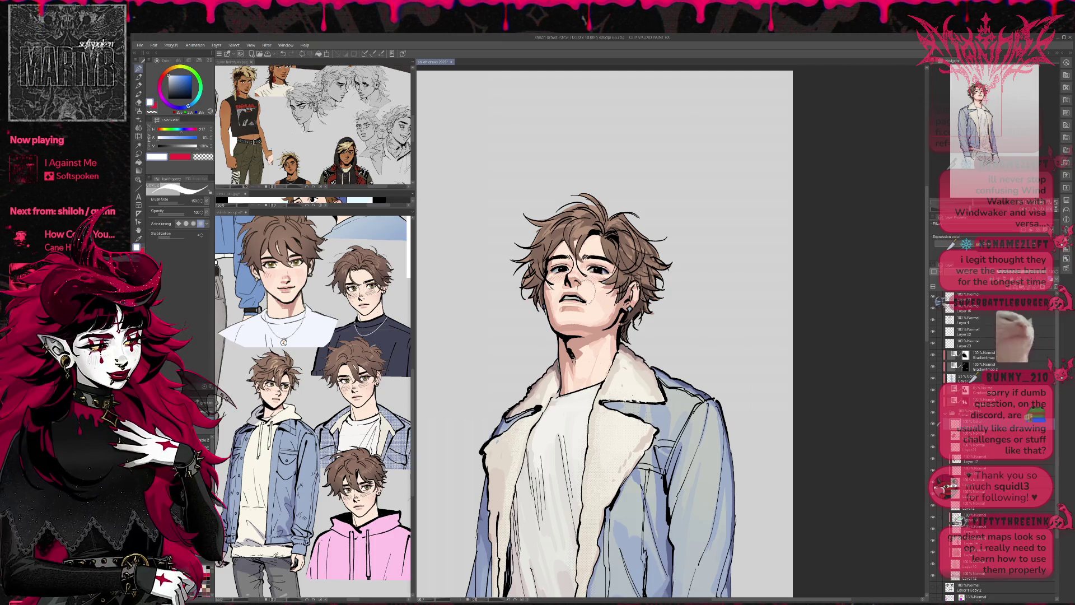
click(932, 396)
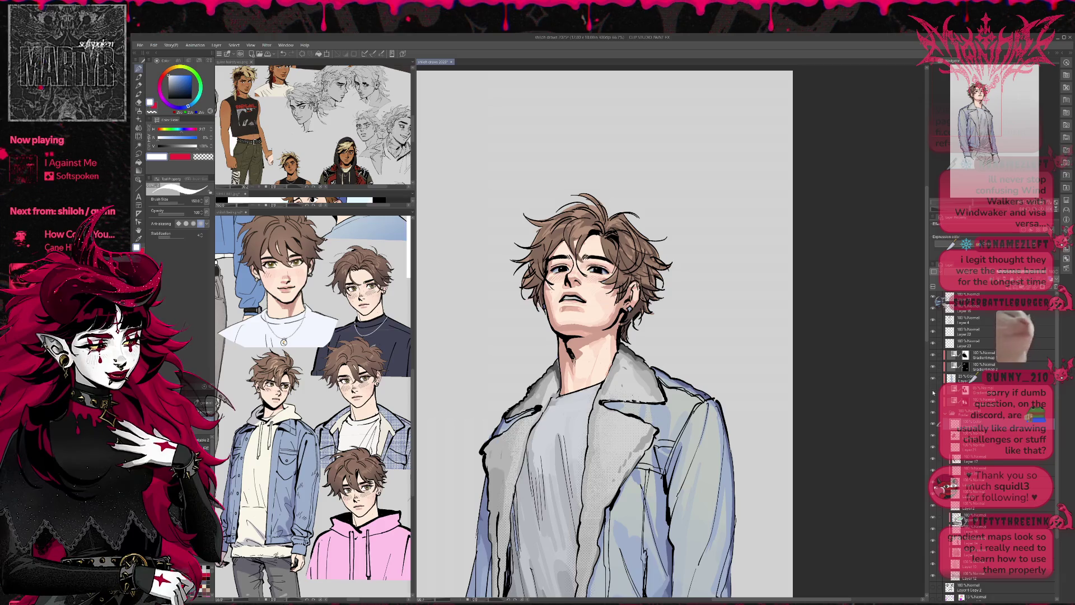
click(933, 404)
click(933, 404)
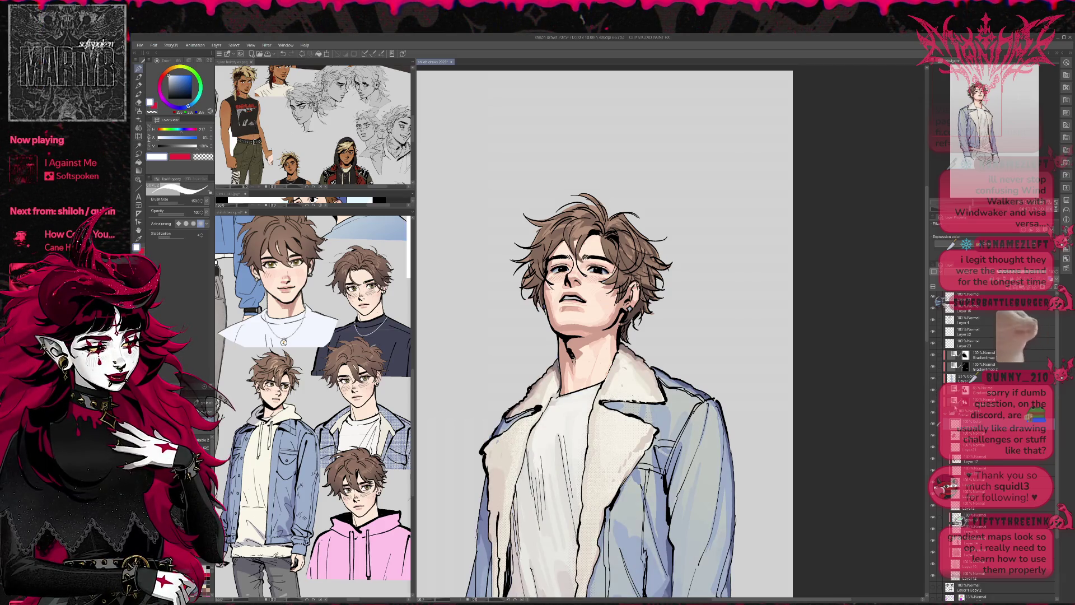
click(965, 401)
key(e)
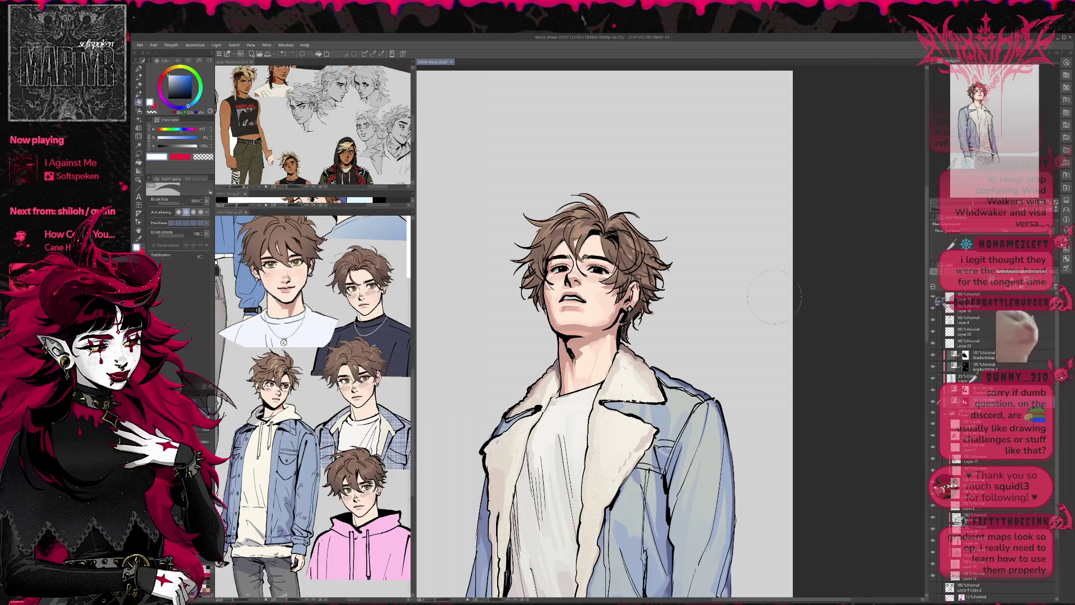
click(932, 366)
click(933, 366)
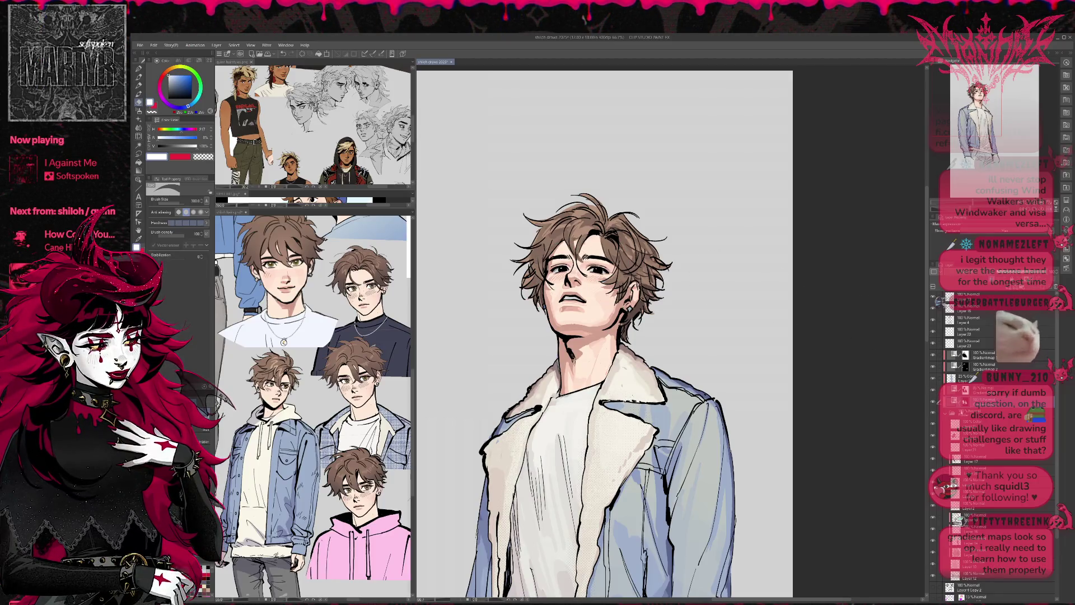
- Add a new layer above the colour layer, set the pen size to 88, and zoom onto the face
click(939, 422)
key(ctrl+shift+n)
key(p)
mouse_move(621, 266)
mouse_down()
mouse_move(615, 241)
mouse_move(582, 274)
mouse_move(557, 270)
mouse_up()
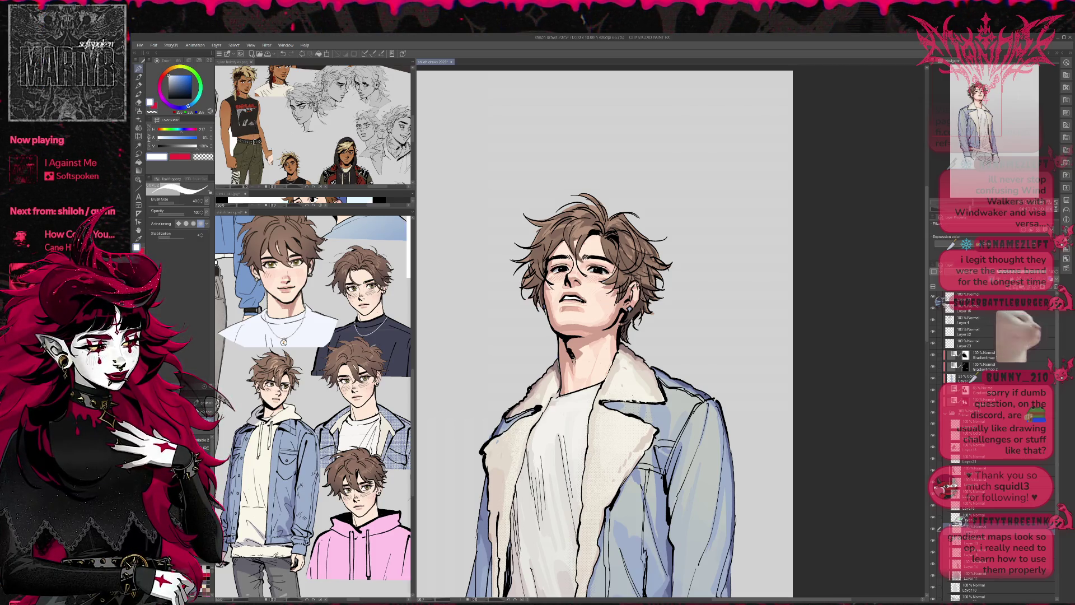
key(ctrl+plus)
key(ctrl+plus)
key(ctrl+plus)
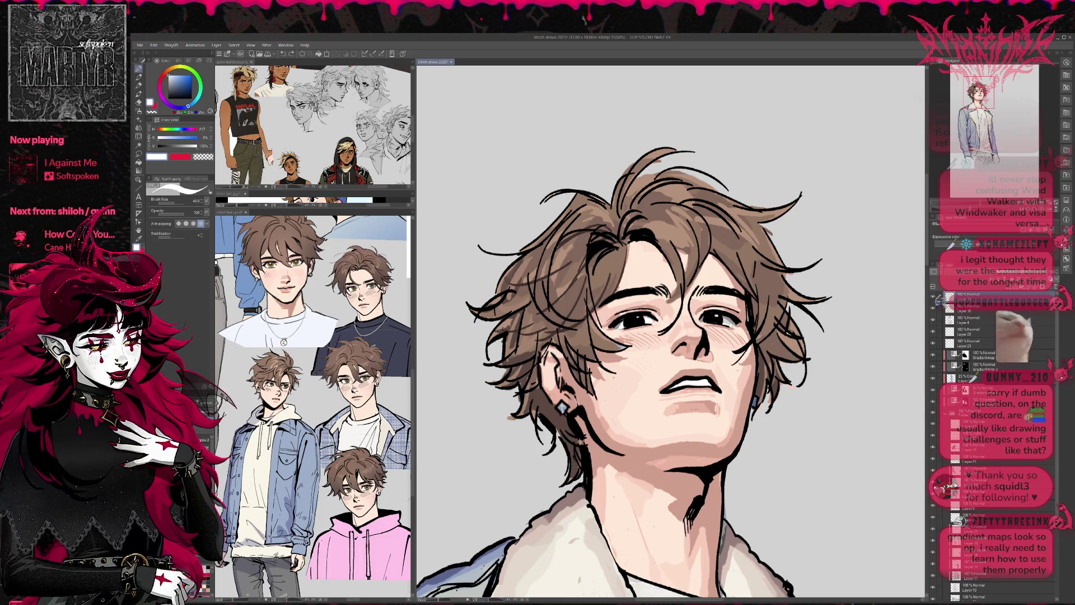
- Paint a blue highlight into the right eye and a white dot in the right pupil
alt+click(477, 571)
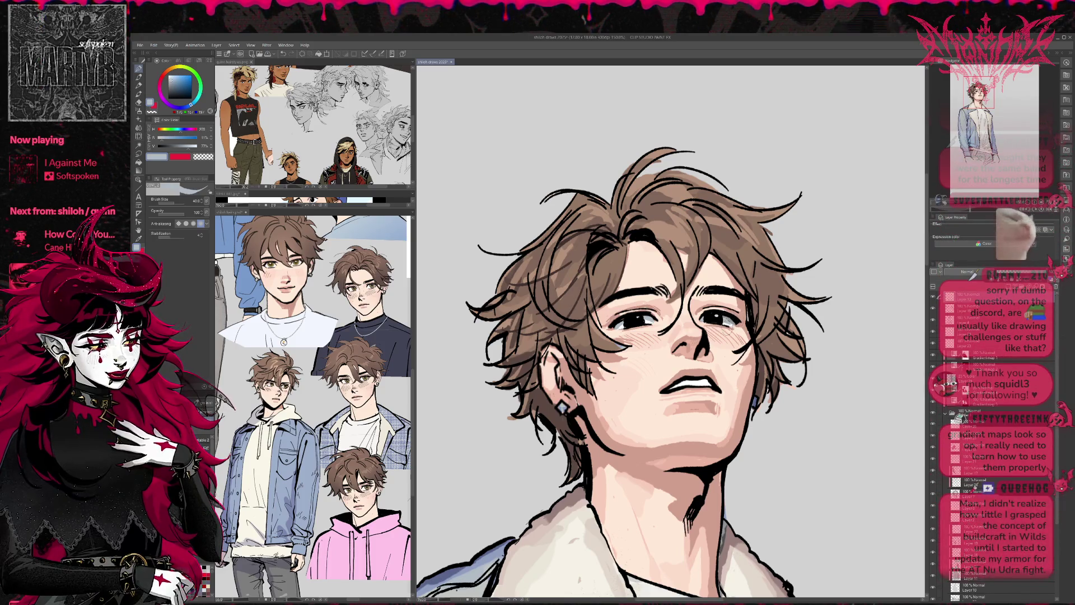
alt+click(456, 572)
drag(722, 317, 733, 326)
alt+click(728, 319)
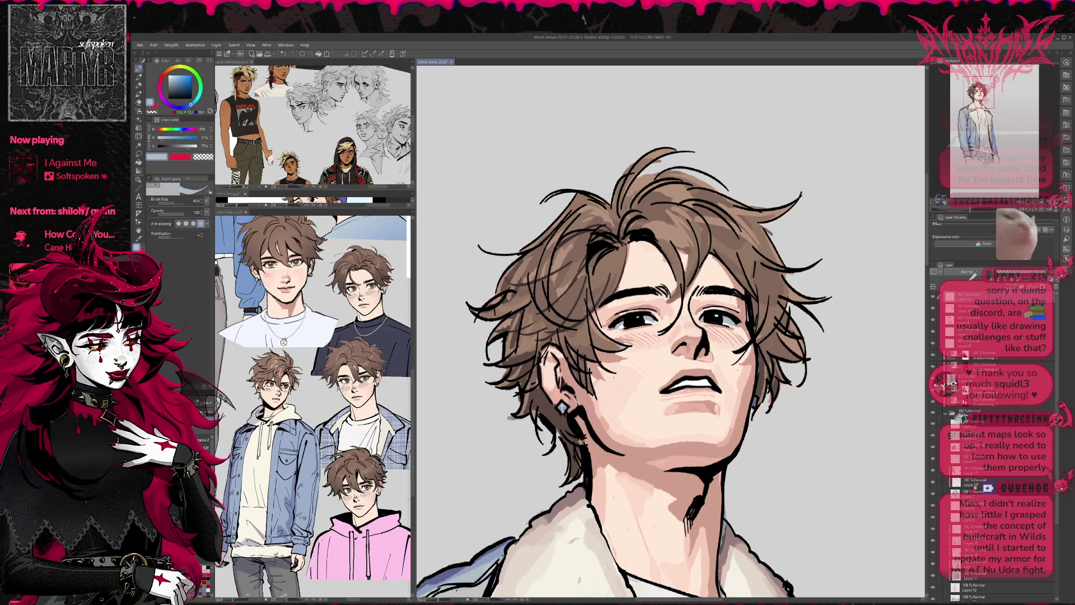
alt+click(688, 385)
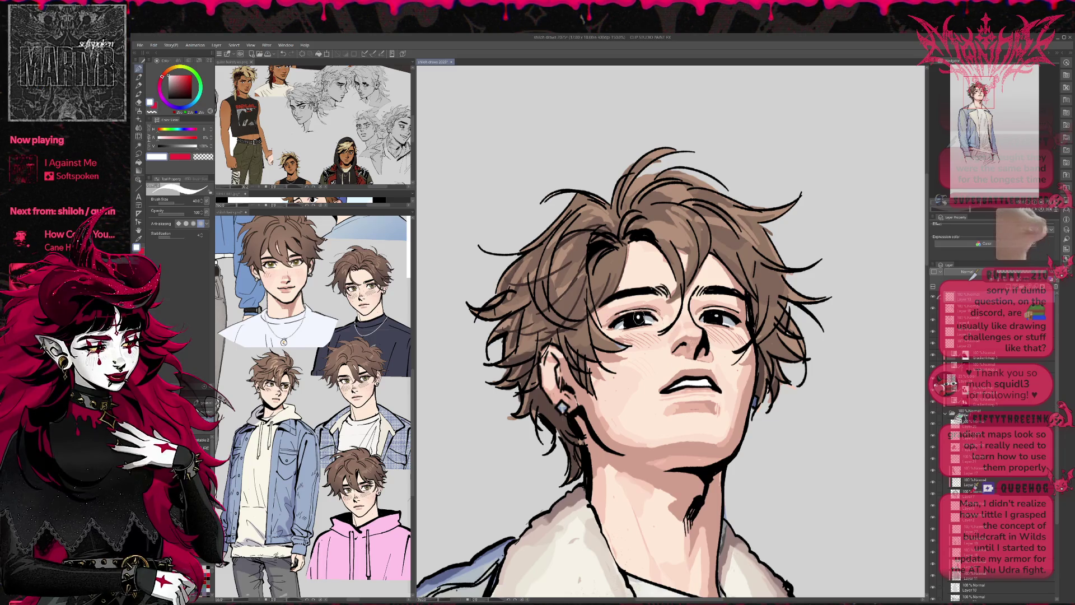
click(717, 316)
drag(717, 316, 713, 278)
- Gather skin, cream and white tones from the face and reference, tilting and mirroring the view
alt+click(286, 278)
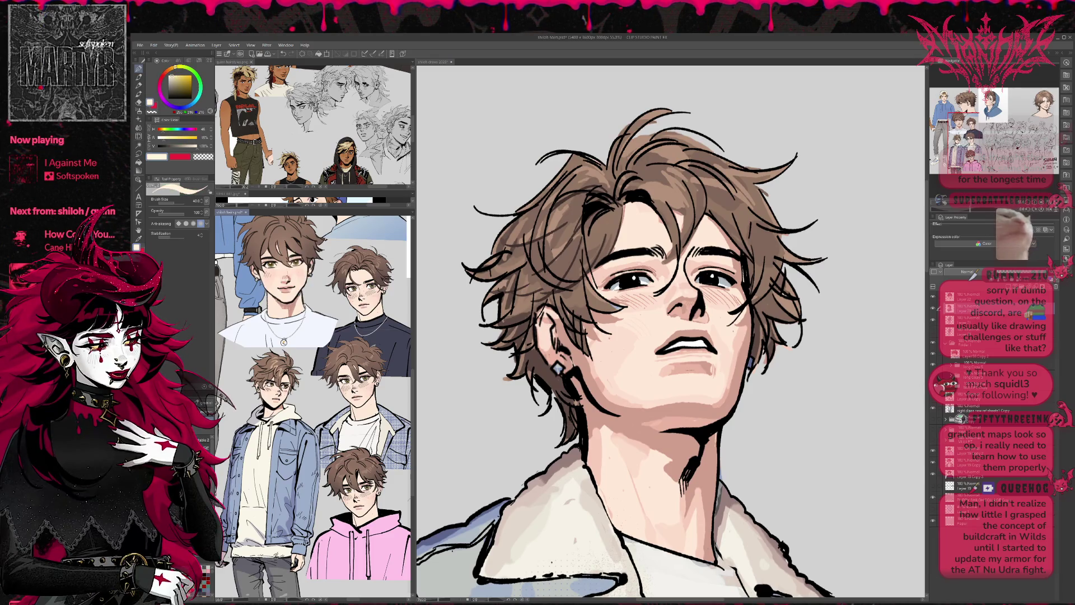
click(652, 289)
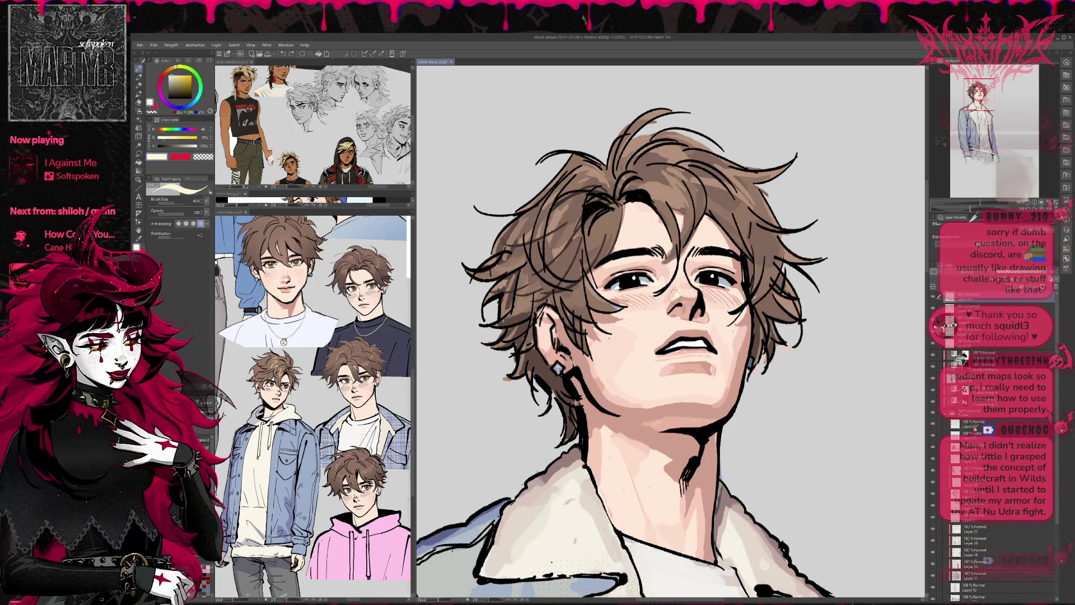
drag(677, 289, 705, 291)
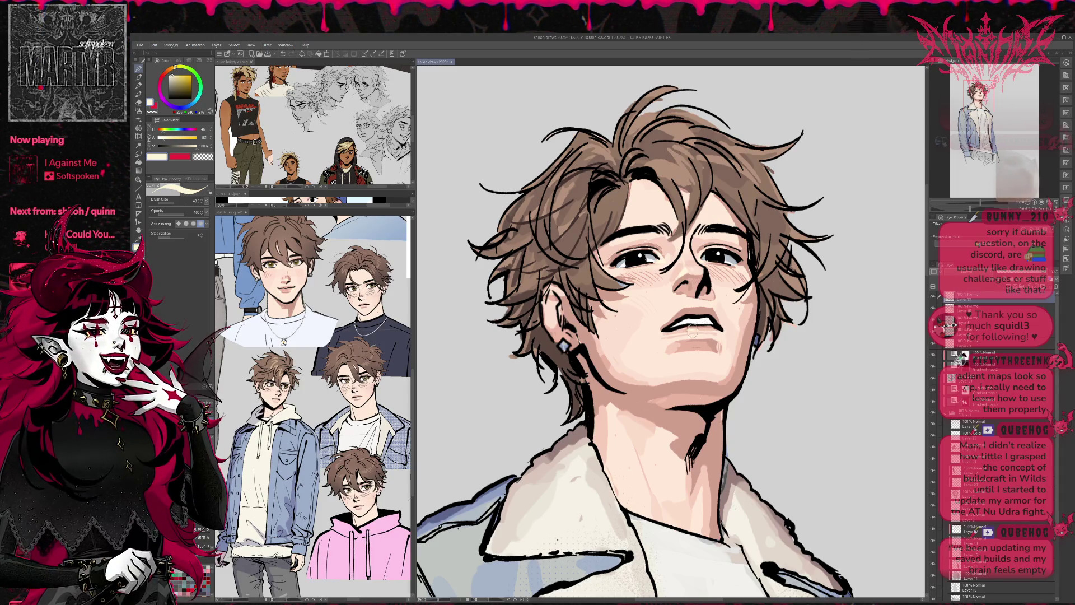
alt+click(668, 334)
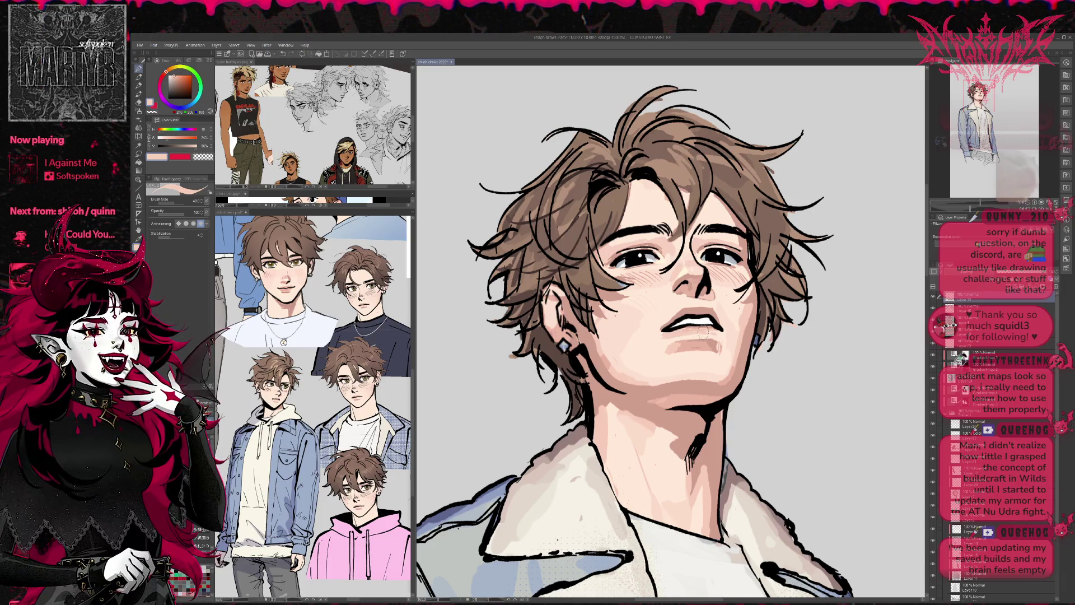
alt+click(684, 297)
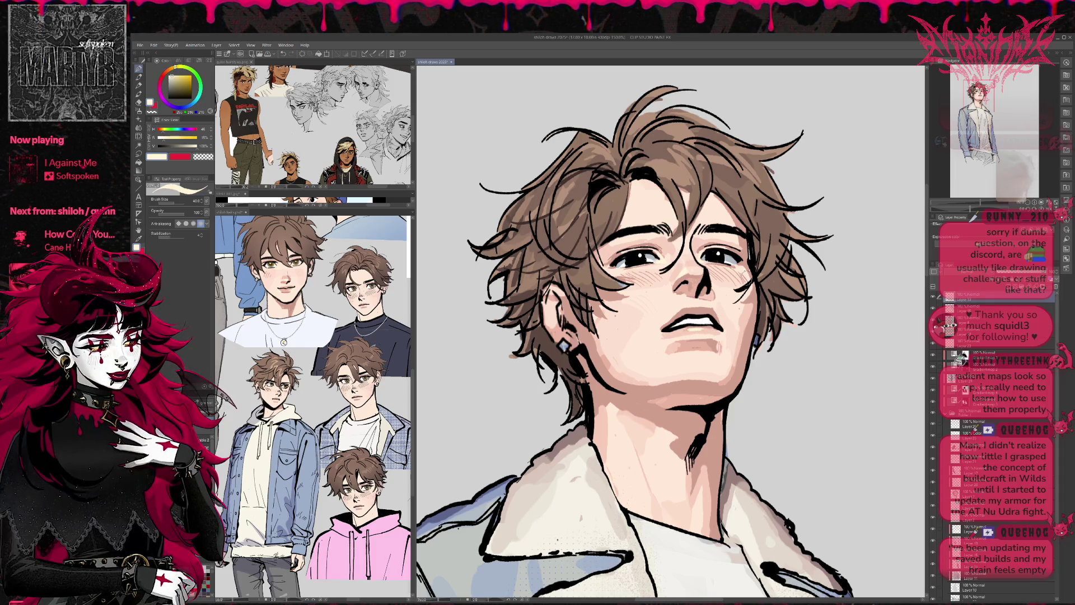
alt+click(618, 266)
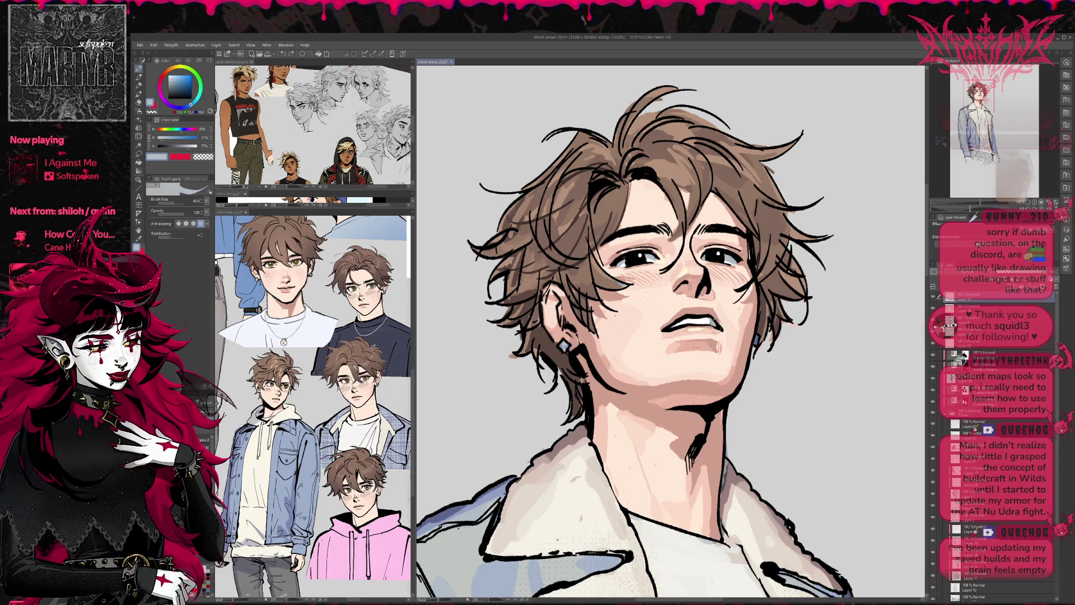
drag(753, 292, 739, 291)
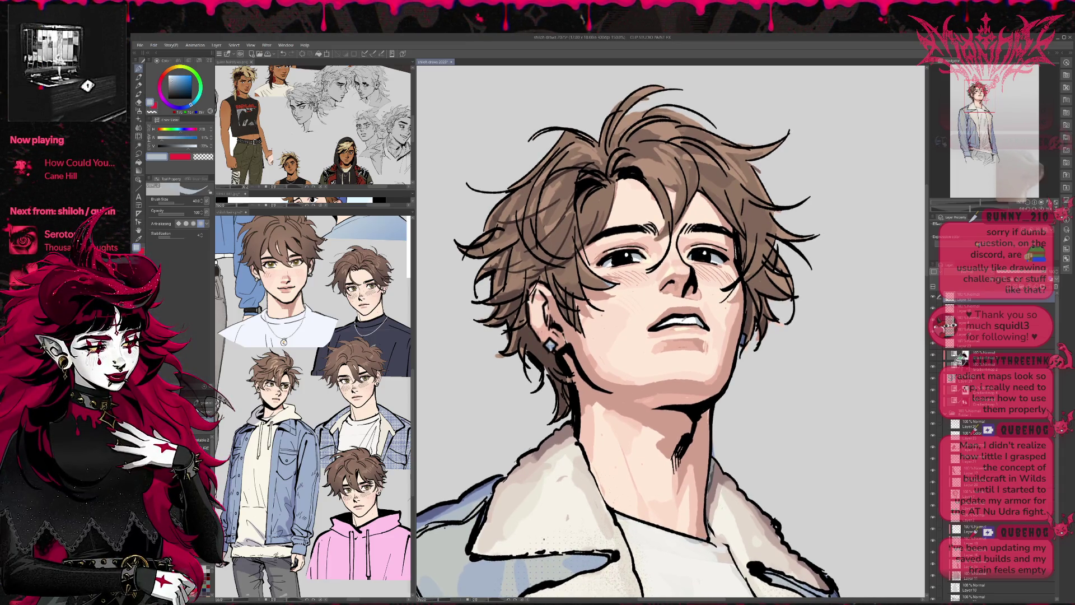
alt+click(692, 320)
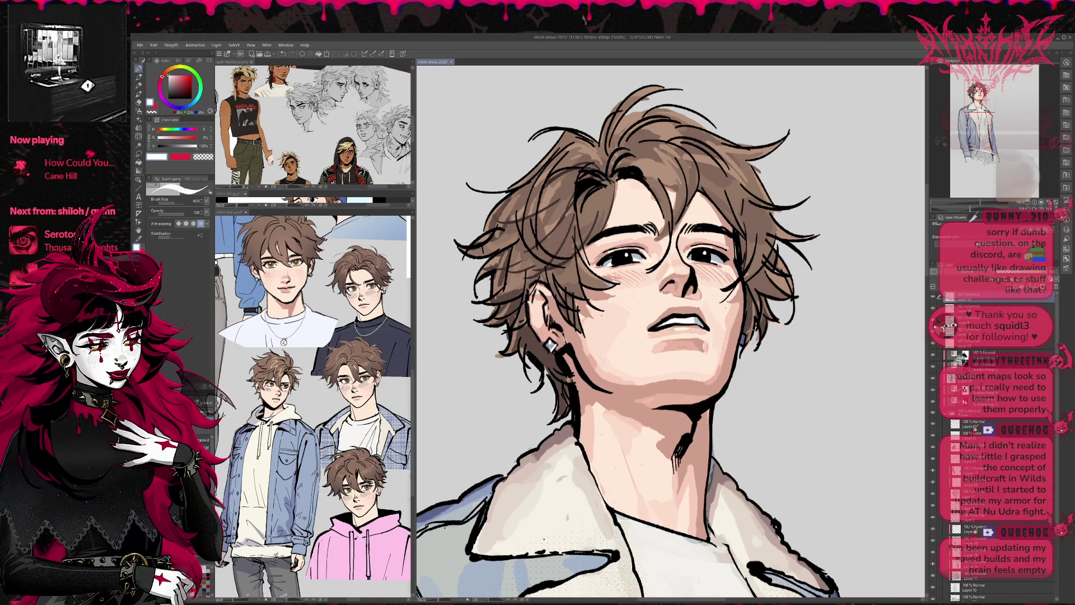
drag(748, 331, 813, 274)
key(h)
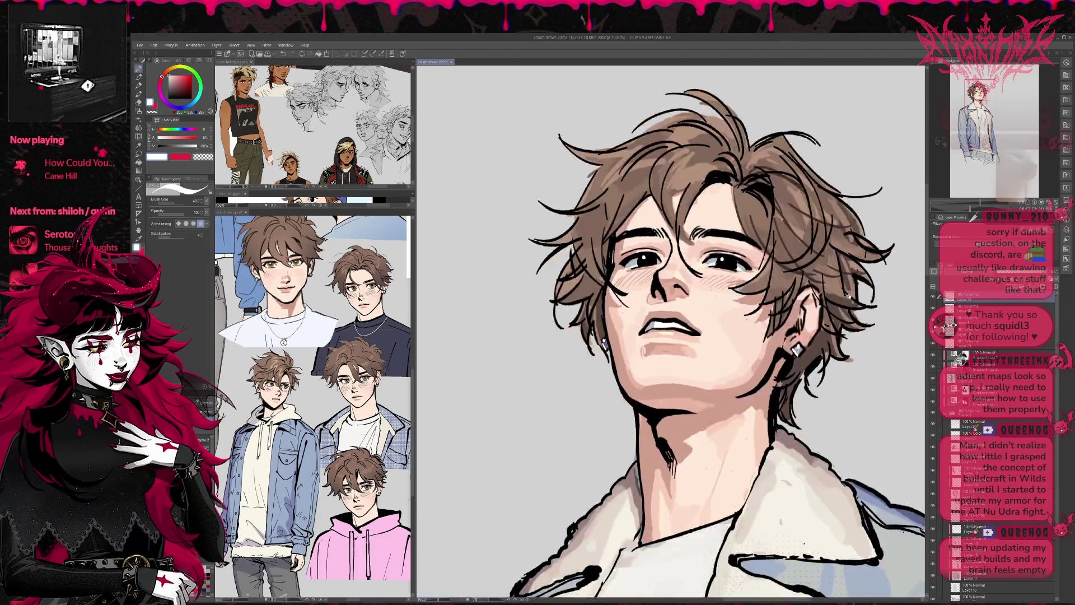
- Compare peach tones around the mouth and shade the lower lip with a saturated lip colour
alt+click(590, 297)
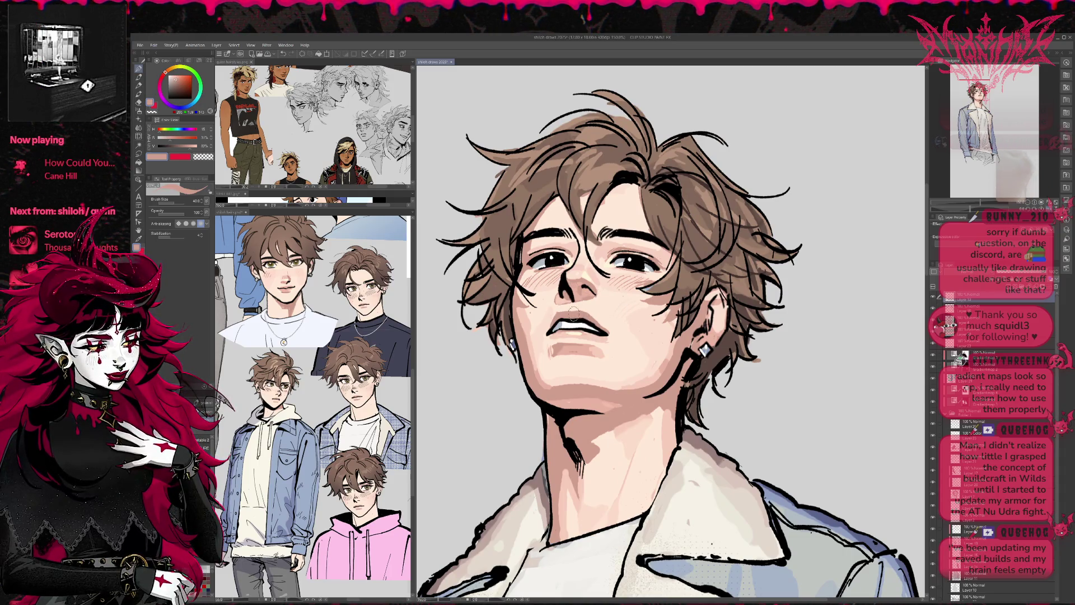
alt+click(599, 319)
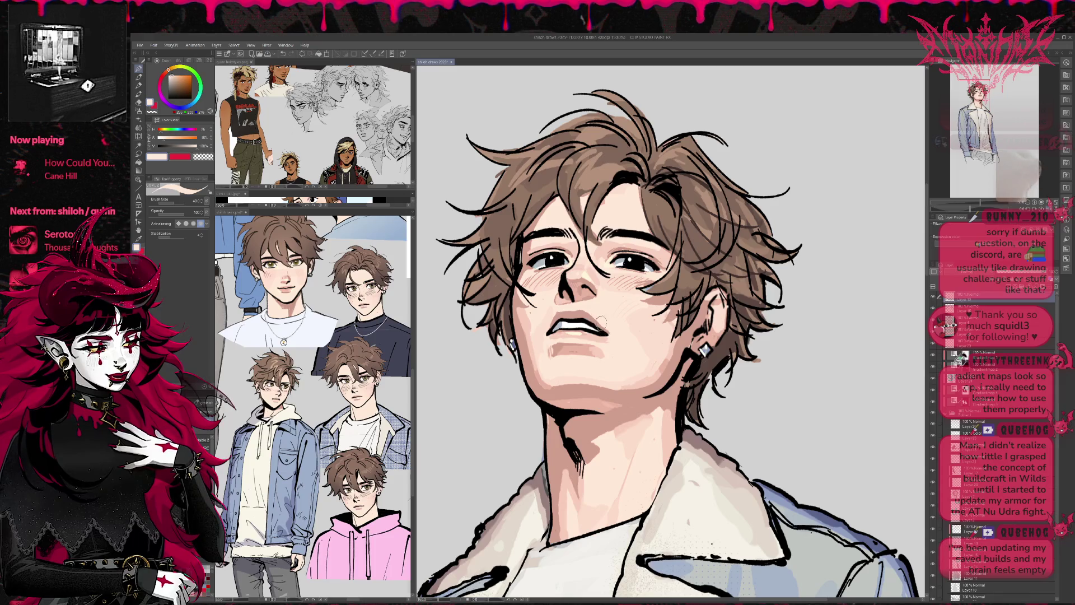
alt+click(552, 321)
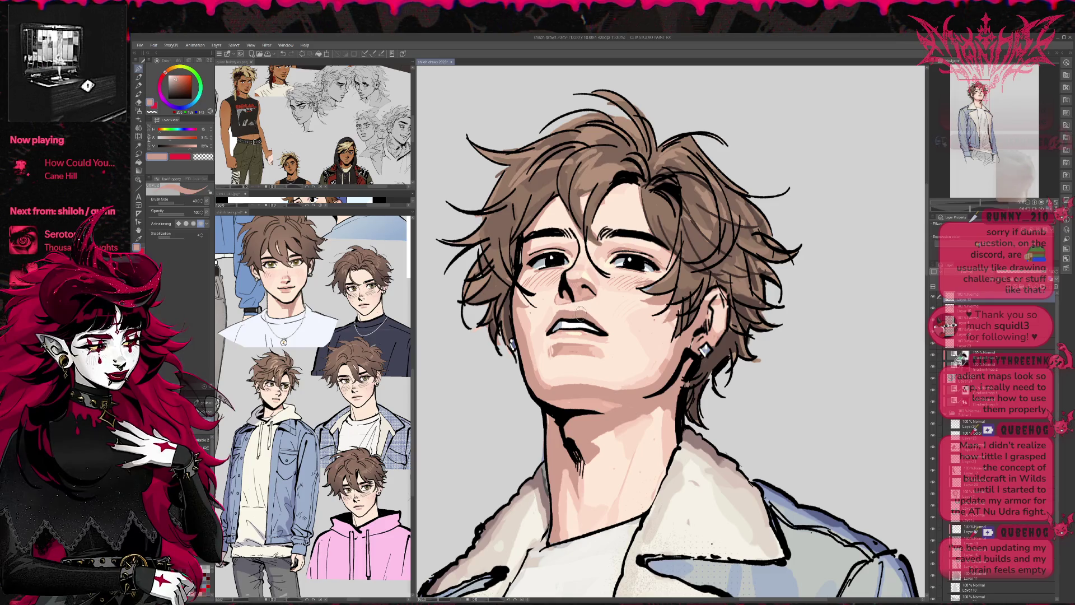
alt+click(547, 326)
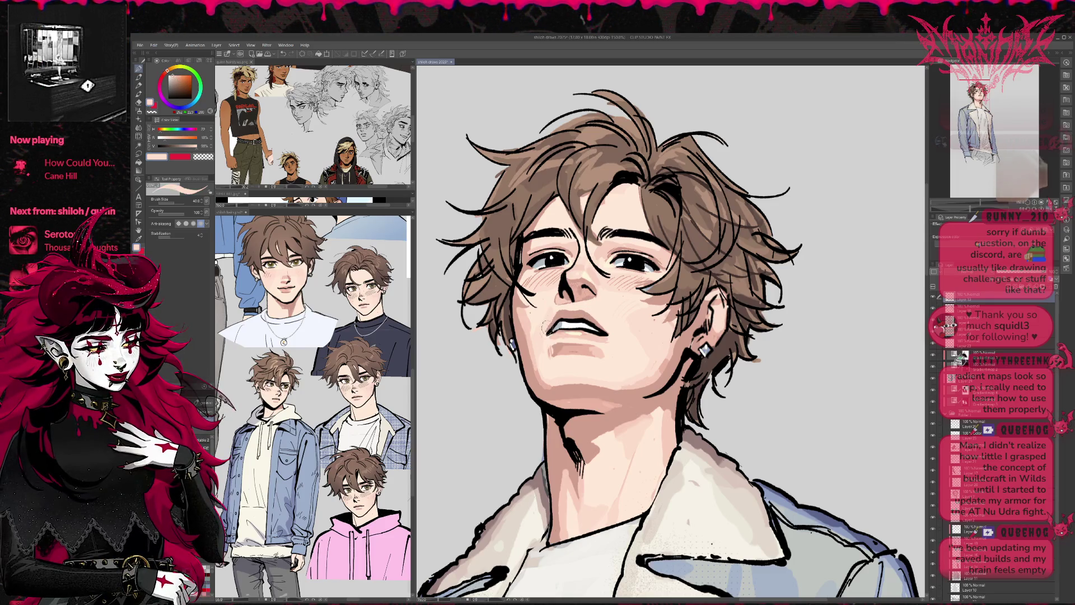
alt+click(552, 333)
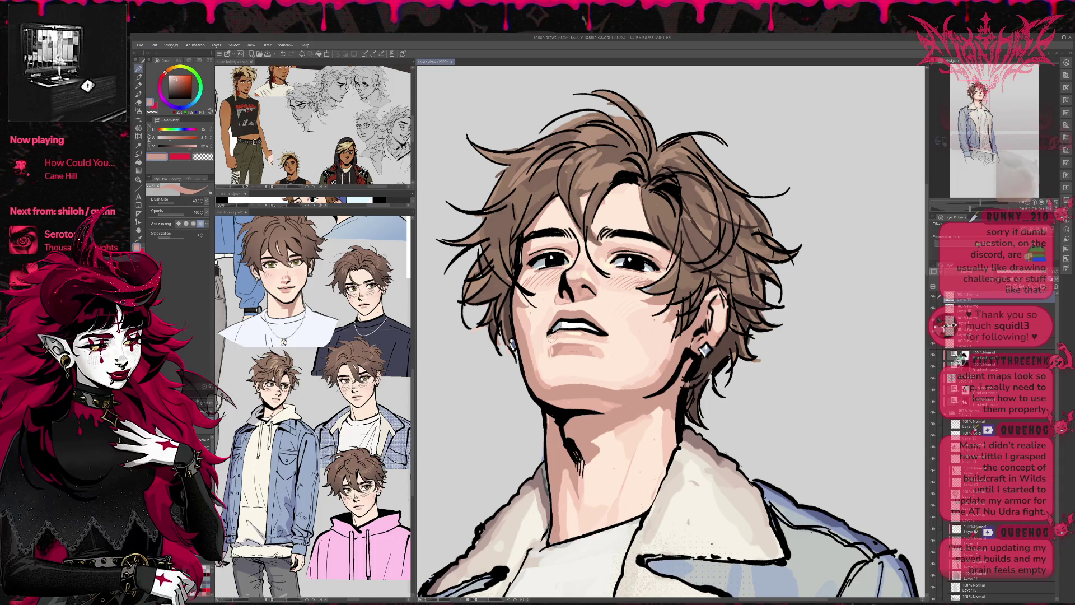
alt+click(610, 338)
alt+click(609, 344)
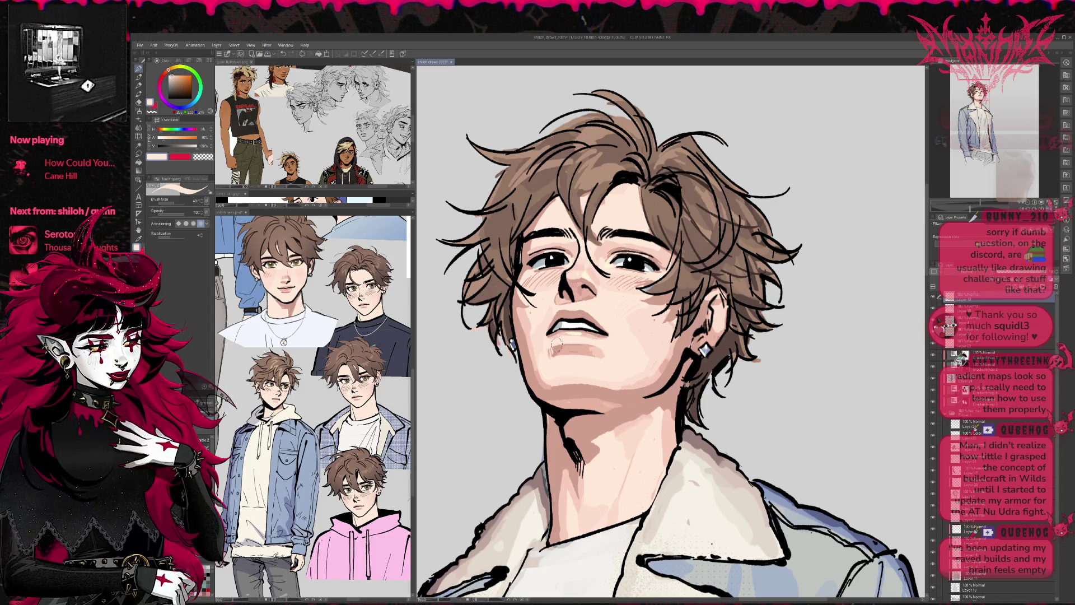
drag(624, 337, 610, 332)
alt+click(591, 343)
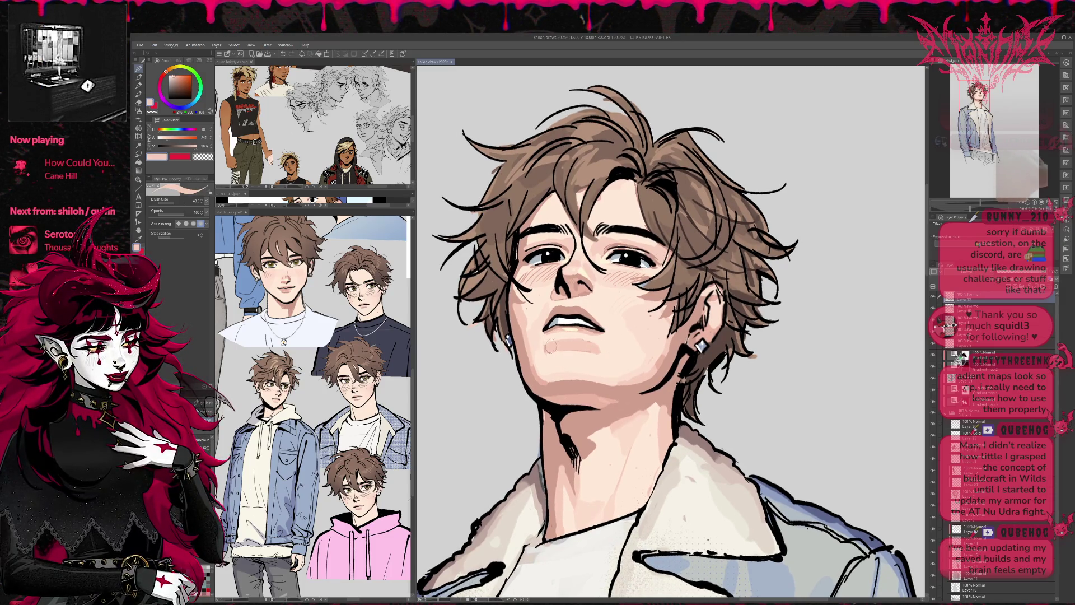
mouse_move(588, 343)
mouse_down()
mouse_move(552, 341)
mouse_move(563, 351)
mouse_up()
alt+click(585, 349)
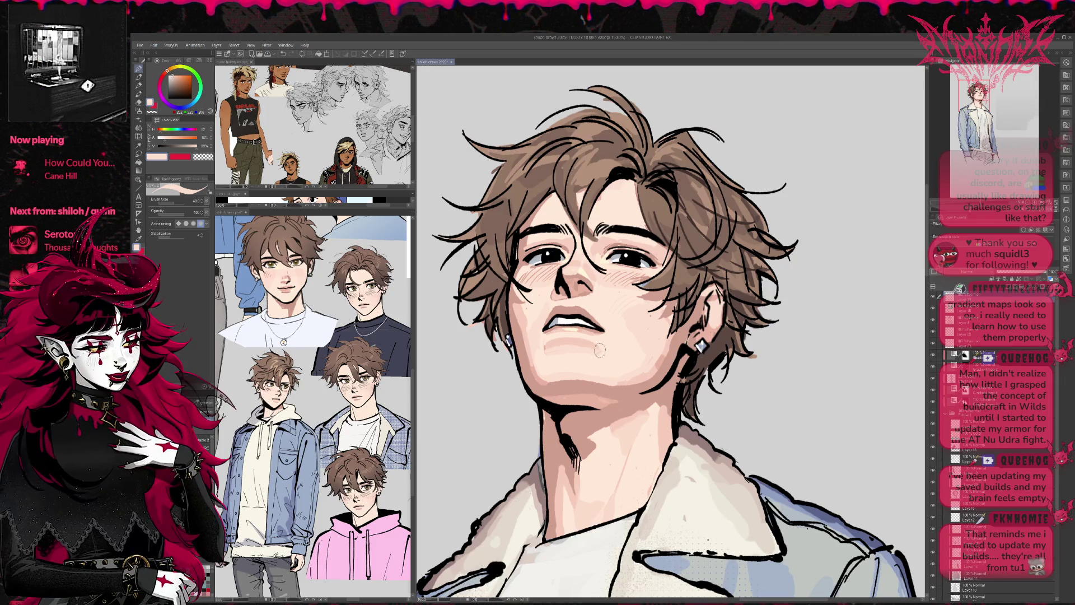
- Unmirror the view and brush faint pink strokes onto the lower lip
key(h)
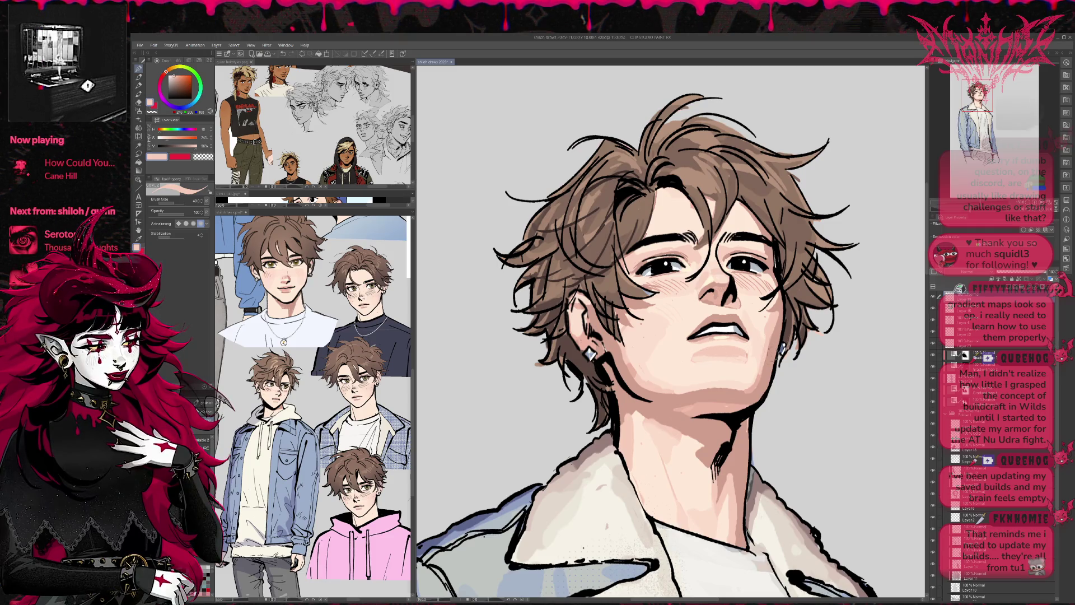
mouse_move(708, 350)
mouse_down()
mouse_move(738, 359)
mouse_move(684, 351)
mouse_move(738, 364)
mouse_move(739, 305)
mouse_up()
alt+click(684, 352)
mouse_move(719, 266)
mouse_down()
mouse_move(716, 252)
mouse_move(688, 255)
mouse_up()
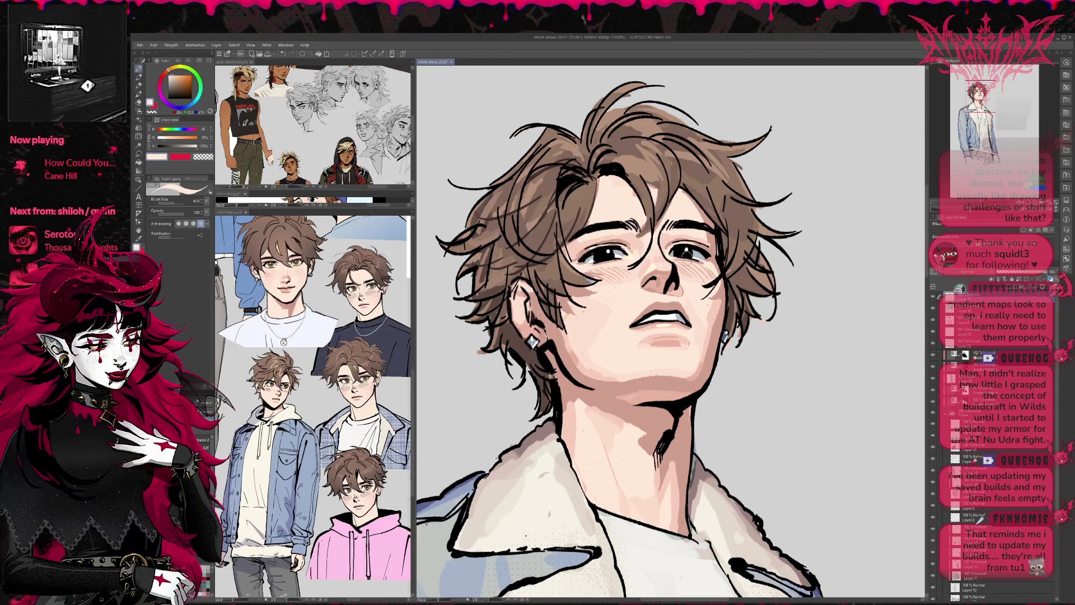
- Zoom in on the reference character's face and repaint the left iris olive green
click(383, 364)
scroll(382, 364, up, 5)
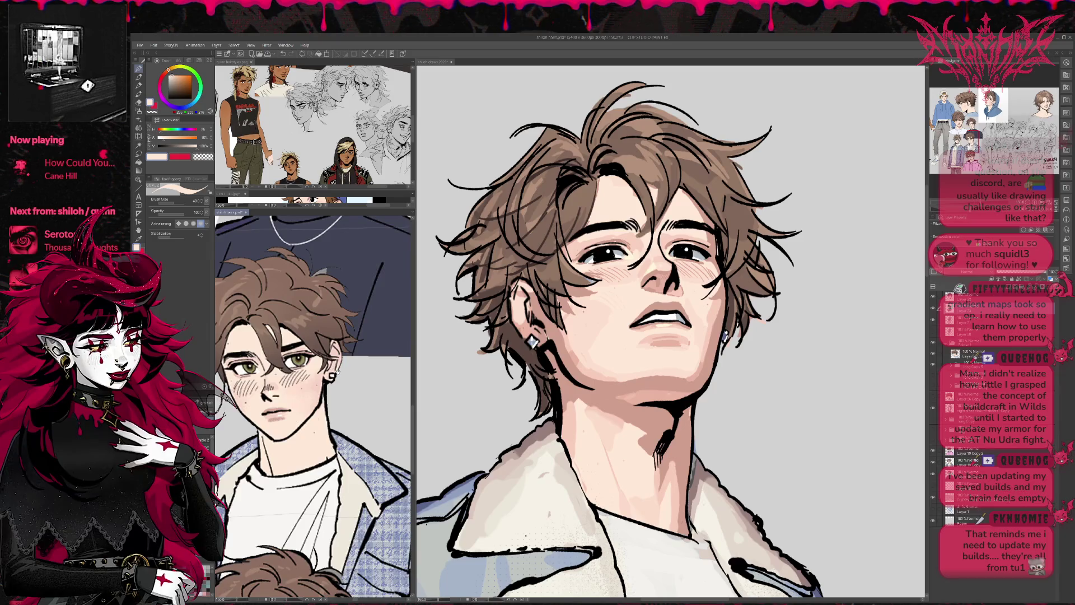
drag(336, 372, 364, 394)
click(602, 255)
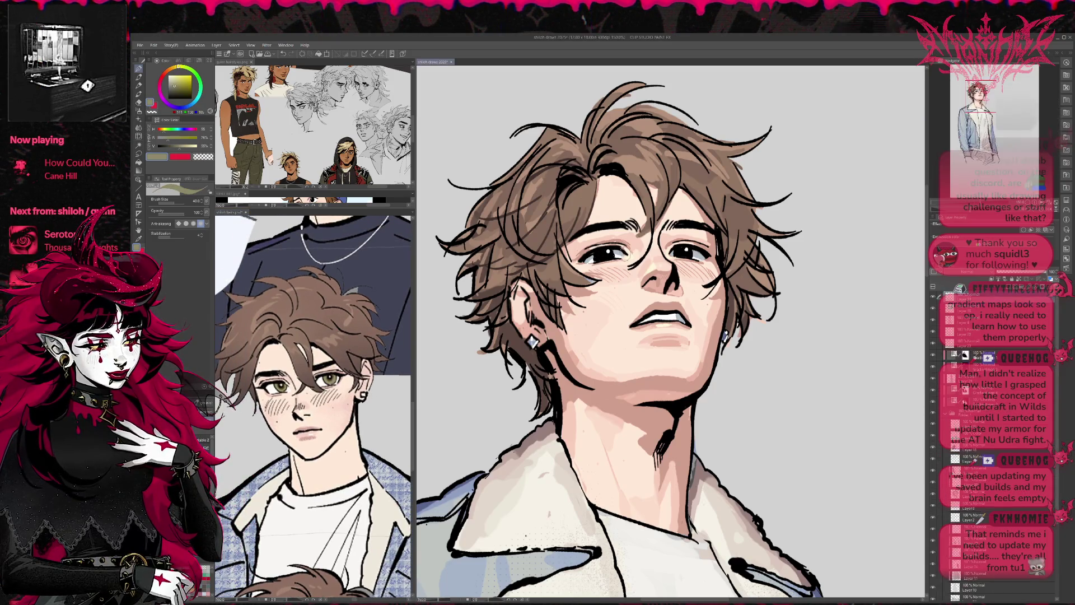
drag(597, 255, 689, 251)
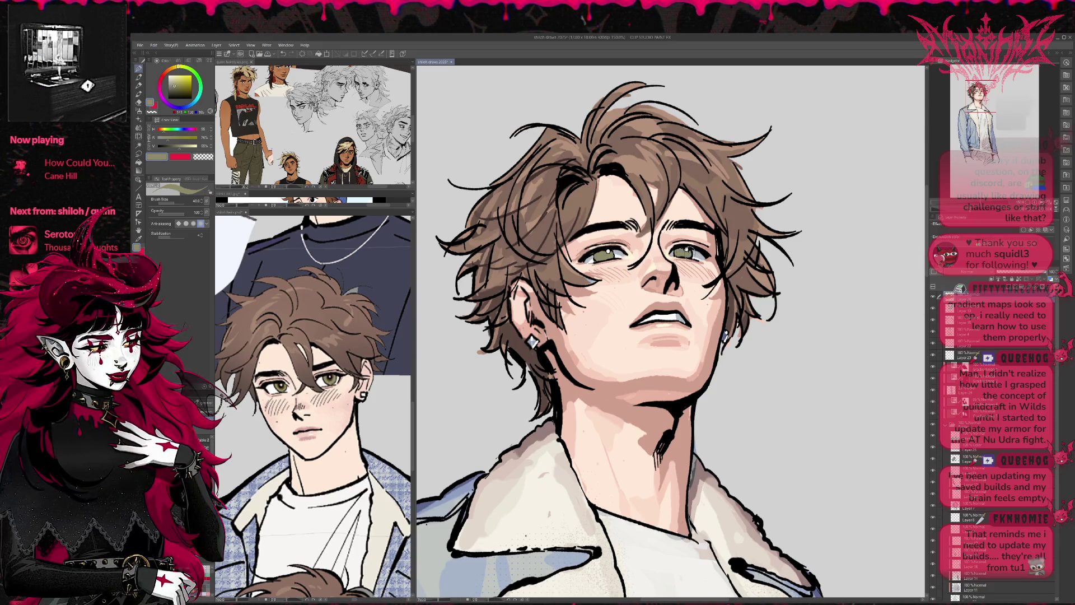
- Dab and darken colour on both irises while checking the hair reference sheet
click(686, 250)
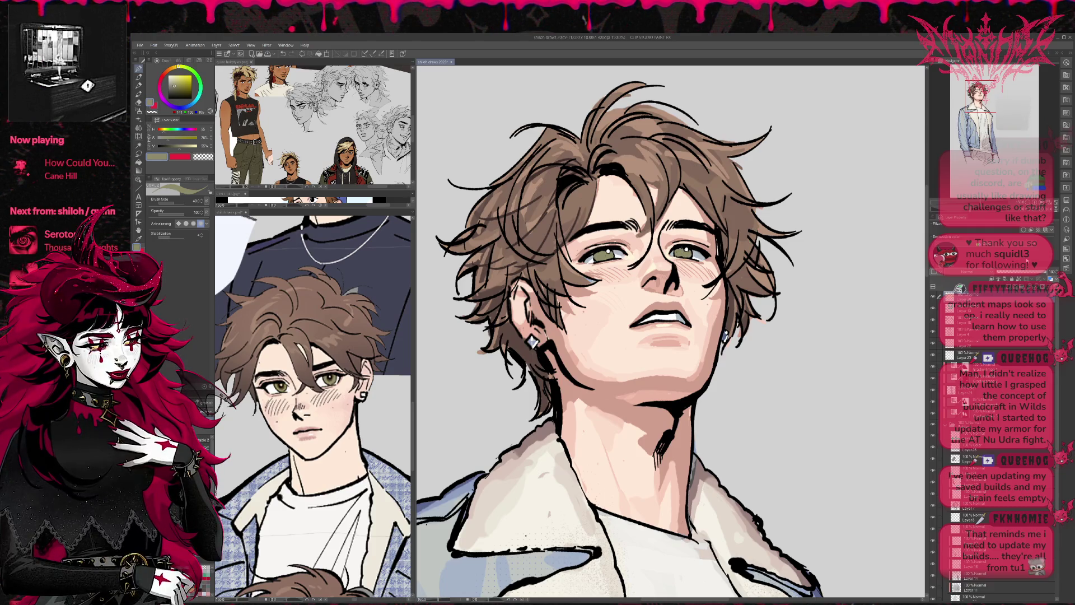
drag(682, 247, 678, 248)
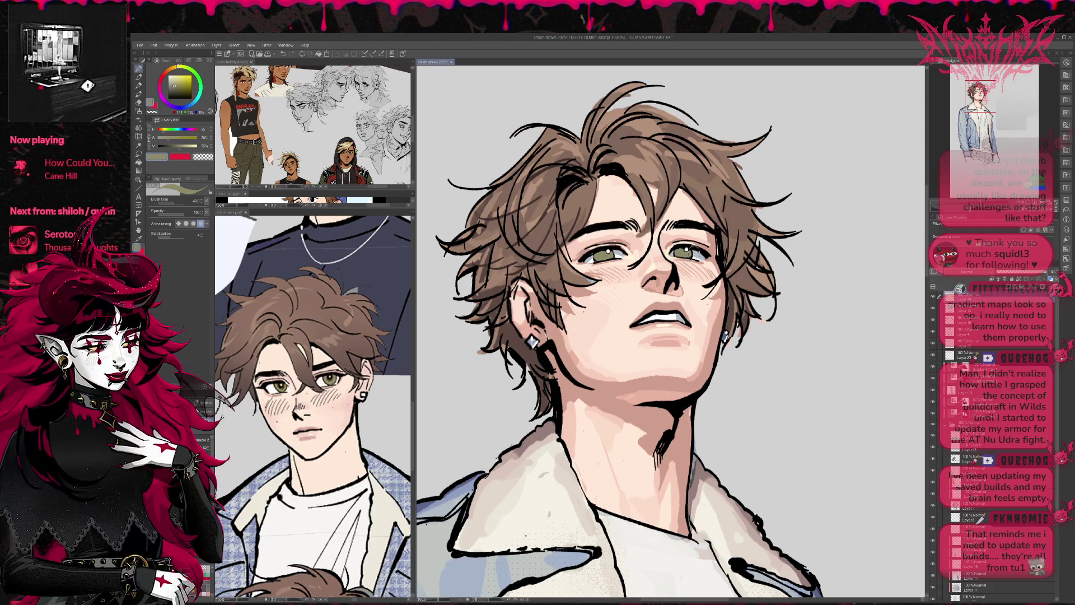
click(330, 381)
scroll(340, 438, down, 3)
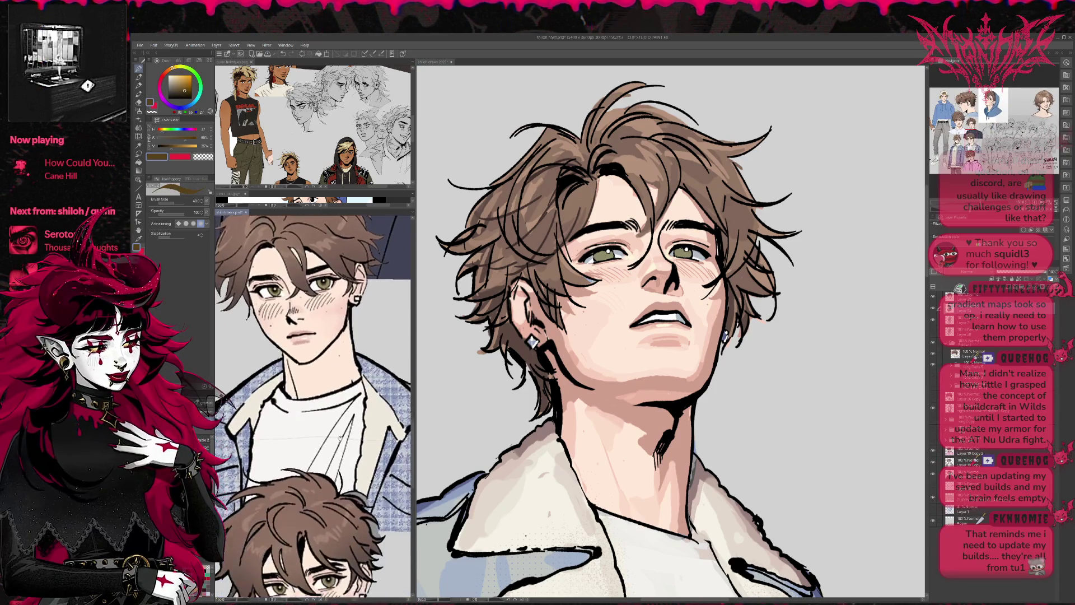
scroll(340, 439, down, 10)
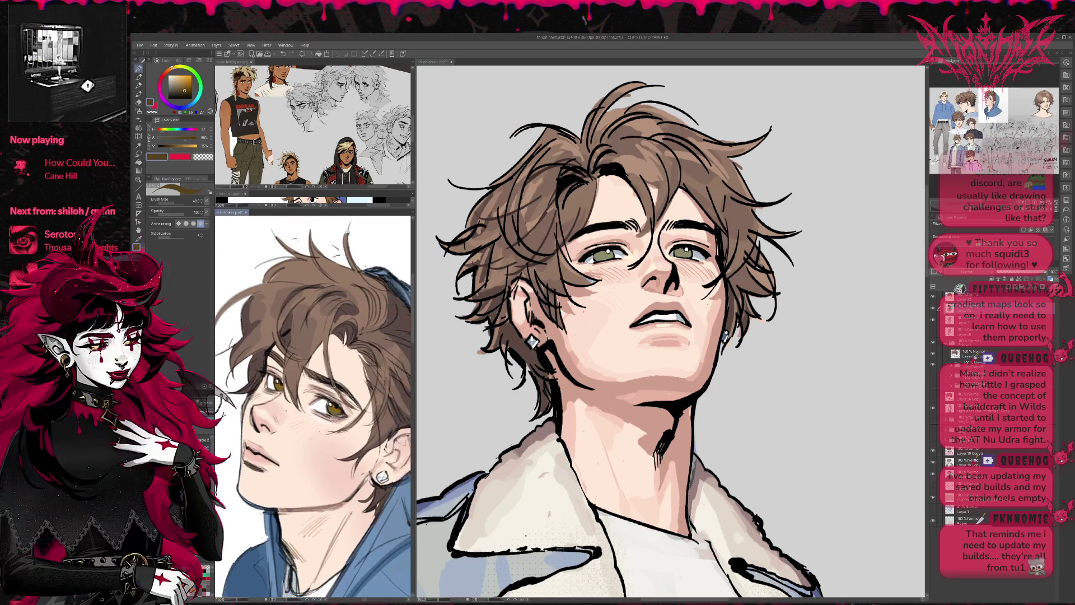
click(596, 256)
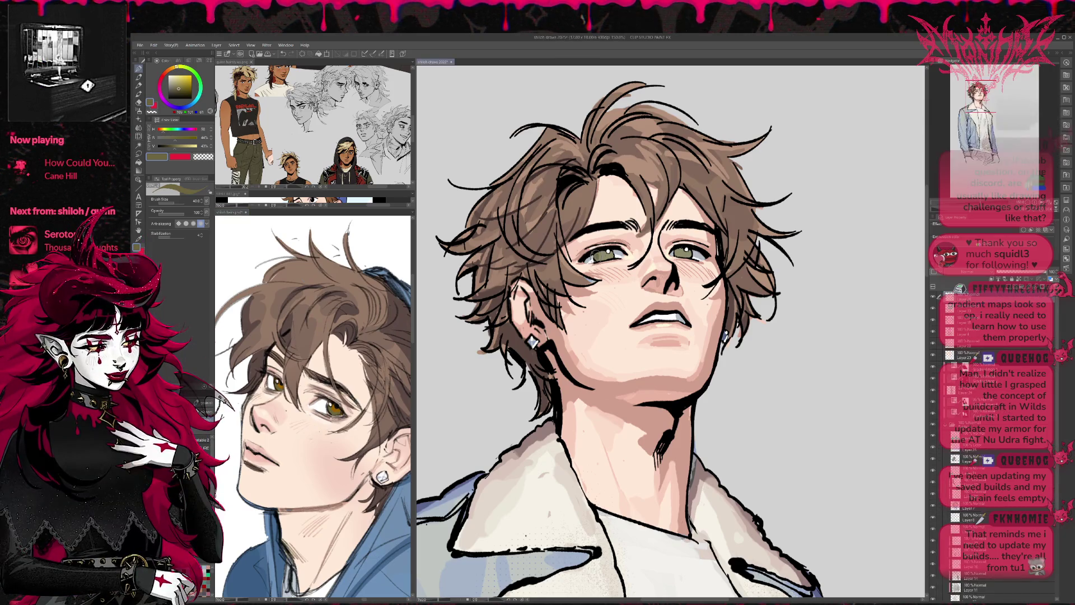
mouse_move(596, 257)
mouse_down()
mouse_move(615, 263)
mouse_move(605, 255)
mouse_up()
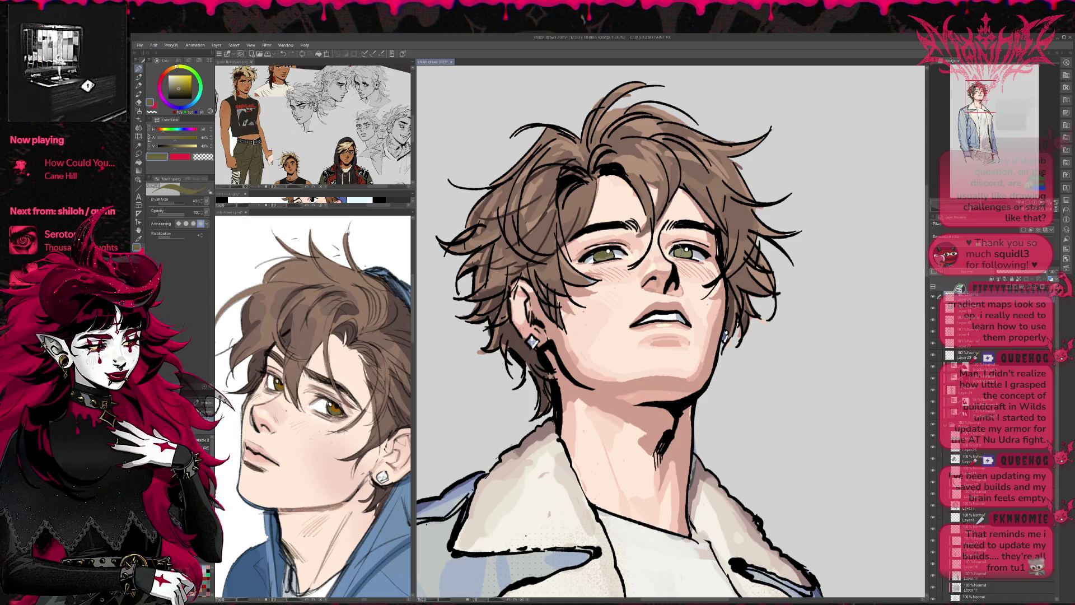
drag(679, 249, 683, 247)
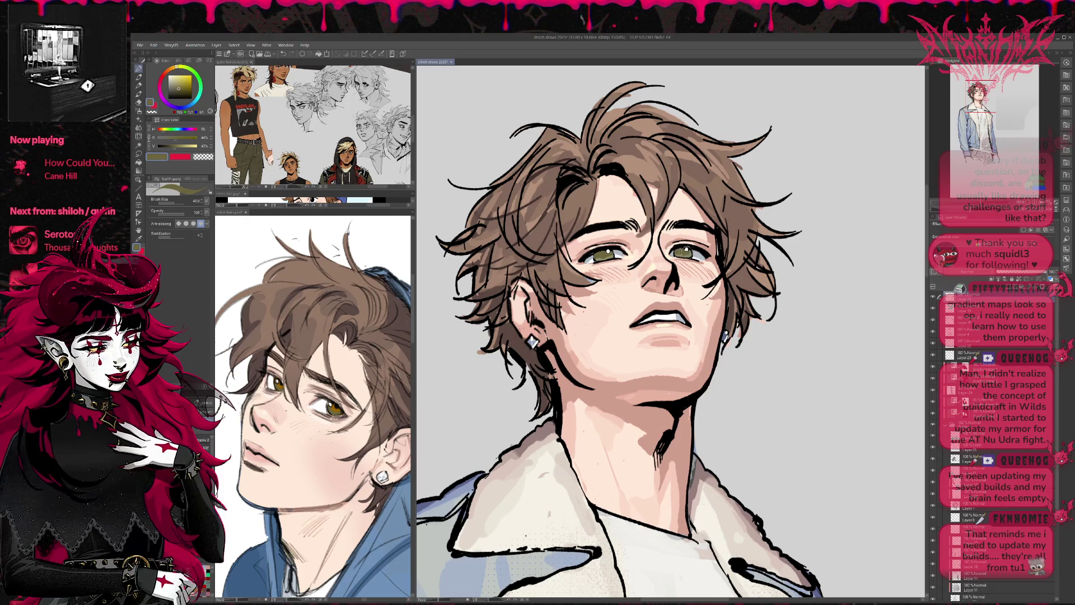
- Repaint both irises with the reference's golden-brown and a darker brown shade
alt+click(336, 404)
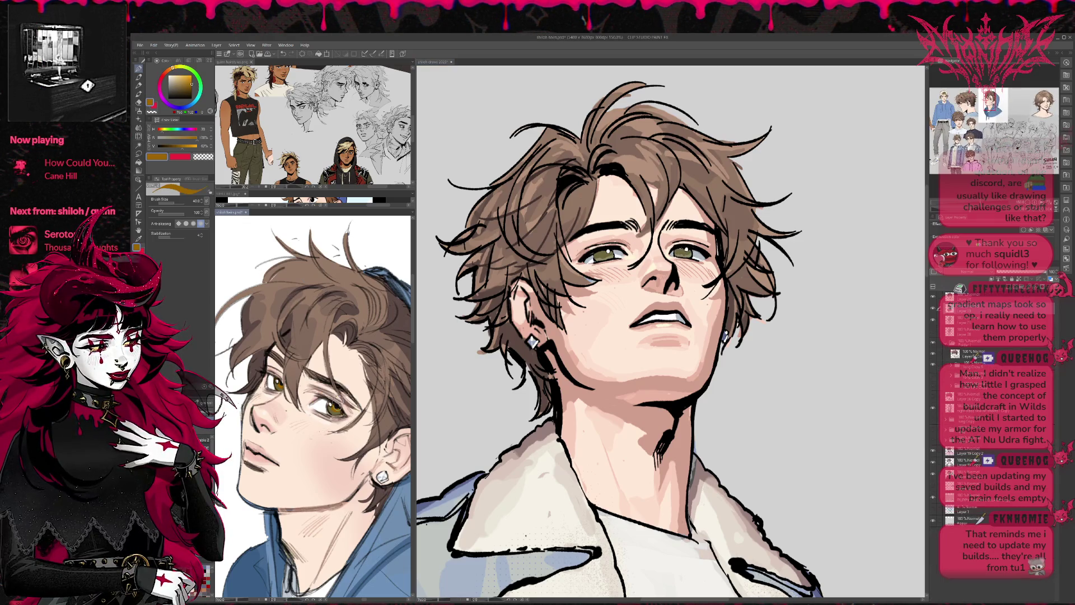
click(602, 254)
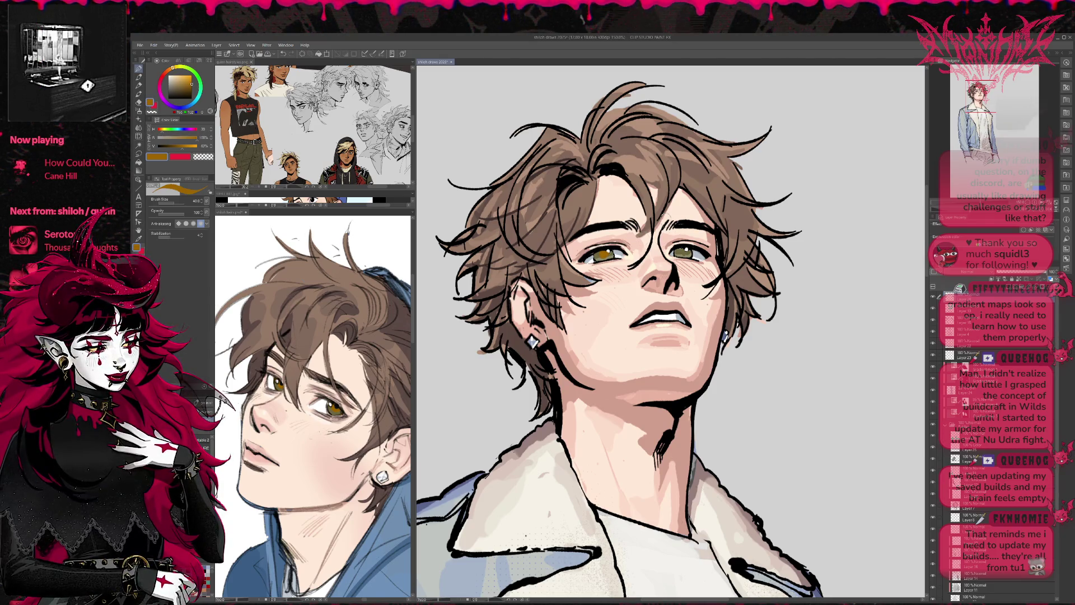
alt+click(602, 257)
drag(598, 264, 602, 253)
drag(684, 249, 685, 248)
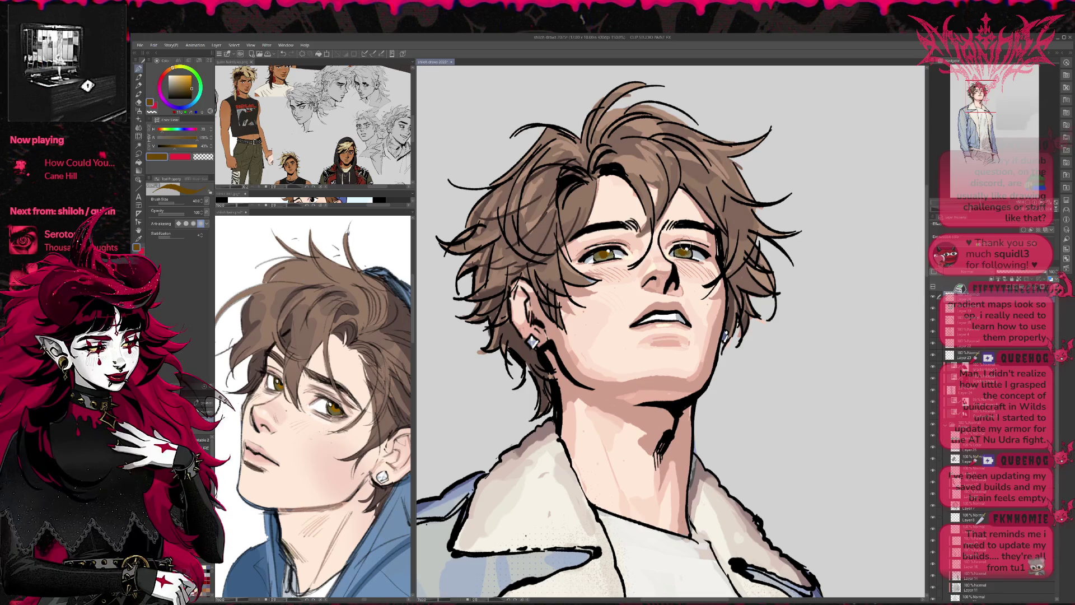
drag(195, 91, 193, 90)
drag(683, 250, 682, 249)
drag(605, 250, 605, 253)
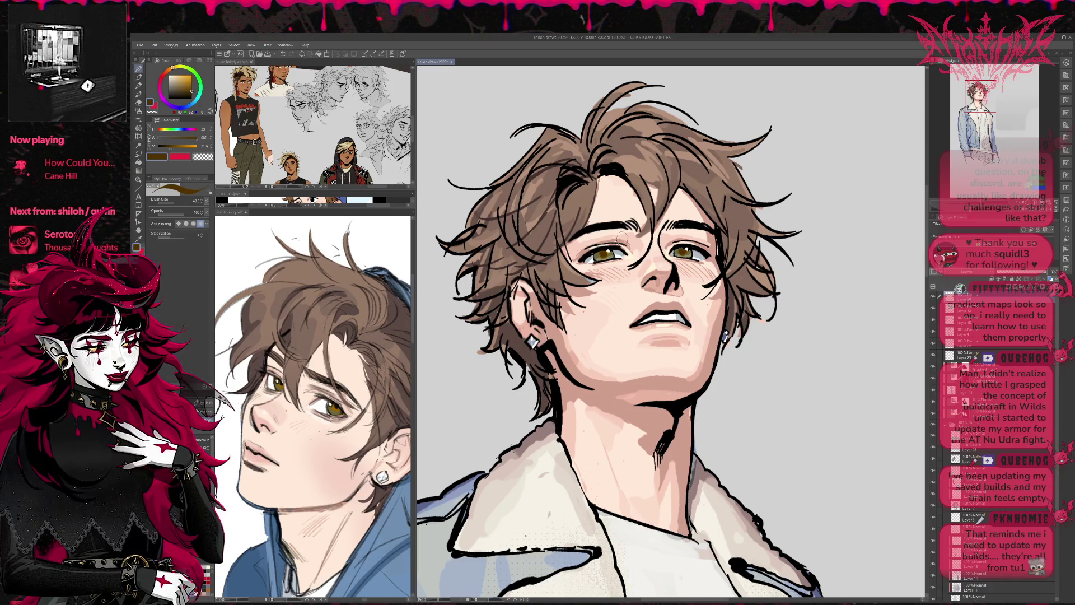
- Darken the top of both irises with near-black from the right eye, then pick the reference hoodie's light blue
alt+click(684, 249)
mouse_move(679, 246)
mouse_down()
mouse_move(693, 252)
mouse_move(684, 250)
mouse_up()
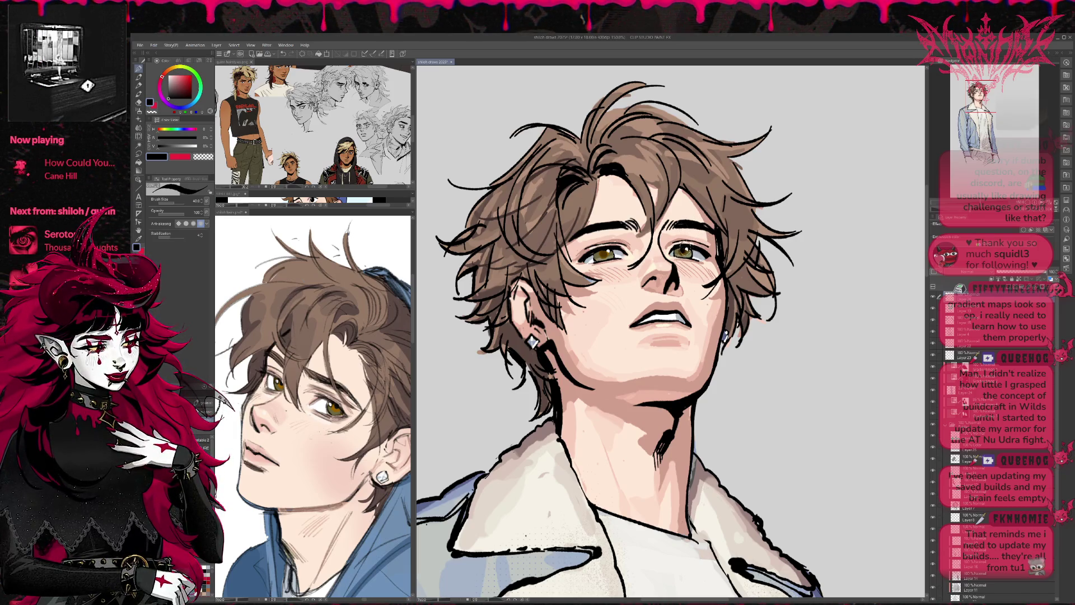
drag(607, 251, 609, 253)
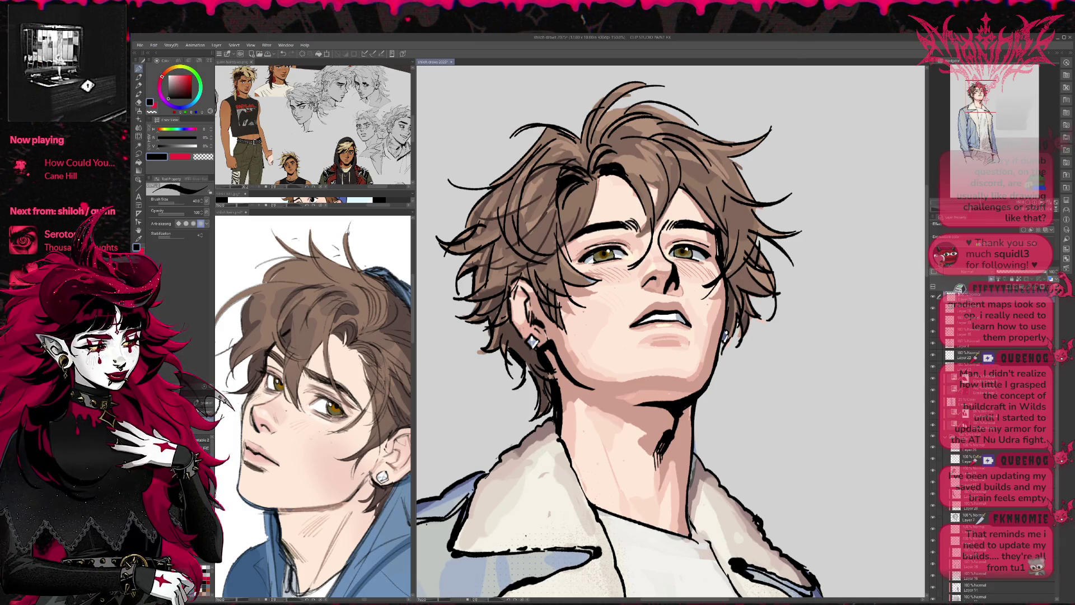
alt+click(380, 507)
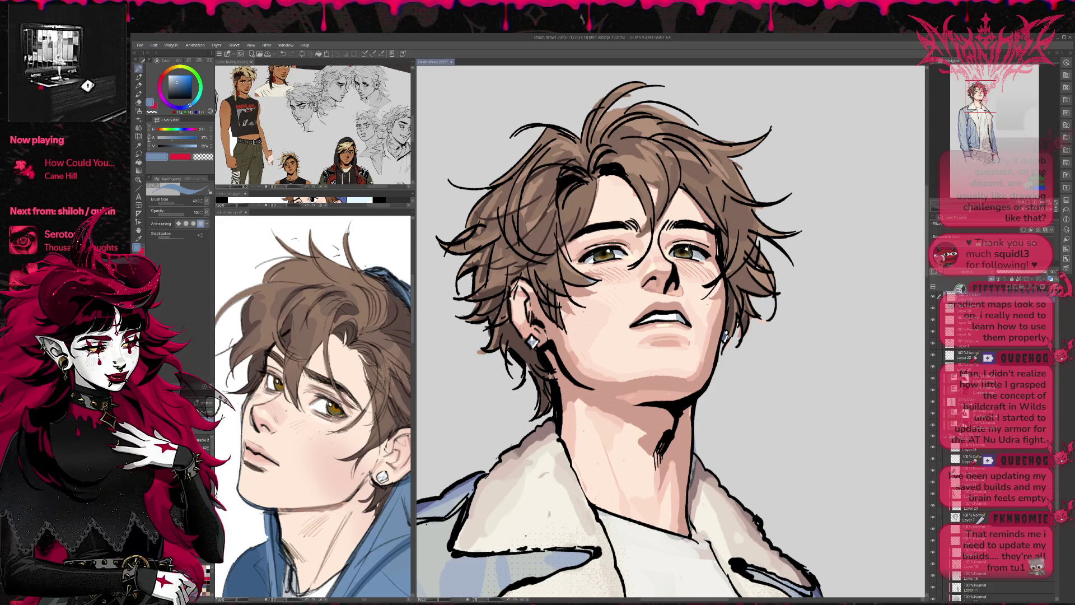
- Sample the olive iris colour, then an orange-brown from beside the left eye as the pen colour
key(e)
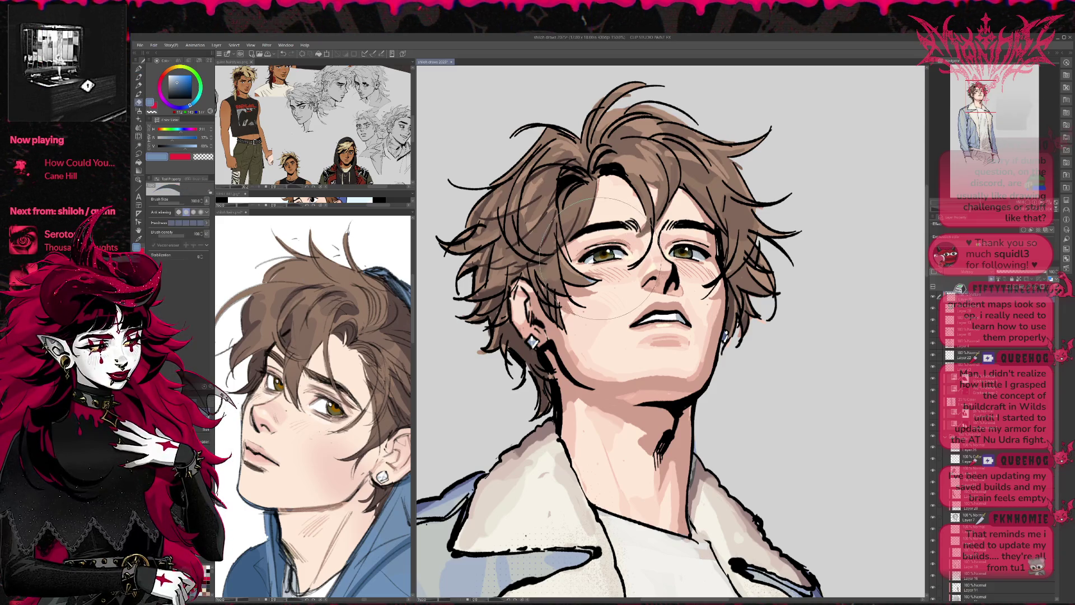
key(p)
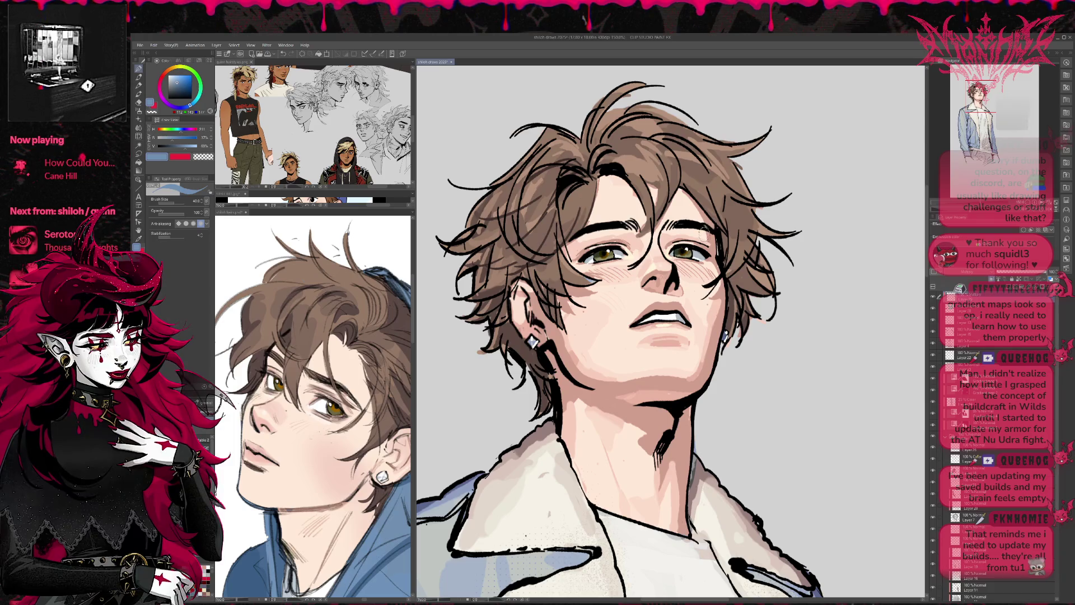
drag(703, 233, 697, 229)
key(e)
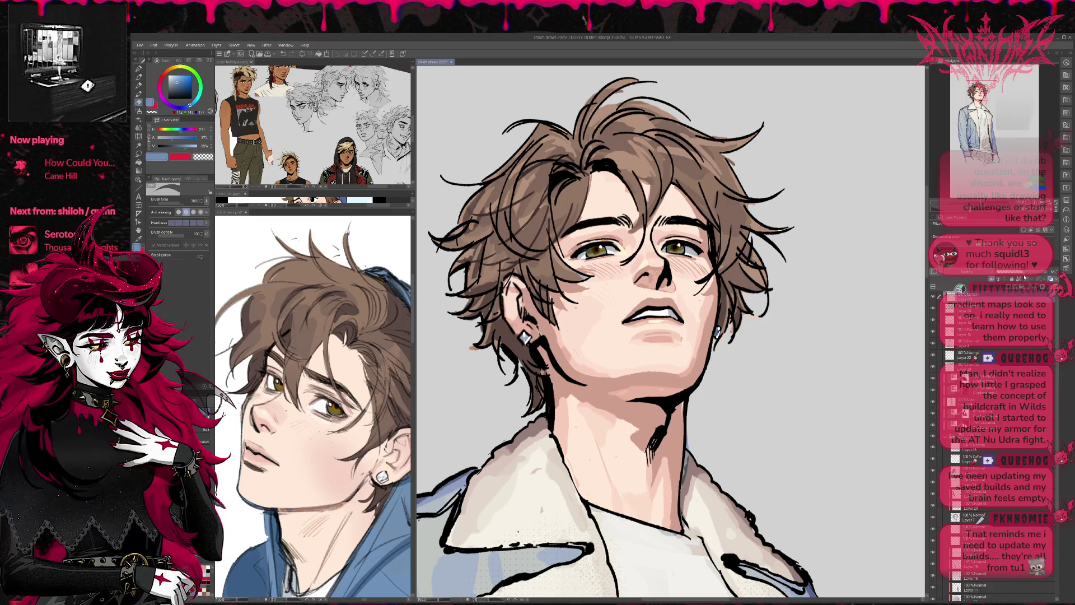
key(p)
alt+click(680, 249)
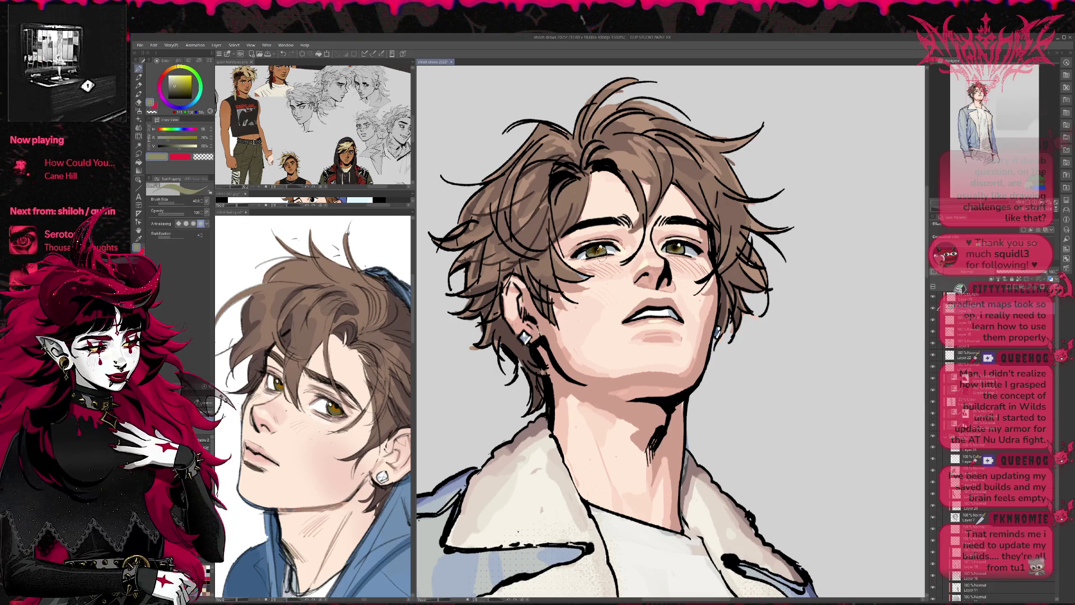
alt+click(599, 250)
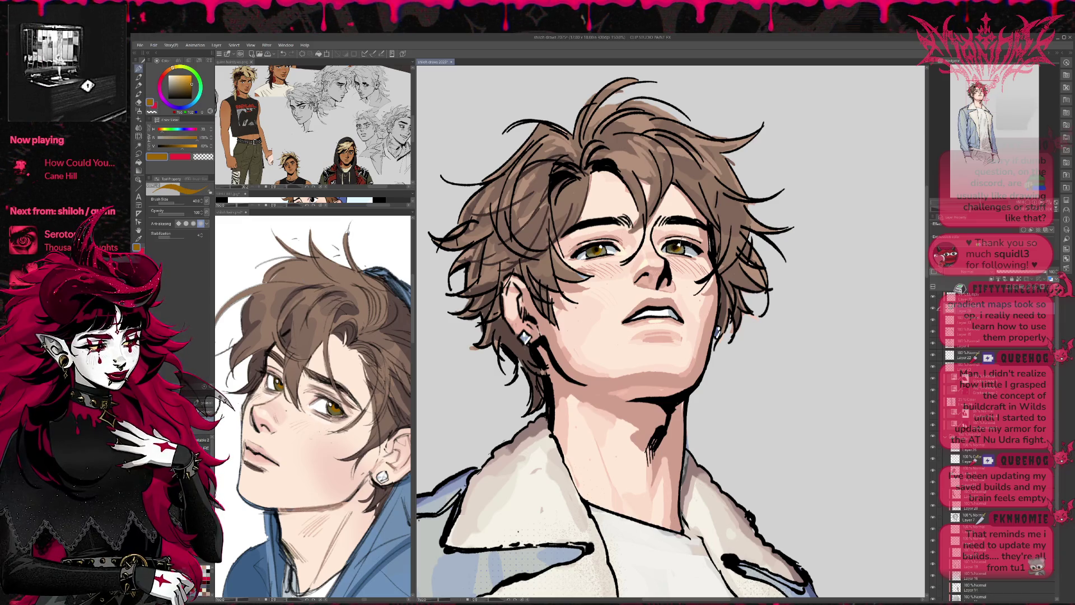
drag(710, 244, 700, 230)
- Toggle the hair shading, grey patch, hair patch and line art layers to compare them on the full figure
scroll(772, 300, down, 5)
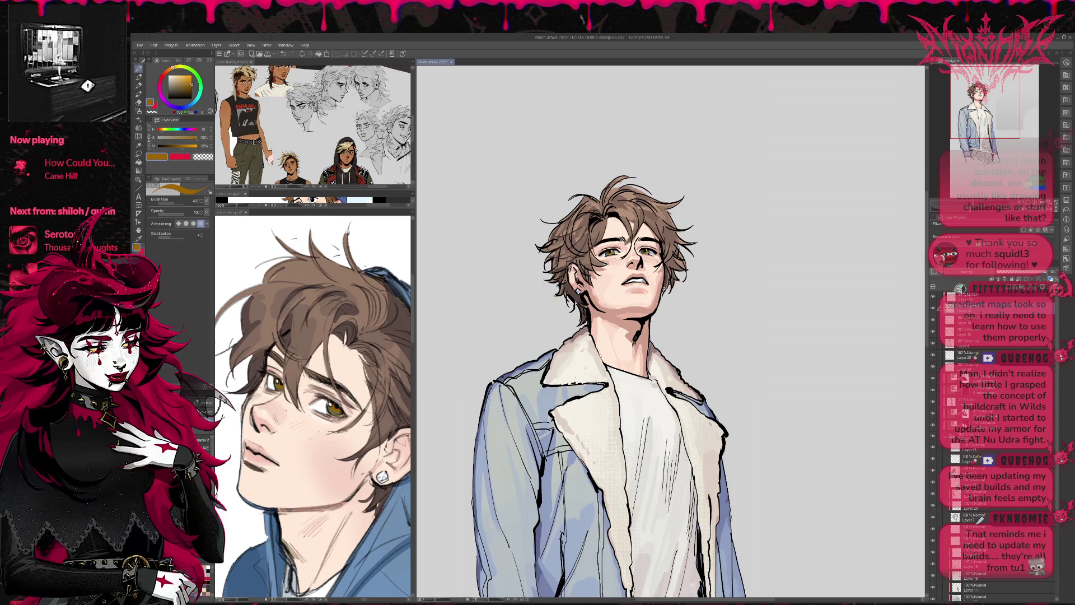
click(933, 470)
click(933, 470)
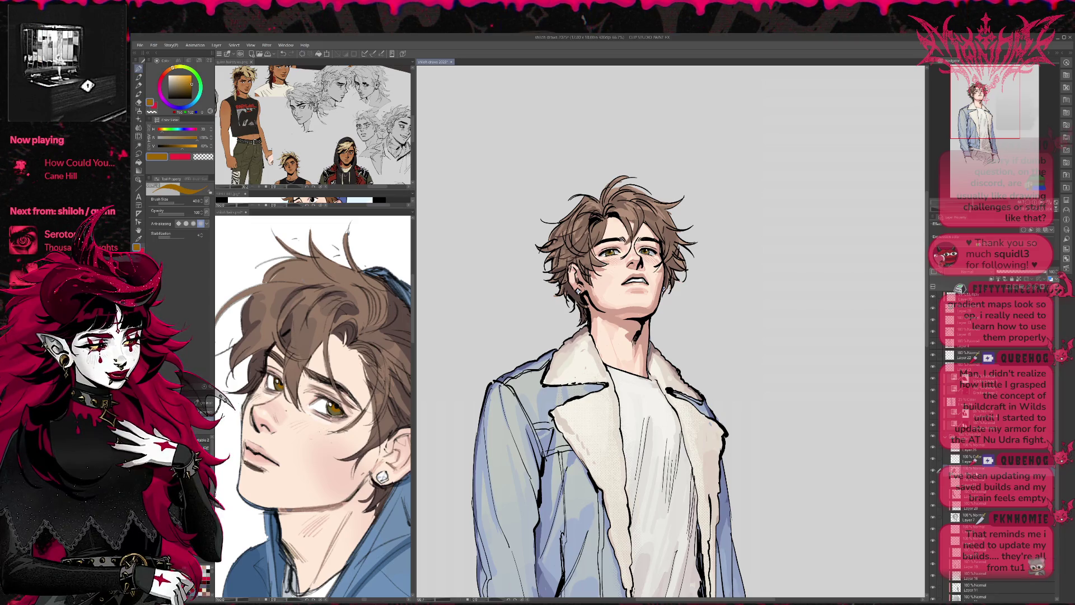
click(938, 378)
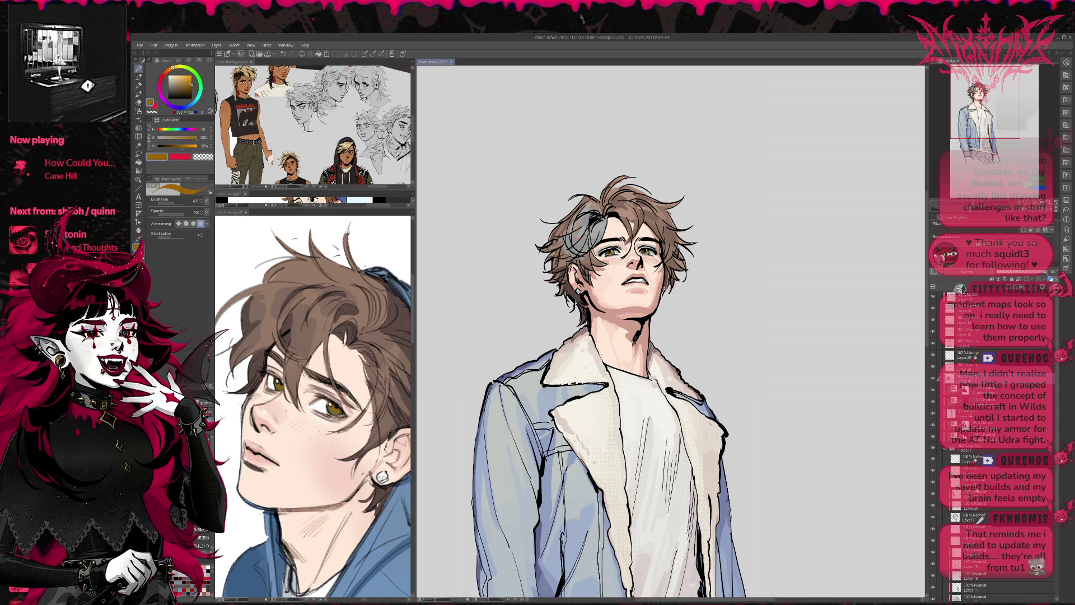
click(939, 378)
click(933, 485)
click(933, 485)
click(933, 484)
click(933, 485)
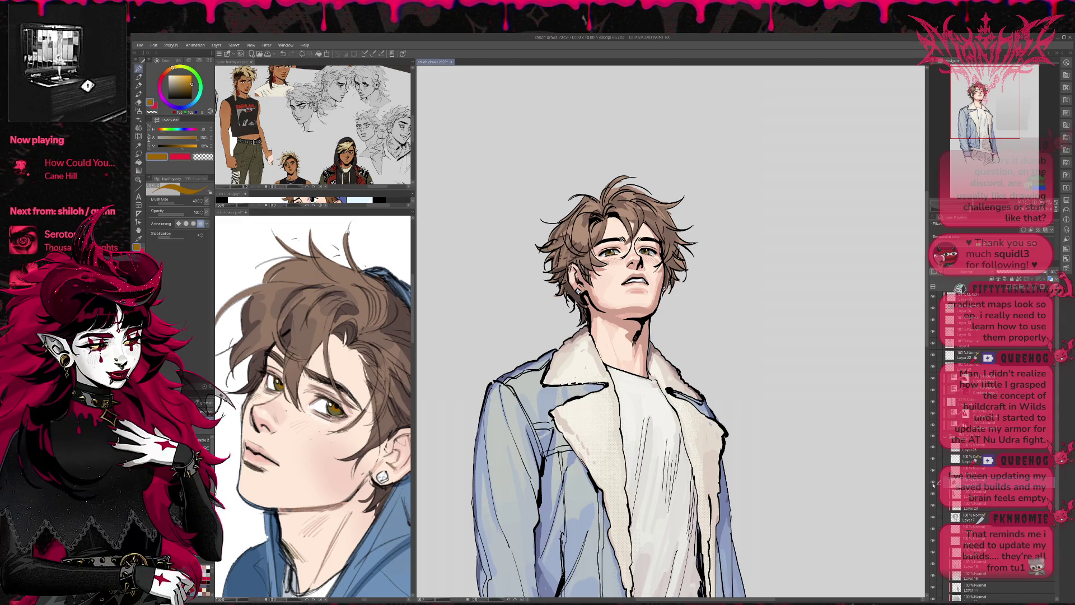
click(932, 485)
click(933, 485)
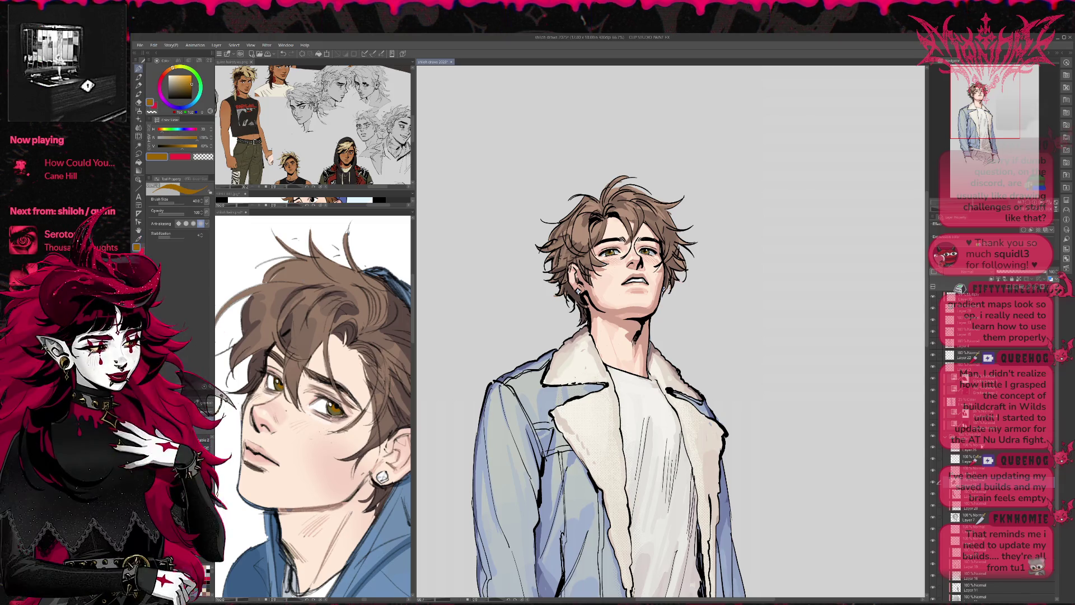
click(932, 344)
click(933, 344)
- Erase the stray bit of line art at the top of the hair and clear the selection
key(e)
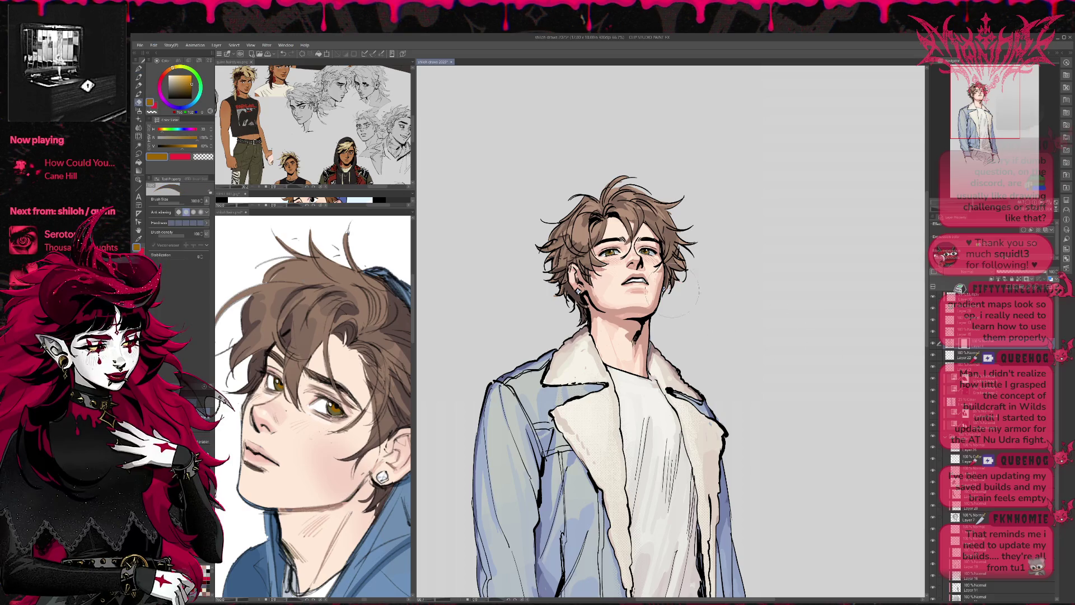
mouse_move(590, 220)
mouse_down()
mouse_move(585, 246)
mouse_move(594, 225)
mouse_move(577, 221)
mouse_move(604, 232)
mouse_up()
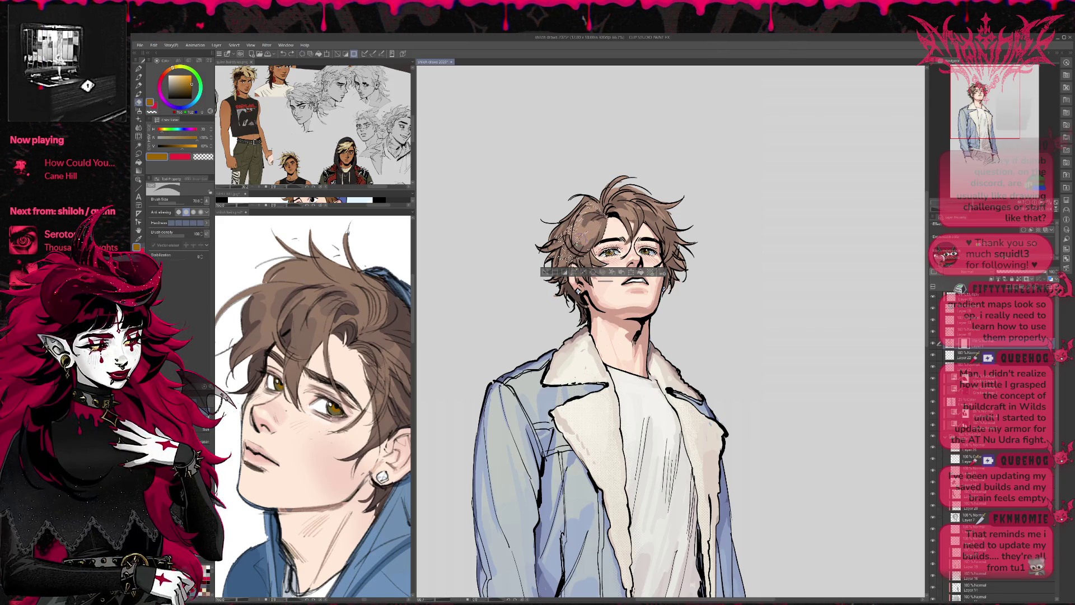
key(ctrl+d)
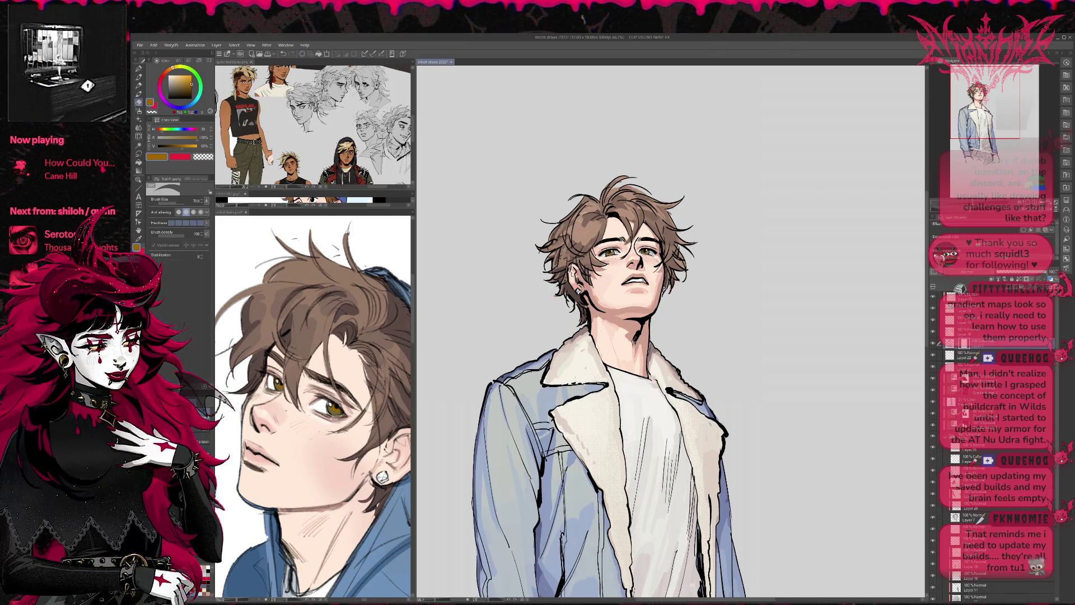
key(ctrl+z)
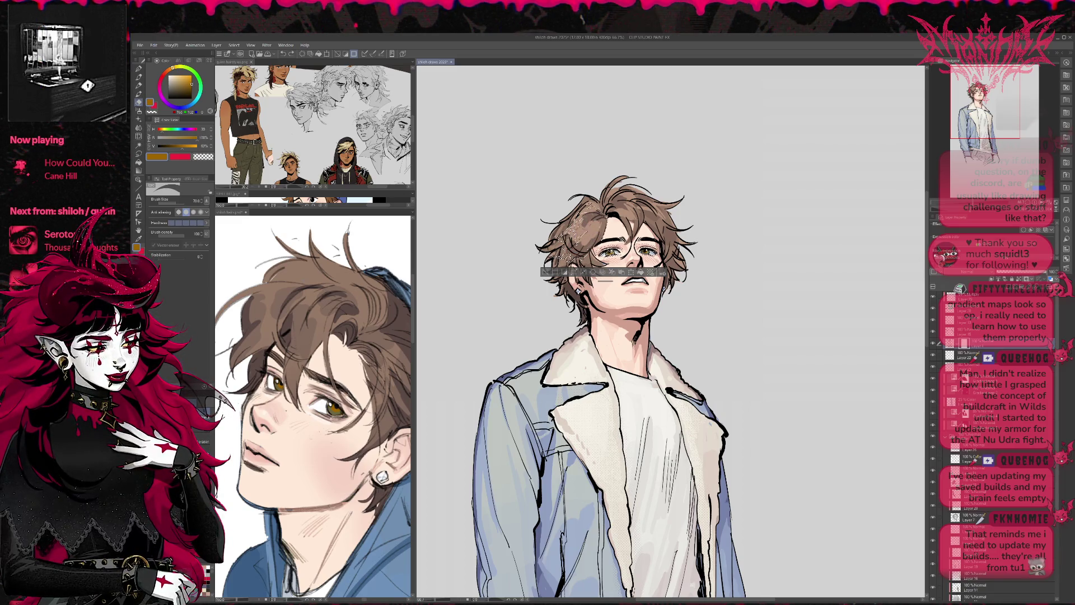
key(ctrl+d)
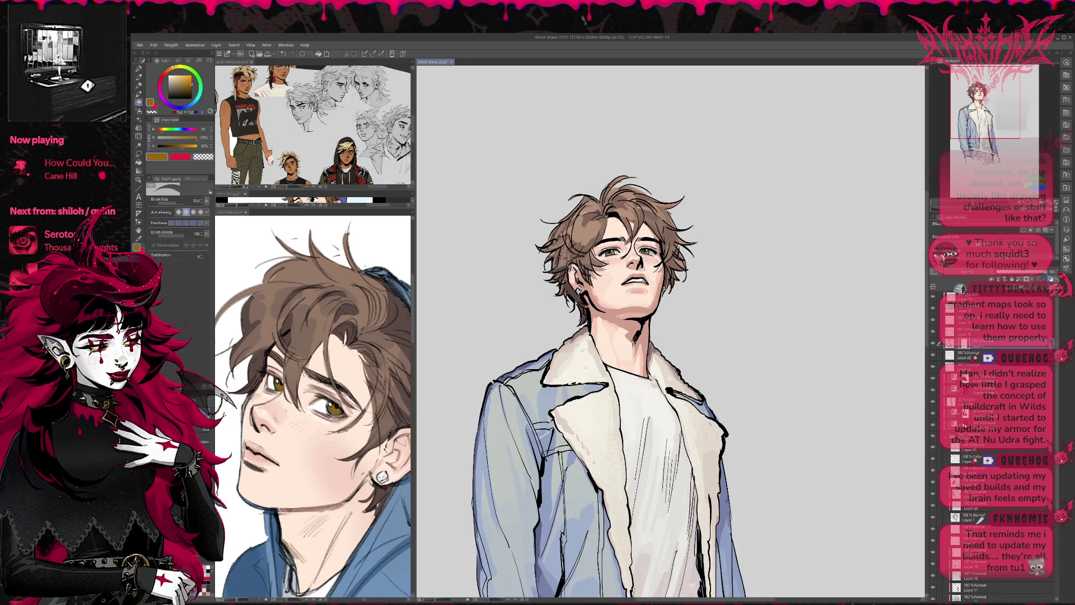
- Zoom out, check the hair colour layer on and off, and make the gradient map layer active
key(ctrl+minus)
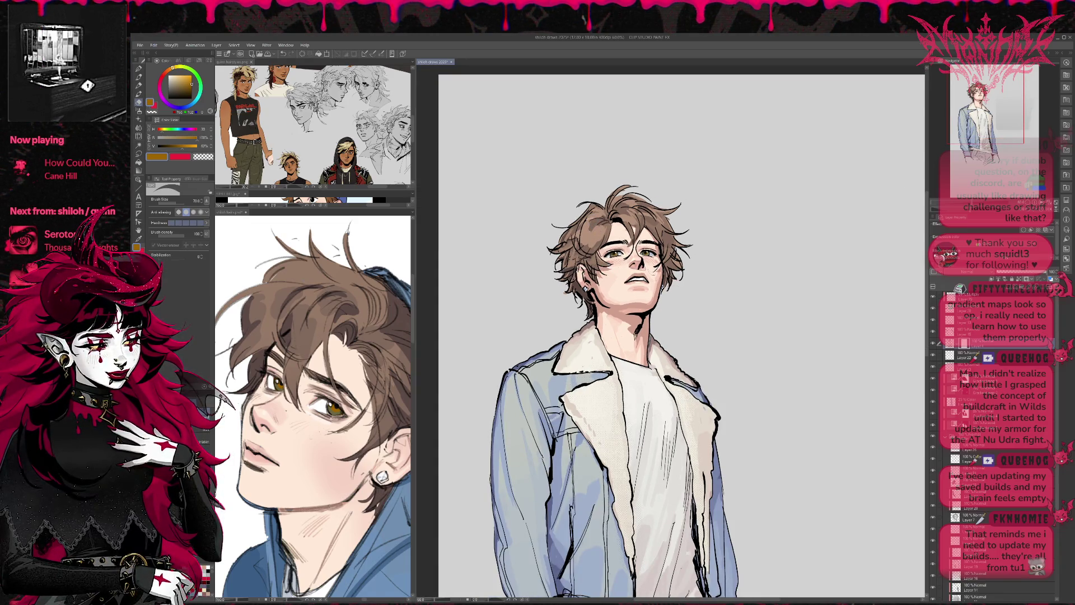
scroll(672, 336, right, 2)
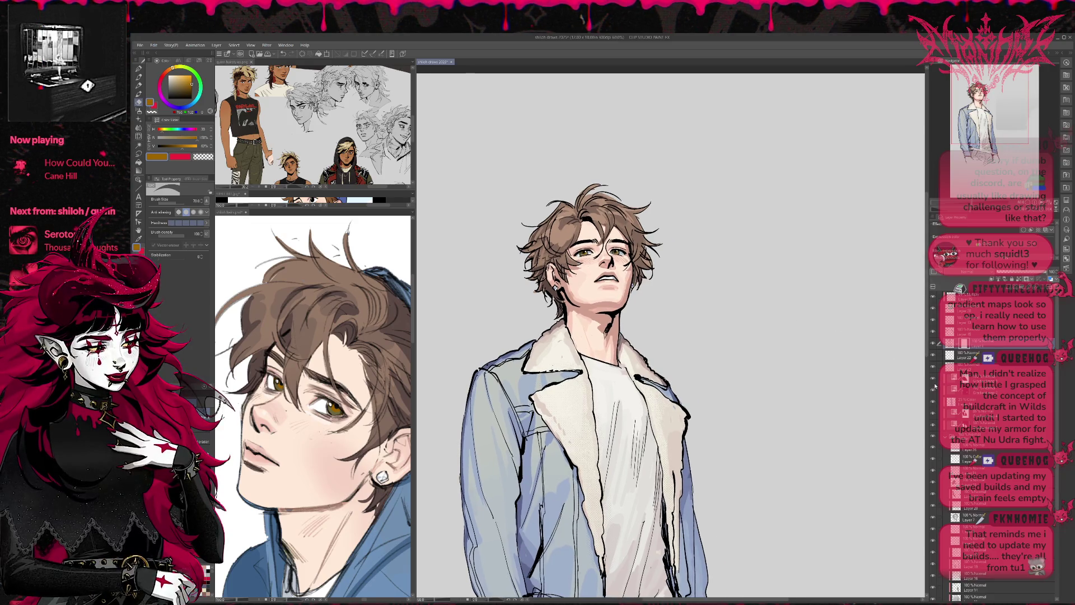
click(932, 391)
click(932, 390)
click(938, 390)
key(p)
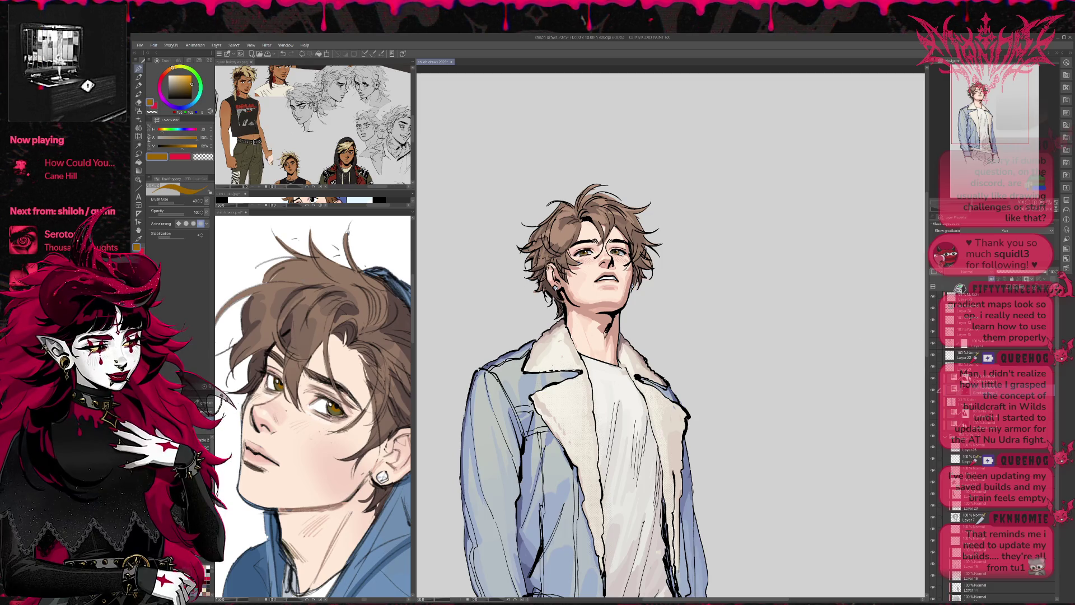
- On a normal paint layer, sample muted, lighter and darker hair browns and paint short darker strokes into the hair
key(e)
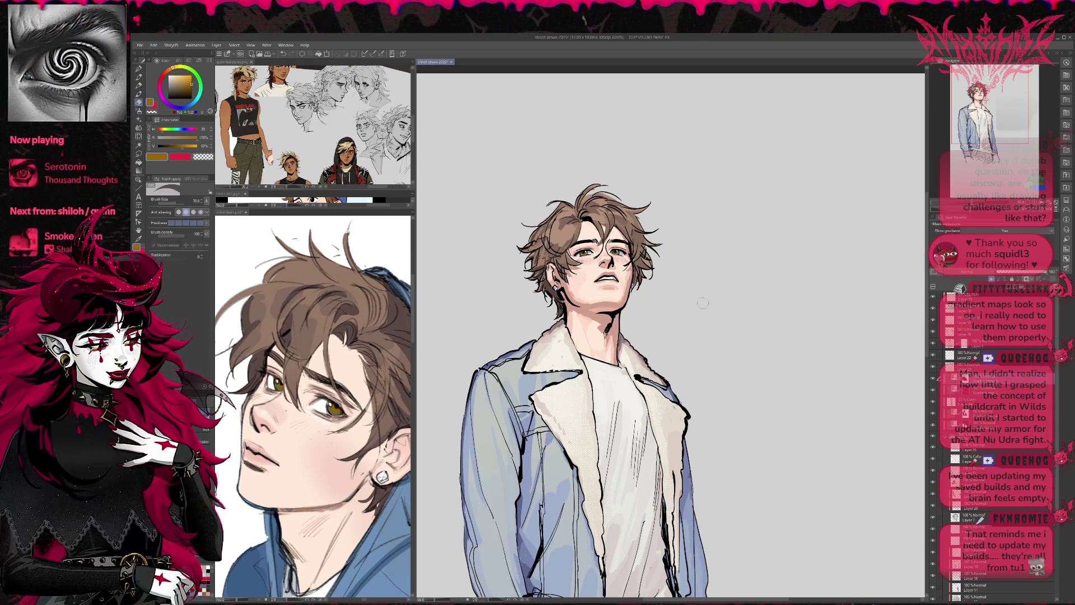
scroll(703, 303, down, 1)
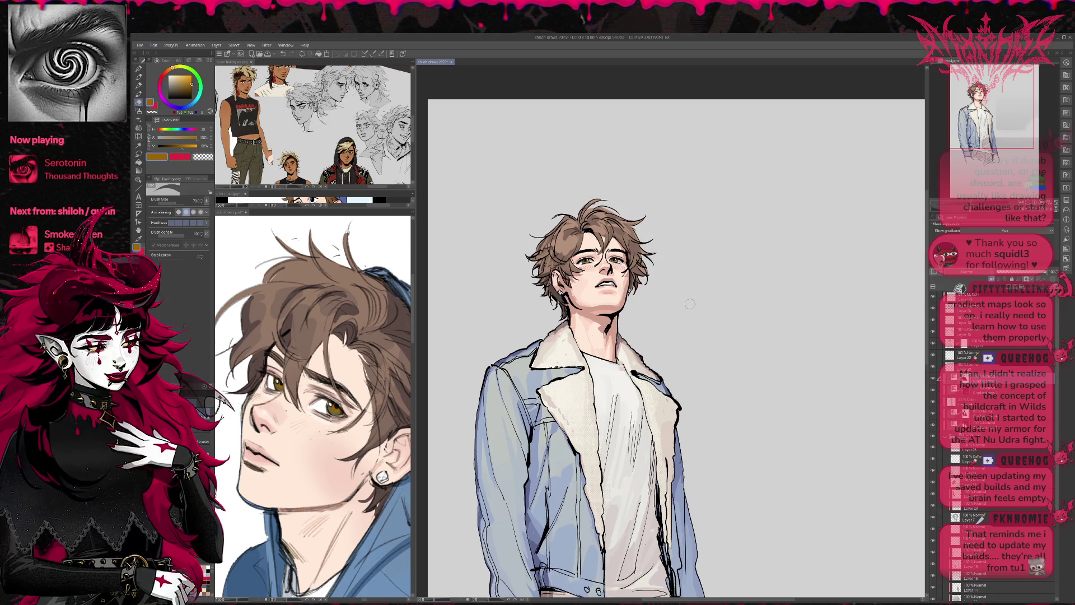
scroll(690, 304, down, 1)
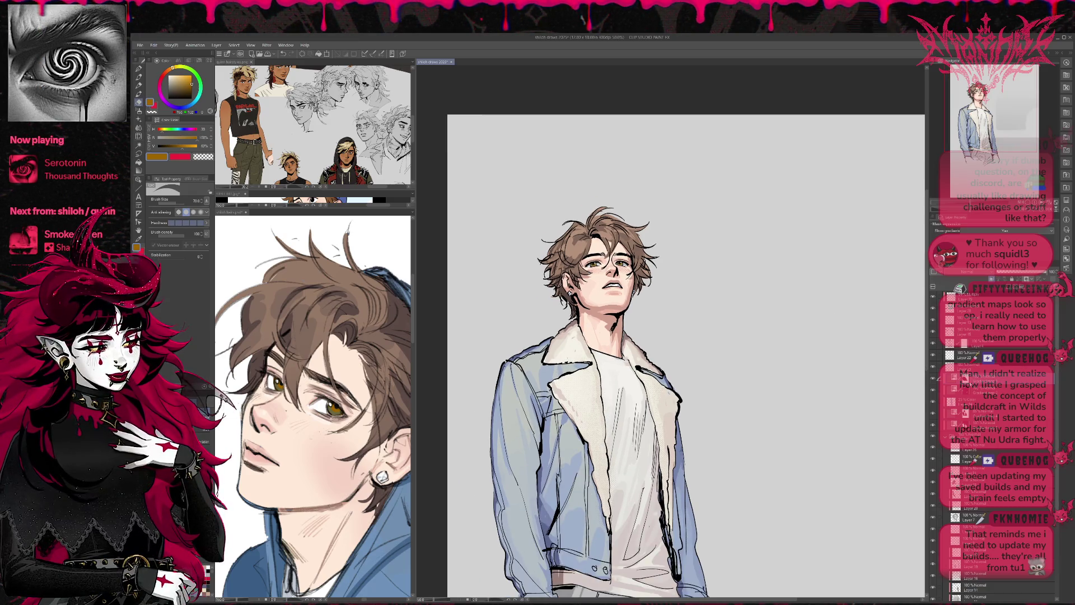
scroll(807, 355, down, 1)
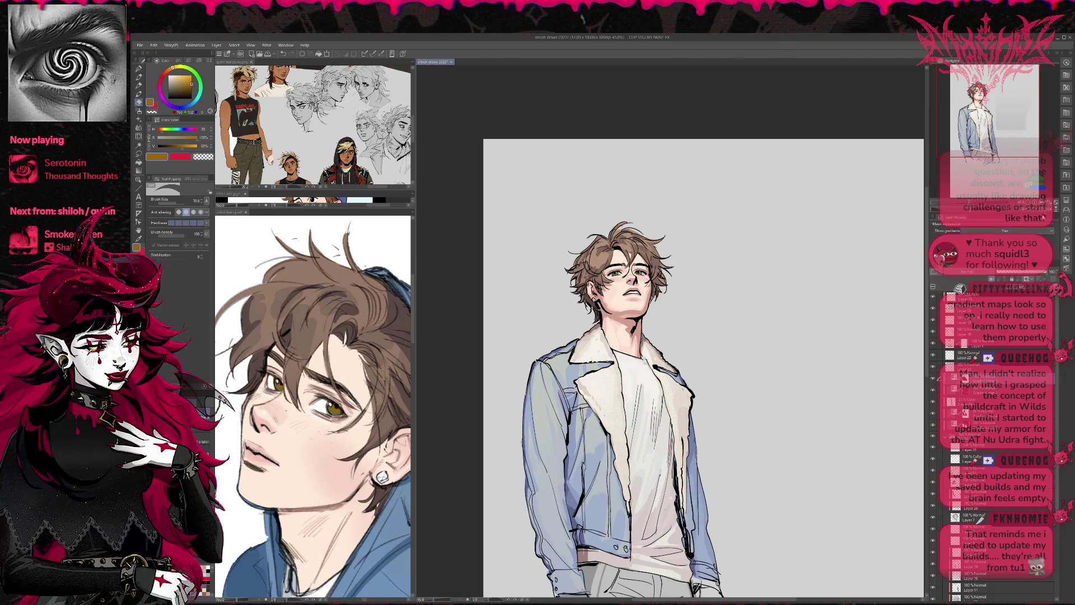
scroll(605, 367, up, 4)
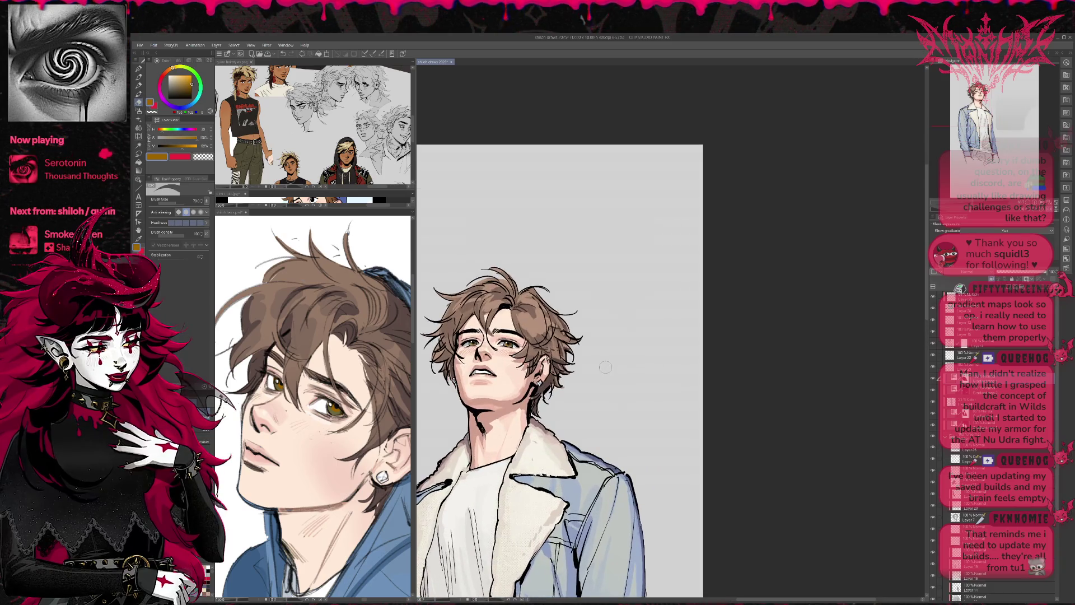
key(p)
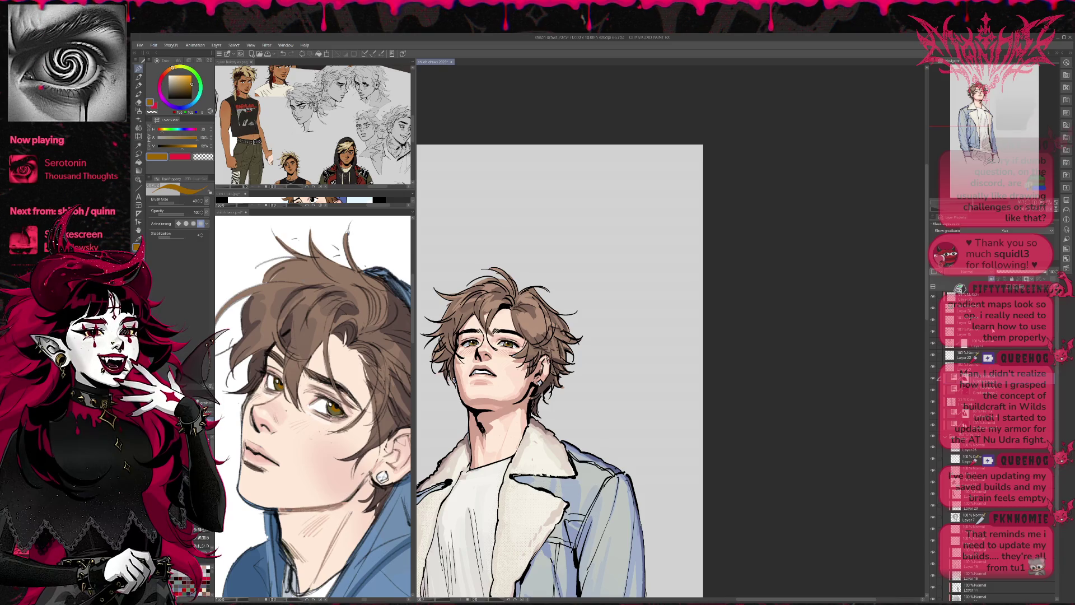
click(991, 286)
alt+click(520, 309)
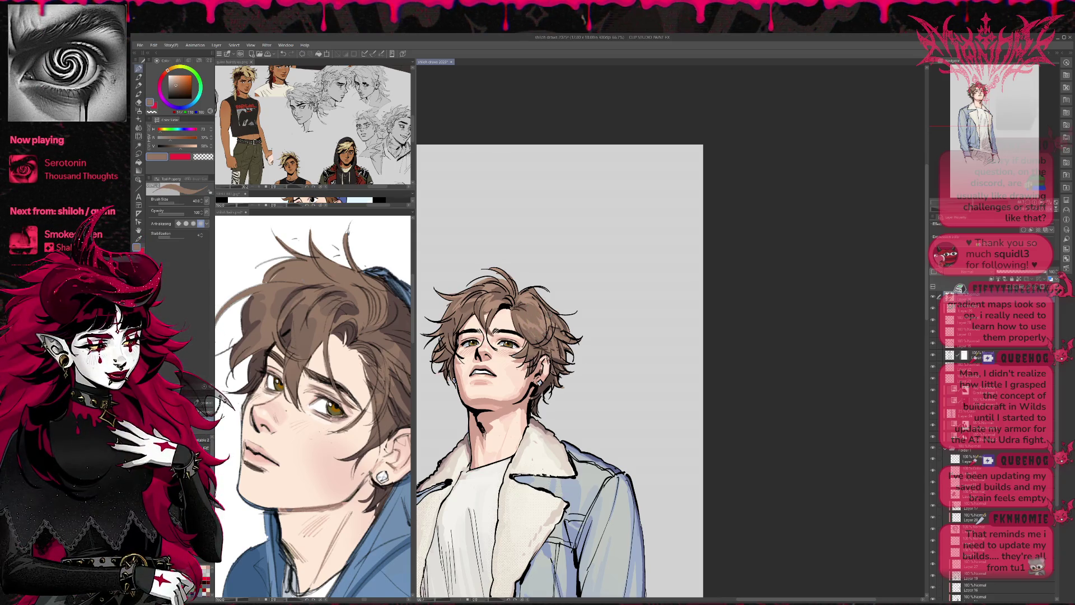
alt+click(470, 301)
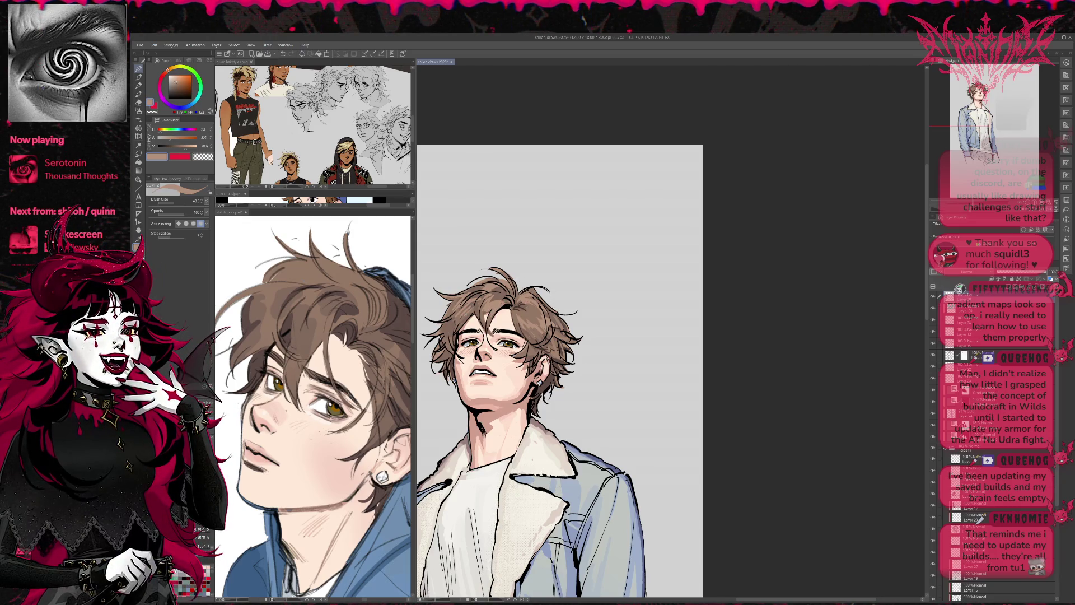
alt+click(538, 307)
mouse_move(533, 300)
mouse_down()
mouse_move(549, 331)
mouse_move(536, 346)
mouse_move(550, 343)
mouse_up()
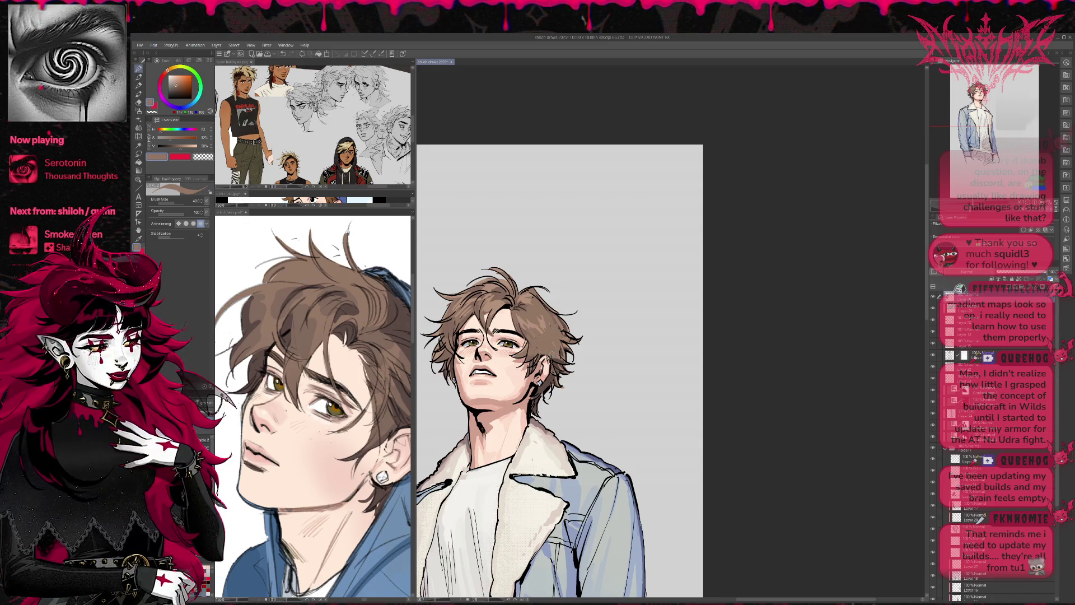
- Sample darker and lighter hair browns and mirror the canvas view horizontally
alt+click(536, 348)
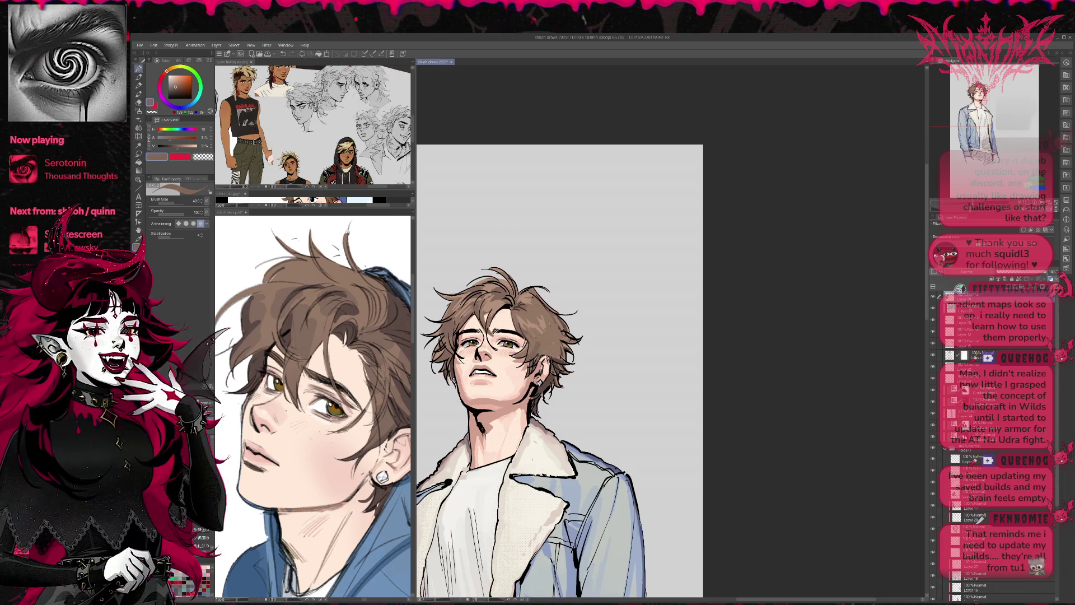
alt+click(541, 358)
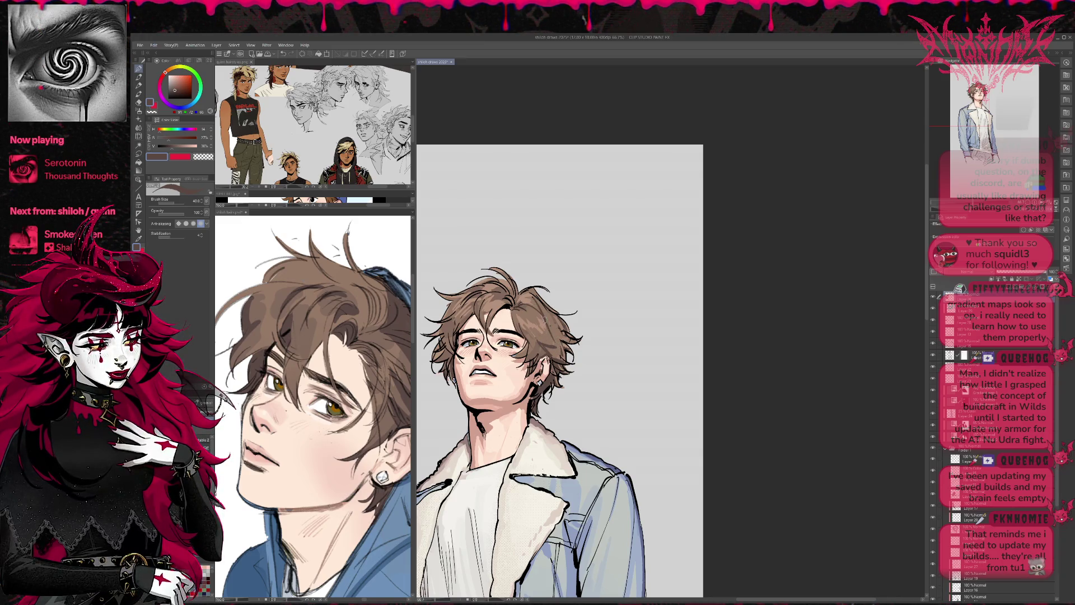
alt+click(551, 346)
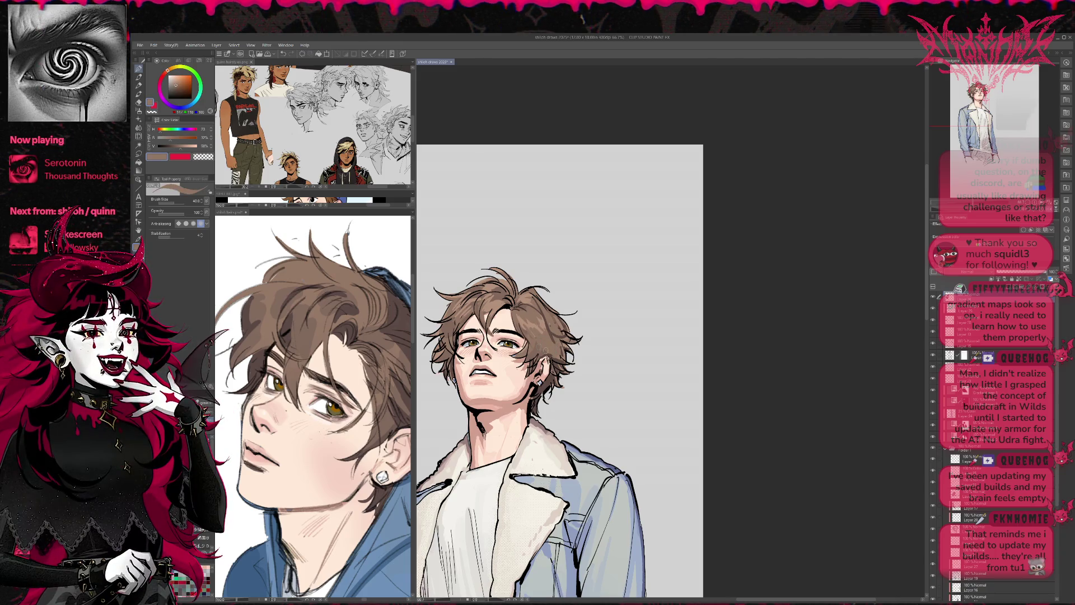
key(h)
alt+click(560, 372)
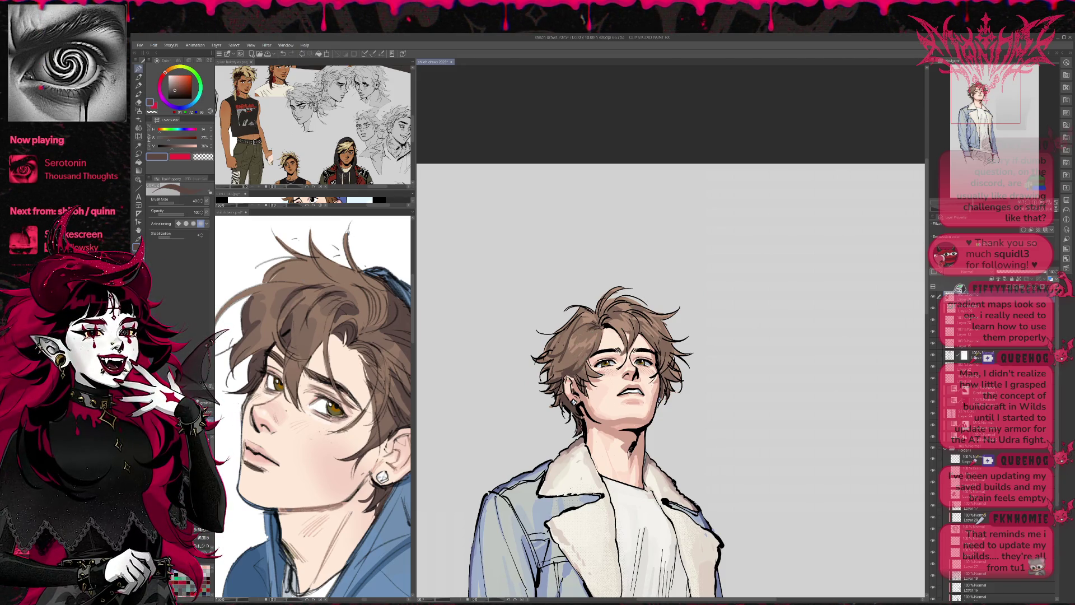
- Sample the hair brown, the dark line near the eye, and pink and pale peach forehead tones
mouse_move(586, 330)
mouse_down()
mouse_move(567, 312)
mouse_move(575, 299)
mouse_up()
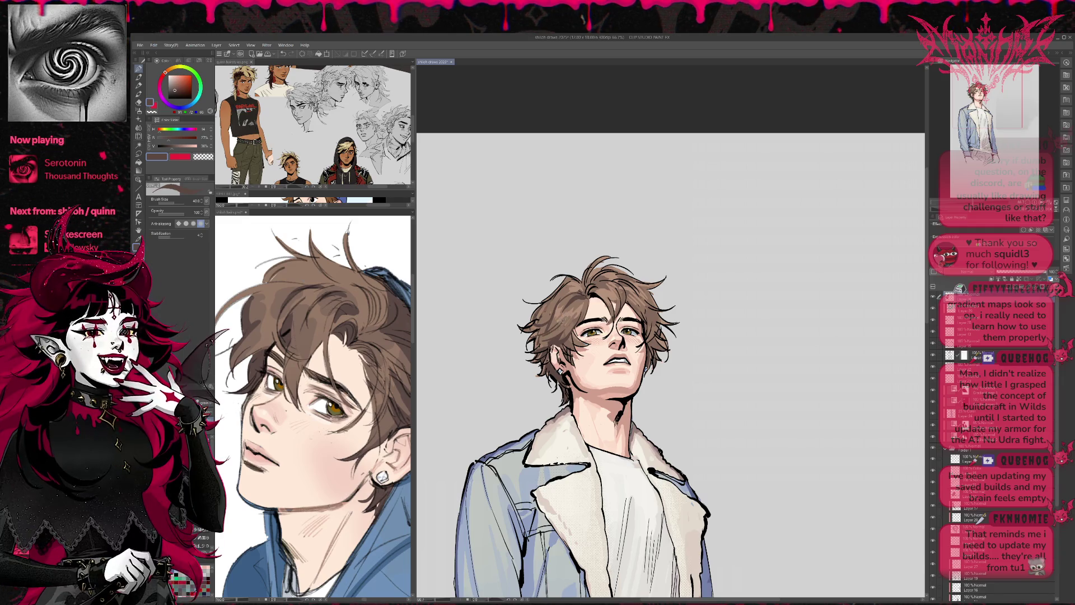
alt+click(581, 317)
alt+click(577, 325)
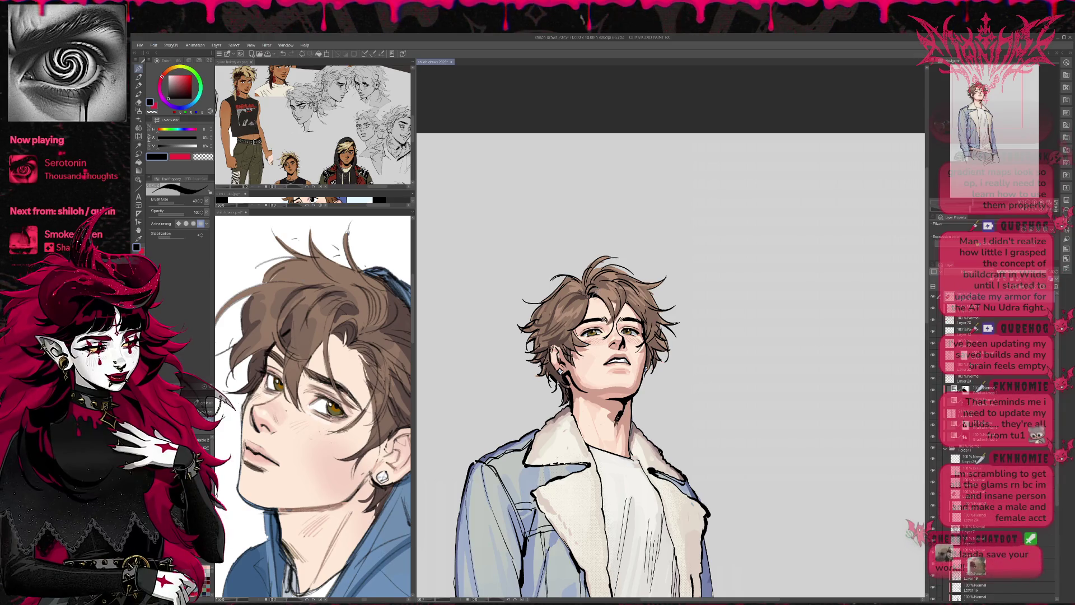
alt+click(589, 301)
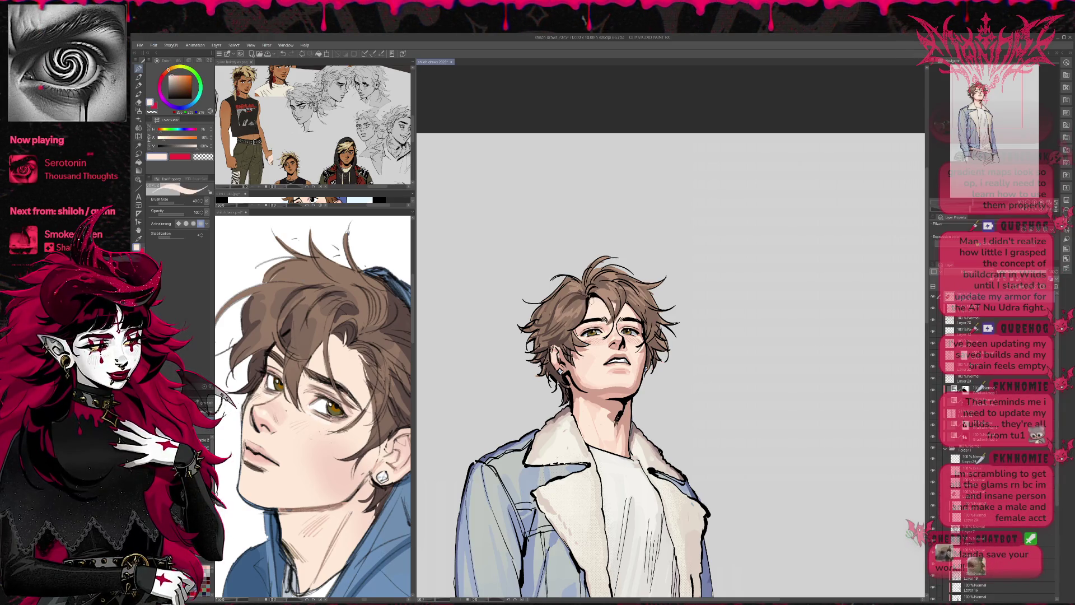
alt+click(590, 304)
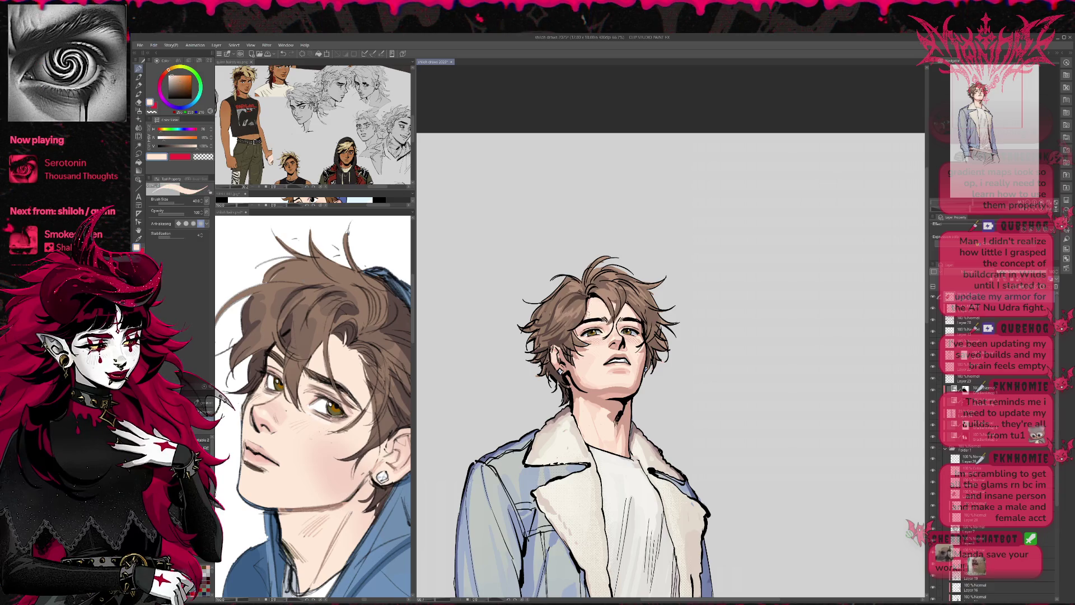
- Switch to black for the hair lines and flip the view back to its original orientation
drag(658, 285, 644, 271)
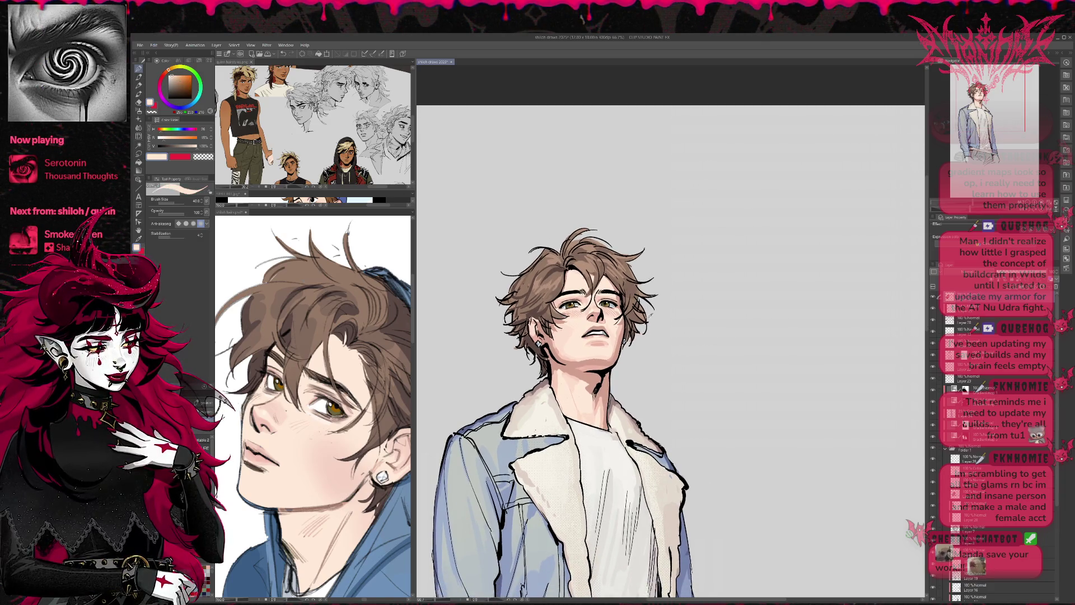
key(alt)
key(alt)
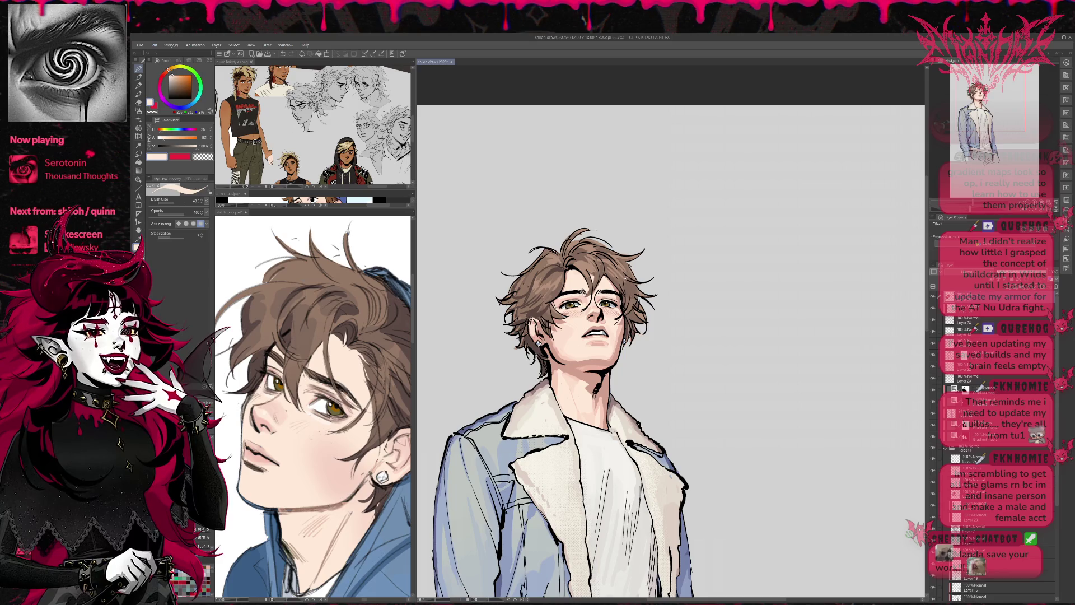
drag(565, 275, 570, 272)
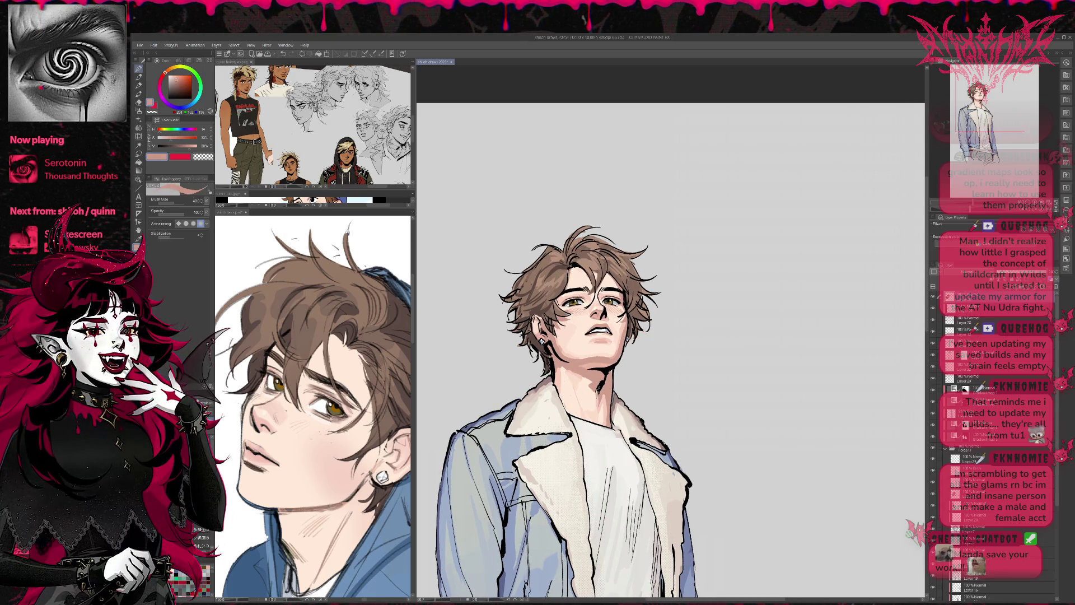
alt+click(571, 277)
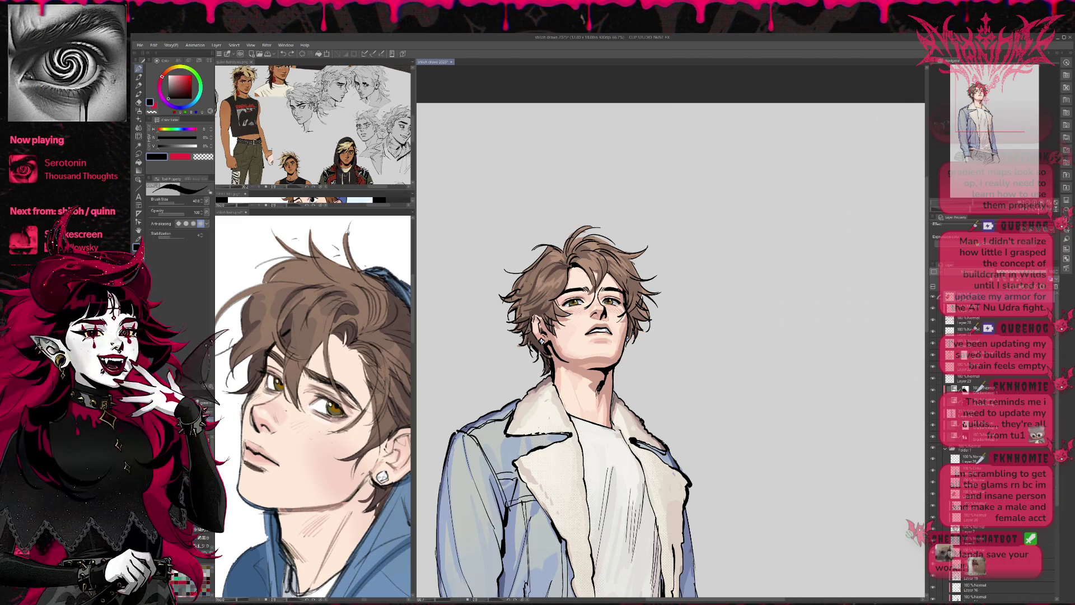
key(h)
alt+click(580, 270)
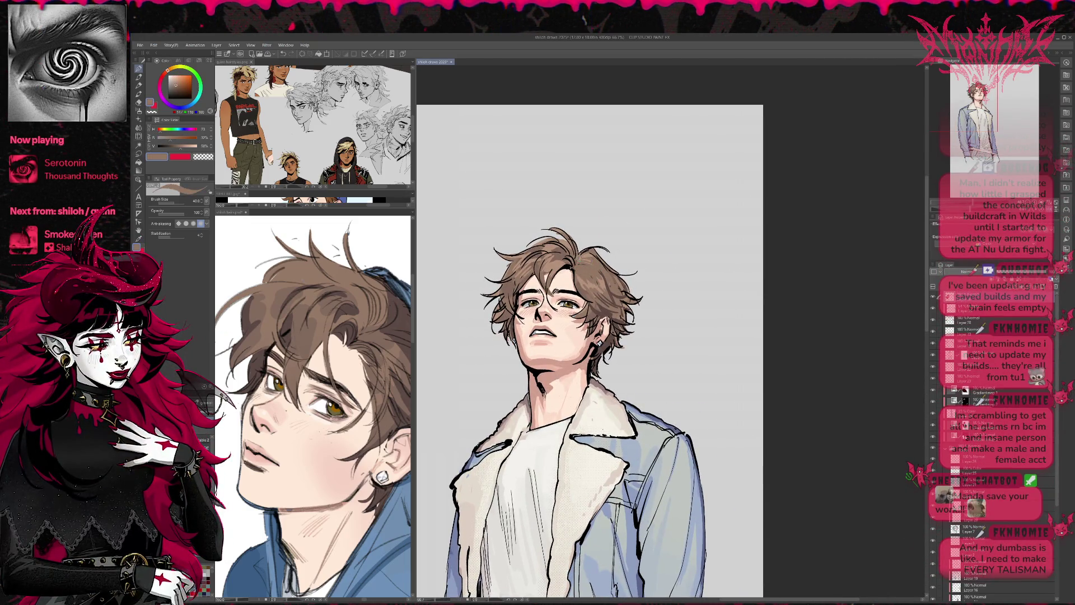
- Paint peach shading on the forehead along the hairline, using pale to darker pinkish skin tones
alt+click(572, 274)
alt+click(571, 274)
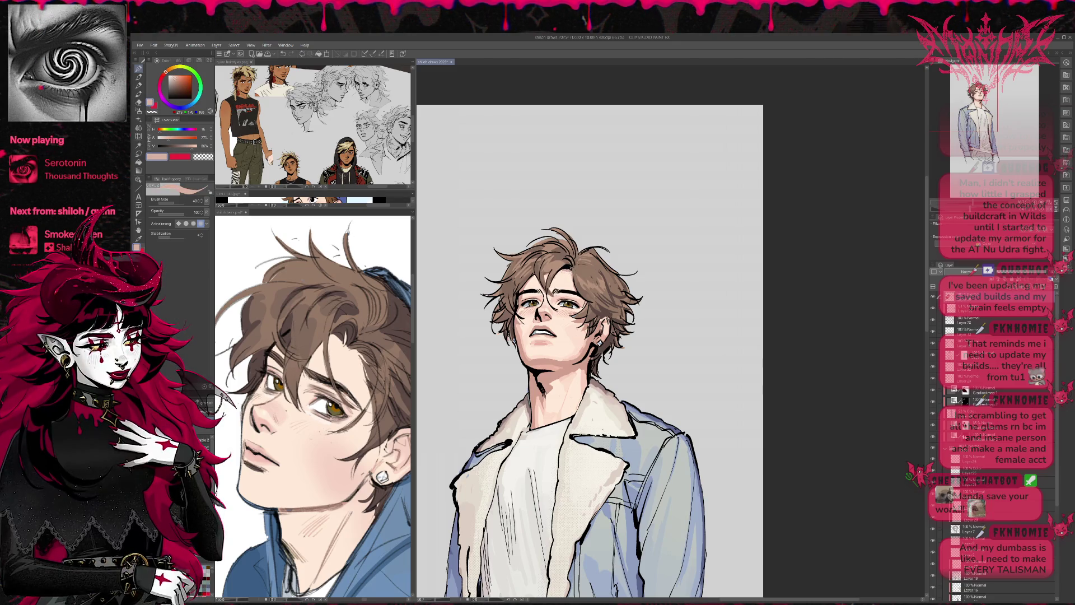
drag(572, 273, 572, 277)
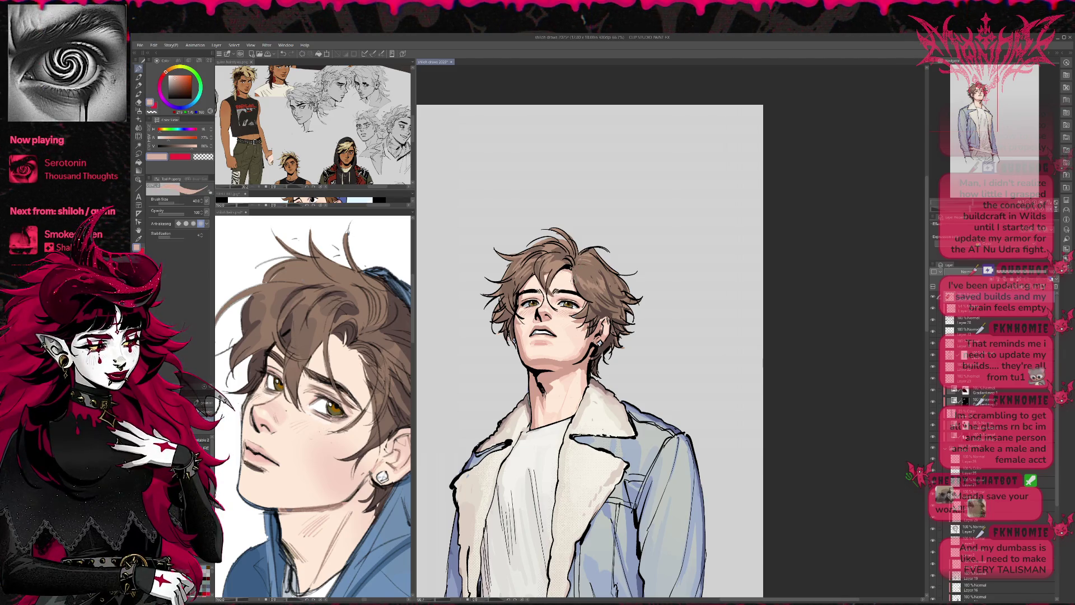
alt+click(571, 275)
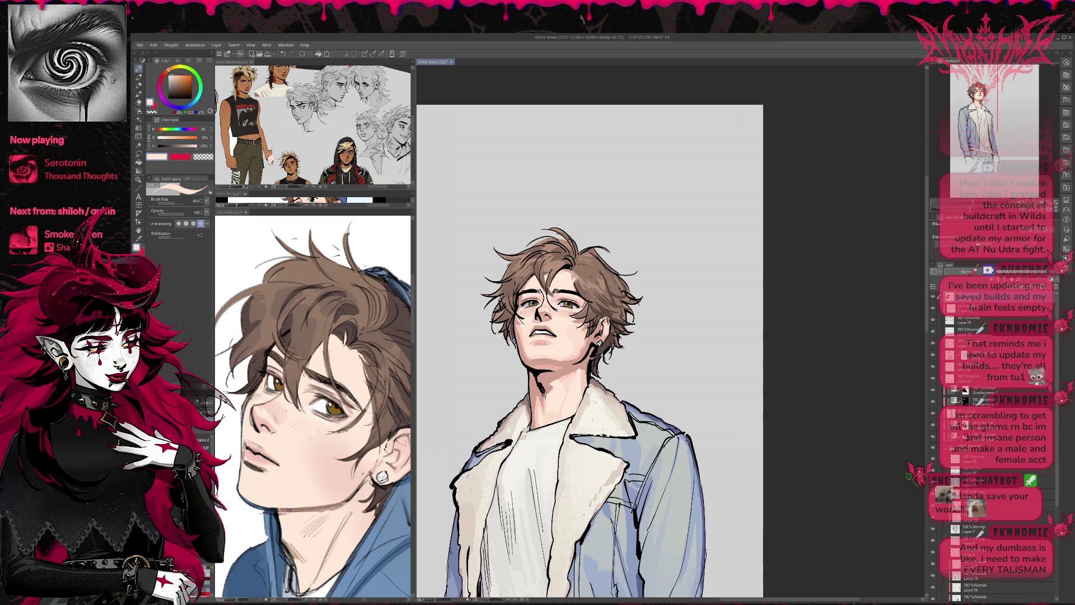
alt+click(571, 274)
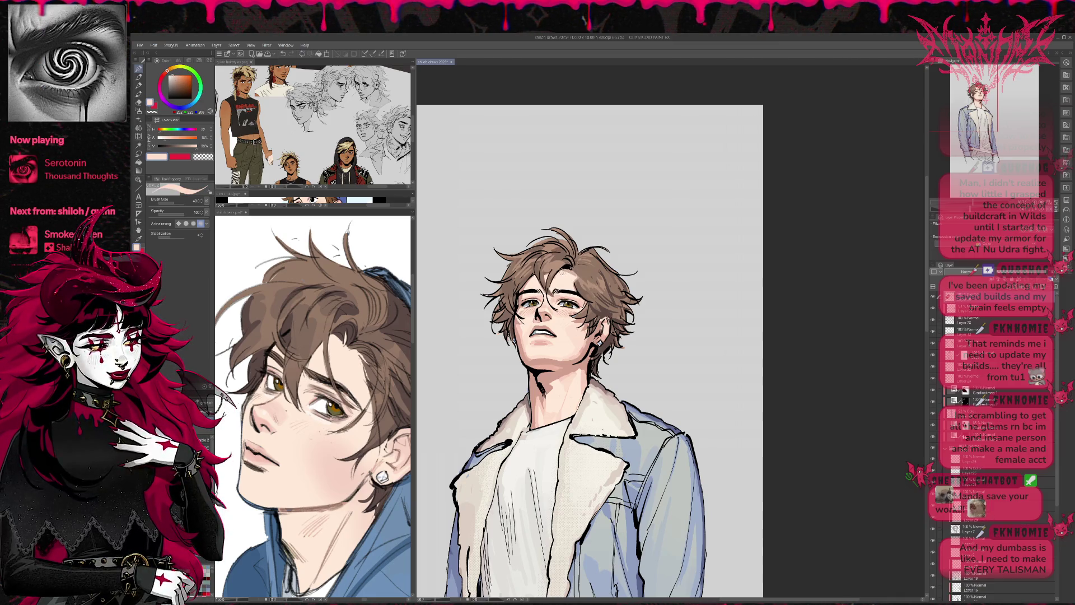
alt+click(572, 272)
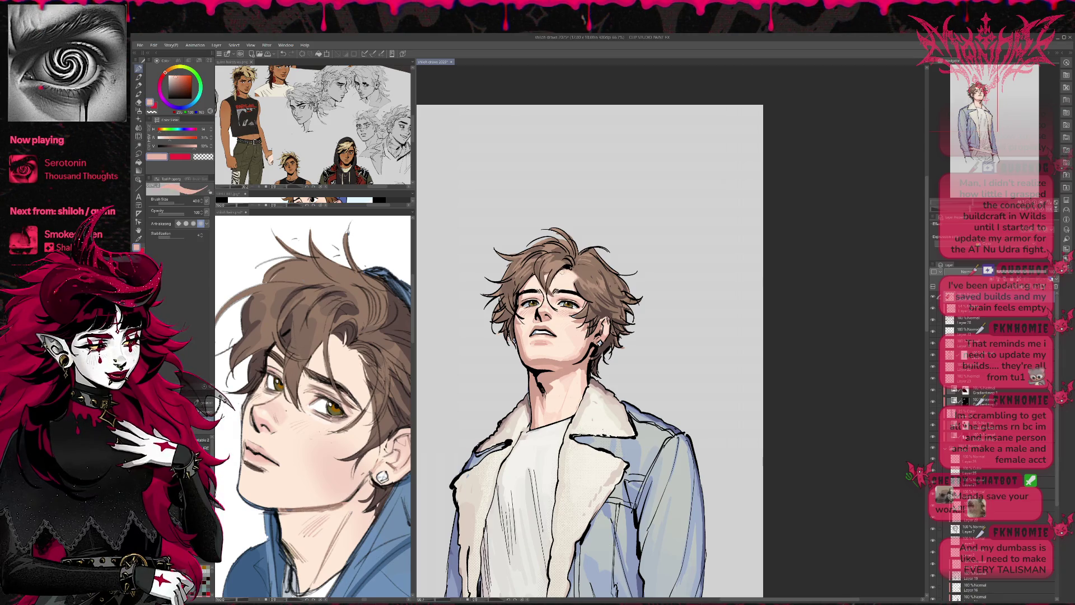
- Alternate between black and muted hair brown, then mirror the view and recentre the figure
alt+click(575, 271)
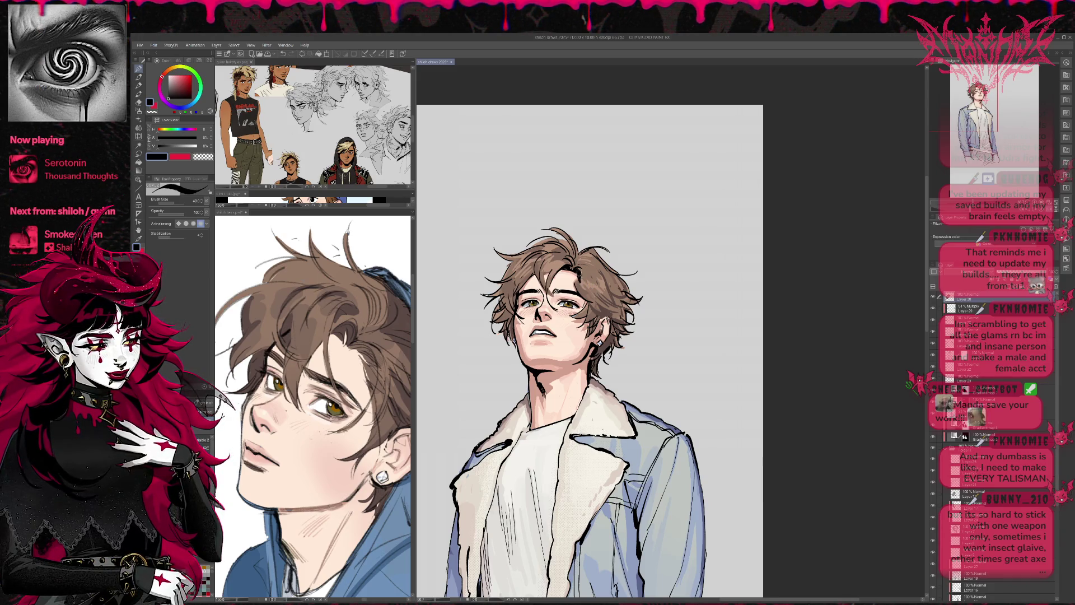
alt+click(588, 290)
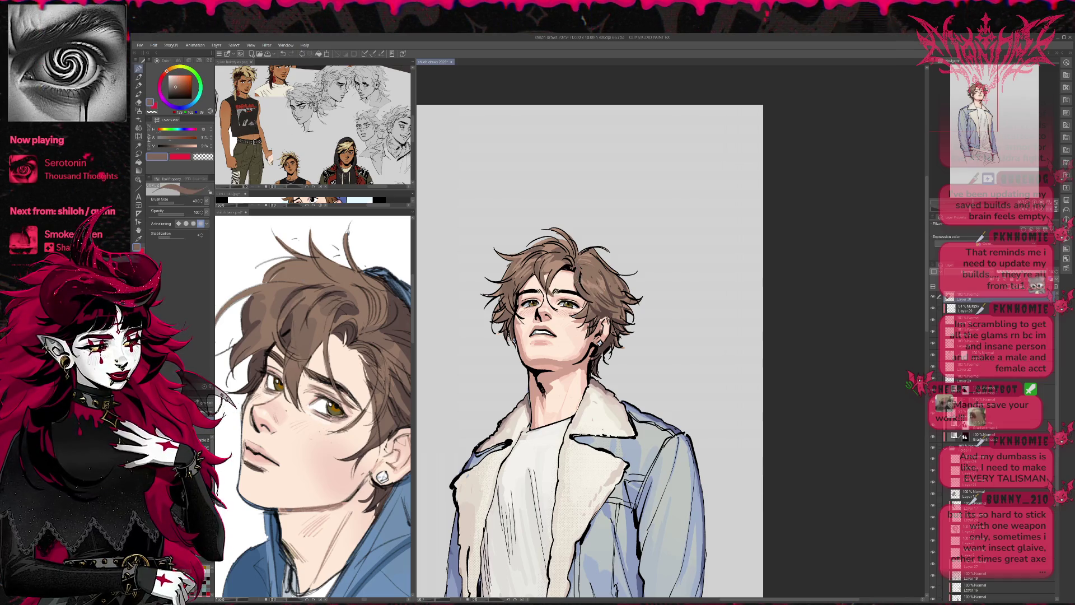
alt+click(562, 255)
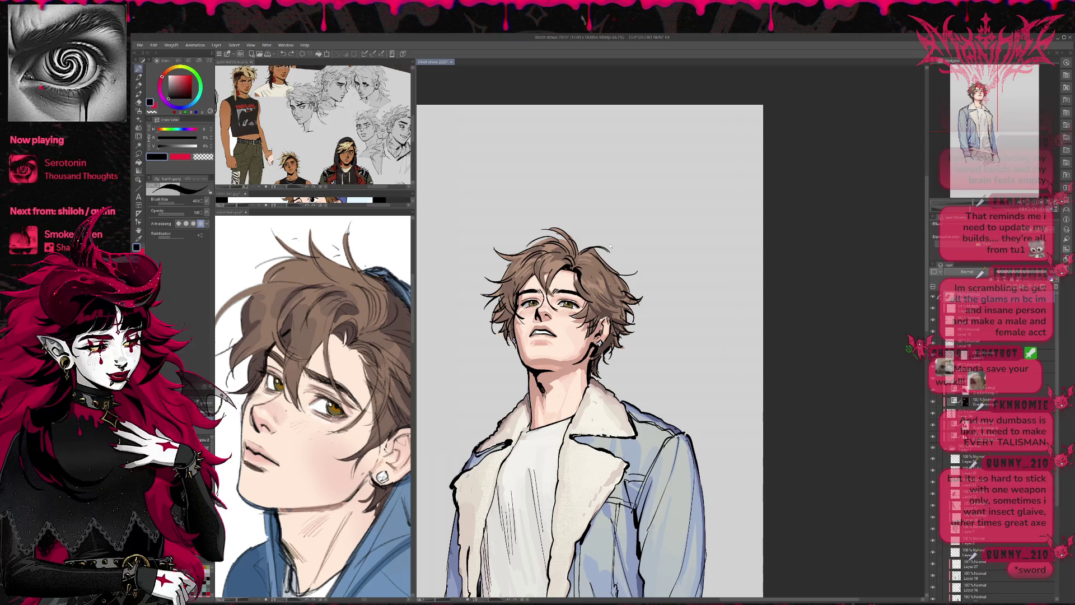
alt+click(563, 261)
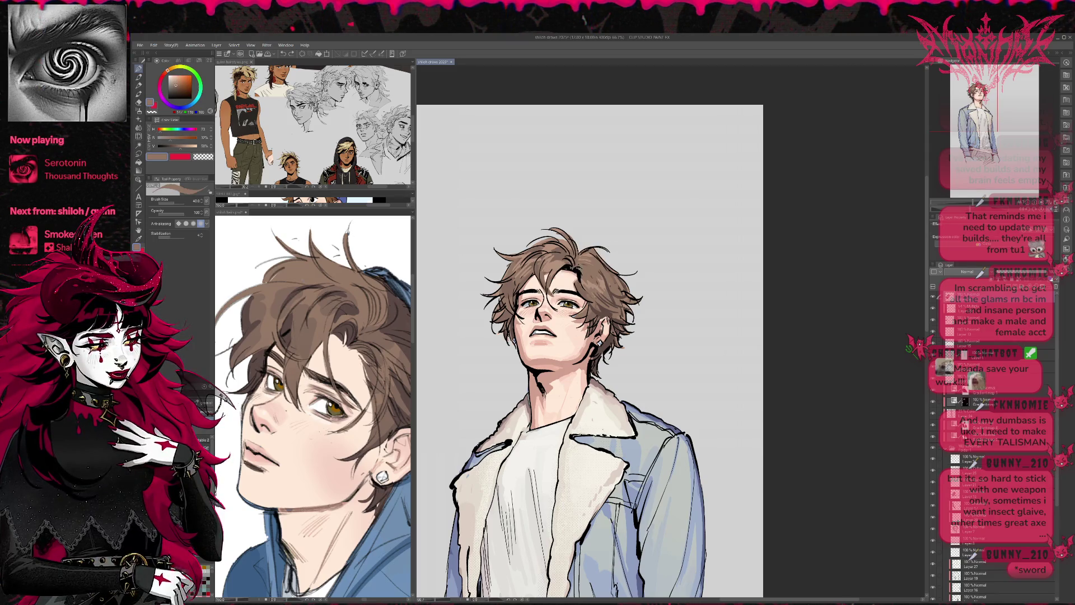
alt+click(565, 268)
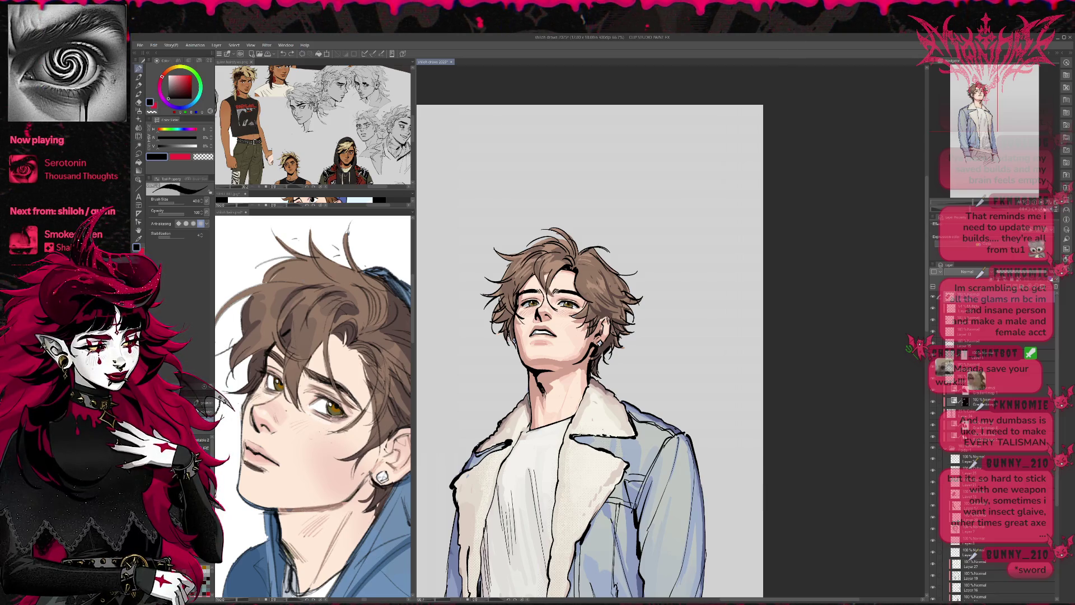
key(h)
mouse_move(784, 336)
mouse_down()
mouse_move(653, 314)
mouse_move(622, 291)
mouse_up()
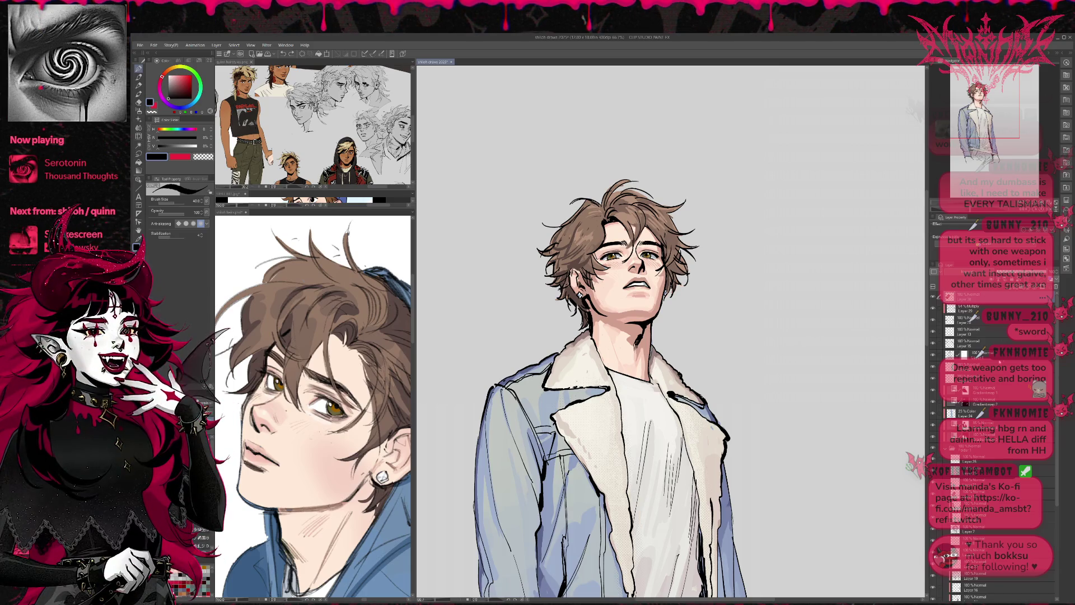
- Sample hair brown, light skin and black line colour, and add a short dark stroke in the hair
scroll(651, 191, up, 2)
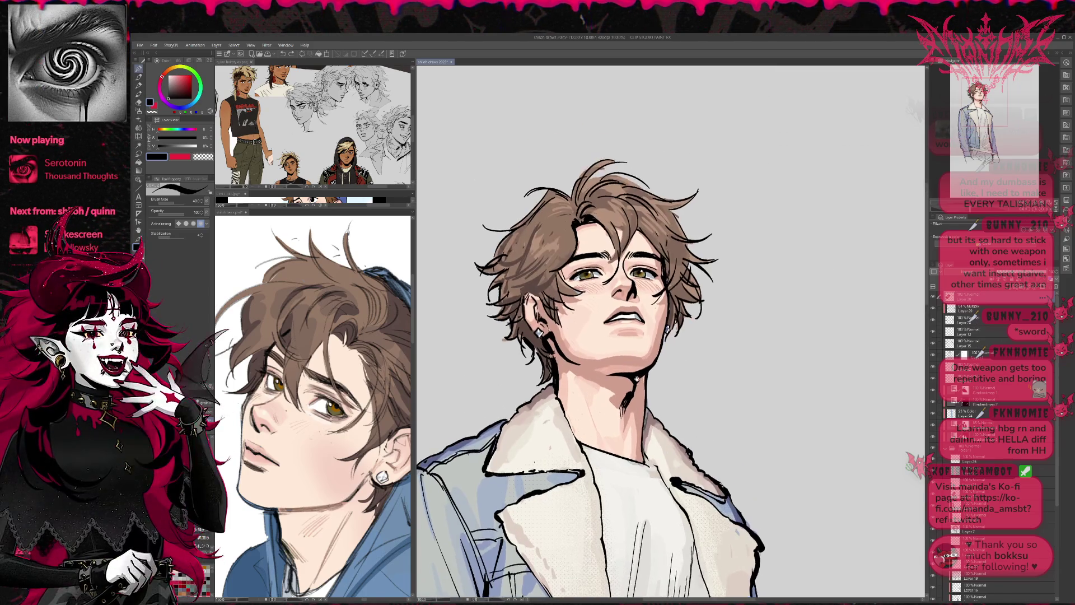
alt+click(570, 295)
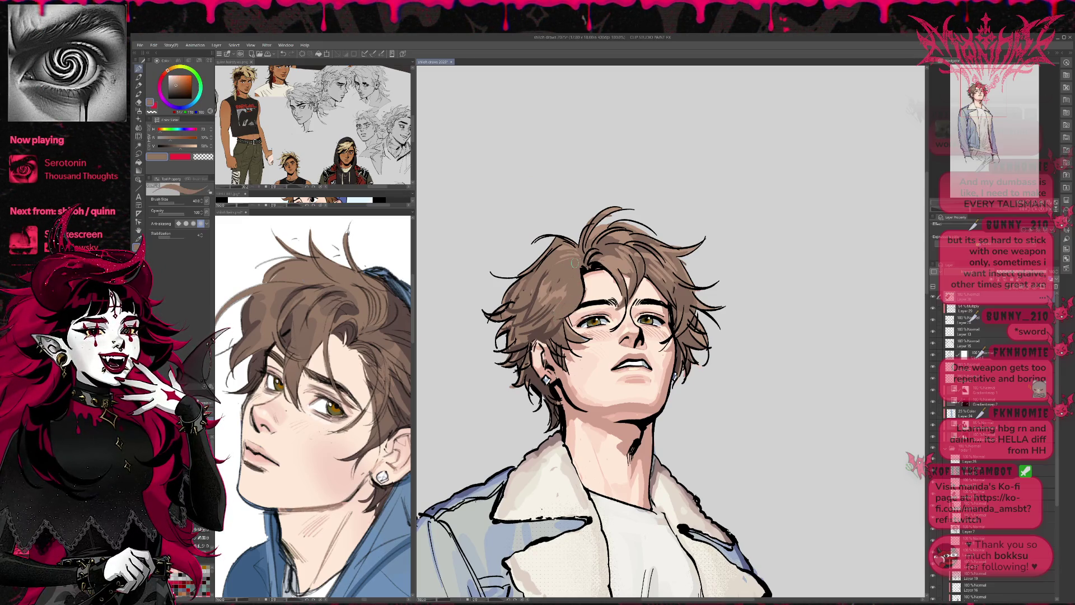
alt+click(587, 280)
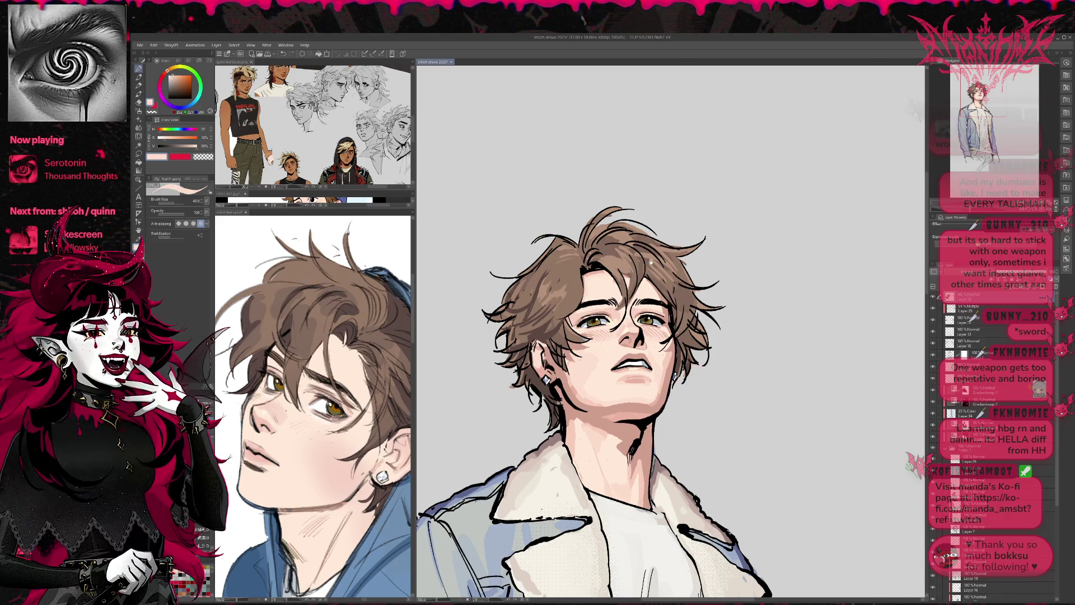
drag(678, 226, 650, 219)
alt+click(585, 305)
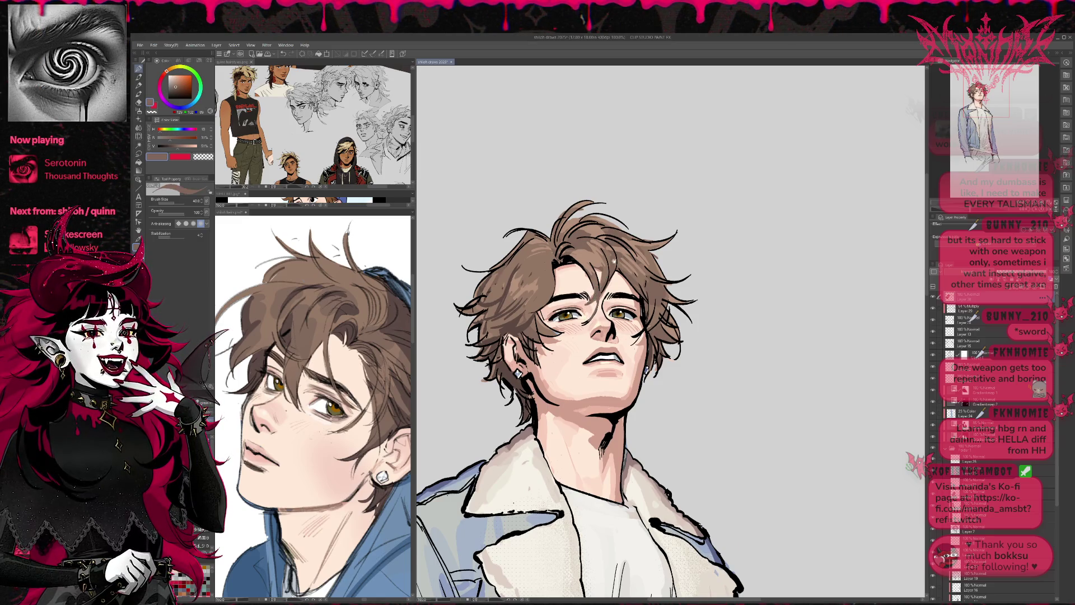
drag(614, 261, 622, 257)
alt+click(596, 319)
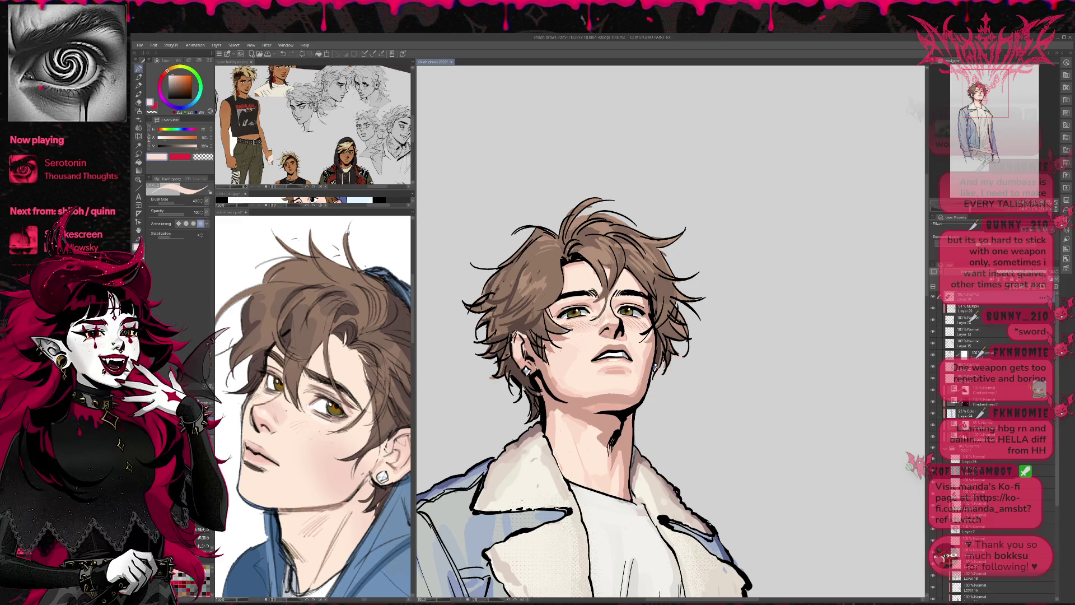
alt+click(614, 283)
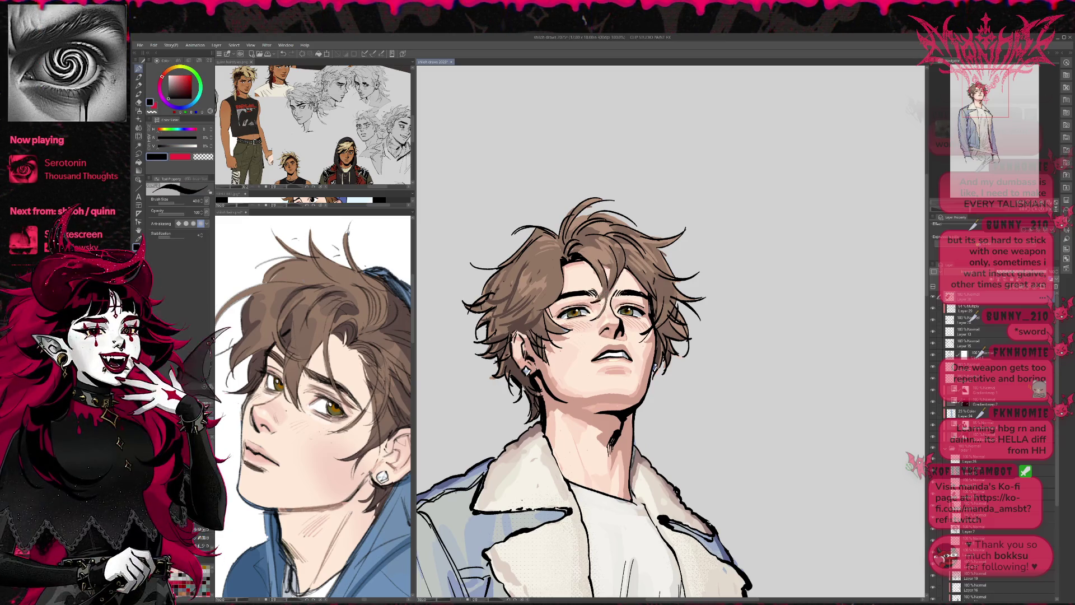
mouse_move(606, 284)
mouse_down()
mouse_move(616, 294)
mouse_move(622, 264)
mouse_up()
- Sample the muted hair brown and dark navy, then mirror the canvas view again
scroll(671, 398, up, 1)
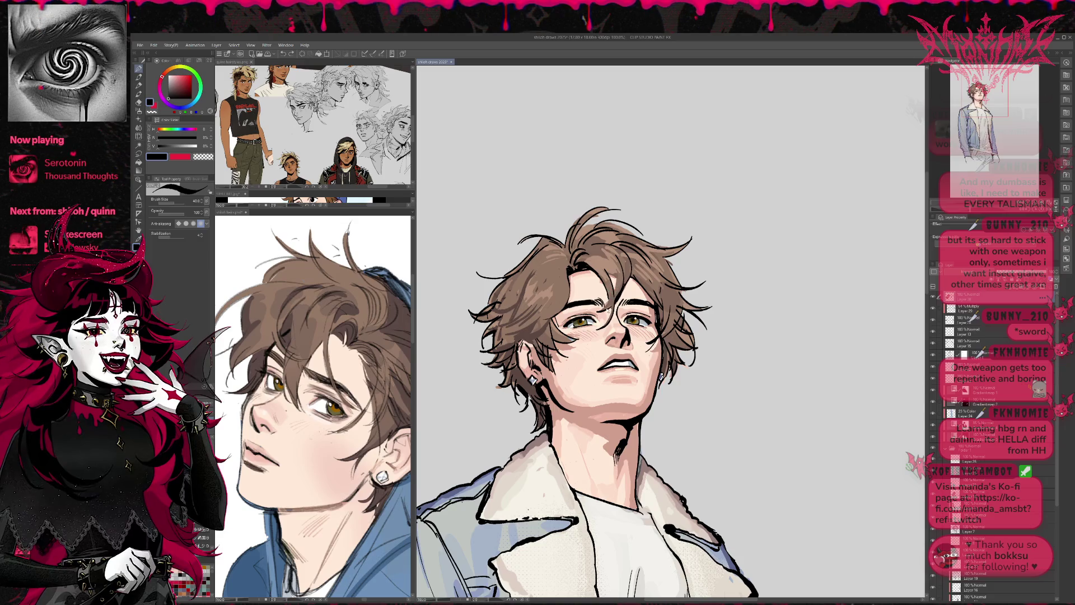
alt+click(610, 305)
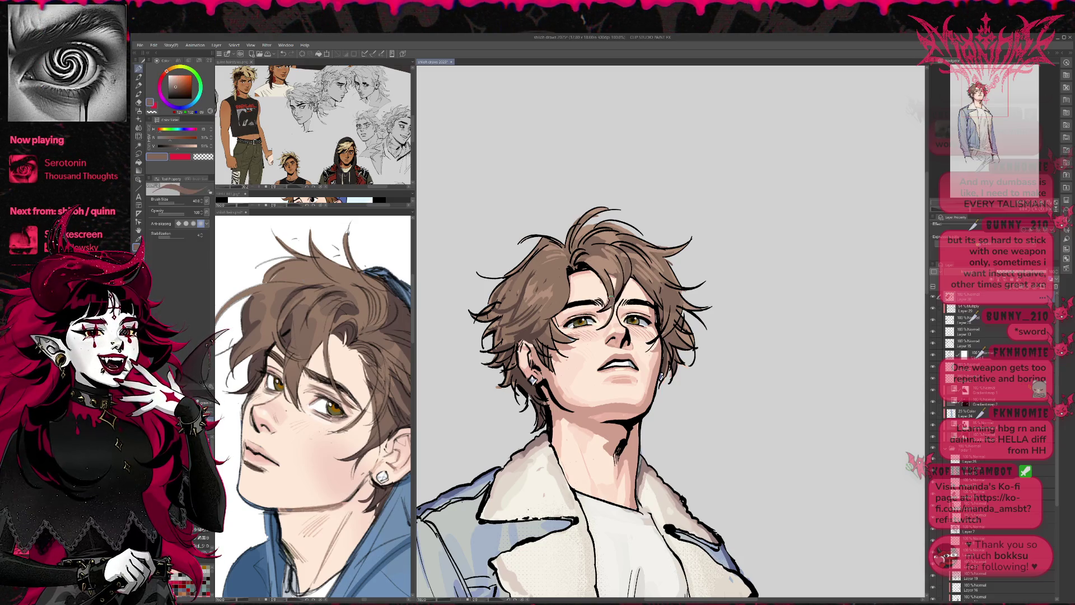
alt+click(618, 296)
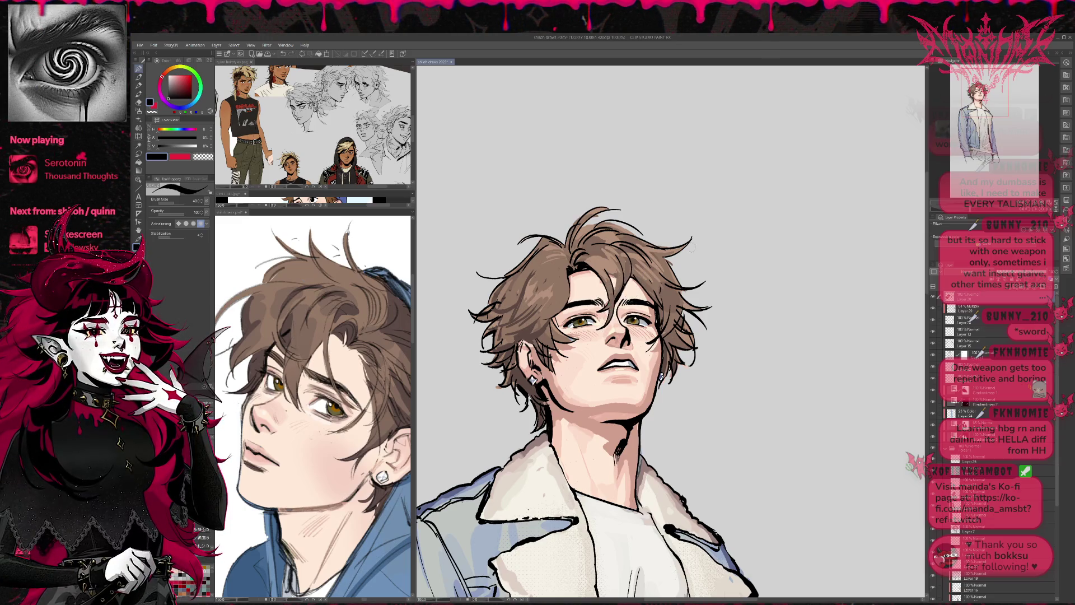
key(h)
scroll(671, 330, right, 3)
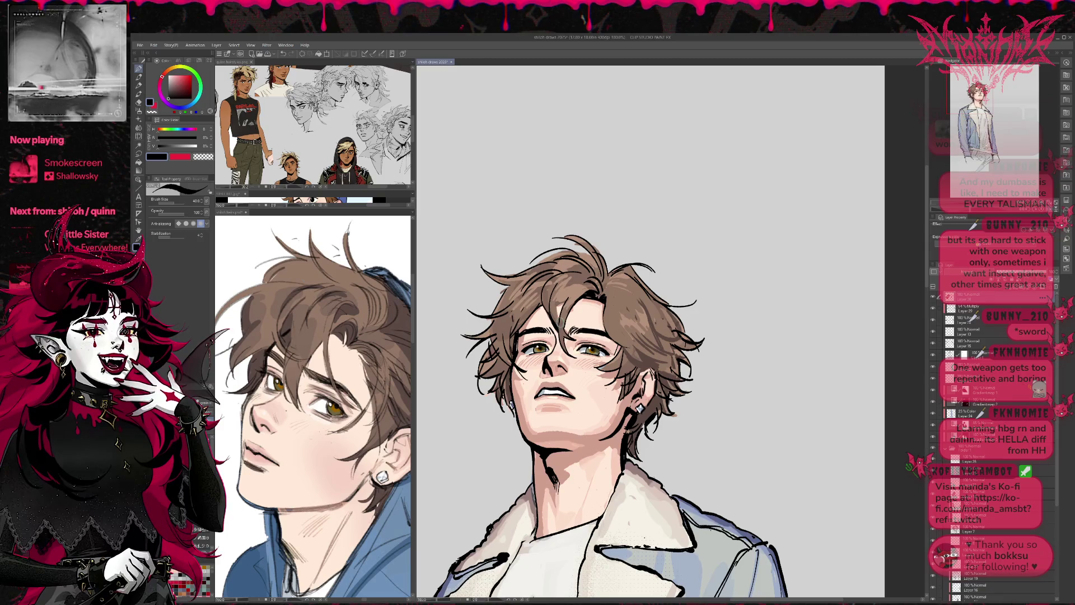
scroll(562, 301, down, 2)
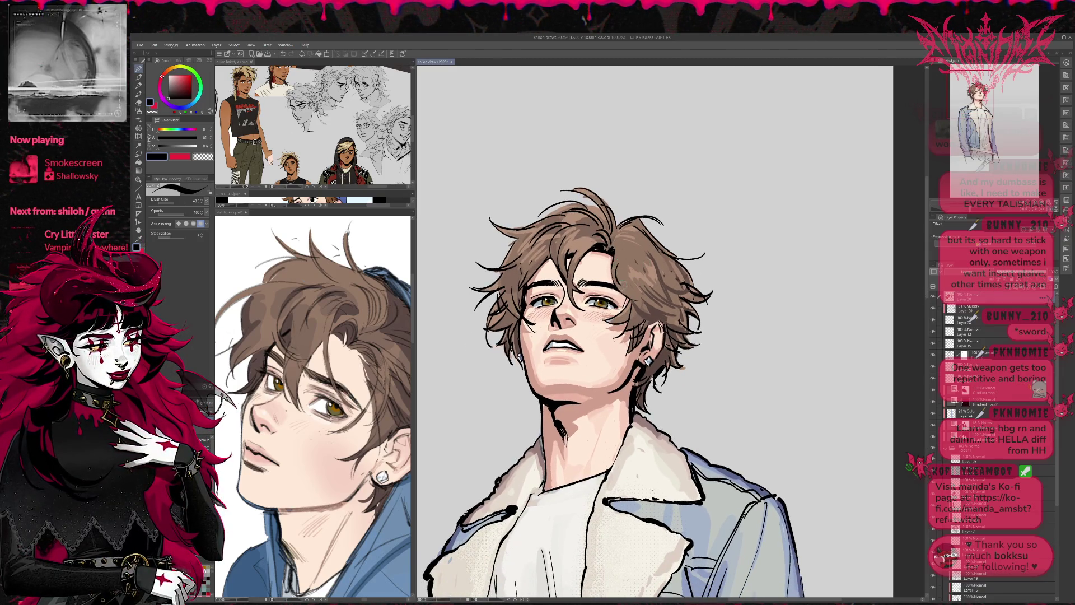
- Alternate between skin pink, hair brown and black for touch-ups on the hair and face
alt+click(615, 279)
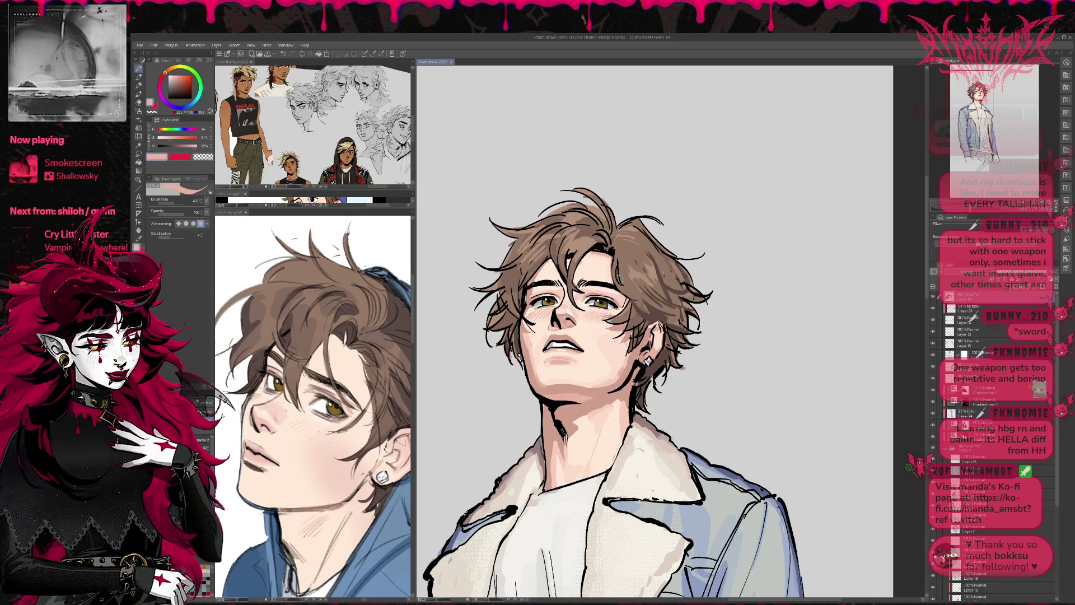
alt+click(617, 275)
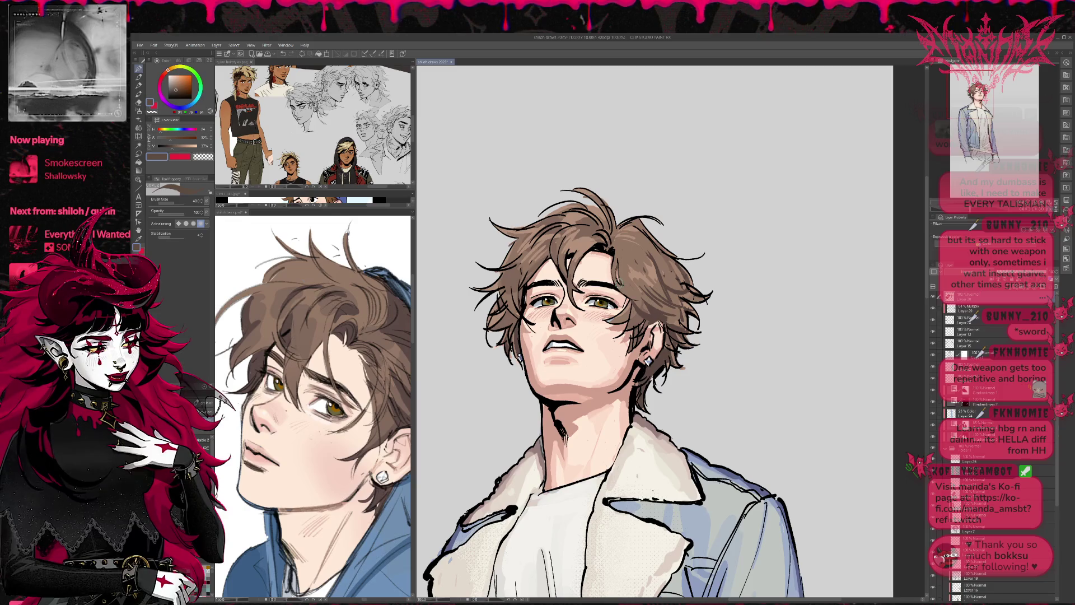
alt+click(619, 283)
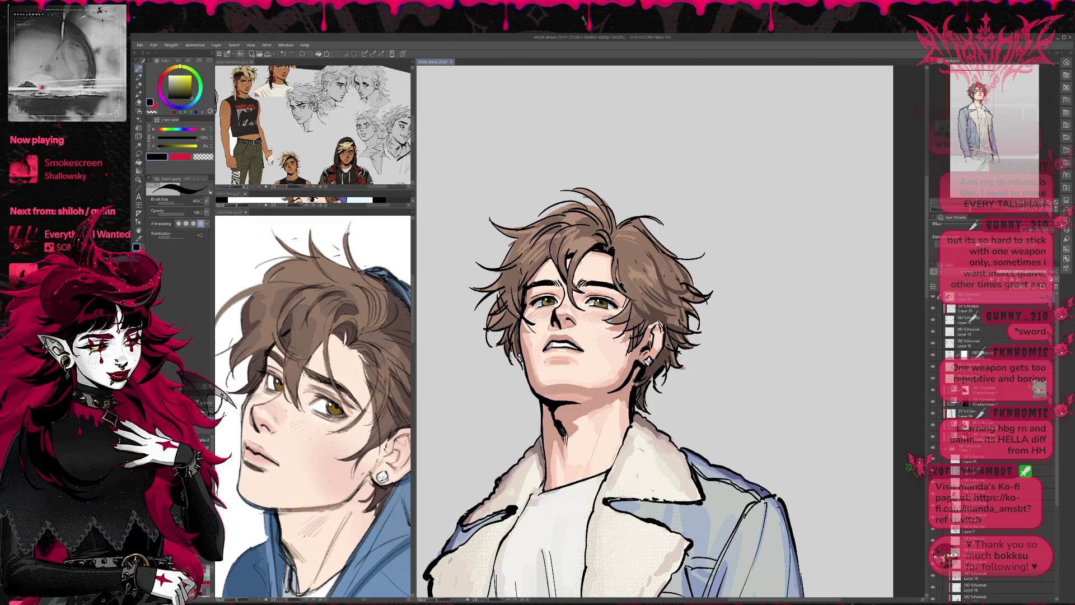
alt+click(626, 289)
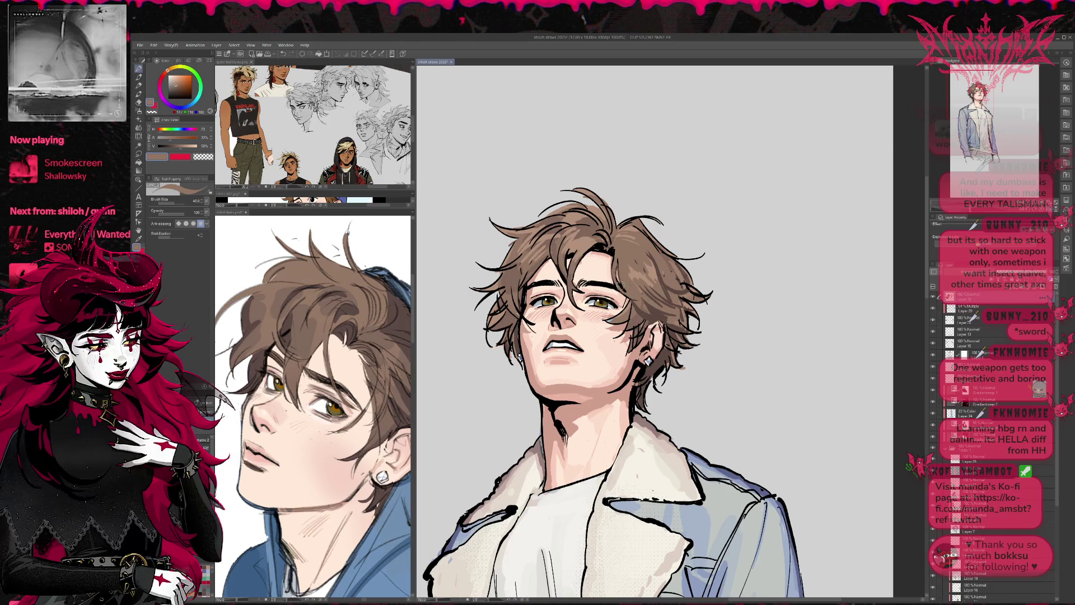
alt+click(619, 279)
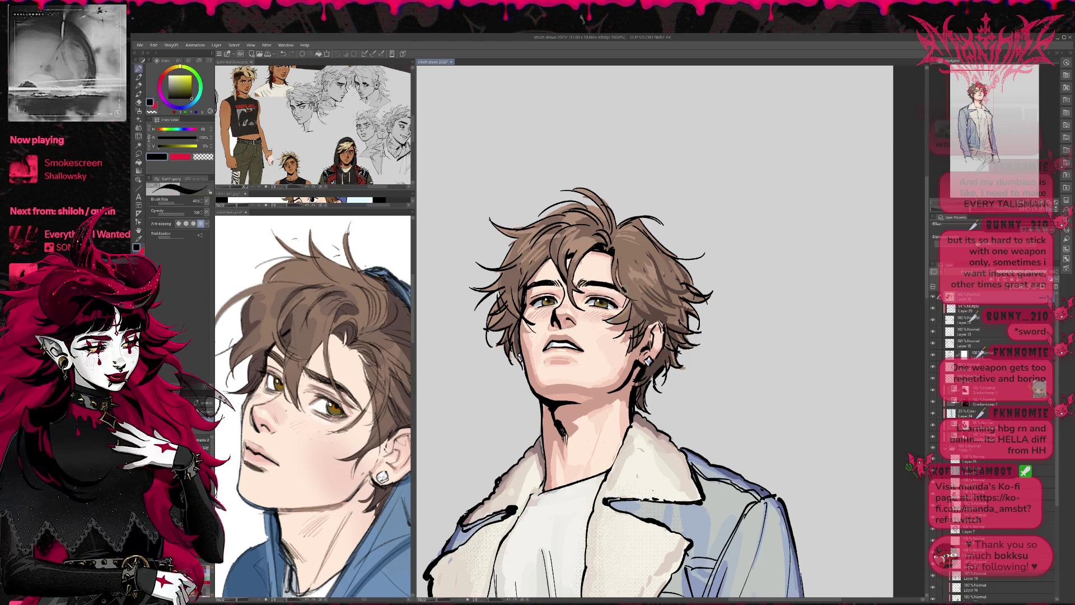
alt+click(632, 257)
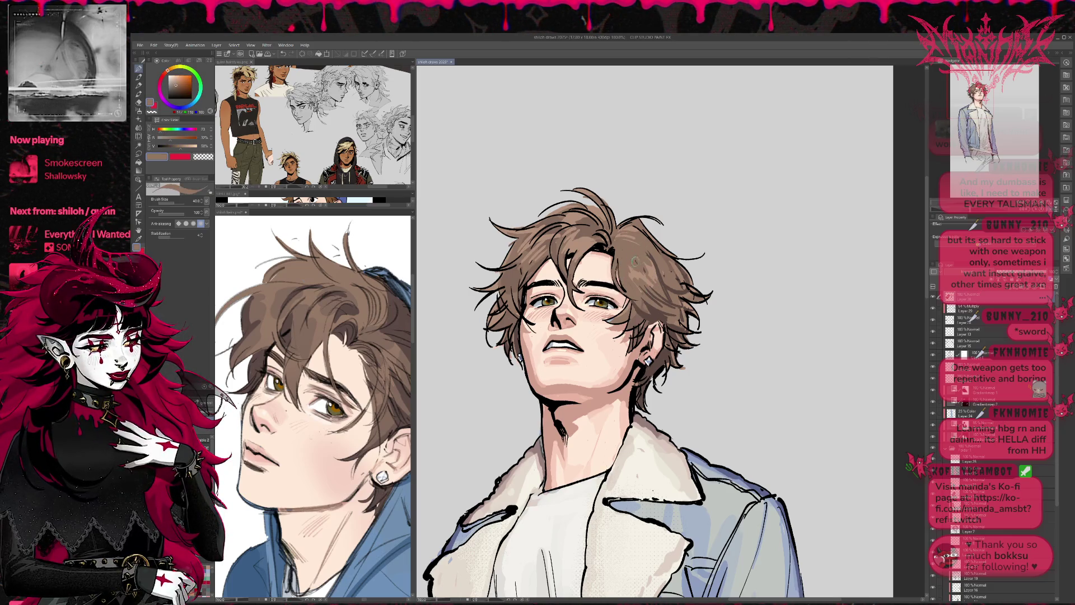
alt+click(616, 243)
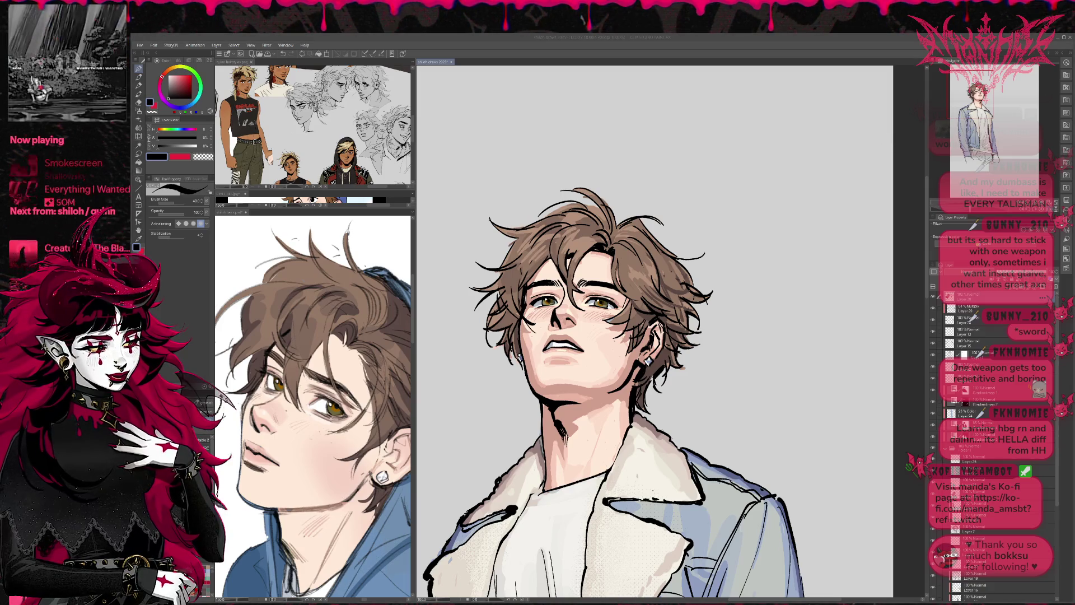
- Mirror the view and add a small skin-tone stroke near the ear, sampling pink from the neck
key(h)
drag(913, 259, 772, 265)
alt+click(546, 358)
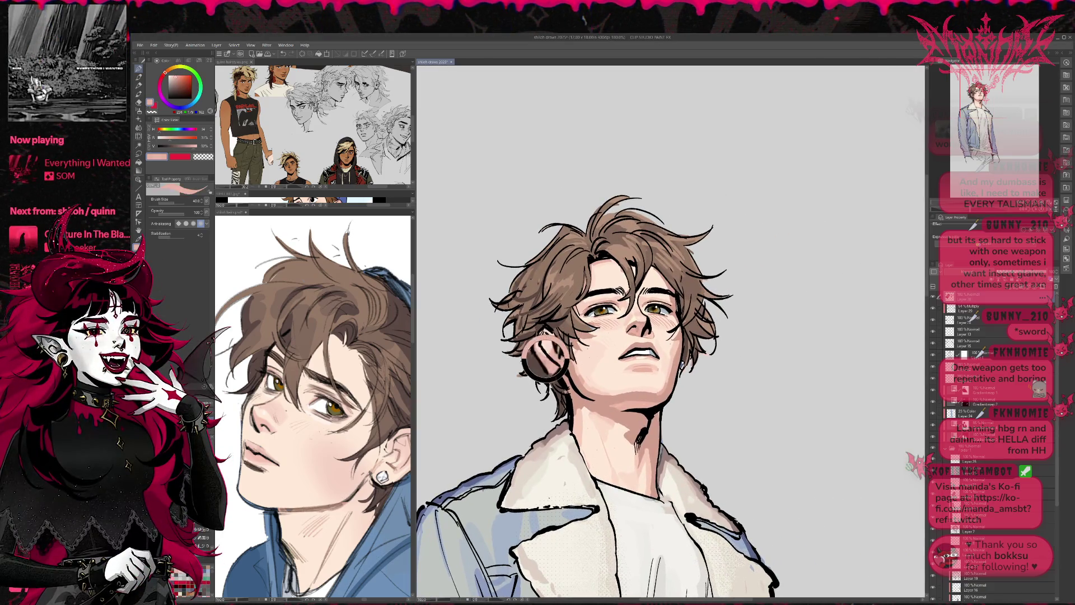
drag(539, 342, 552, 344)
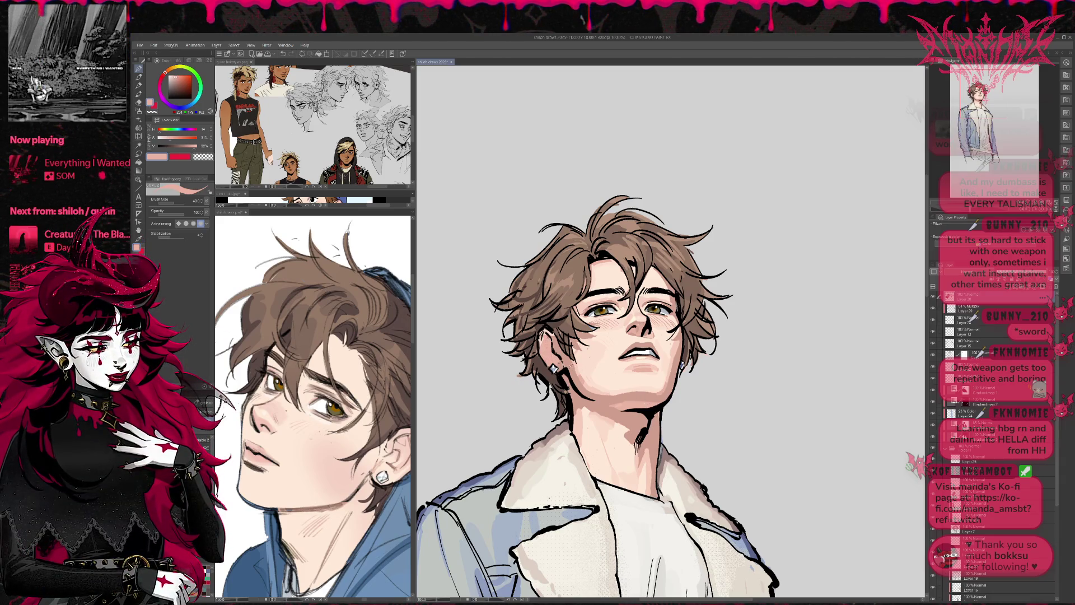
alt+click(616, 425)
alt+click(615, 425)
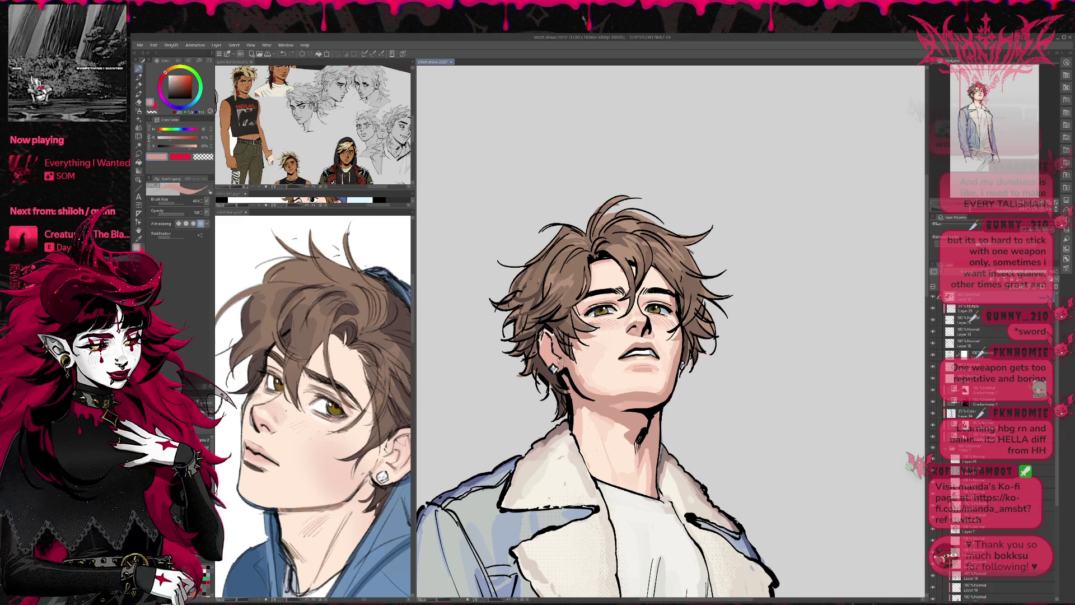
- Cycle between black, dark navy and pale to saturated skin tones for touches around the ear and neck
alt+click(550, 341)
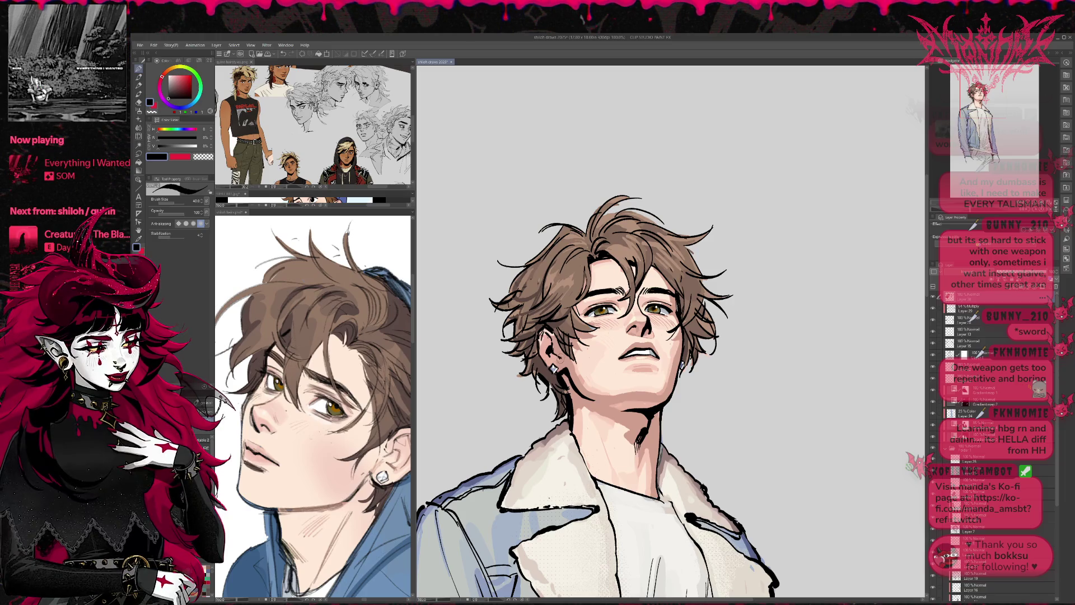
alt+click(616, 425)
alt+click(551, 341)
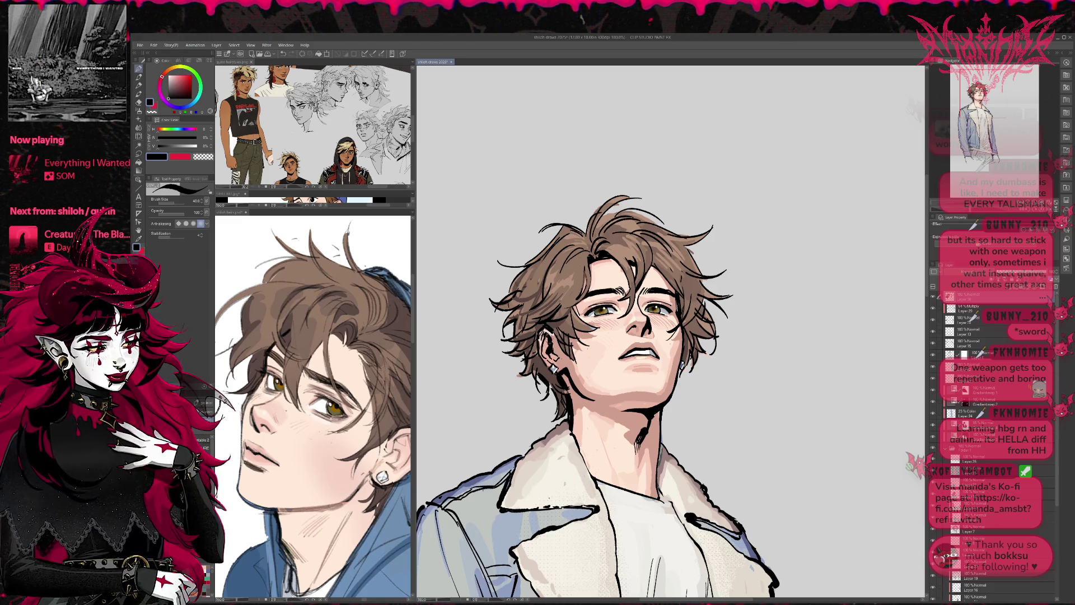
alt+click(221, 400)
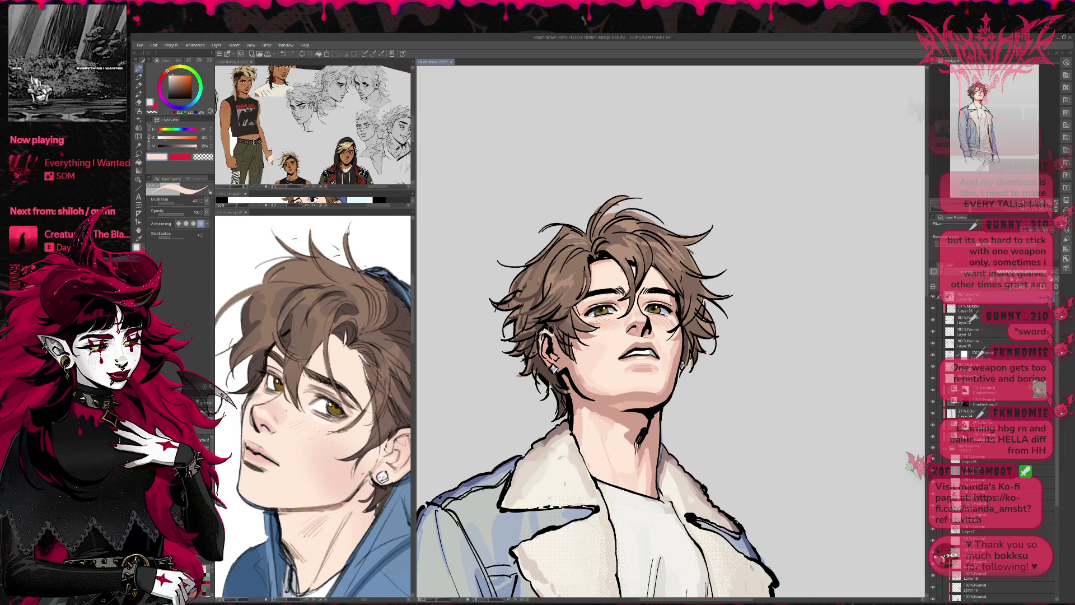
alt+click(583, 381)
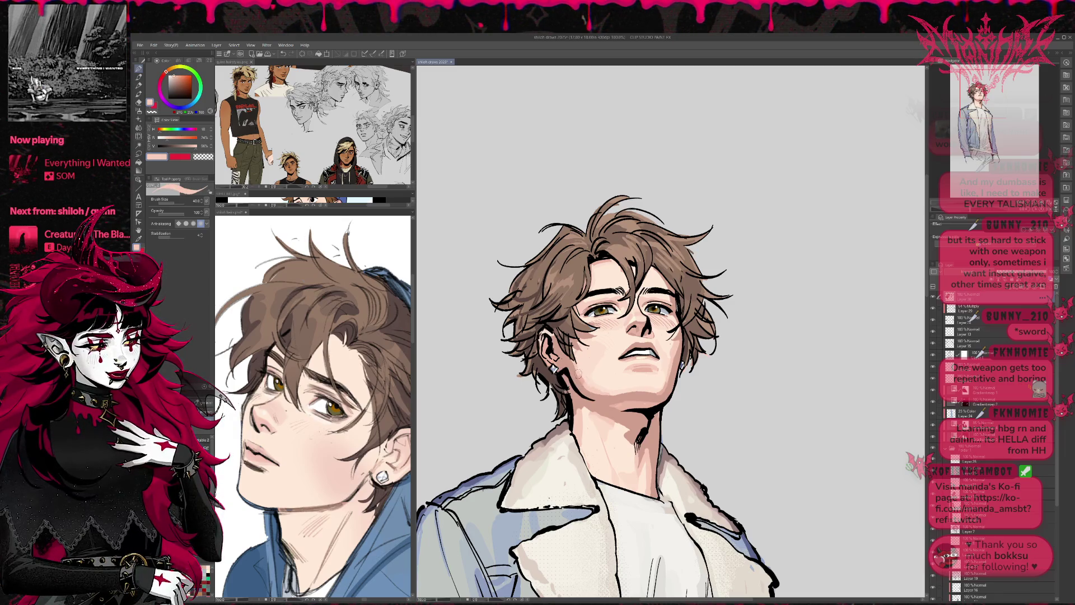
alt+click(548, 351)
alt+click(592, 384)
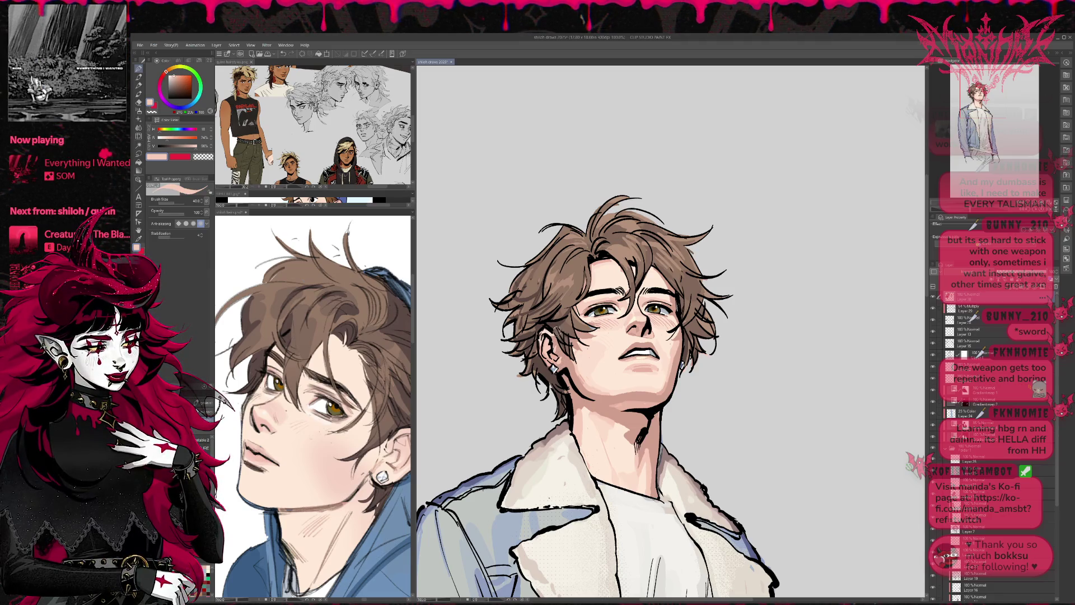
alt+click(554, 339)
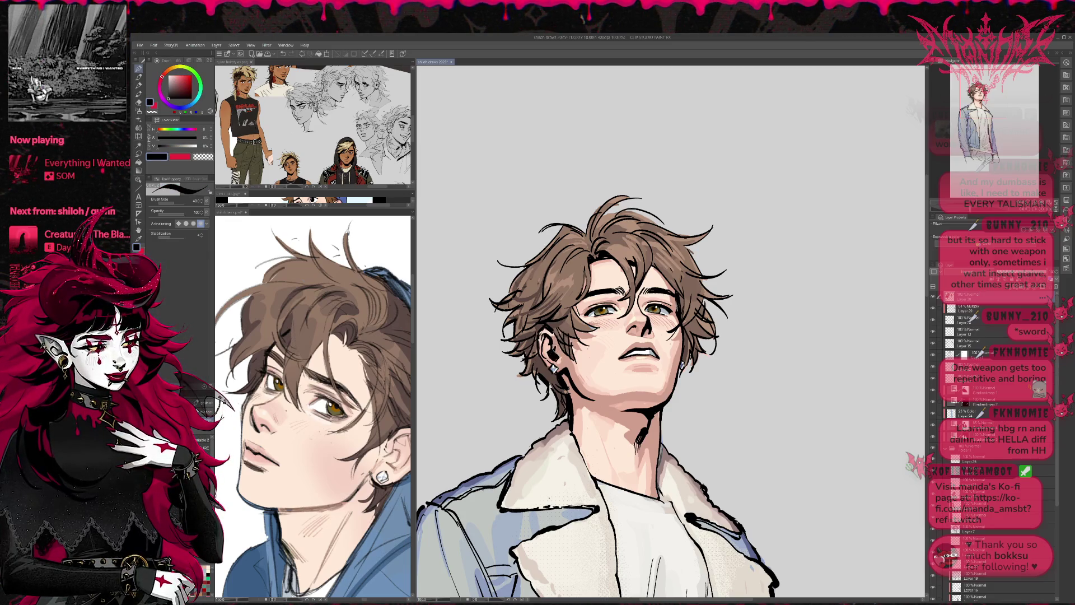
alt+click(550, 344)
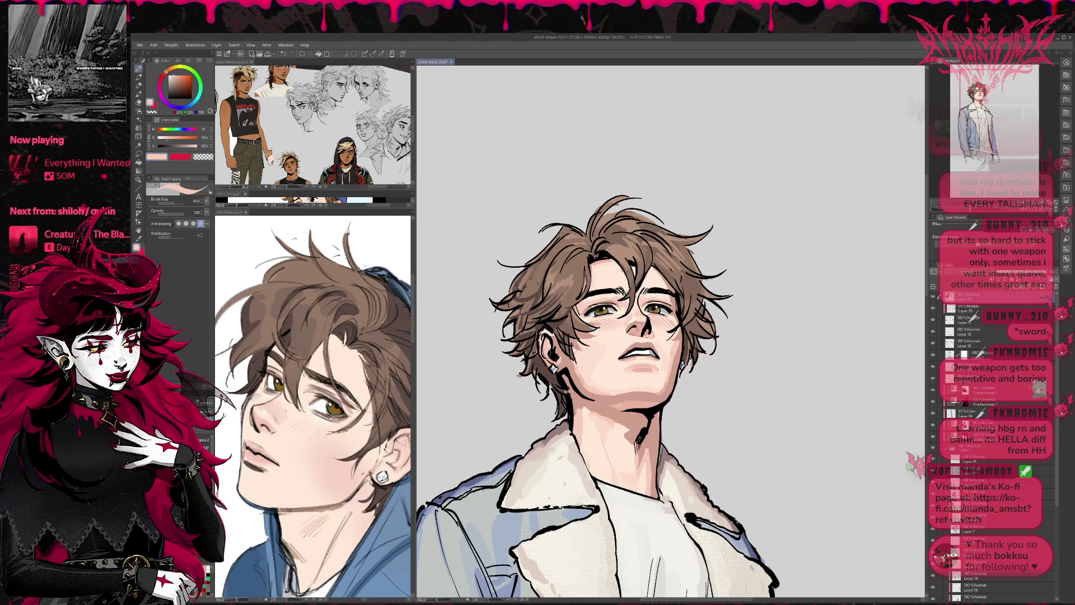
alt+click(549, 353)
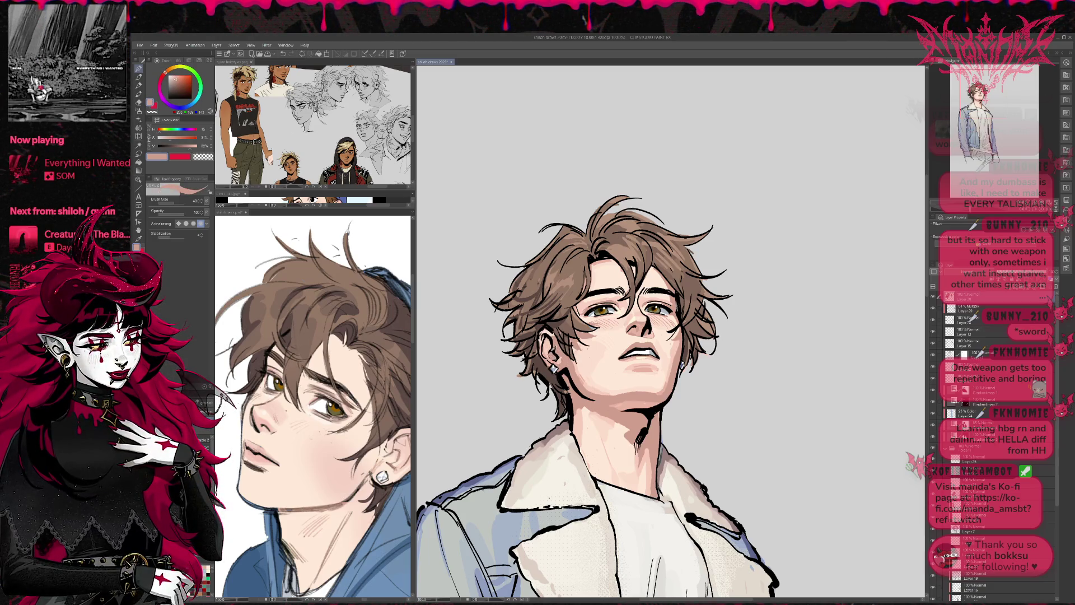
alt+click(549, 356)
- Restore the unmirrored view and ink a navy line behind the earring and inside the ear
key(h)
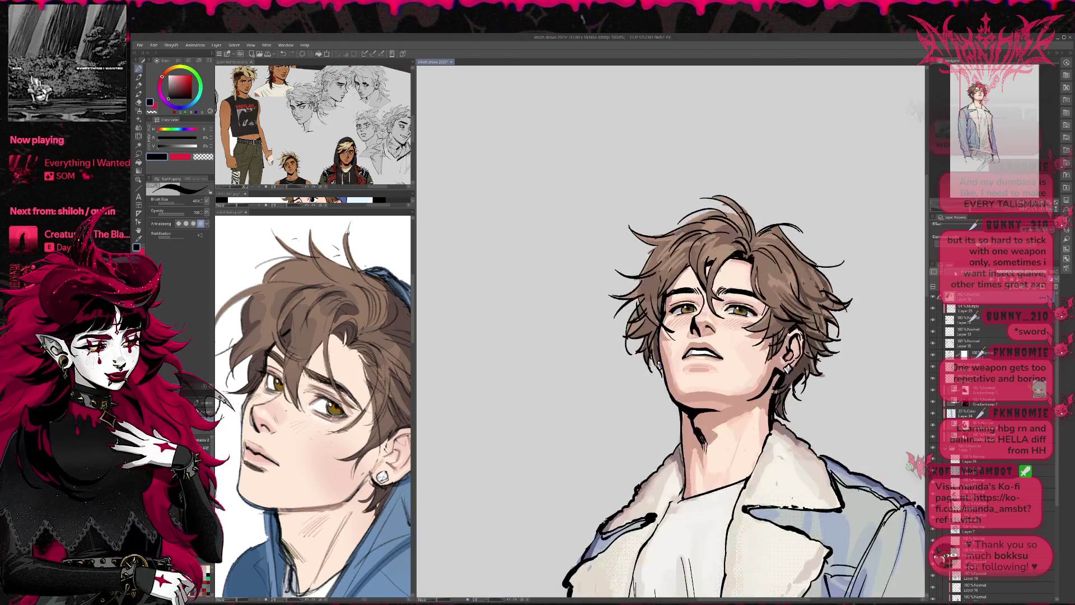
drag(672, 336, 577, 308)
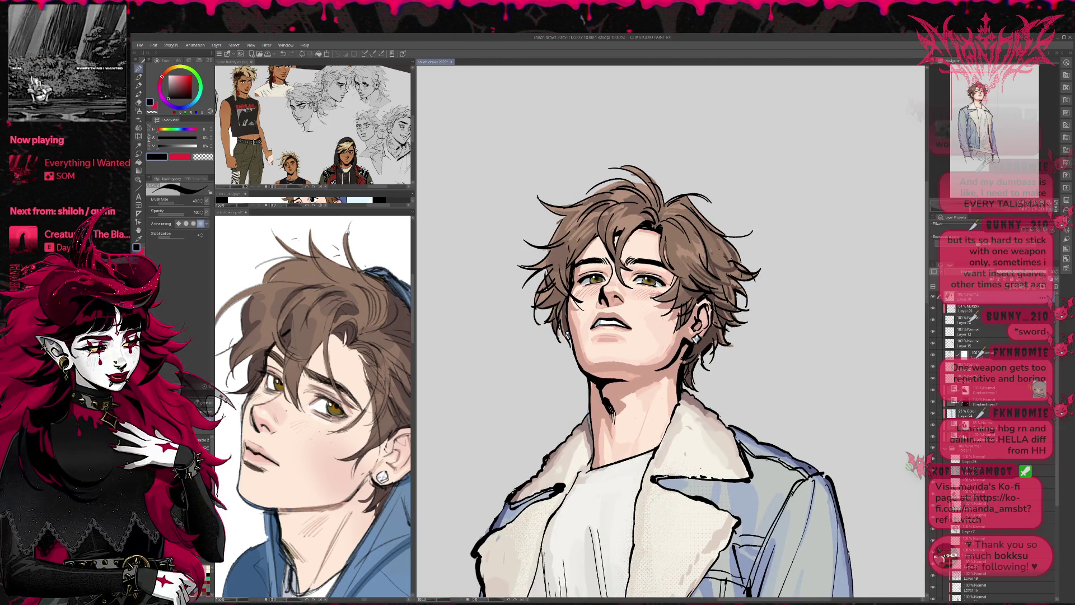
alt+click(627, 359)
alt+click(694, 325)
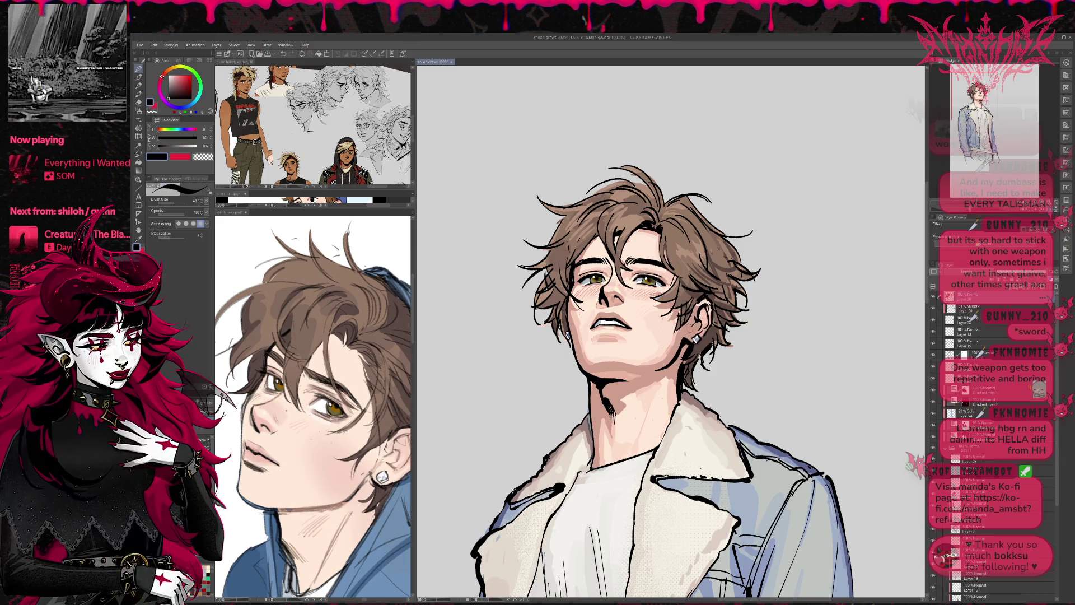
drag(693, 329, 708, 302)
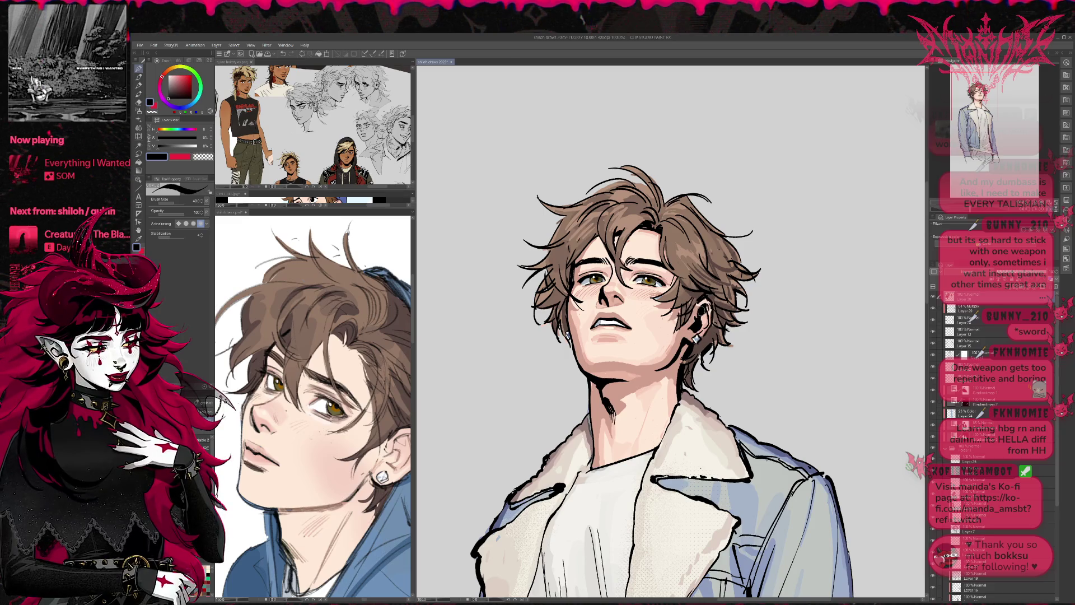
alt+click(673, 370)
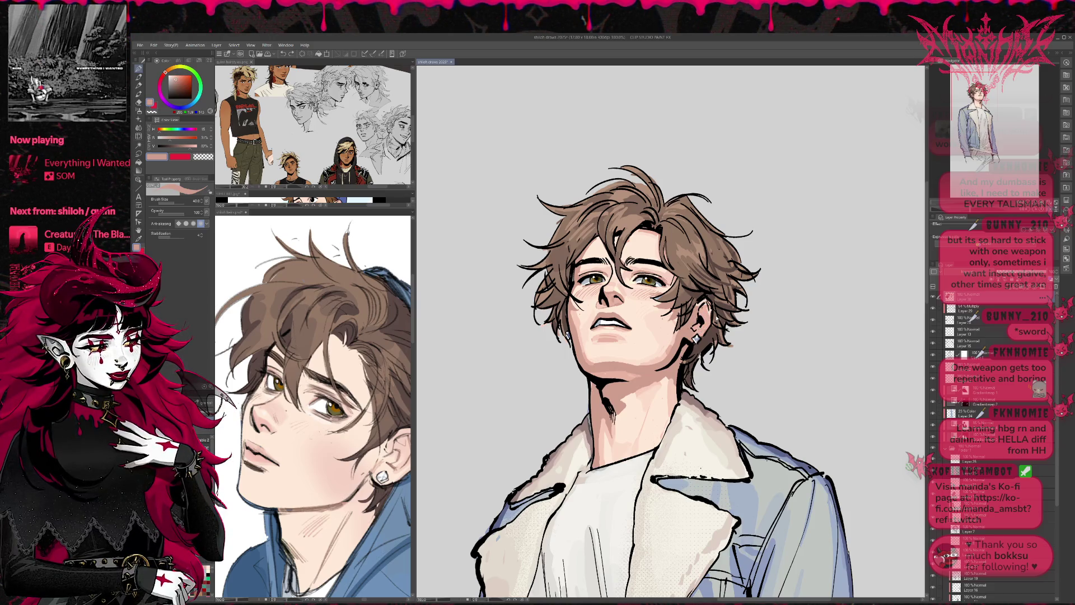
drag(706, 320, 701, 330)
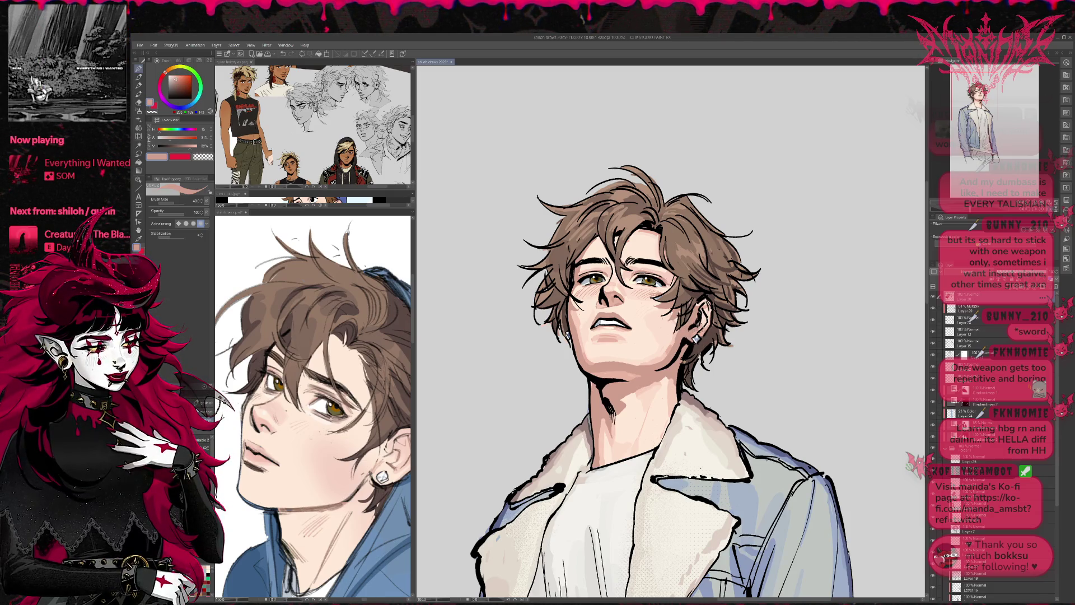
- Refine the ear with alternating short dark lines and light skin-tone touches
alt+click(704, 321)
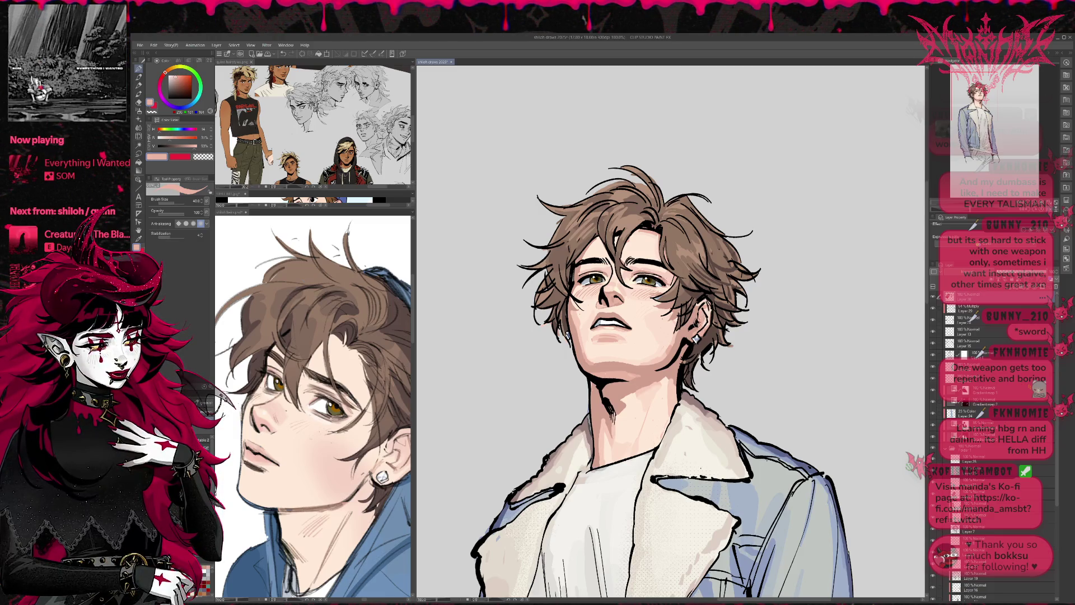
alt+click(695, 322)
drag(698, 317, 692, 327)
alt+click(696, 320)
alt+click(695, 321)
alt+click(696, 321)
drag(697, 311, 692, 338)
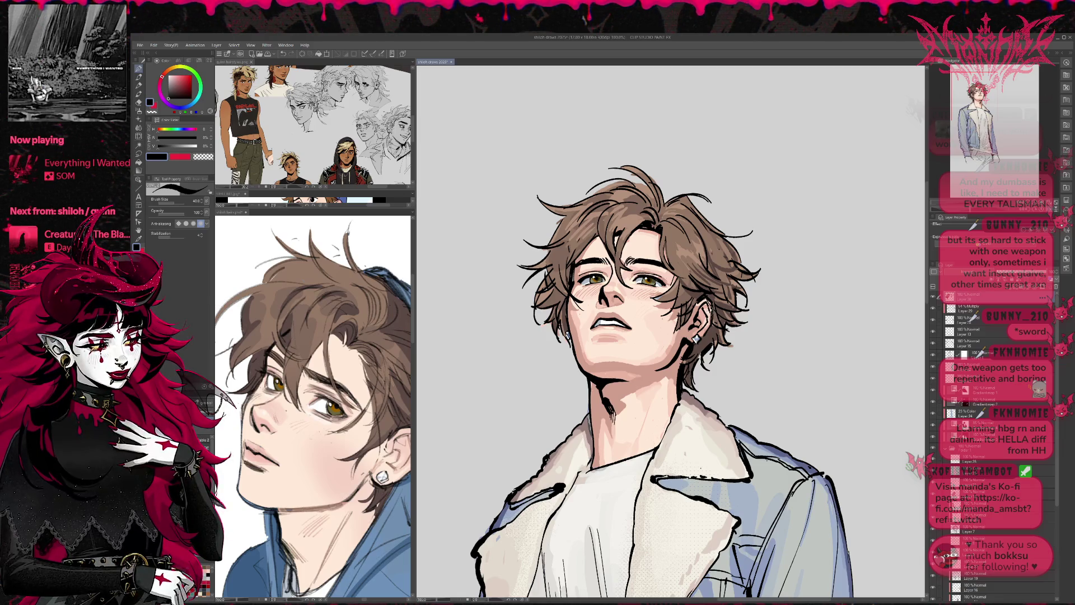
- Rotate the view upright and ink a stroke beside the earring and dark hair strands above the ear
alt+click(692, 338)
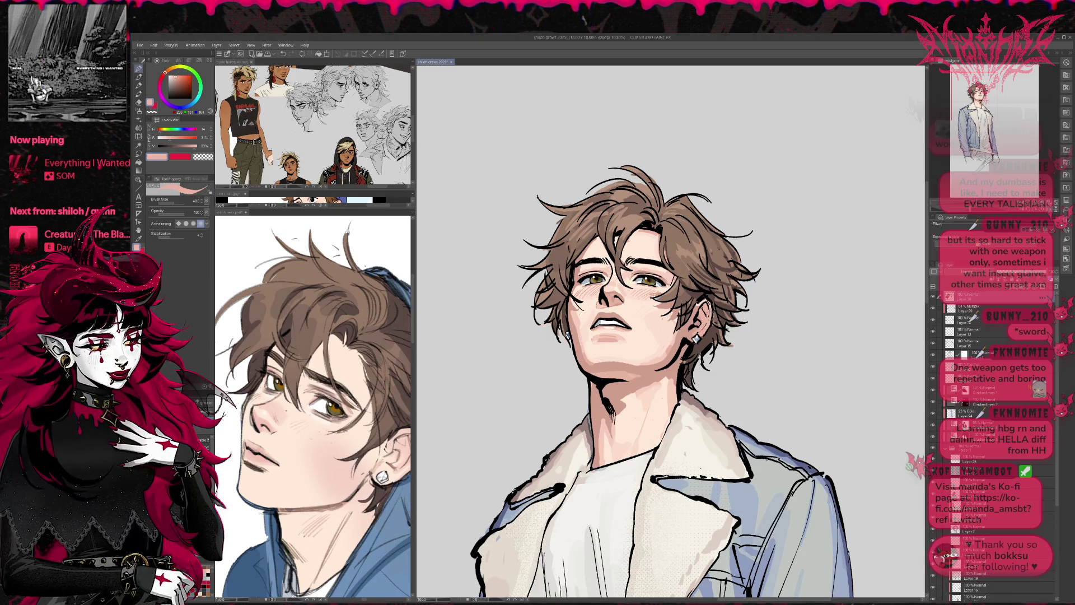
alt+click(698, 336)
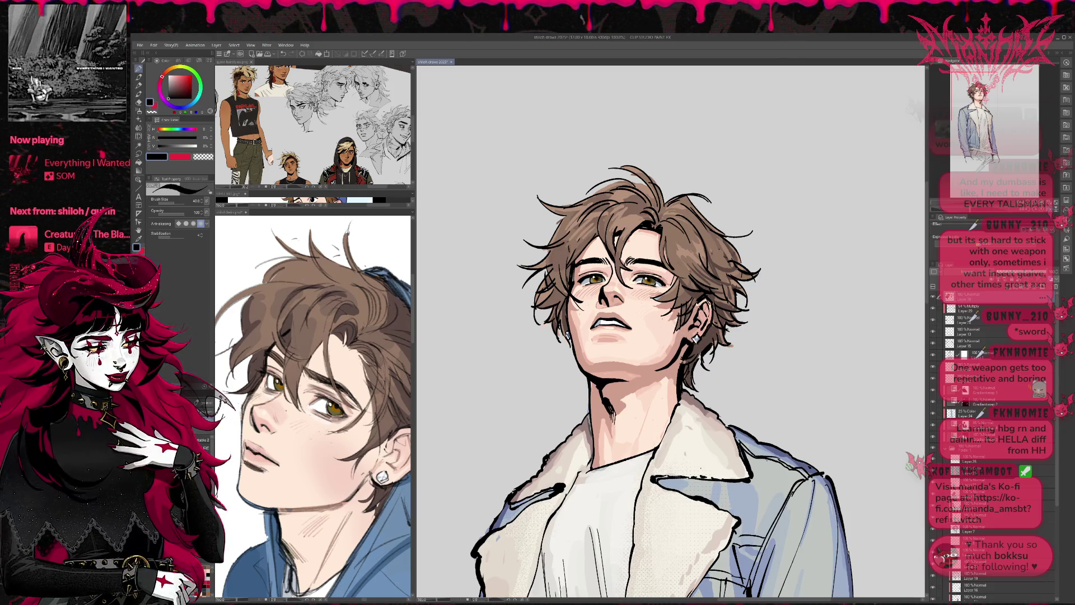
drag(707, 305, 722, 291)
mouse_move(682, 335)
mouse_down()
mouse_move(687, 343)
mouse_move(683, 333)
mouse_up()
drag(702, 290, 683, 305)
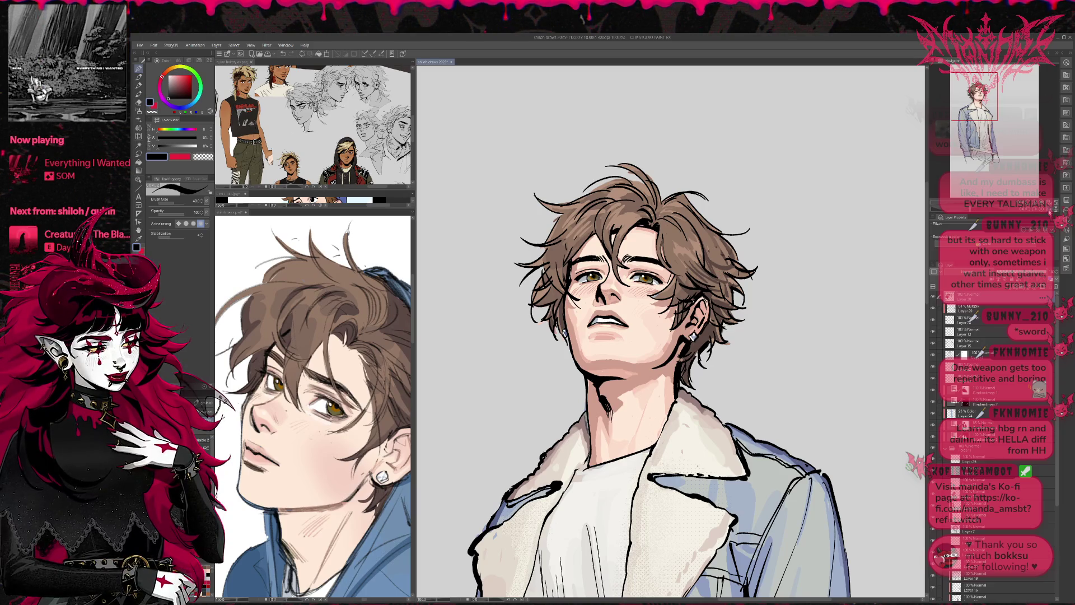
key(h)
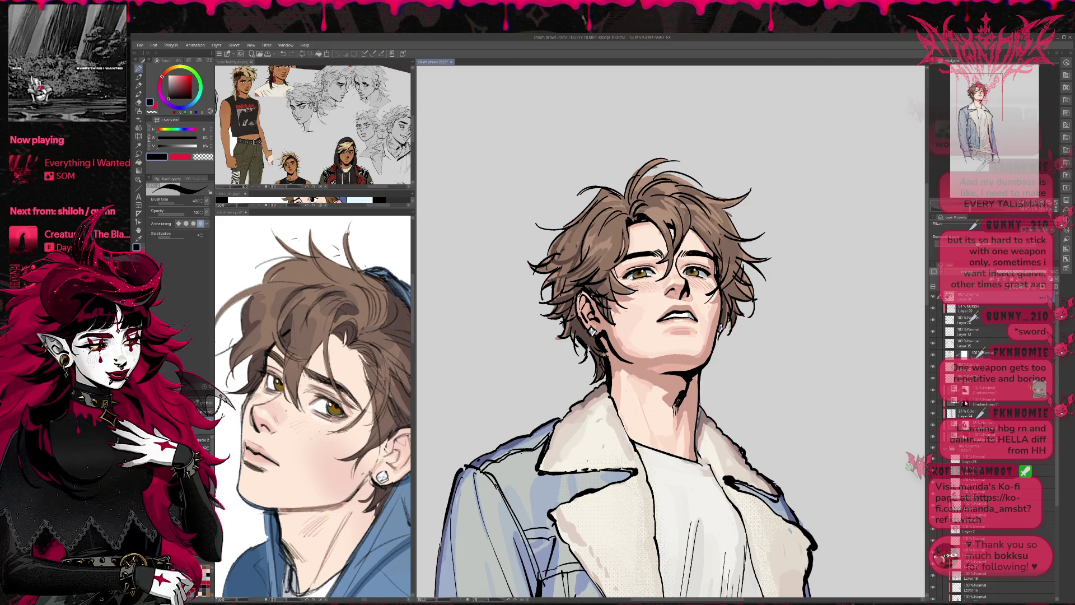
click(965, 404)
key(e)
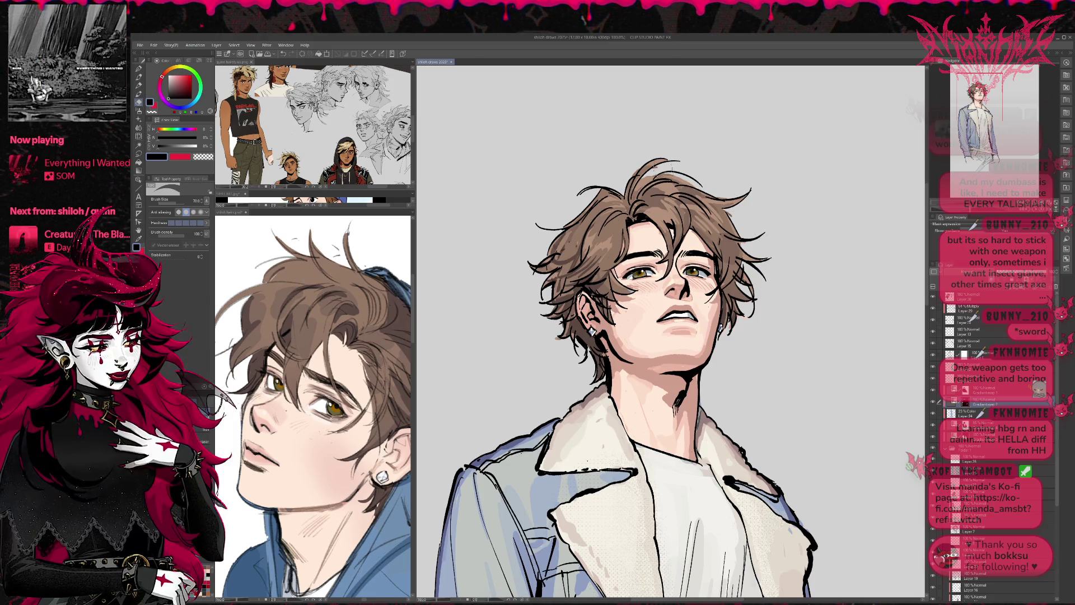
key(p)
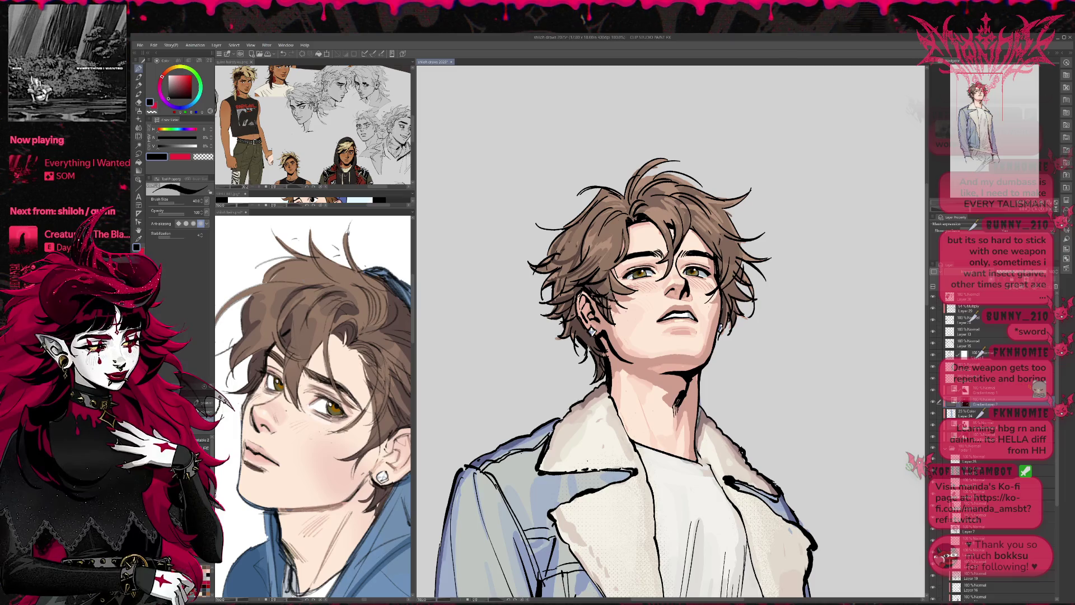
key(e)
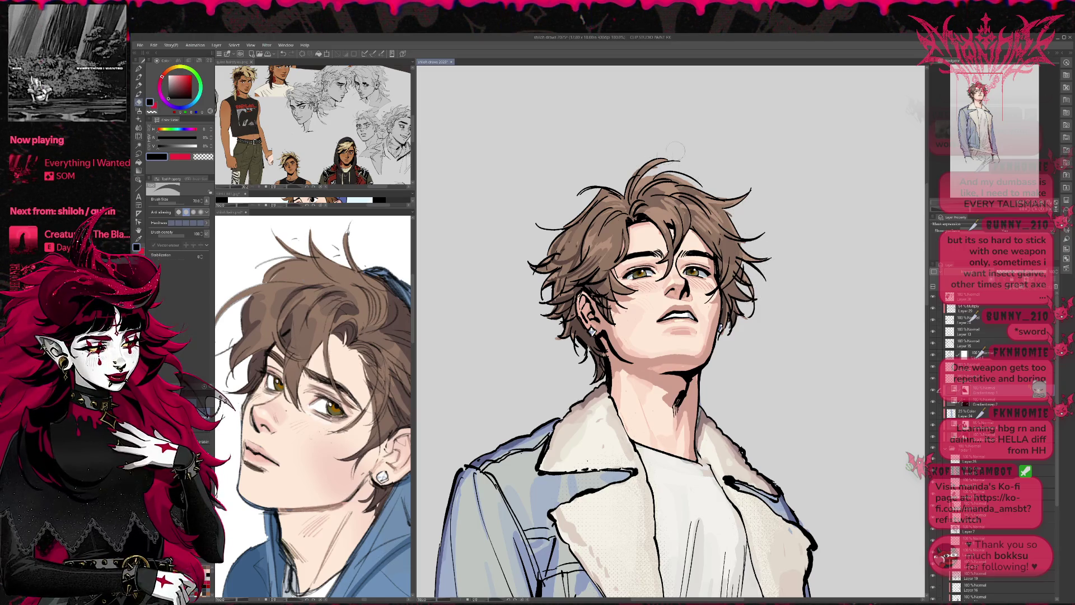
drag(804, 308, 770, 278)
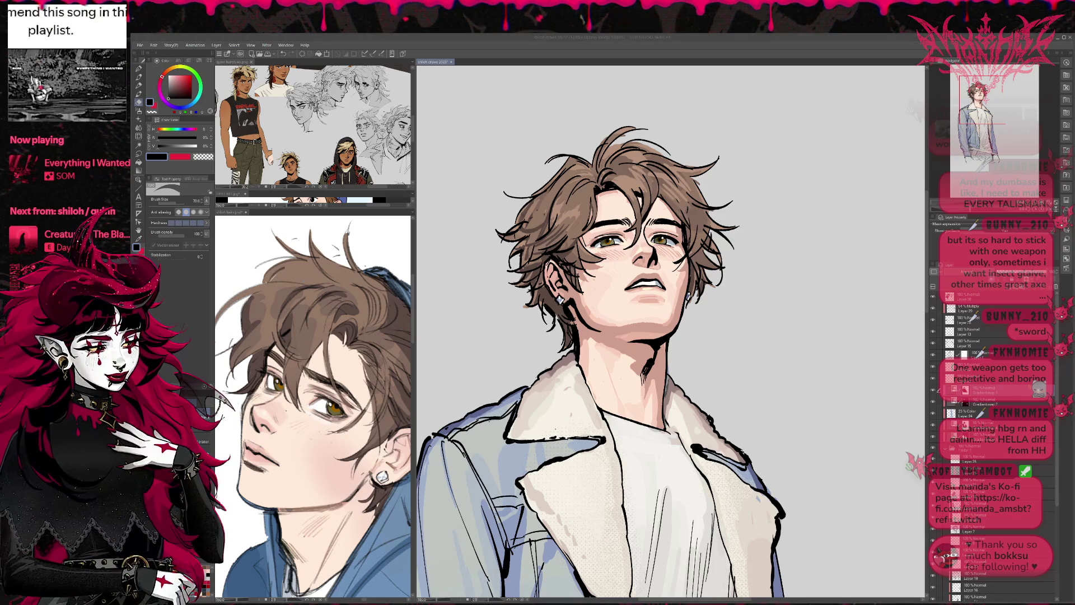
scroll(756, 280, down, 2)
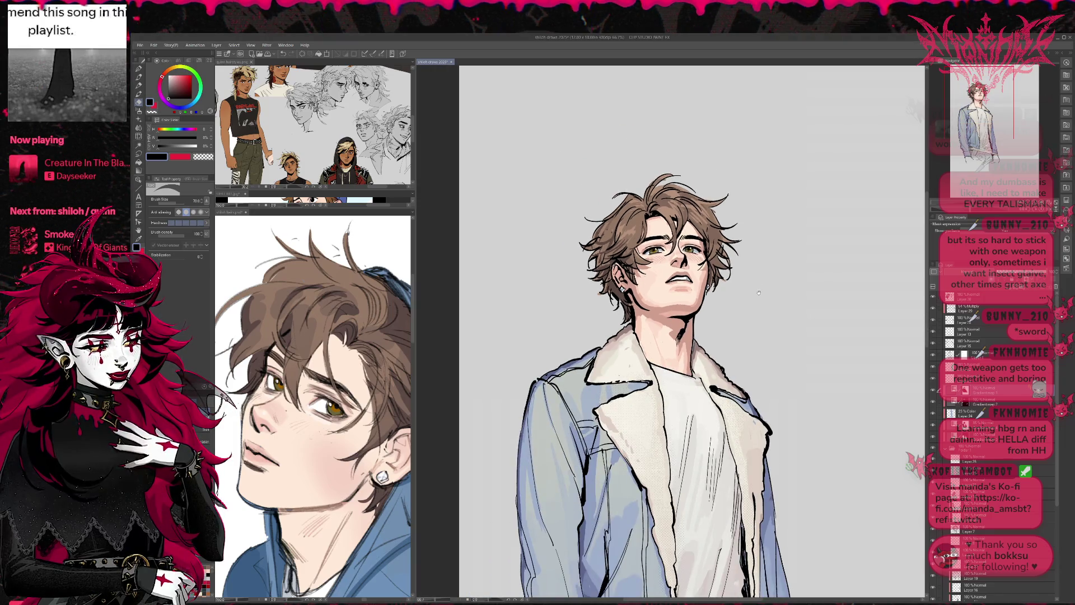
scroll(688, 271, down, 3)
scroll(688, 270, down, 2)
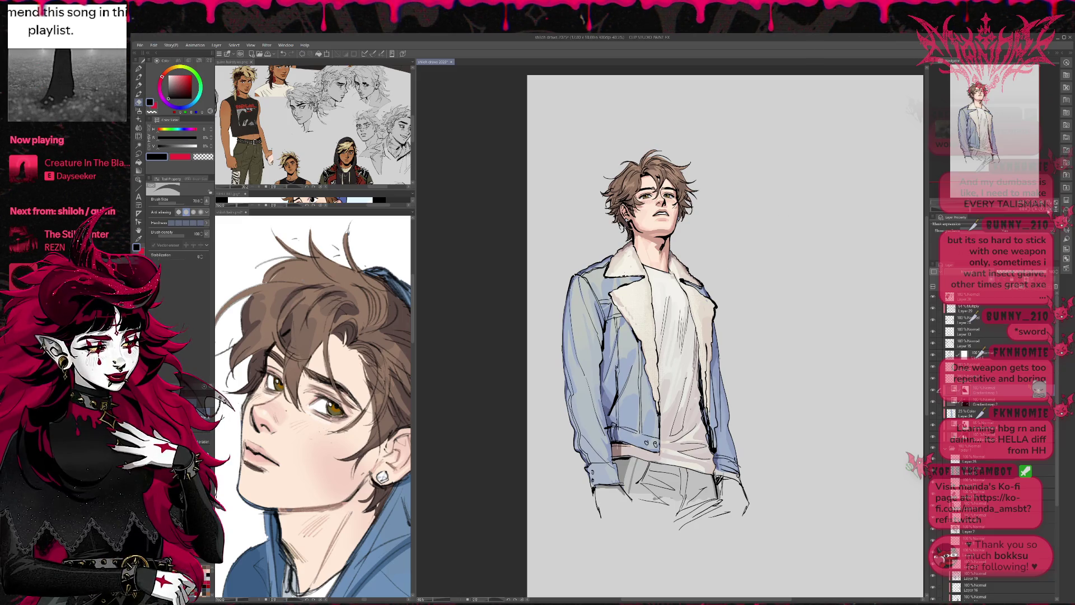
key(h)
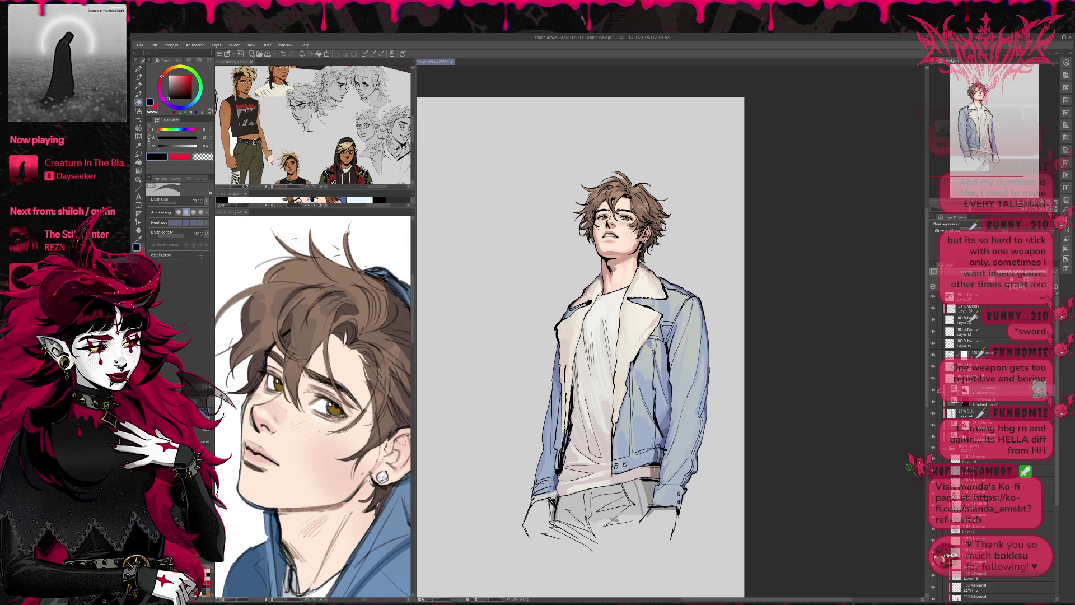
click(933, 344)
click(932, 345)
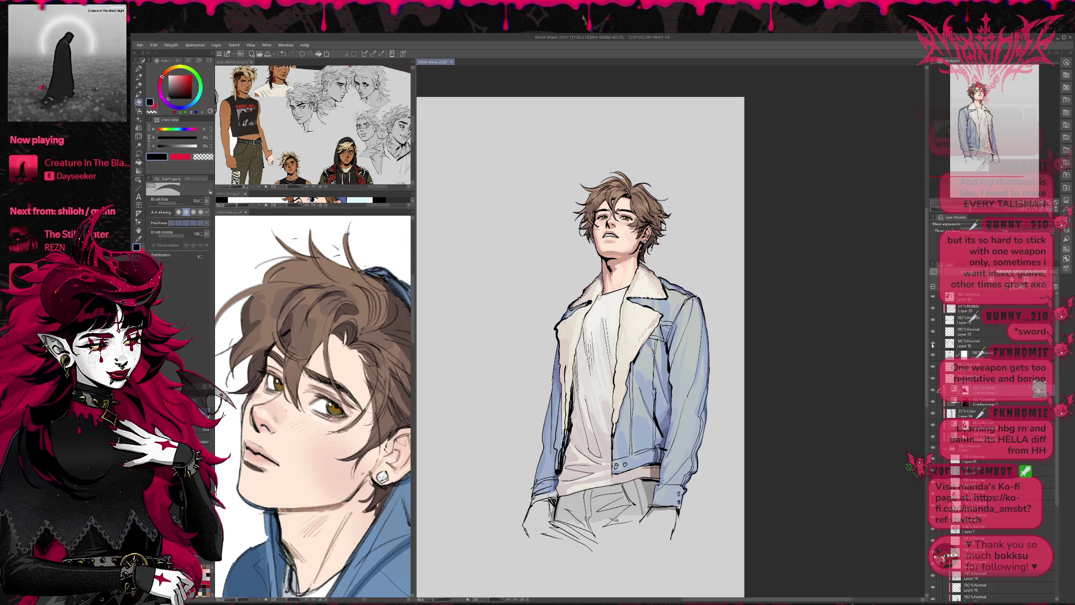
click(932, 353)
click(932, 354)
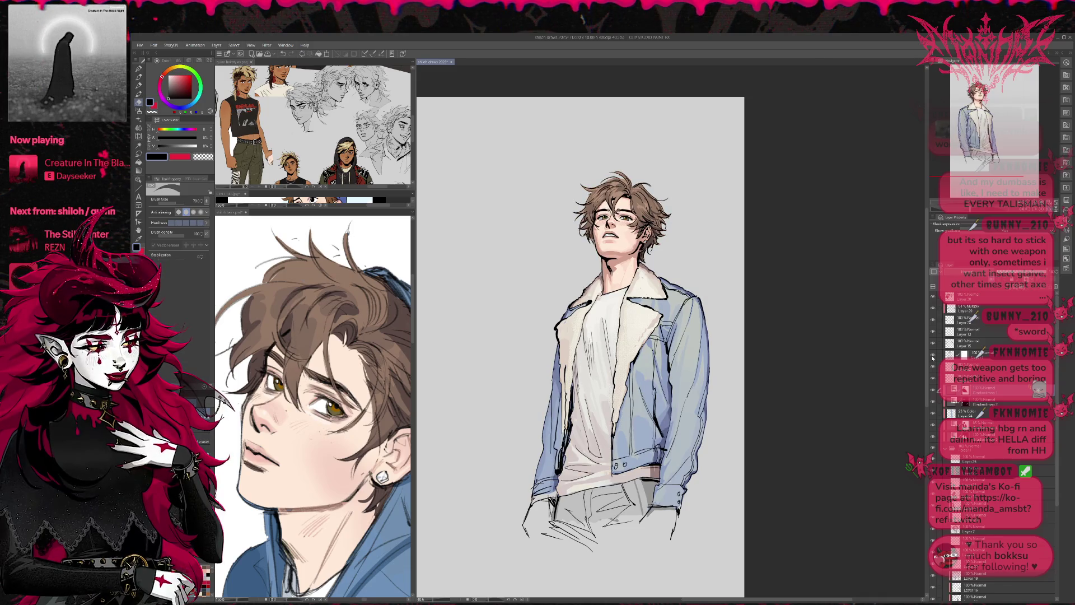
click(966, 354)
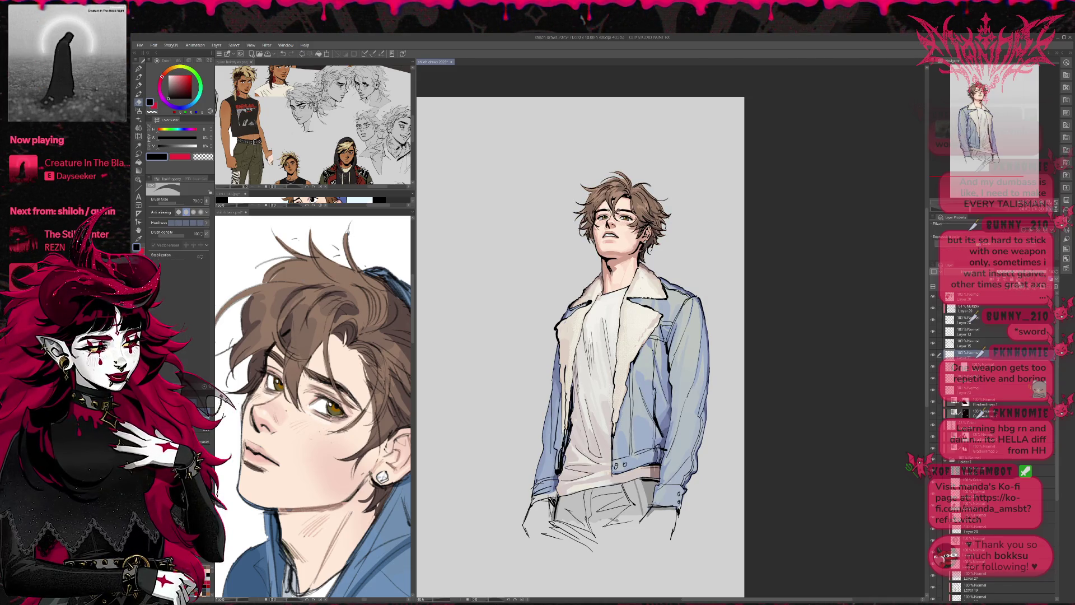
scroll(617, 363, up, 3)
scroll(618, 362, down, 1)
scroll(618, 363, up, 1)
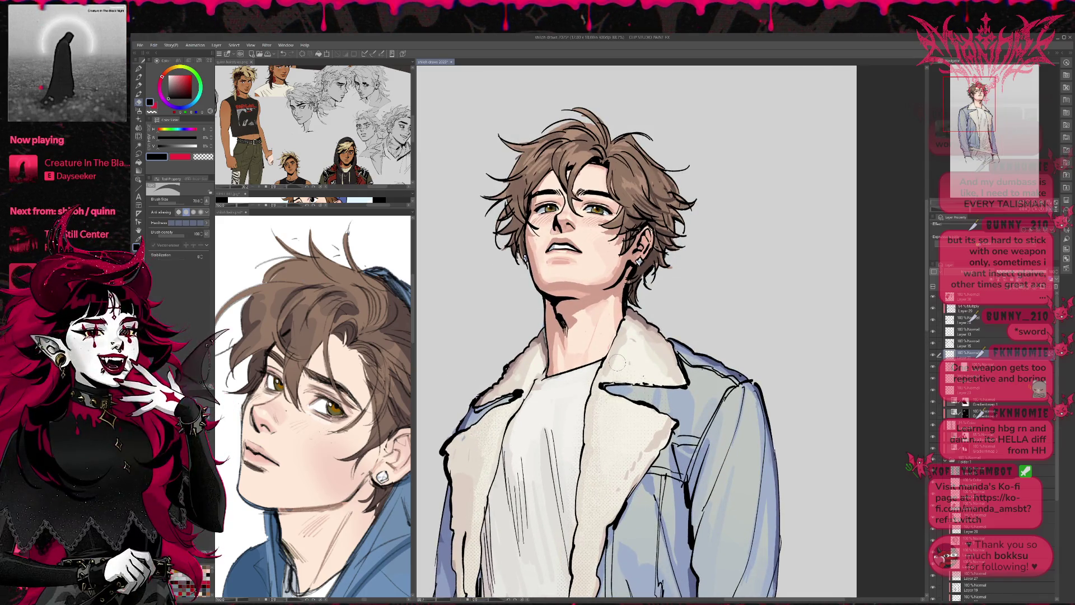
key(h)
drag(619, 303, 674, 282)
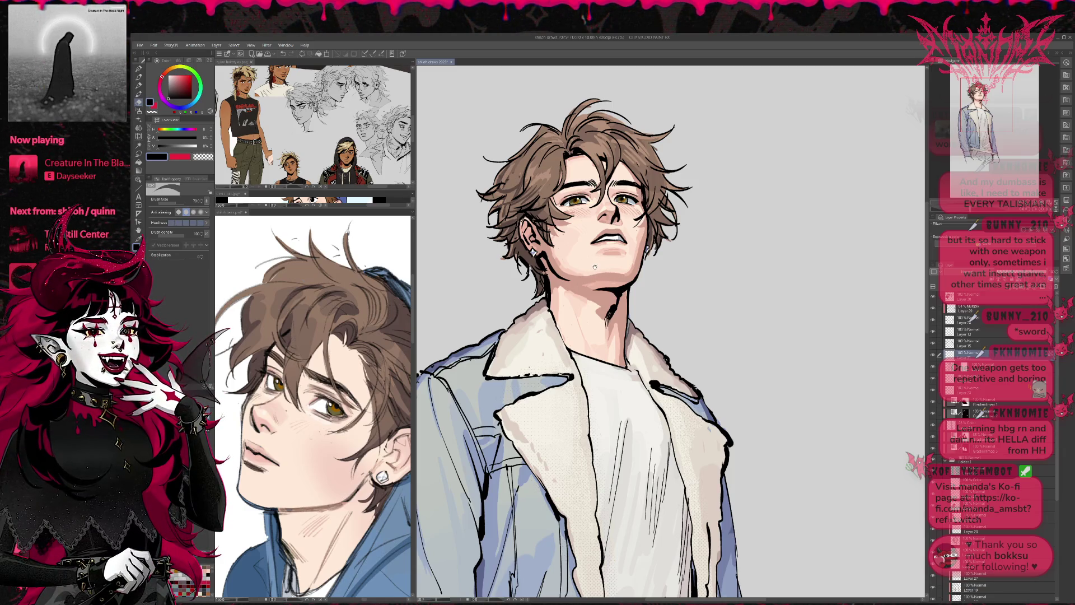
click(368, 322)
scroll(347, 324, up, 3)
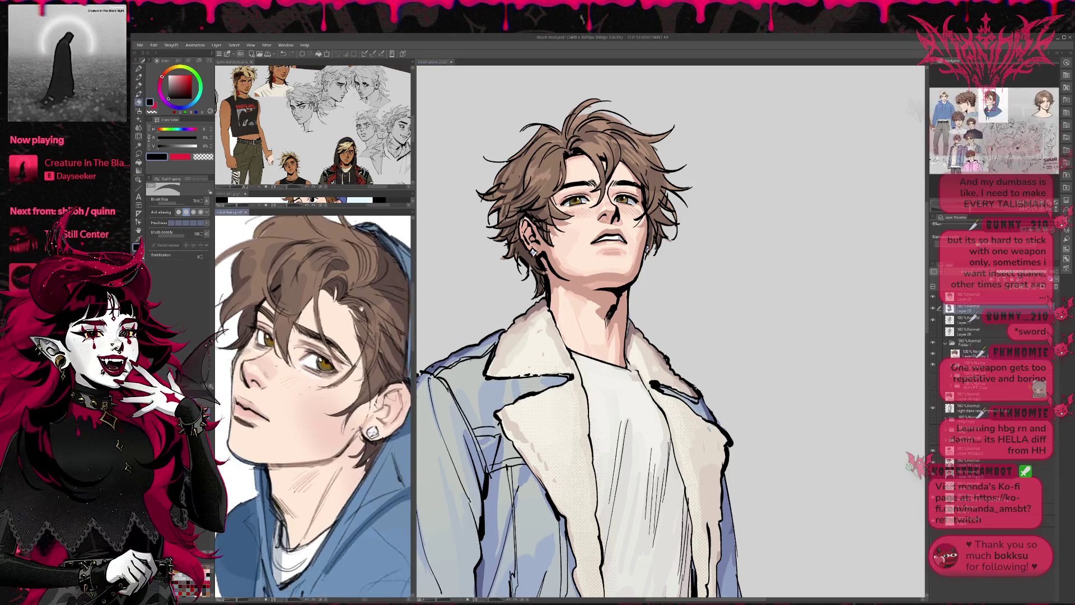
- Zoom the hooded reference sketch to frame the face and collar, then return to the main illustration
scroll(323, 331, down, 2)
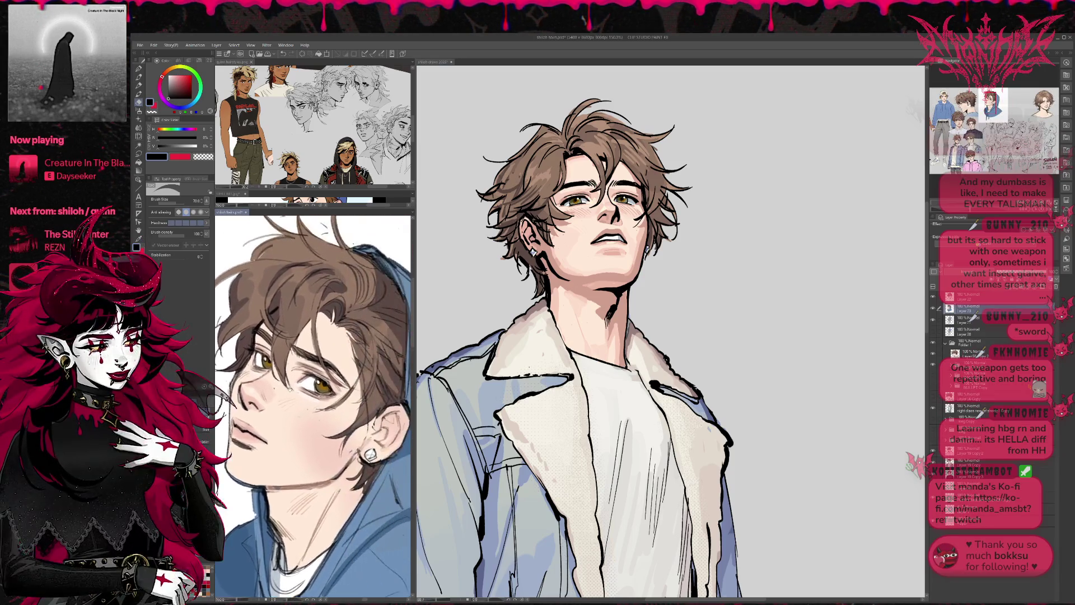
scroll(362, 358, up, 2)
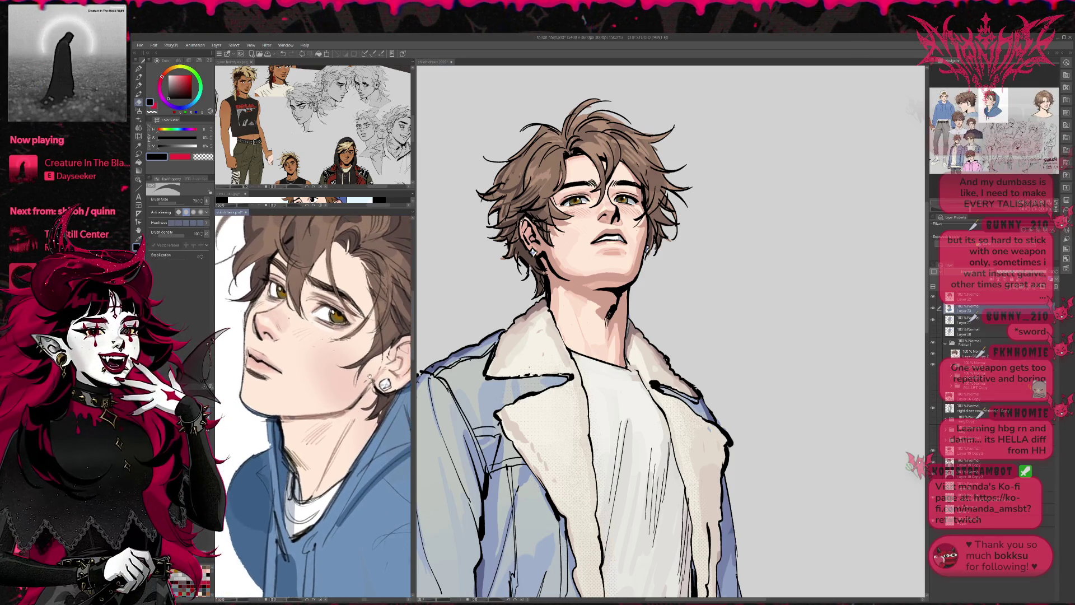
scroll(367, 409, down, 2)
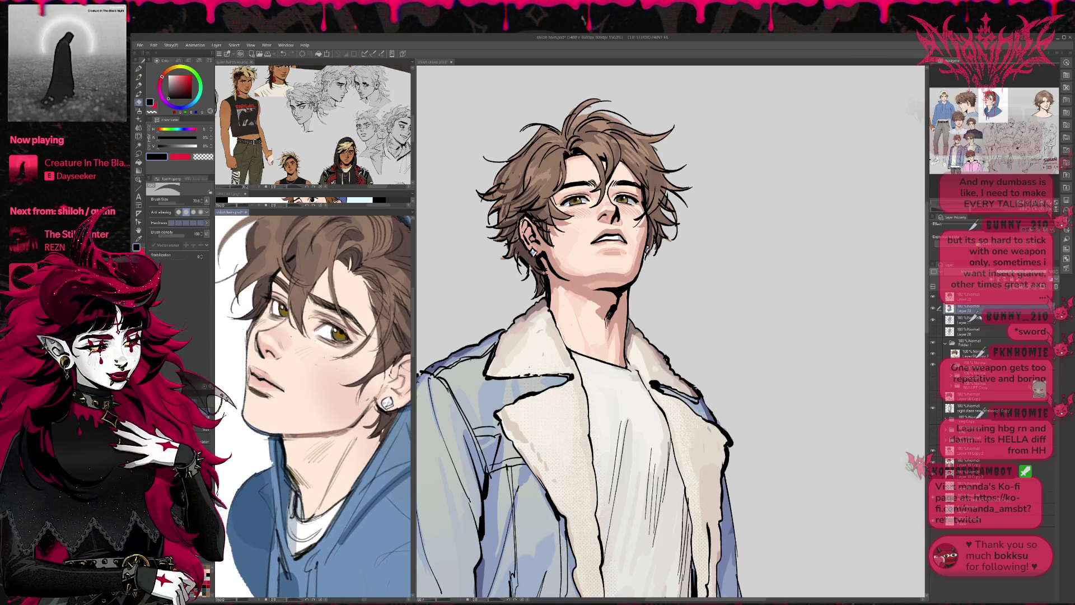
click(986, 336)
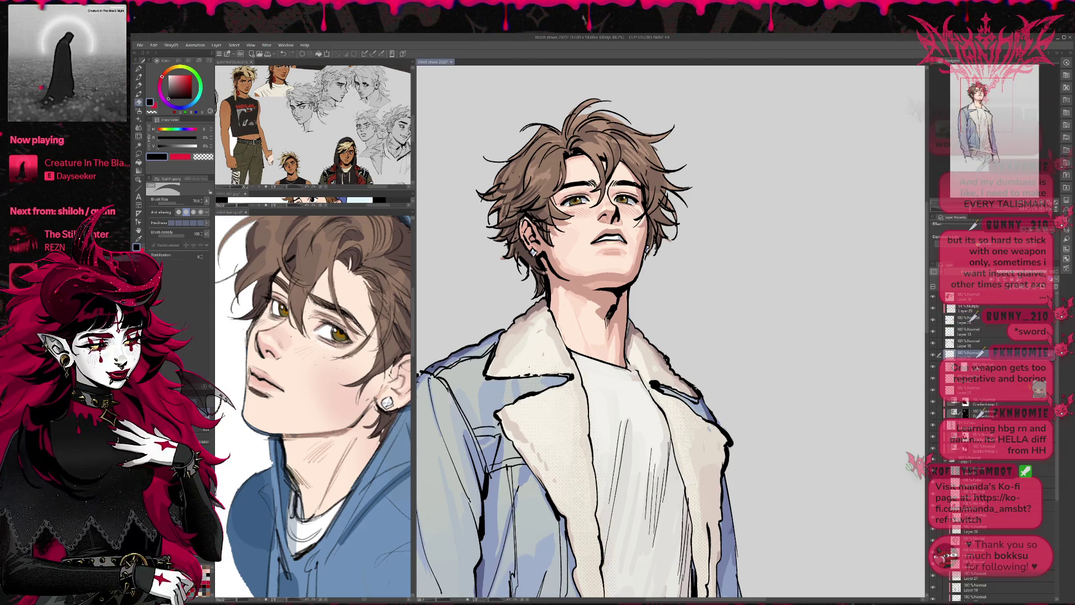
- On the shading layer, pick a darker reddish-brown and shade both sides of the nose
click(1001, 369)
click(997, 357)
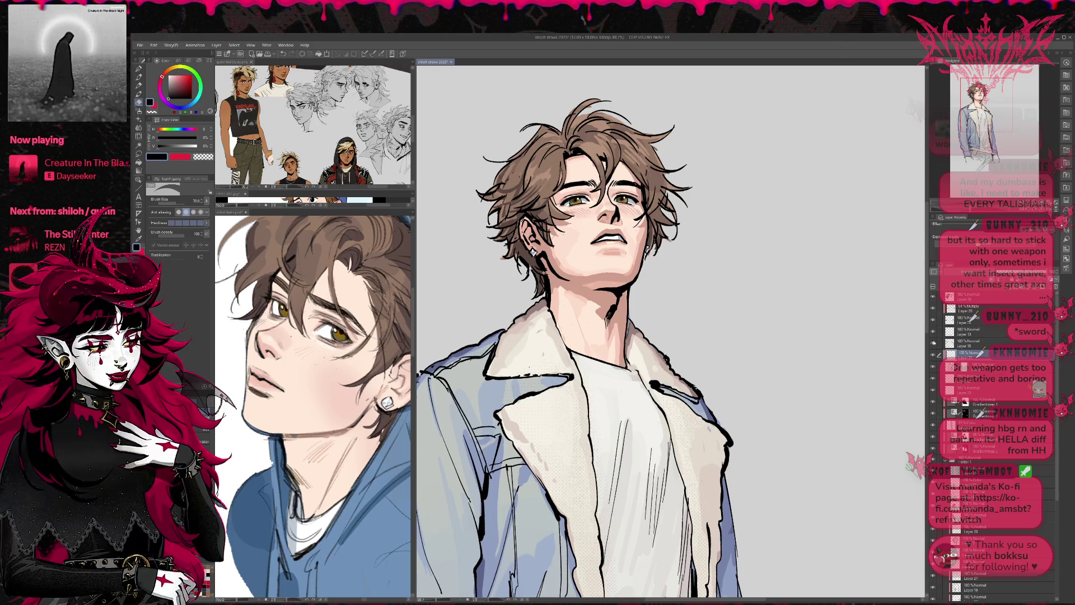
alt+click(601, 214)
mouse_move(604, 213)
mouse_down()
mouse_move(606, 226)
mouse_move(620, 221)
mouse_up()
- Repaint the teeth a lighter tone, darken the nose shading further, and sample new painting colours
key(p)
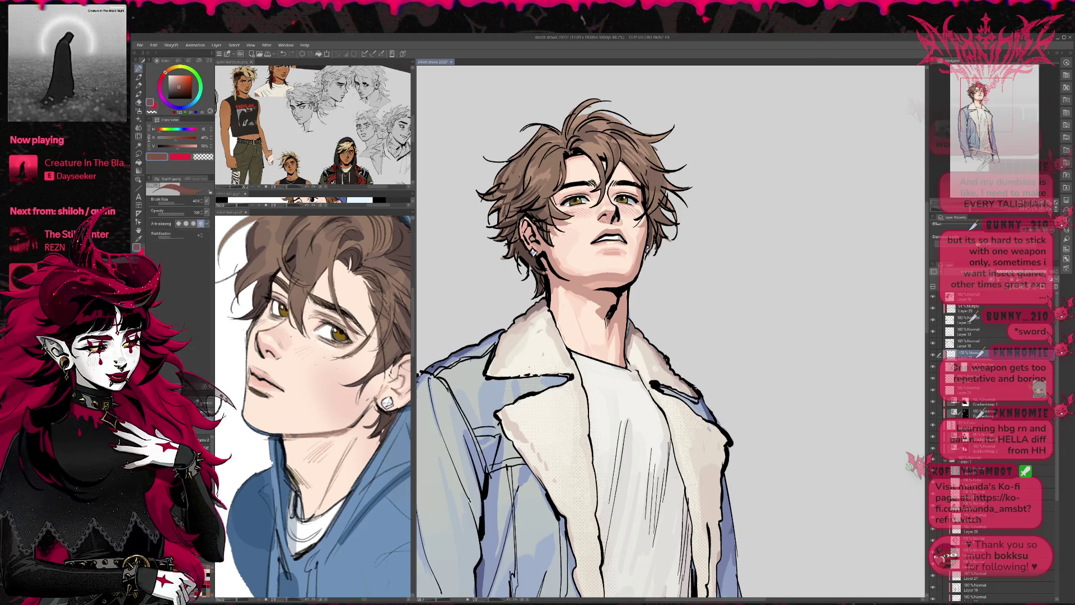
mouse_move(594, 241)
mouse_down()
mouse_move(630, 244)
mouse_move(616, 242)
mouse_up()
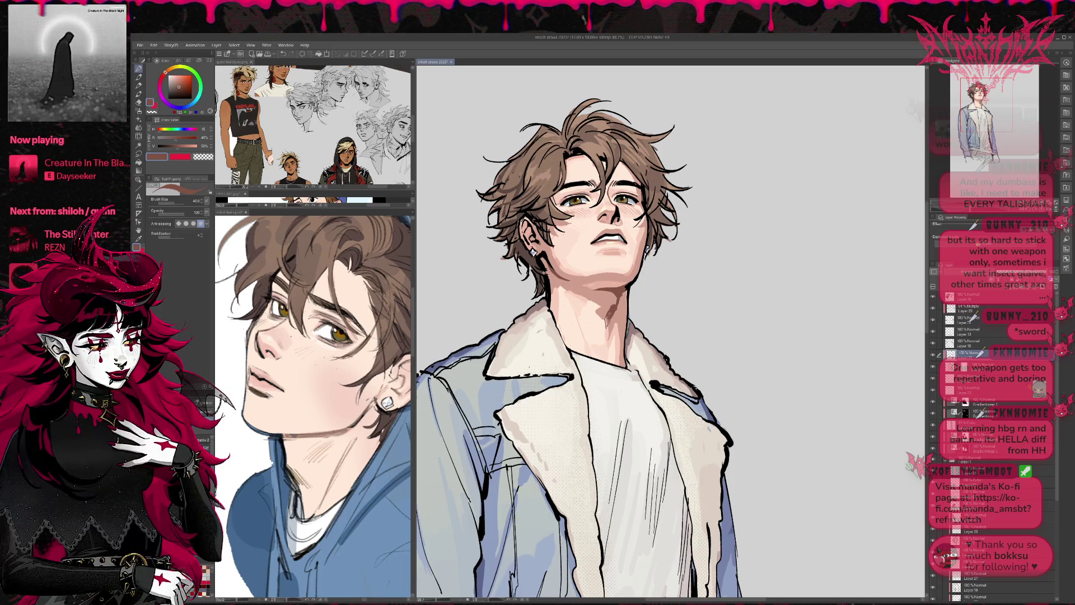
drag(621, 208, 616, 221)
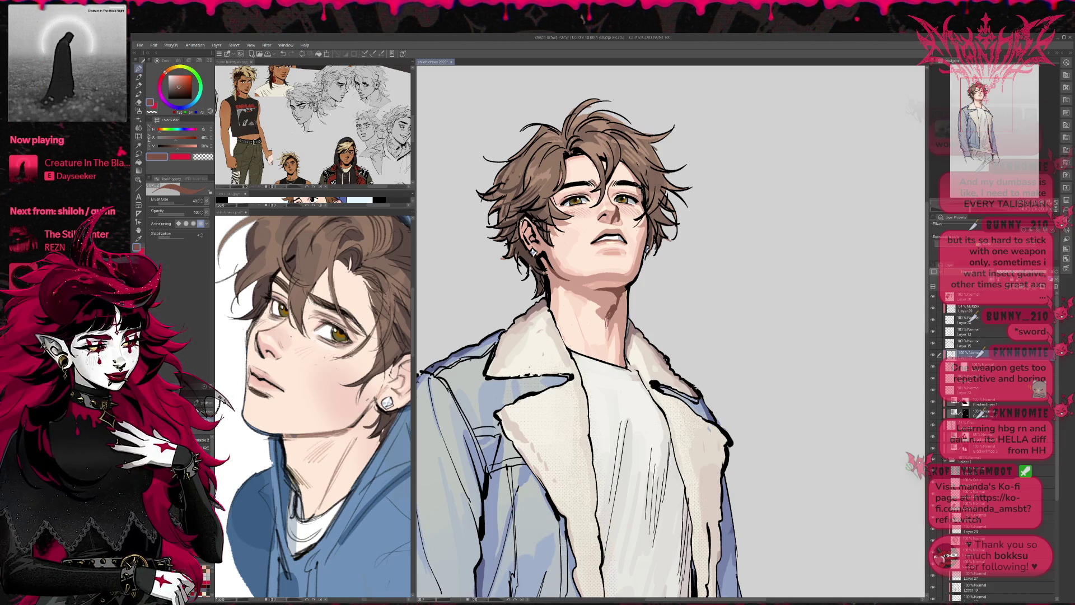
alt+click(534, 213)
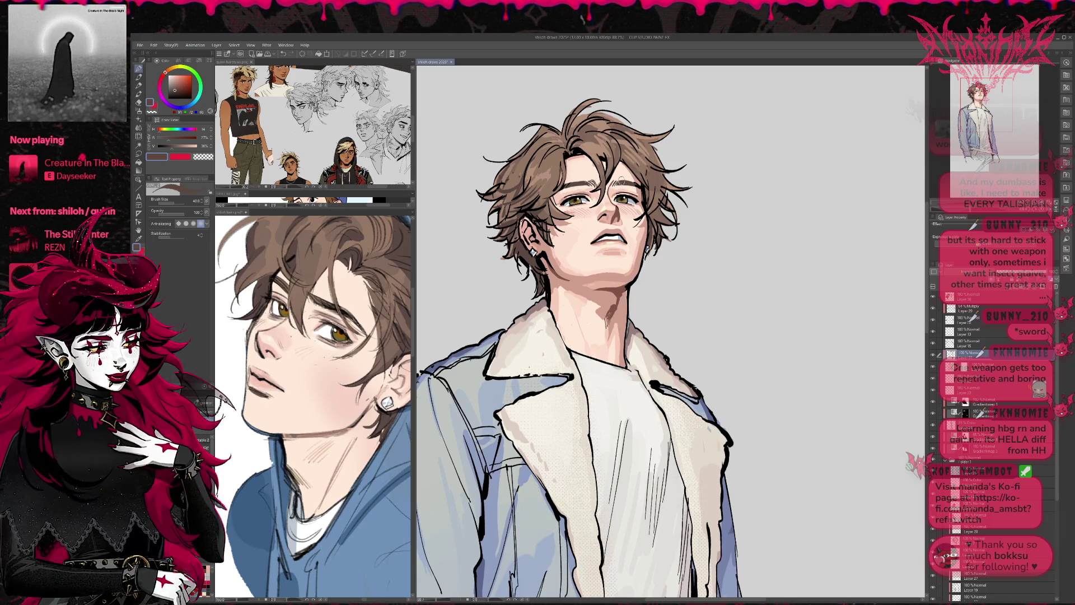
alt+click(596, 188)
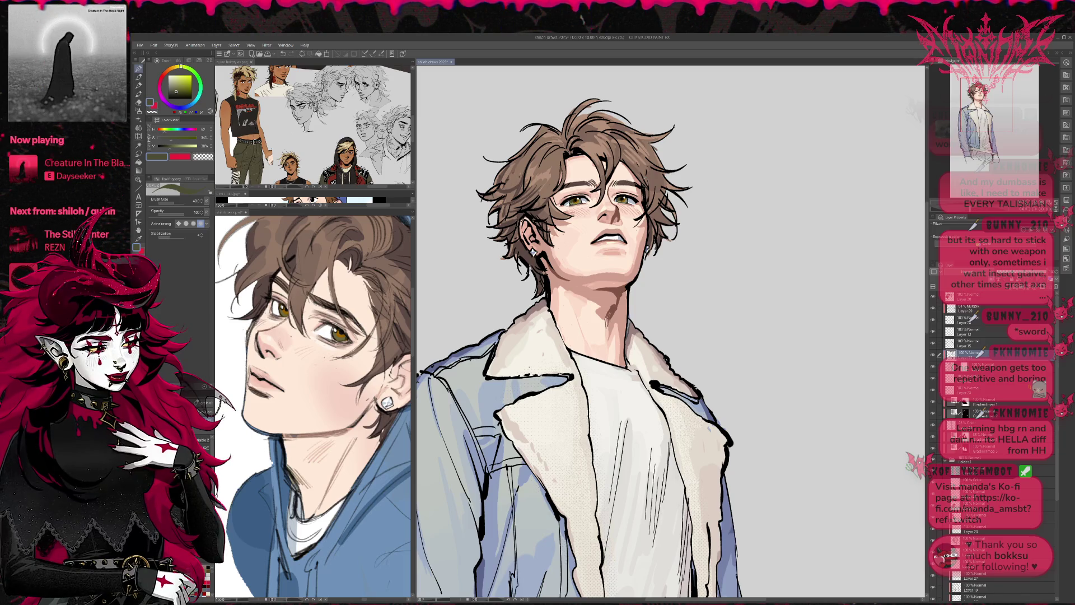
drag(641, 184, 625, 168)
- Add a short dark line along the nose, then return to reddish-brown
alt+click(625, 167)
alt+click(596, 212)
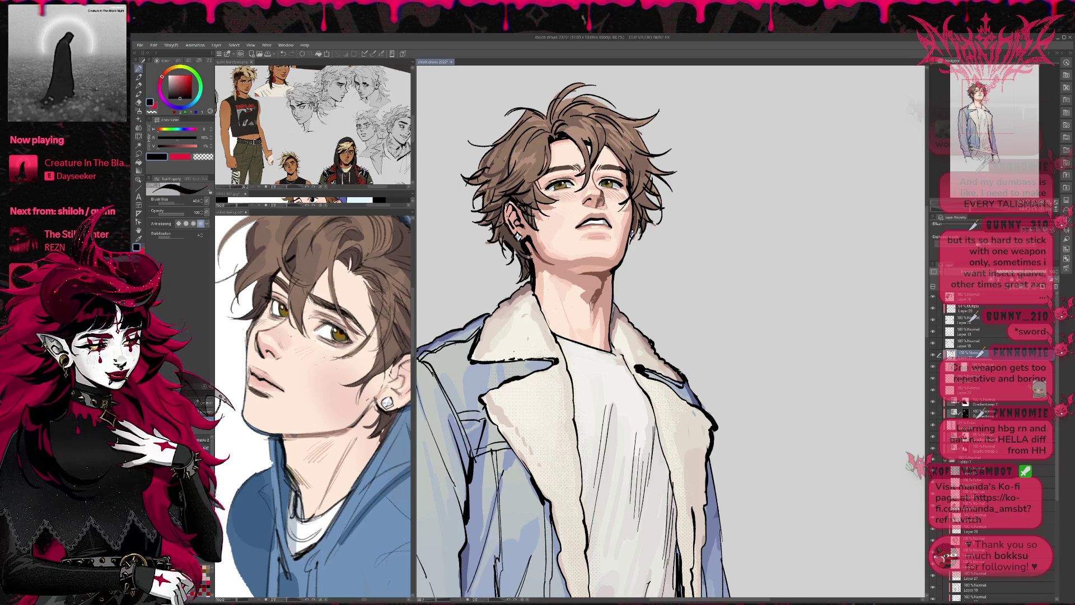
drag(599, 197, 603, 207)
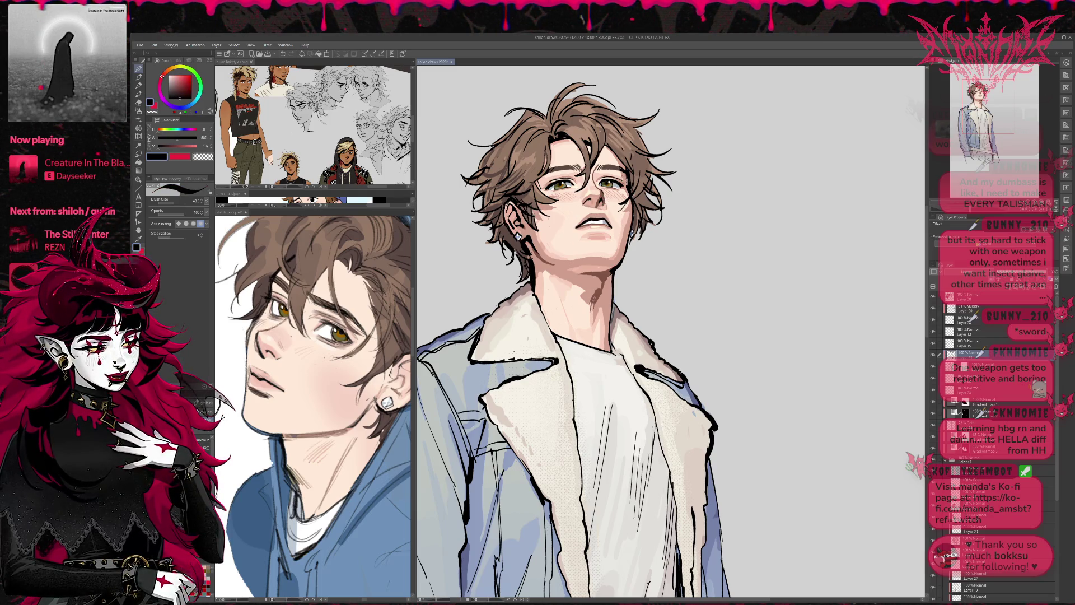
alt+click(602, 193)
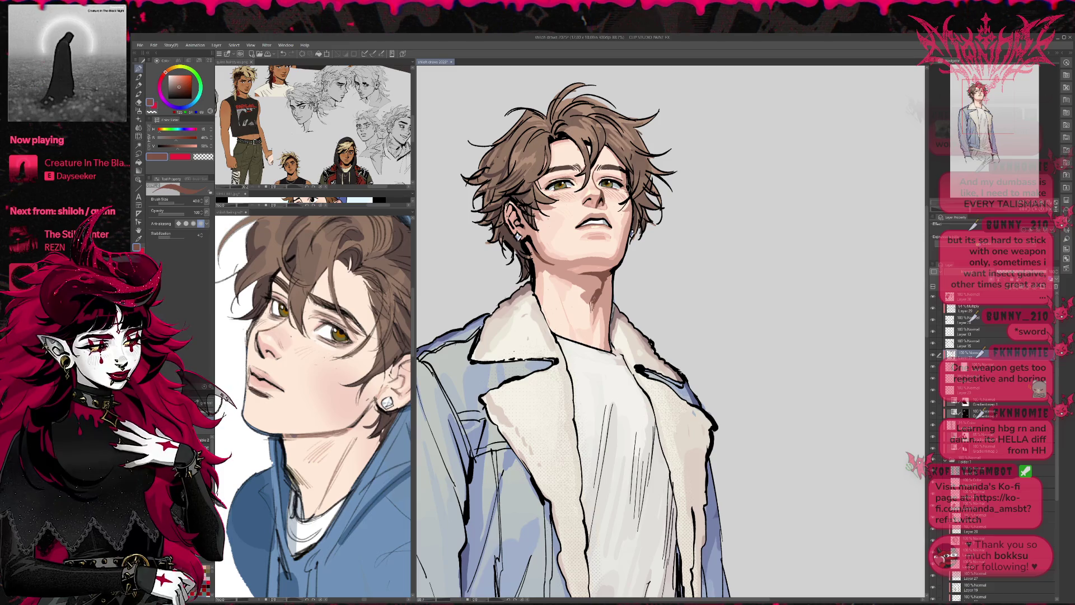
drag(625, 194, 618, 186)
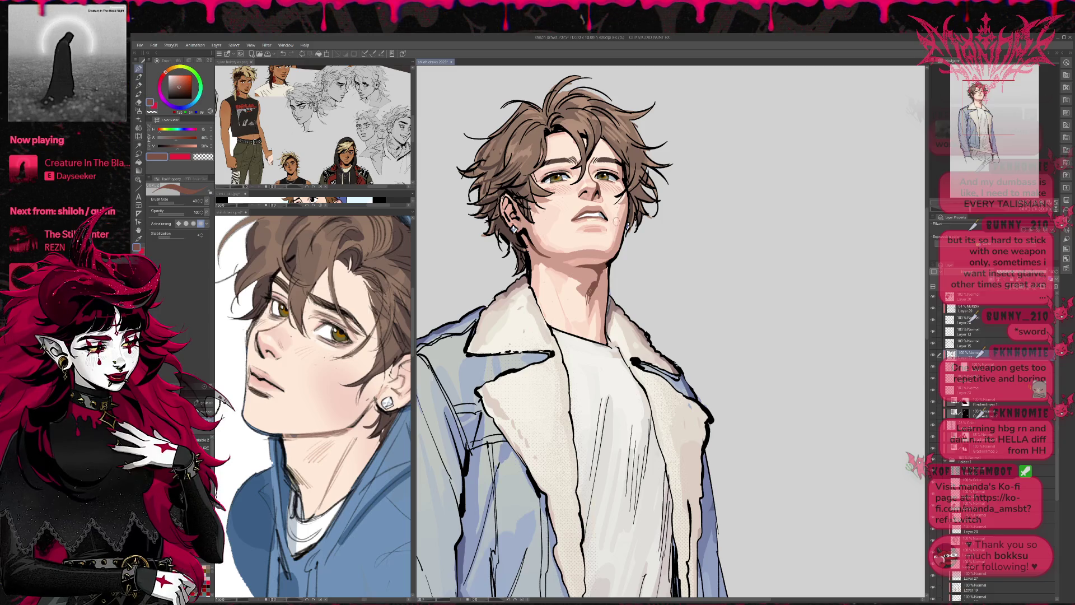
- Undo the stray change and soften the dark chin line with light skin pink
alt+click(610, 220)
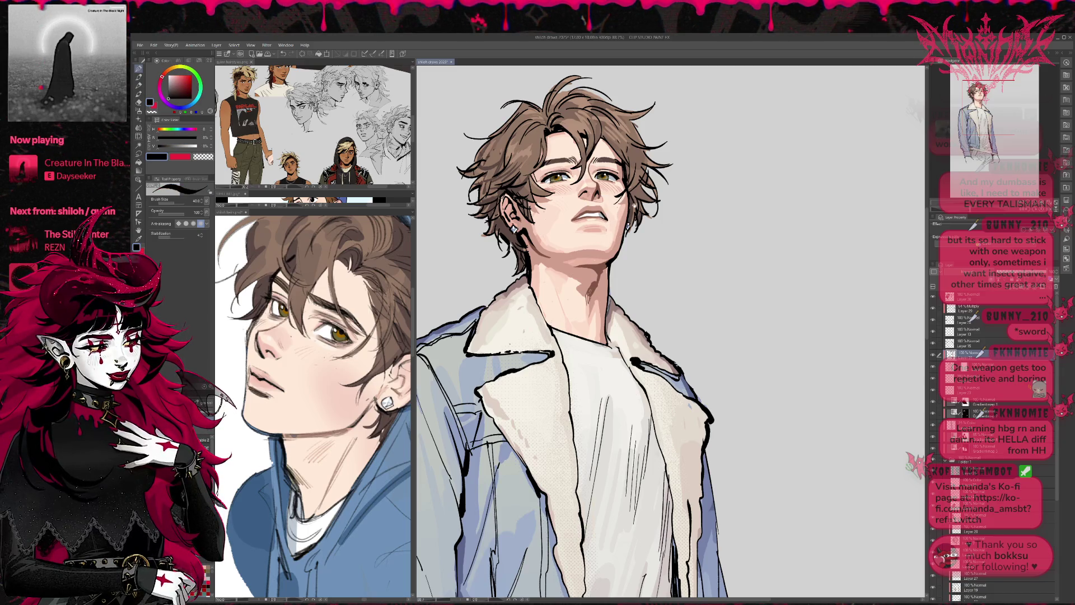
key(ctrl+z)
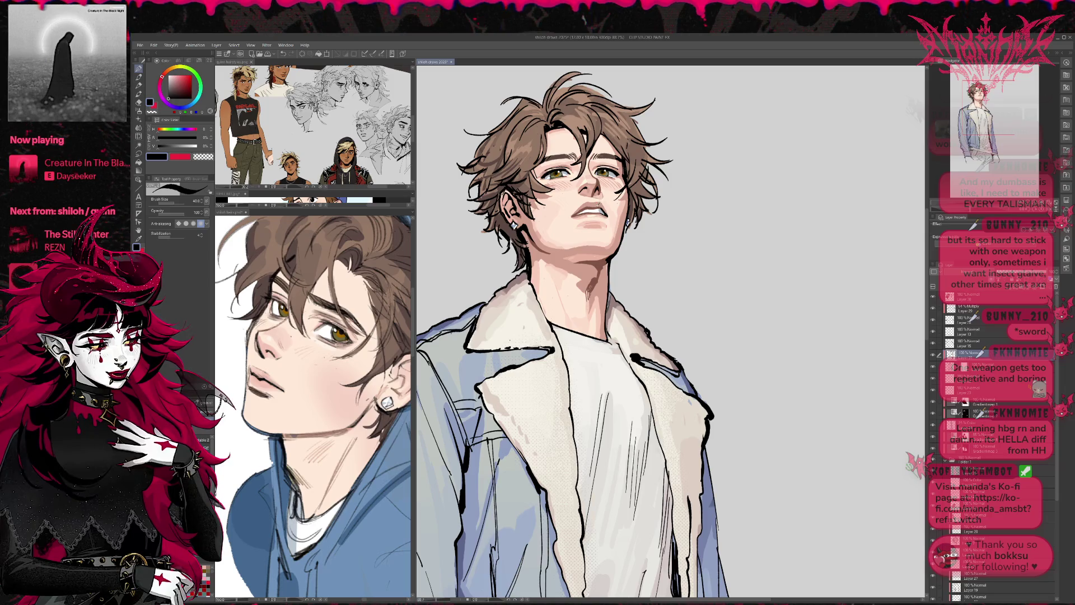
alt+click(598, 204)
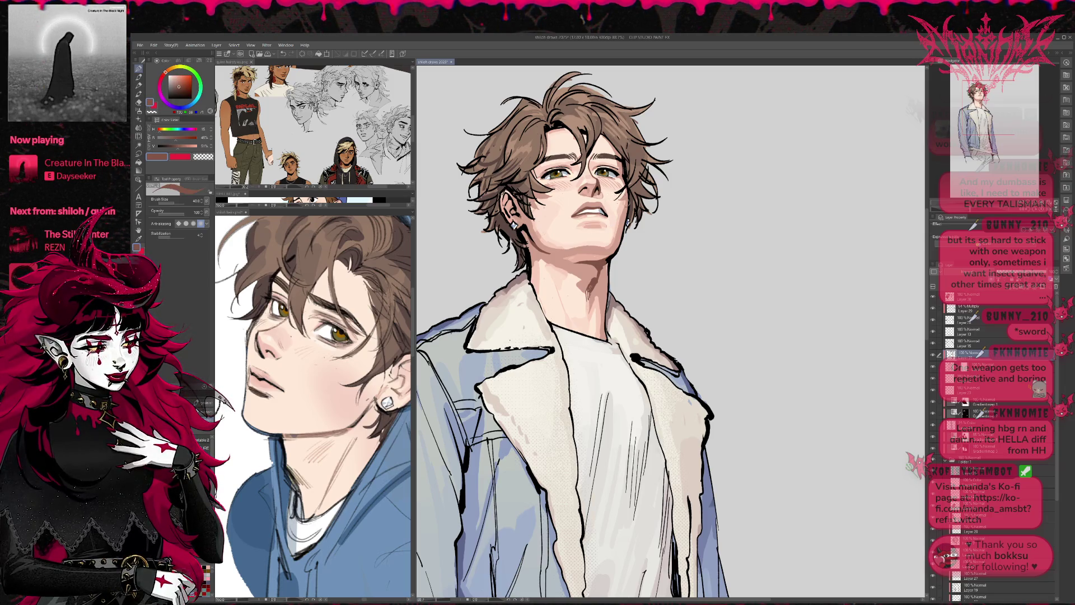
alt+click(601, 256)
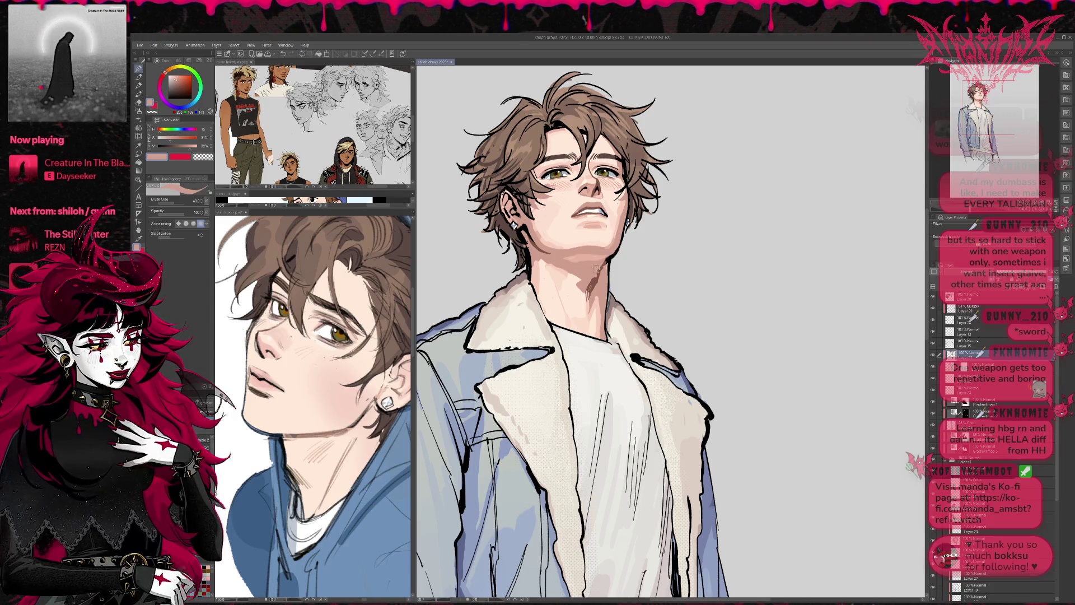
mouse_move(598, 266)
mouse_down()
mouse_move(589, 288)
mouse_move(599, 271)
mouse_up()
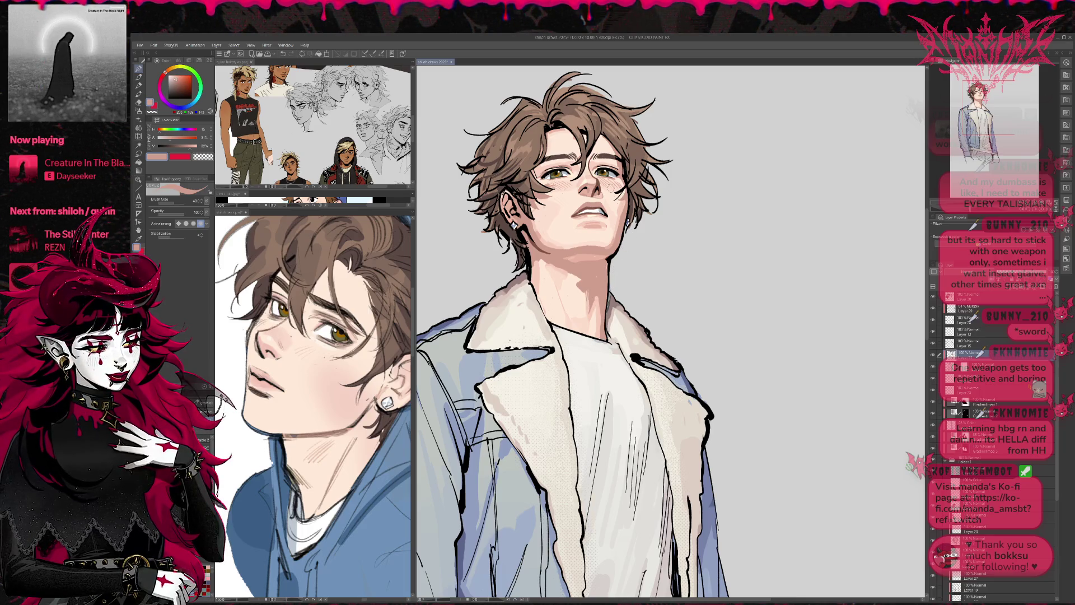
- Shade under the chin in translucent dark brown at about 61 opacity
alt+click(532, 249)
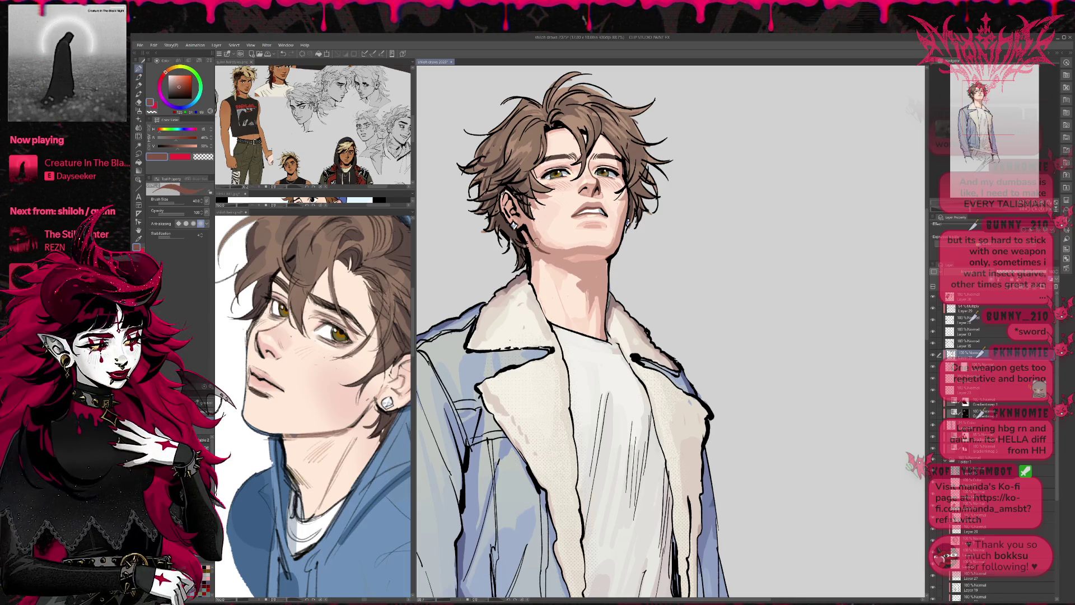
drag(180, 209, 173, 212)
mouse_move(577, 253)
mouse_down()
mouse_move(602, 265)
mouse_move(591, 292)
mouse_up()
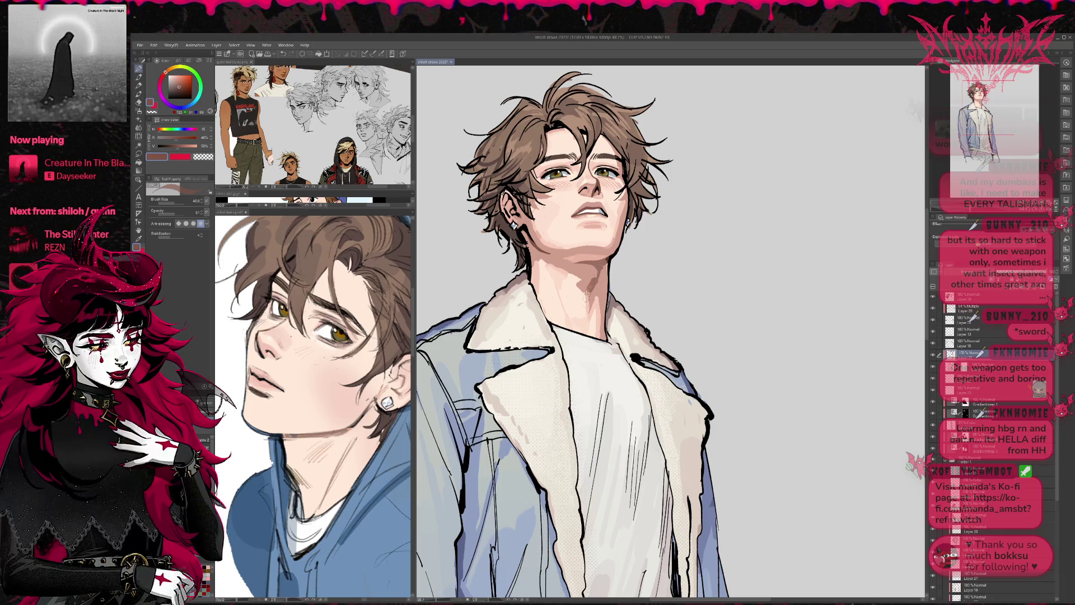
mouse_move(635, 244)
mouse_down()
mouse_move(635, 264)
mouse_move(665, 272)
mouse_up()
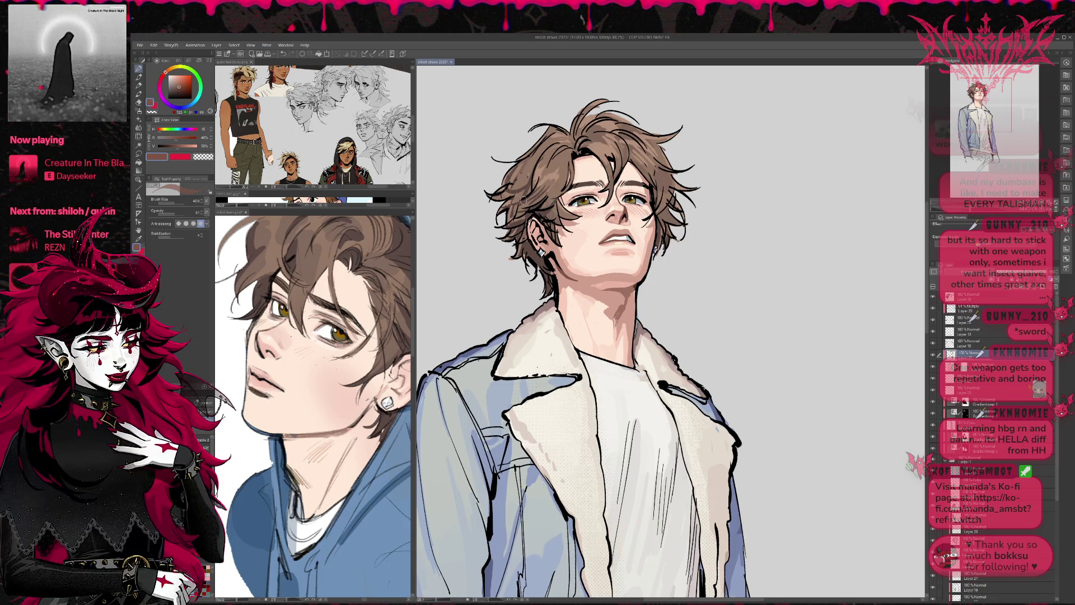
- Airbrush a faint haze of speckles above the hair
key(b)
click(139, 68)
key(b)
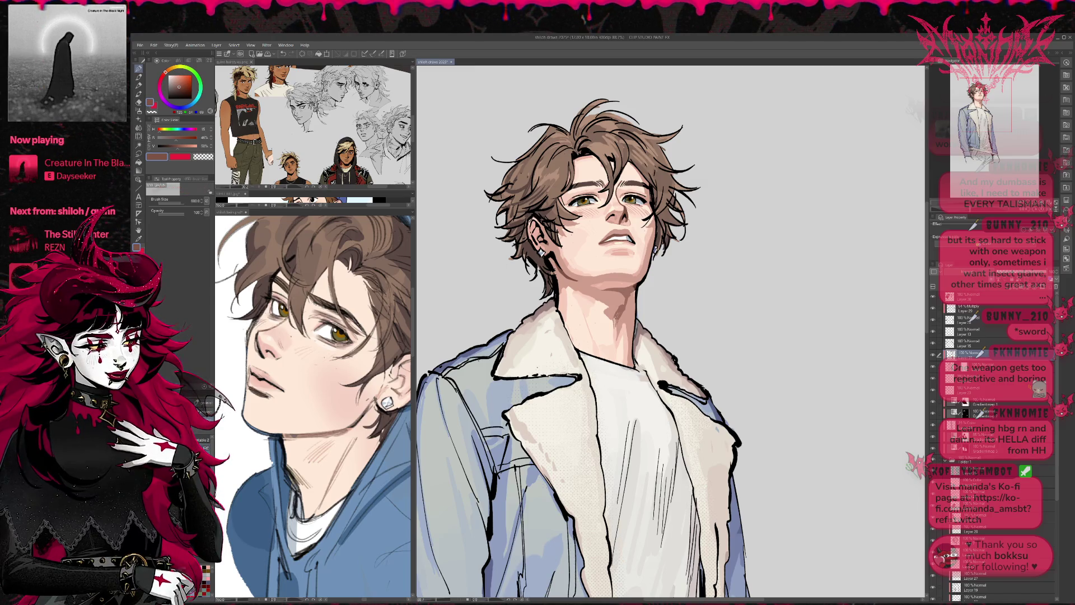
drag(588, 121, 681, 170)
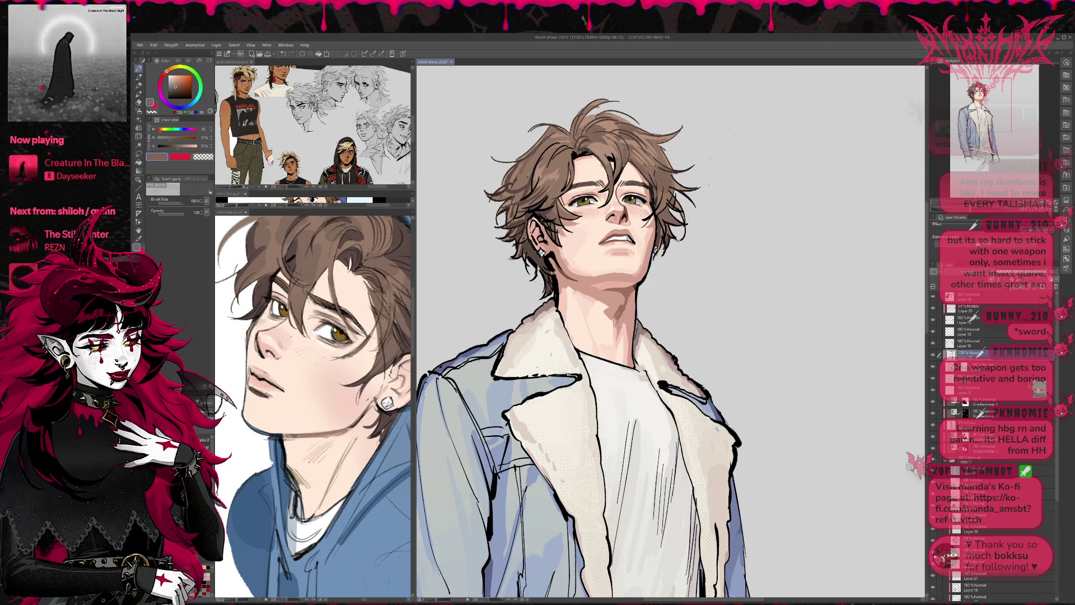
drag(571, 92, 655, 87)
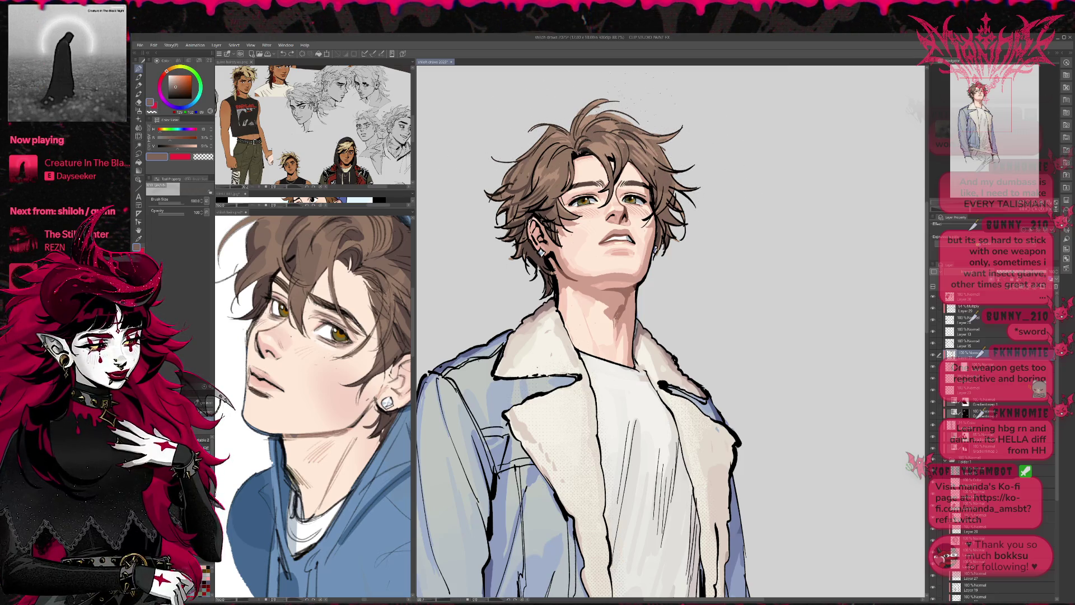
- Zoom out, airbrush blue-grey over the left jacket front and add a pale lapel streak
scroll(671, 330, down, 3)
scroll(671, 330, down, 2)
scroll(671, 331, down, 2)
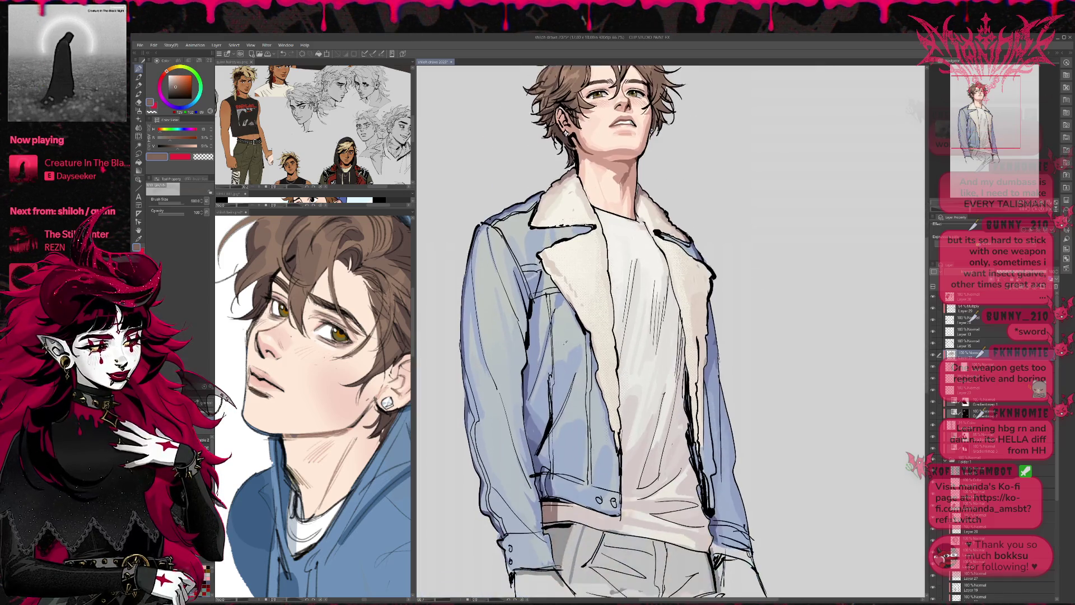
drag(530, 296, 525, 370)
drag(492, 223, 545, 451)
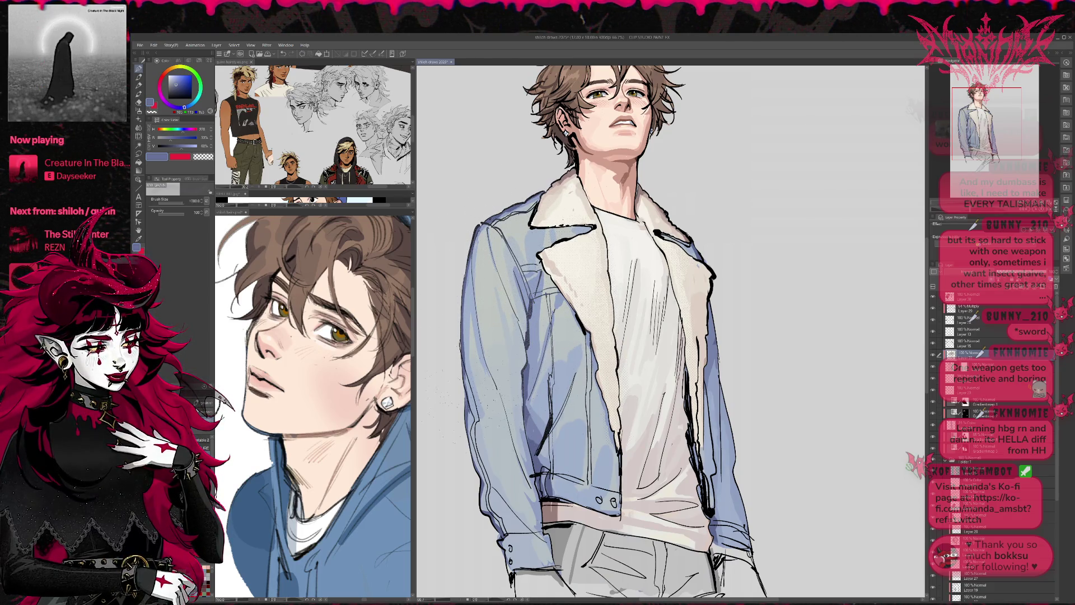
drag(687, 372, 688, 428)
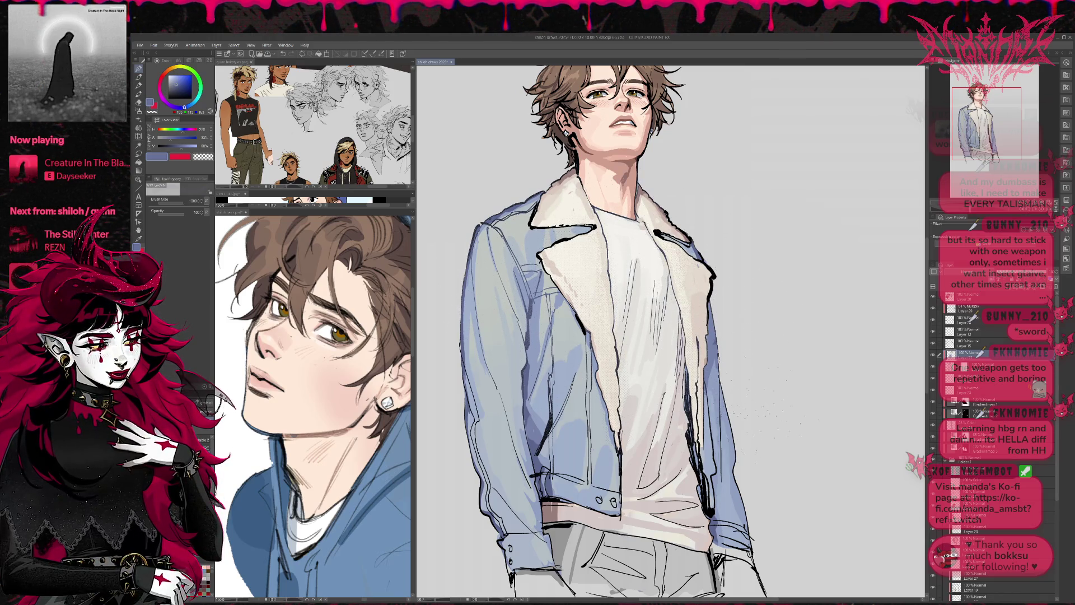
- Mirror the canvas to check proportions and add a new layer above Layer 30
drag(616, 336, 587, 426)
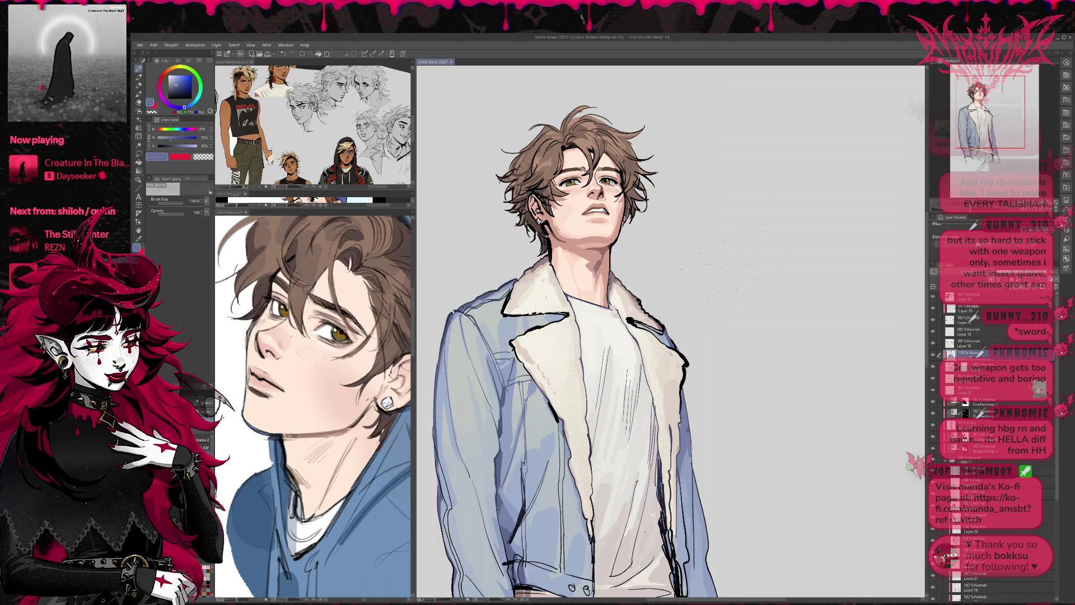
key(h)
mouse_move(728, 336)
mouse_down()
mouse_move(705, 375)
mouse_move(571, 442)
mouse_up()
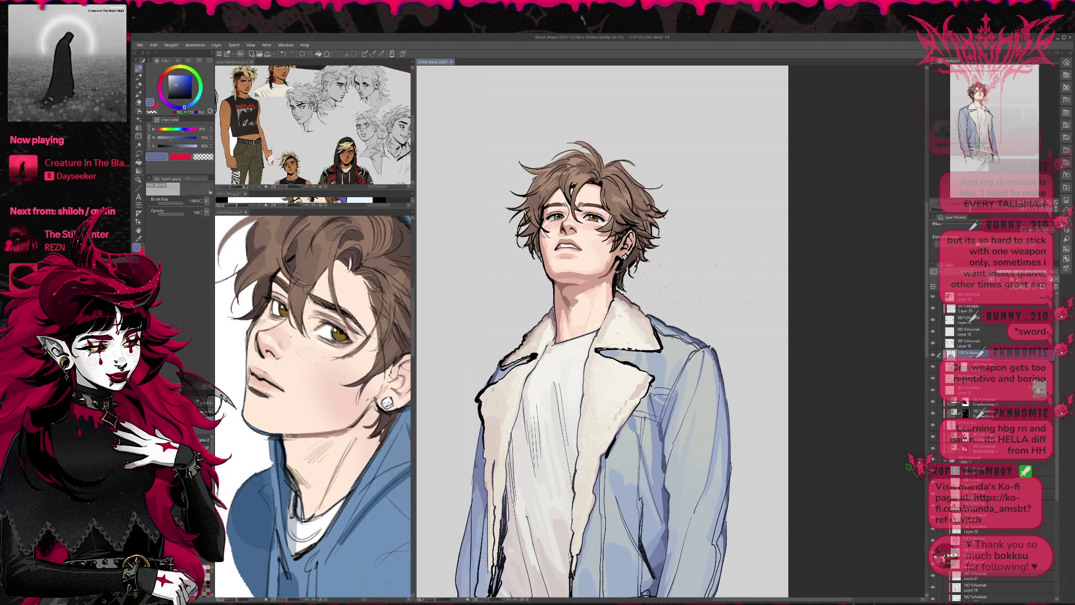
key(ctrl+shift+n)
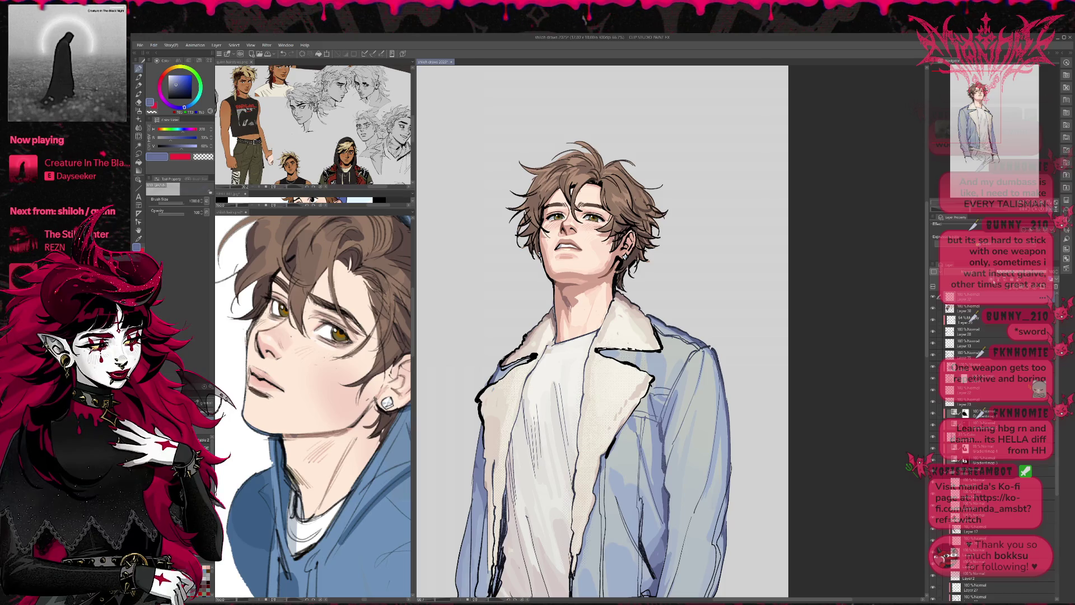
- Sample the face's skin tone and softly airbrush it over the cheek and jaw
click(138, 69)
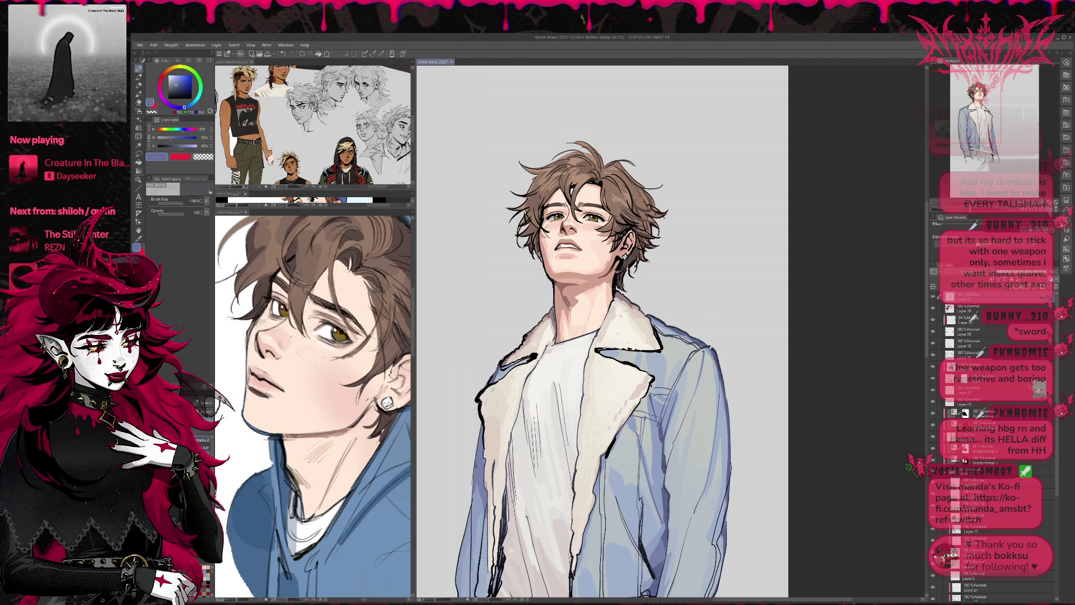
click(140, 110)
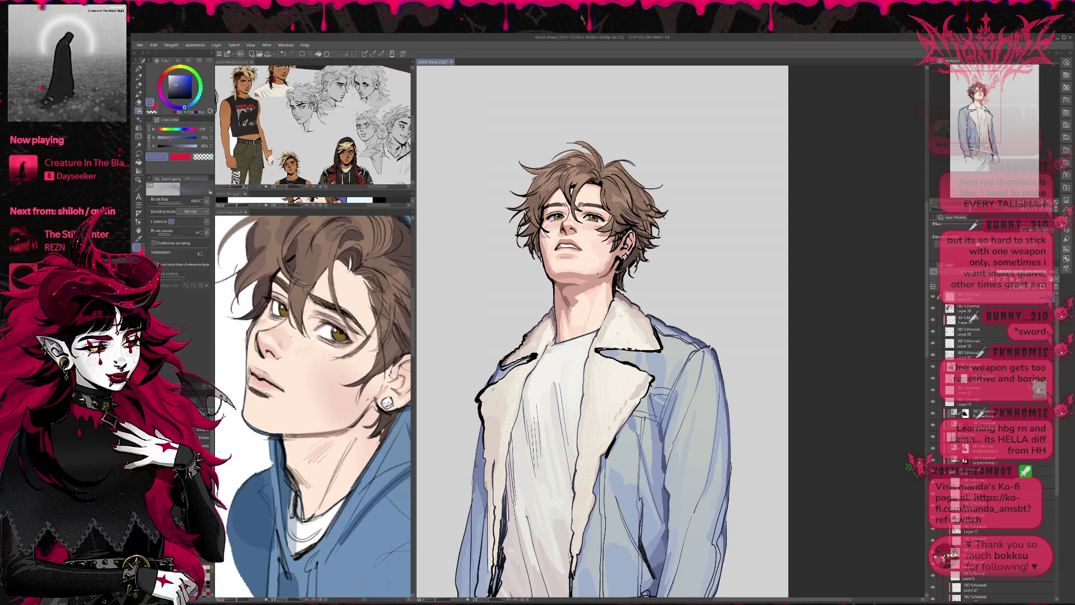
alt+click(596, 274)
mouse_move(591, 275)
mouse_down()
mouse_move(608, 246)
mouse_move(610, 257)
mouse_move(626, 208)
mouse_up()
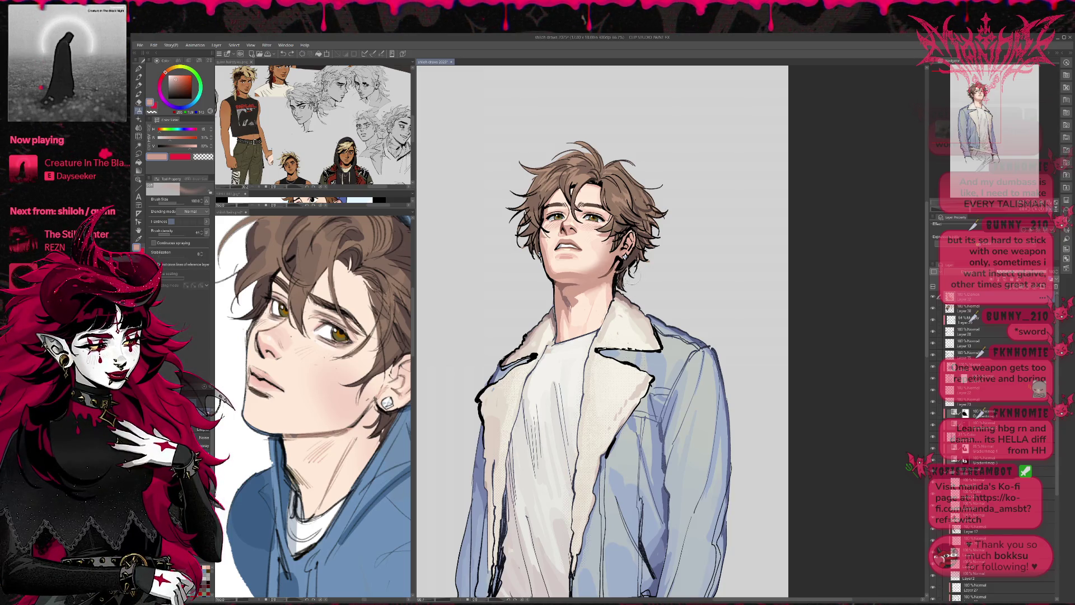
key(e)
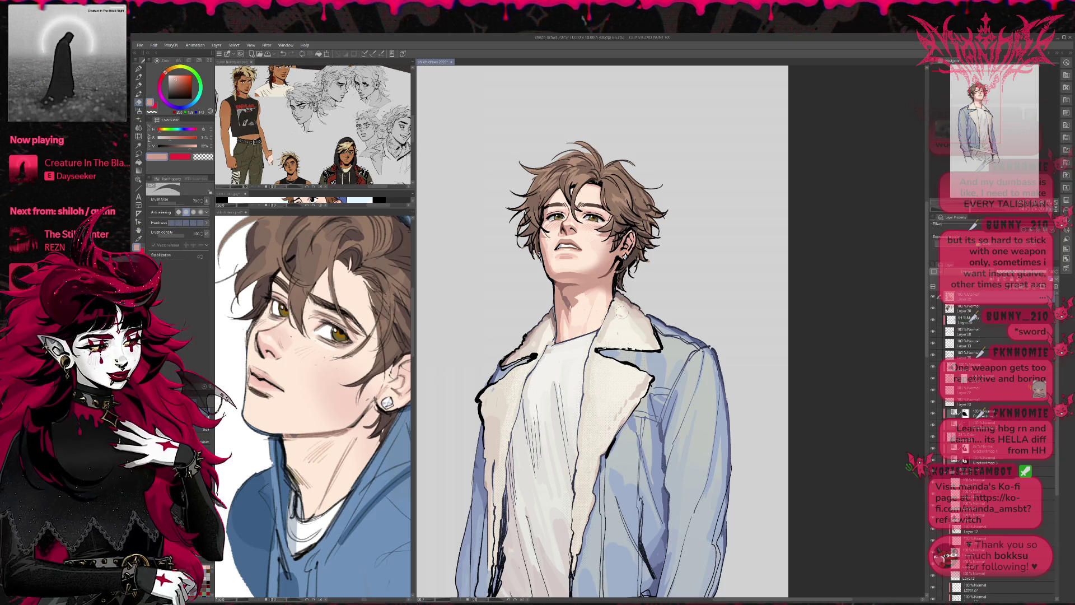
key(b)
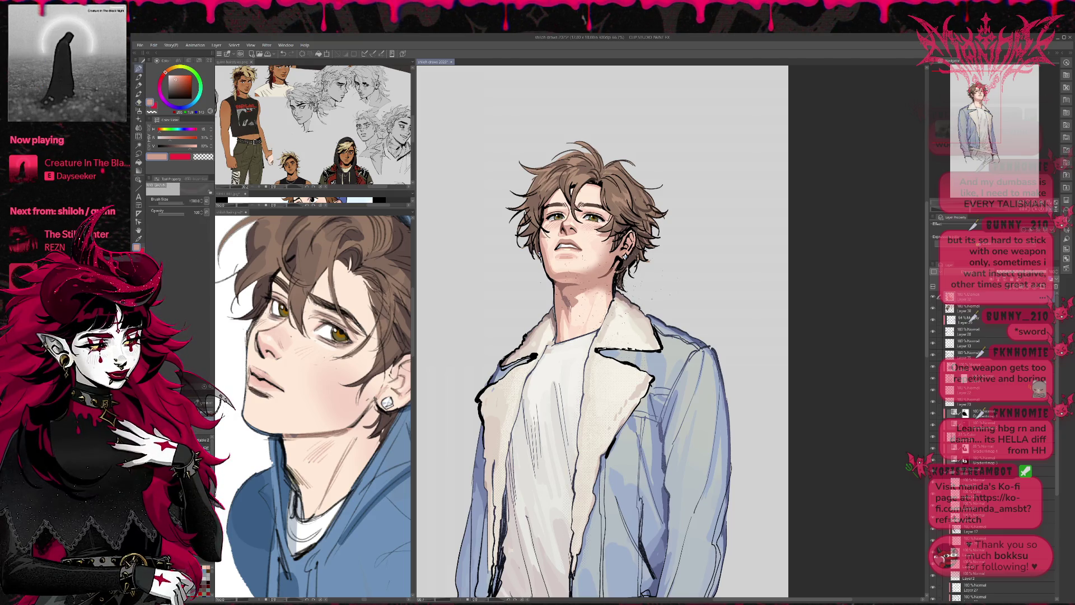
key(h)
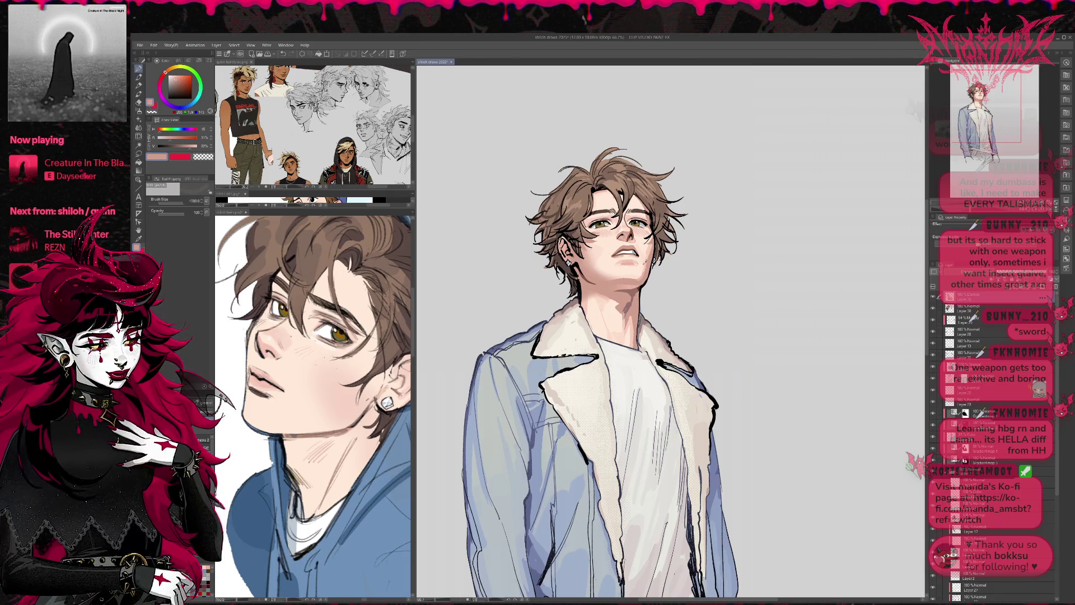
- Spray speckle texture over the chin, neck and cheeks, then add a new layer
drag(621, 280, 632, 288)
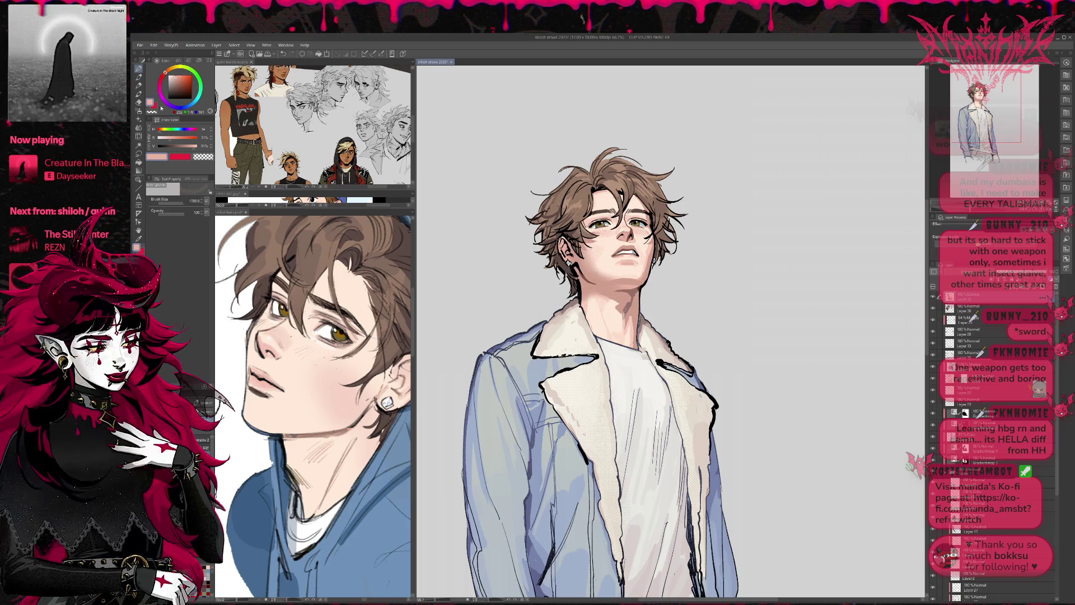
click(139, 77)
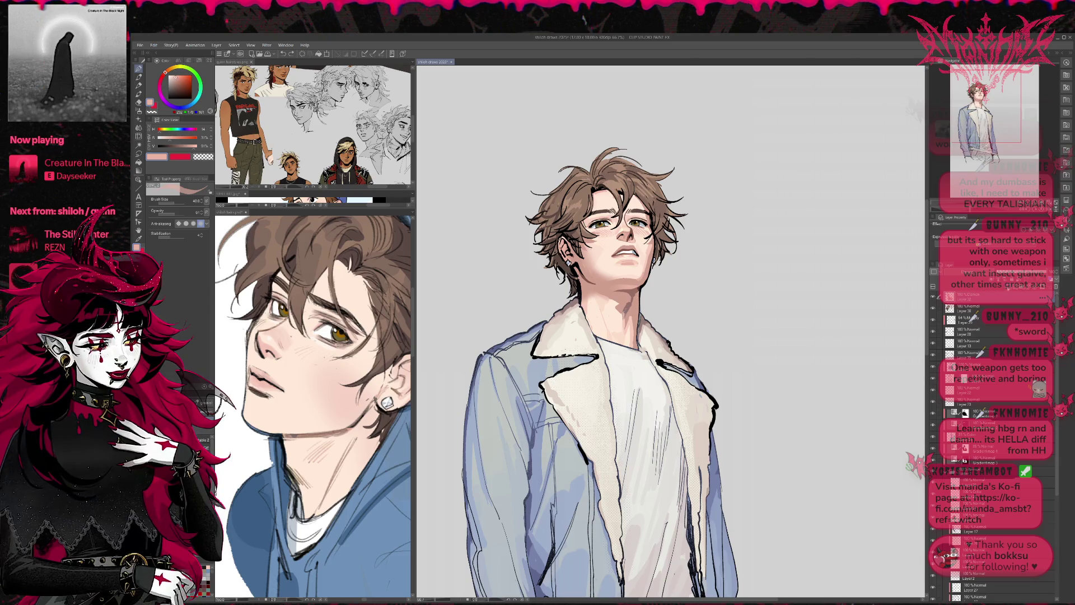
click(934, 286)
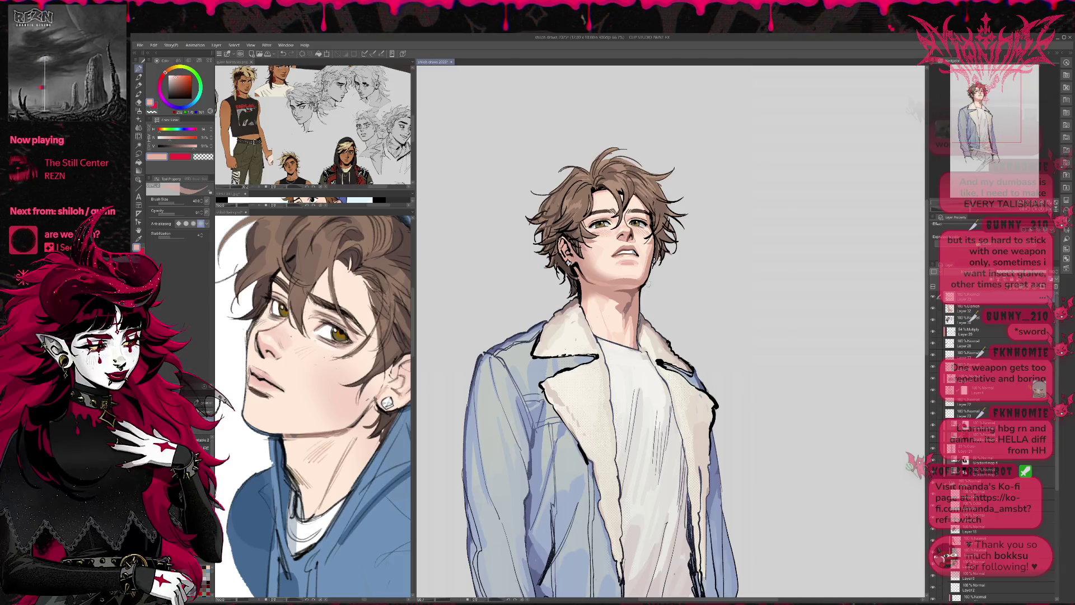
key(h)
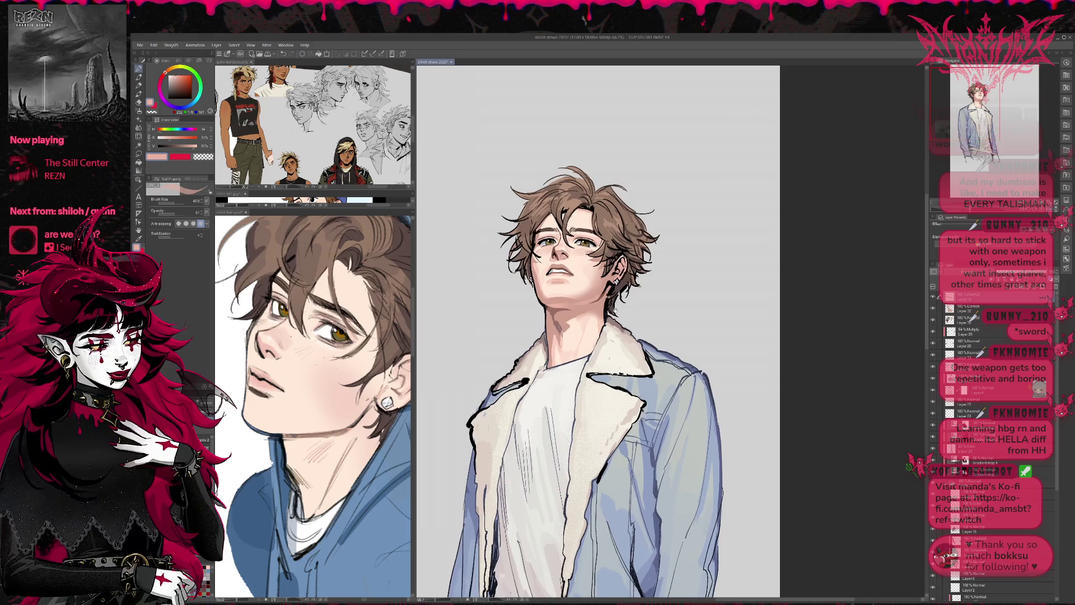
drag(616, 336, 626, 327)
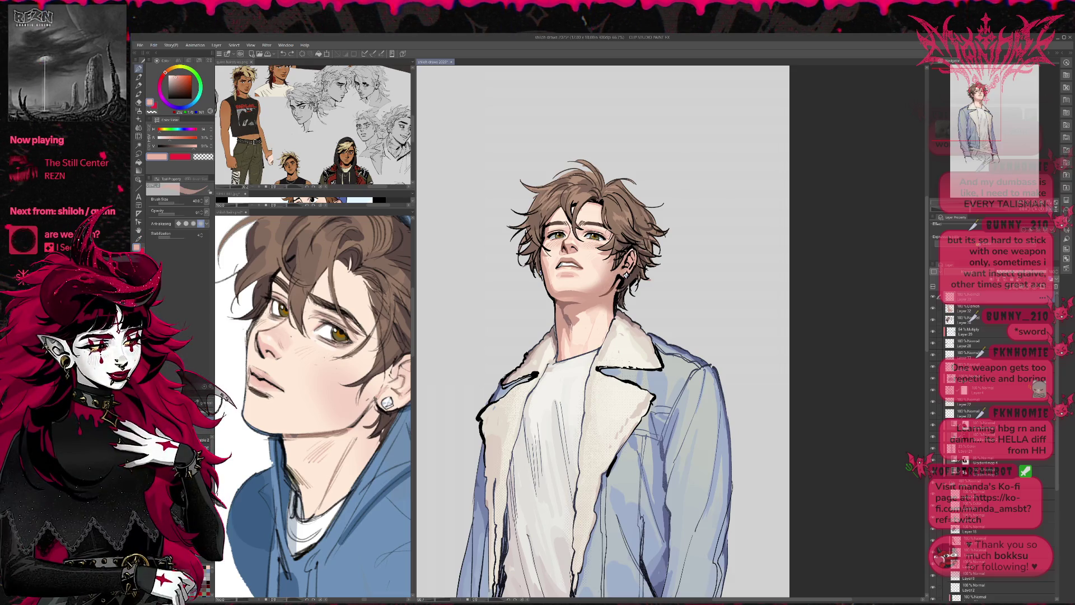
- Add Layer 33 with brush opacity at 100 and sample pale skin tones from face and neck
alt+click(591, 214)
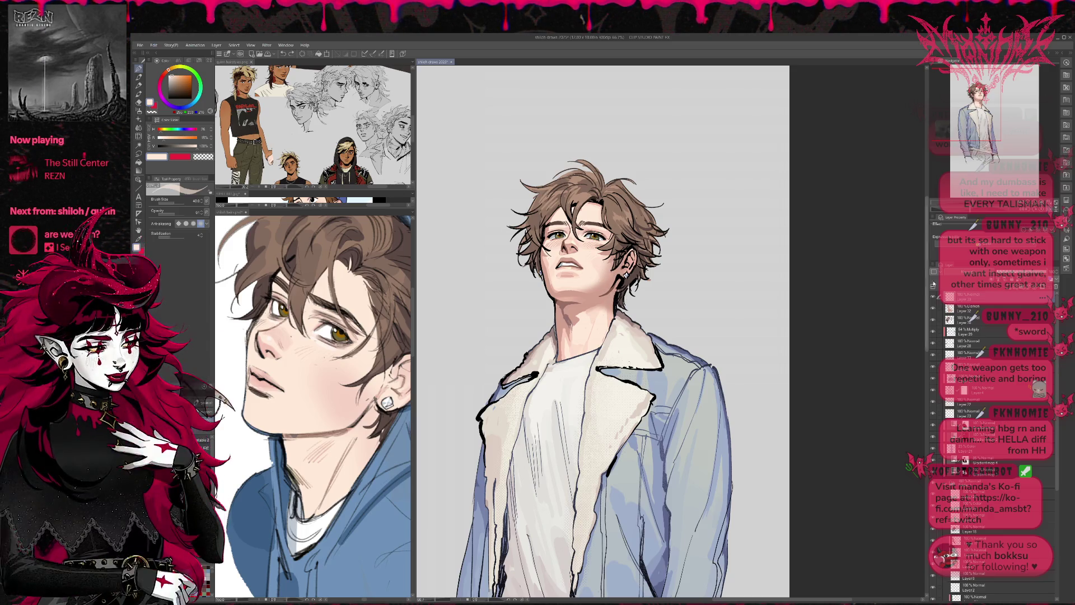
key(ctrl+shift+n)
drag(188, 219, 205, 213)
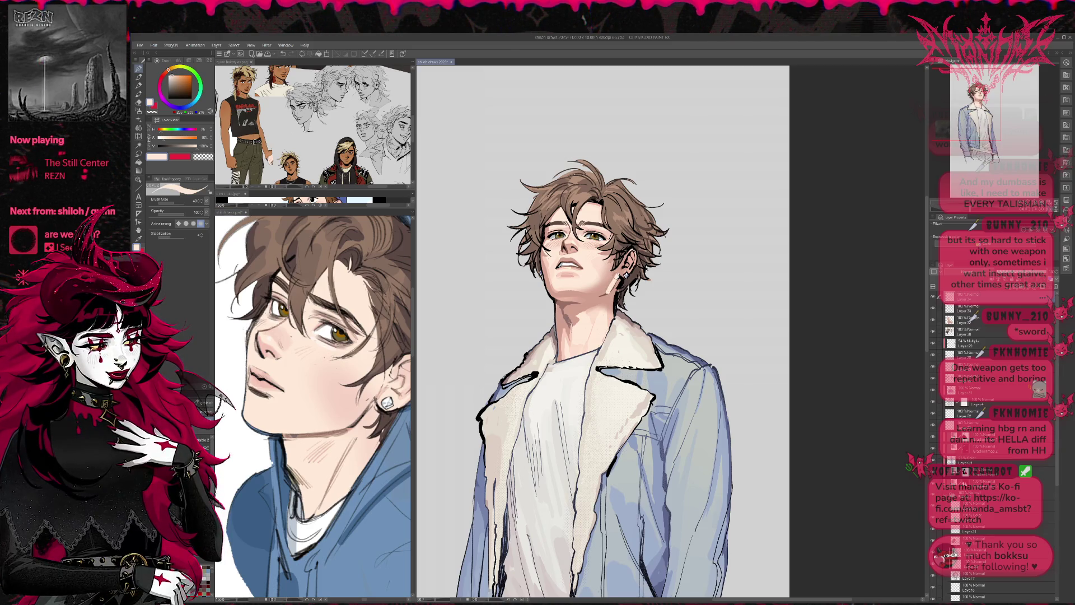
alt+click(606, 301)
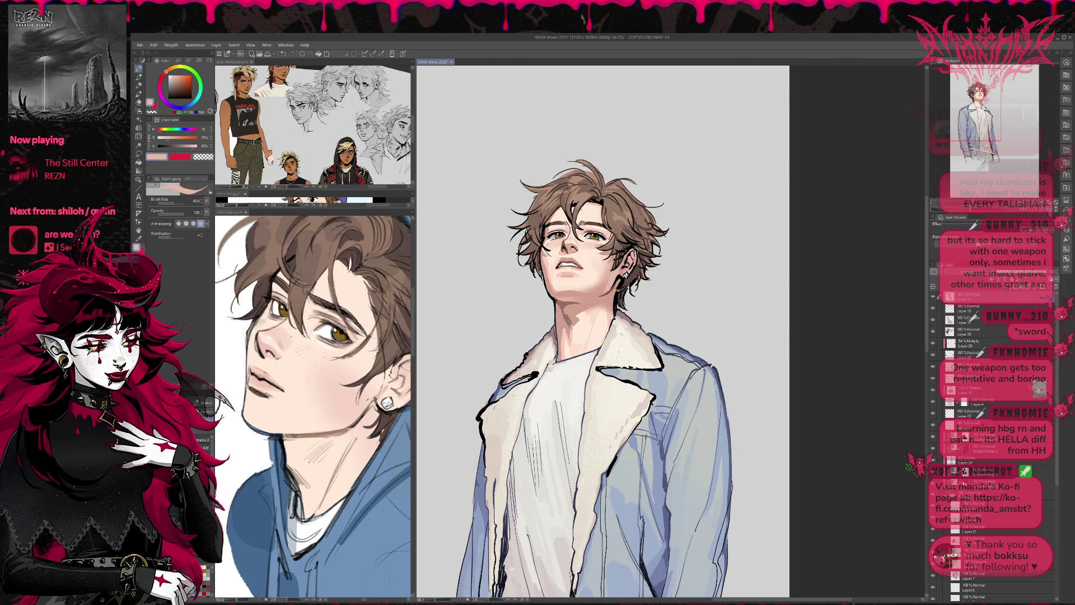
key(h)
drag(825, 289, 623, 289)
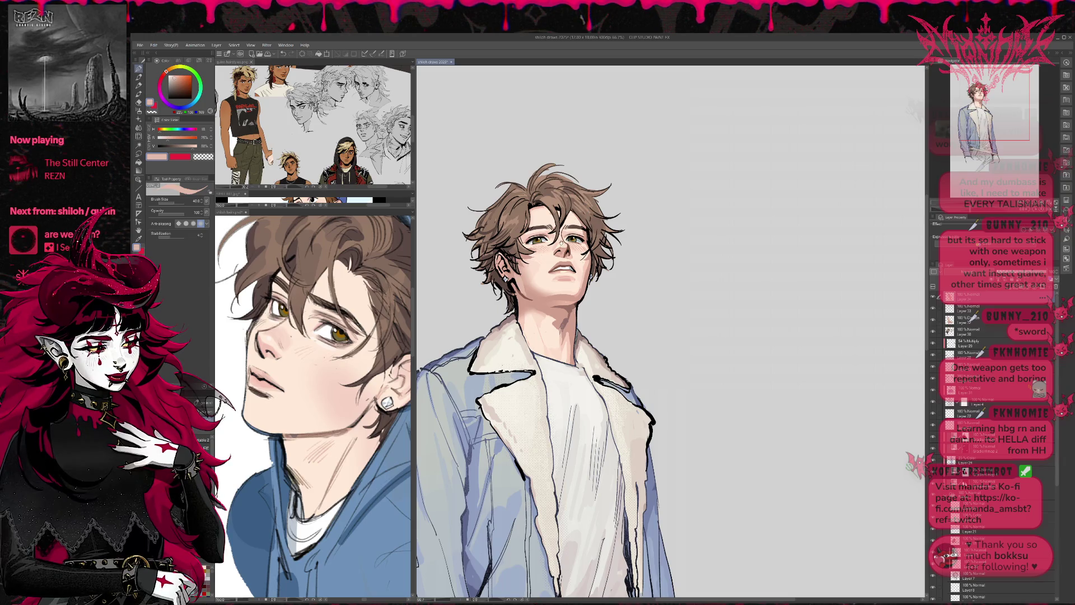
key(ctrl+z)
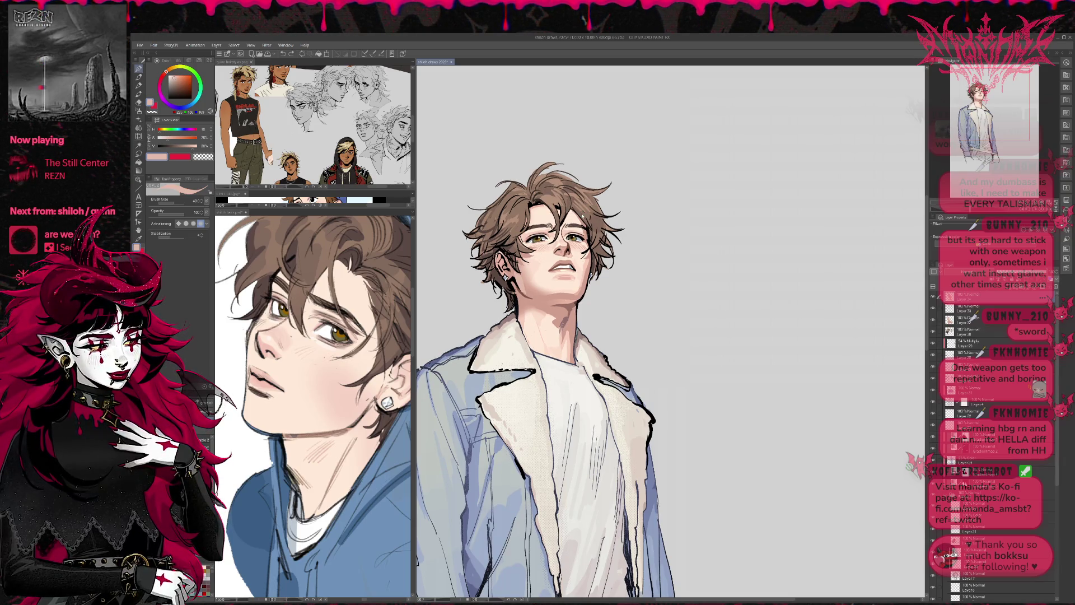
- On Layer 32, erase small lines along the left jaw and neck
click(969, 319)
key(e)
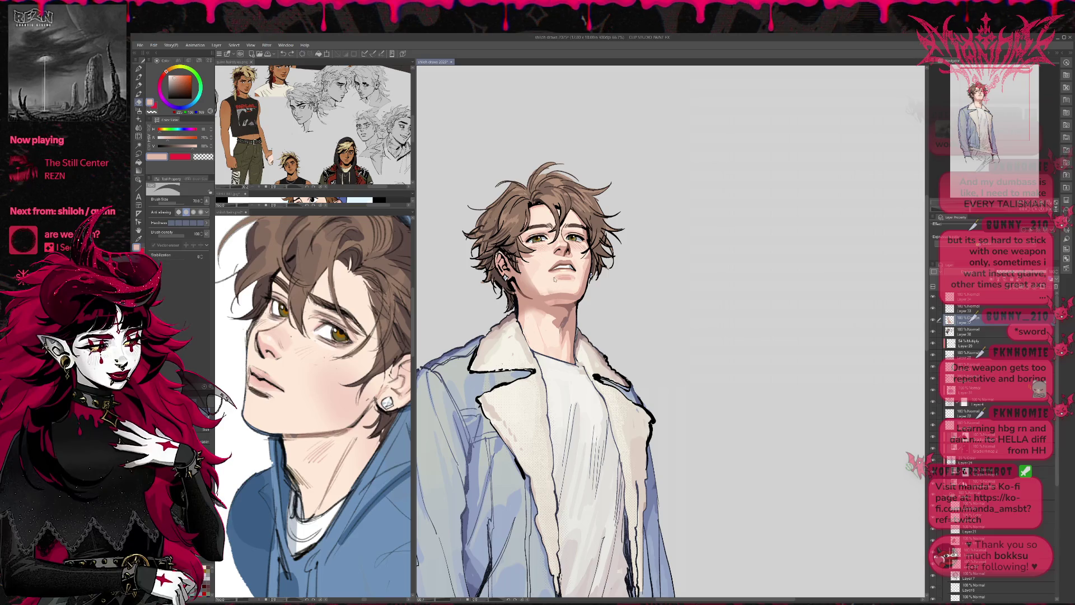
mouse_move(523, 266)
mouse_down()
mouse_move(548, 290)
mouse_move(532, 291)
mouse_move(546, 288)
mouse_move(528, 313)
mouse_up()
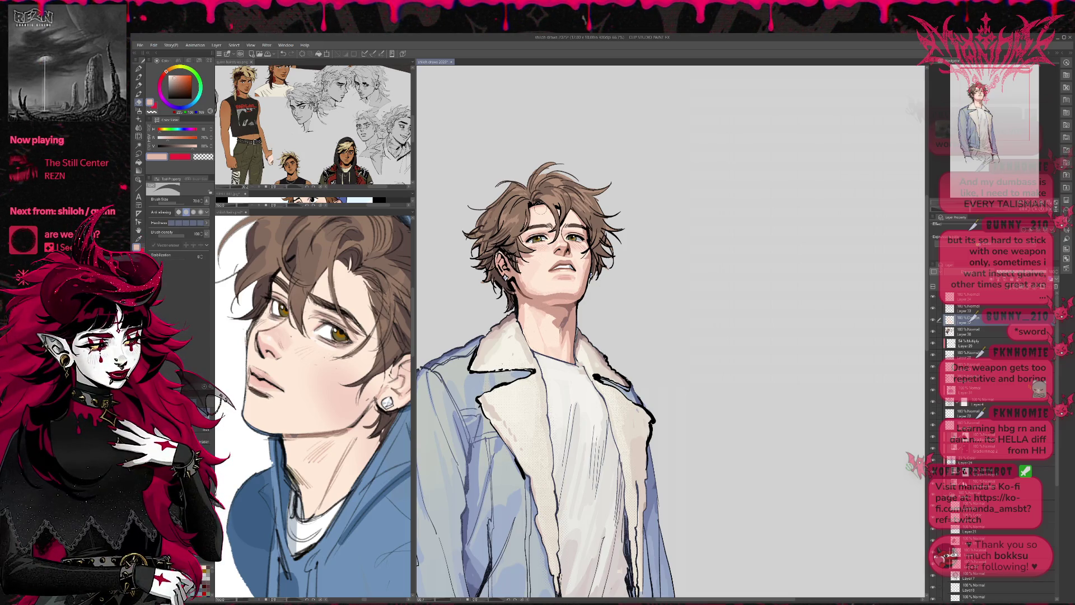
- Shade along the jawline under the chin with a soft brush at size 120
key(p)
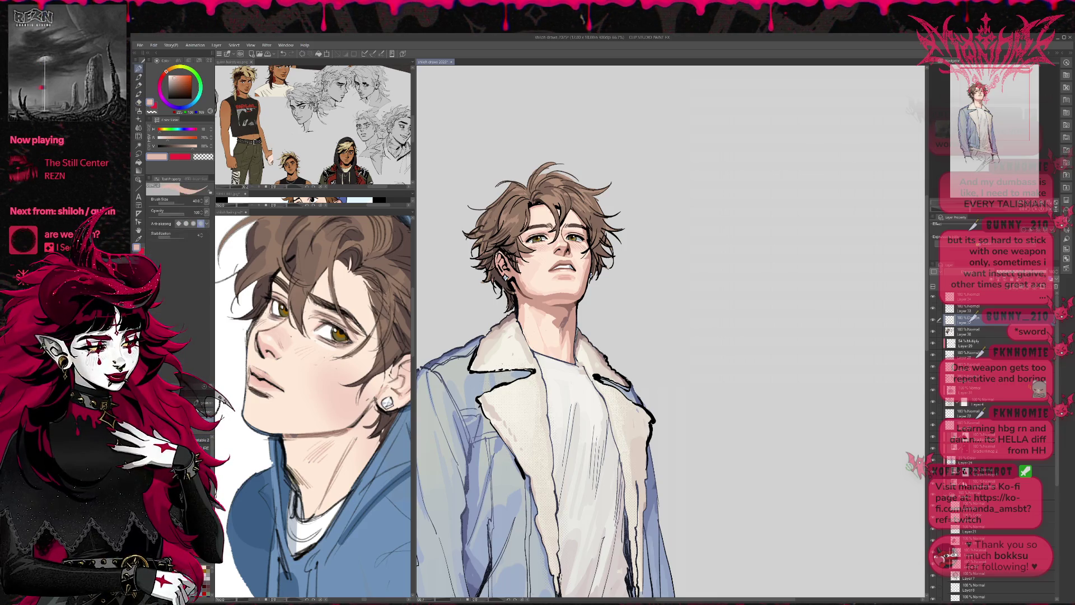
key(b)
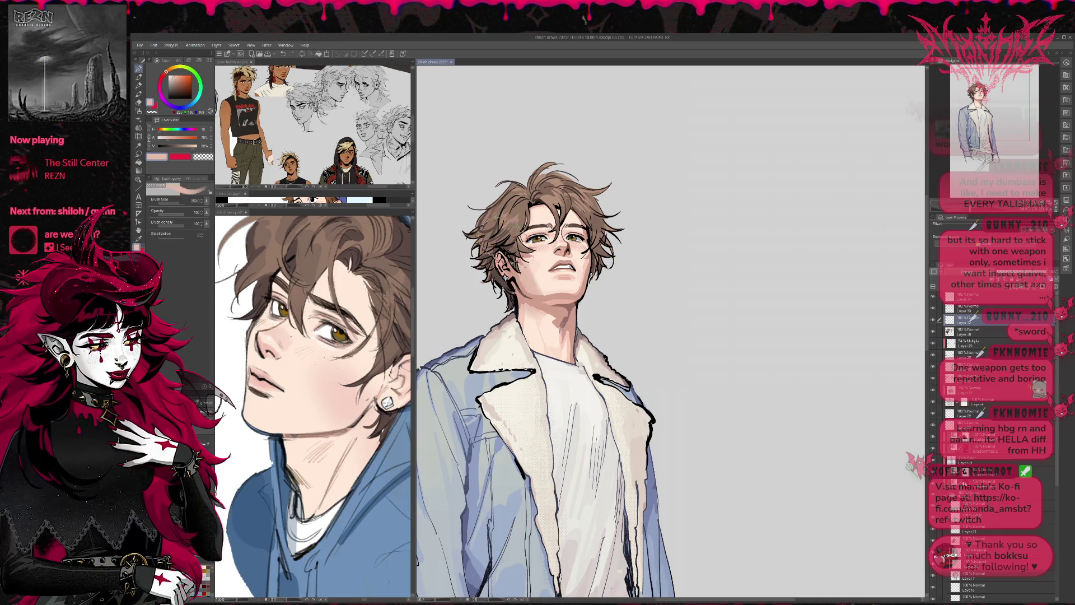
key(bracketleft)
key(bracketleft)
key(bracketleft)
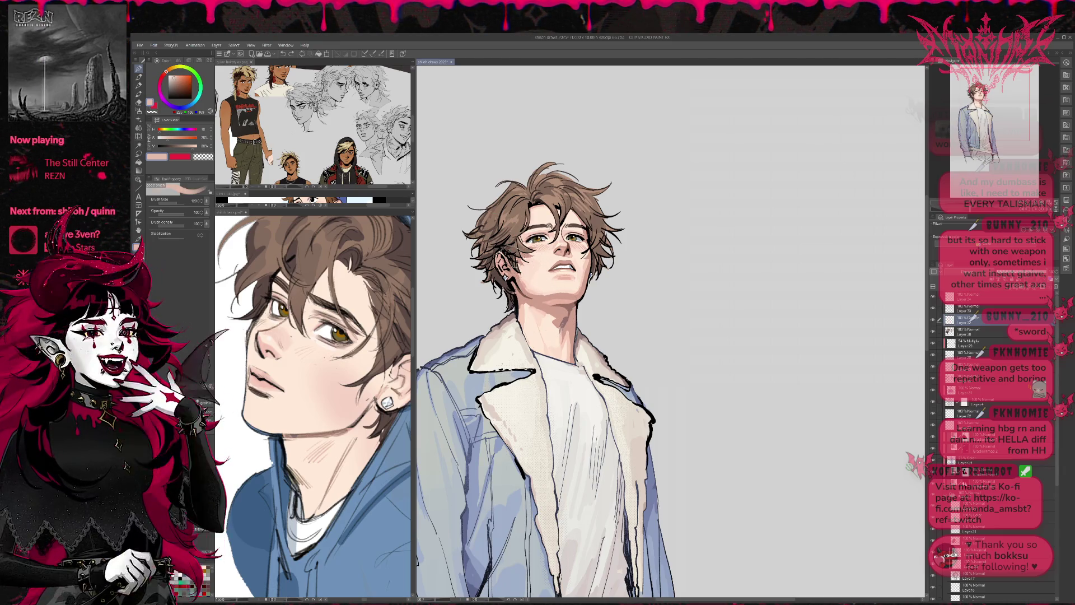
drag(529, 287, 562, 296)
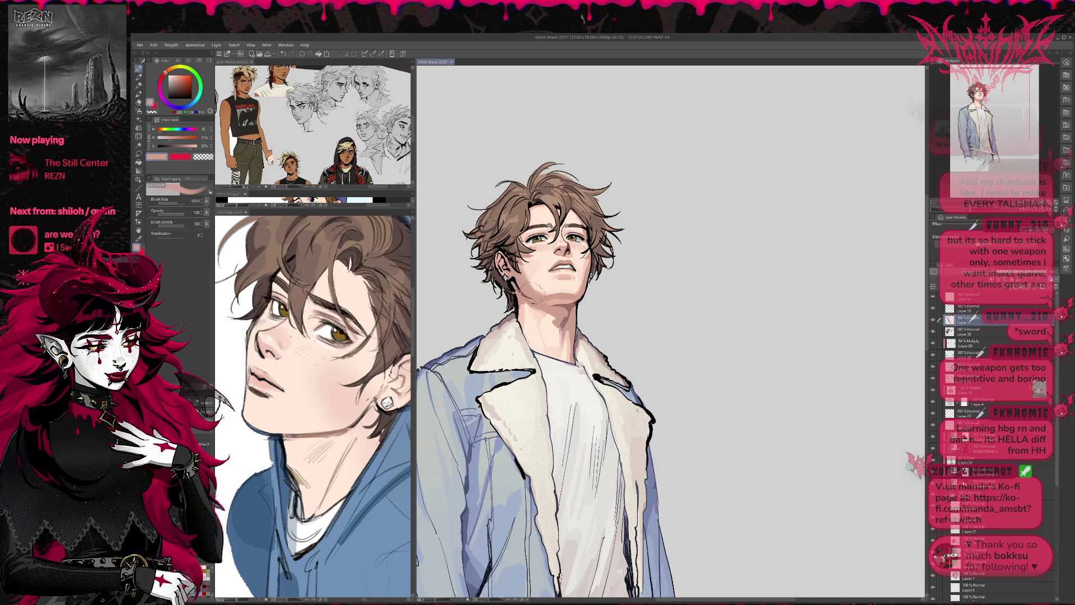
- Sample light and darker skin tones from the cheeks and mirror the view to check the face
alt+click(551, 296)
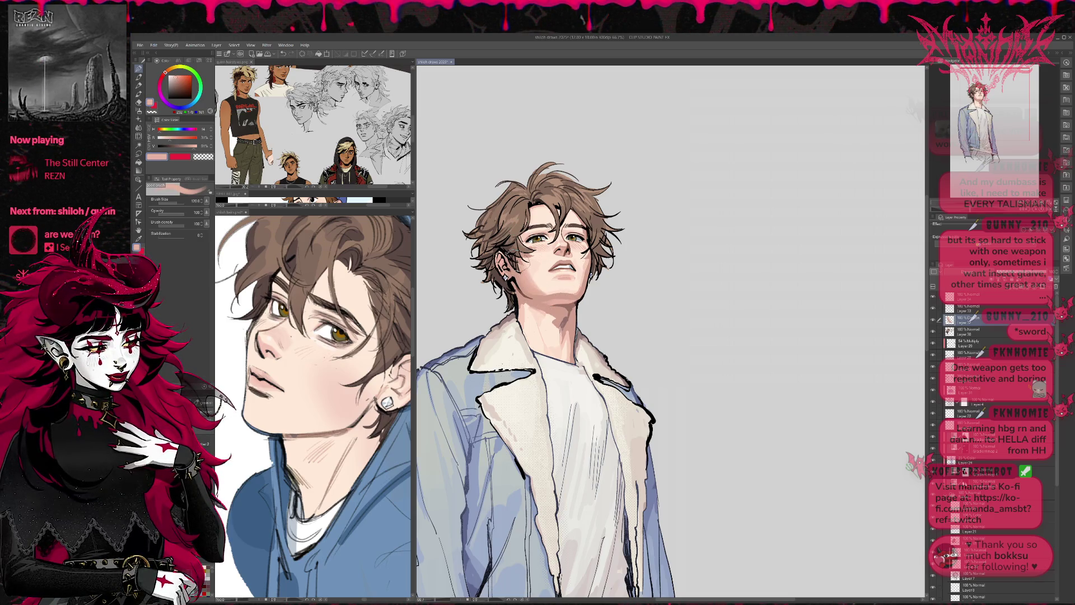
alt+click(535, 280)
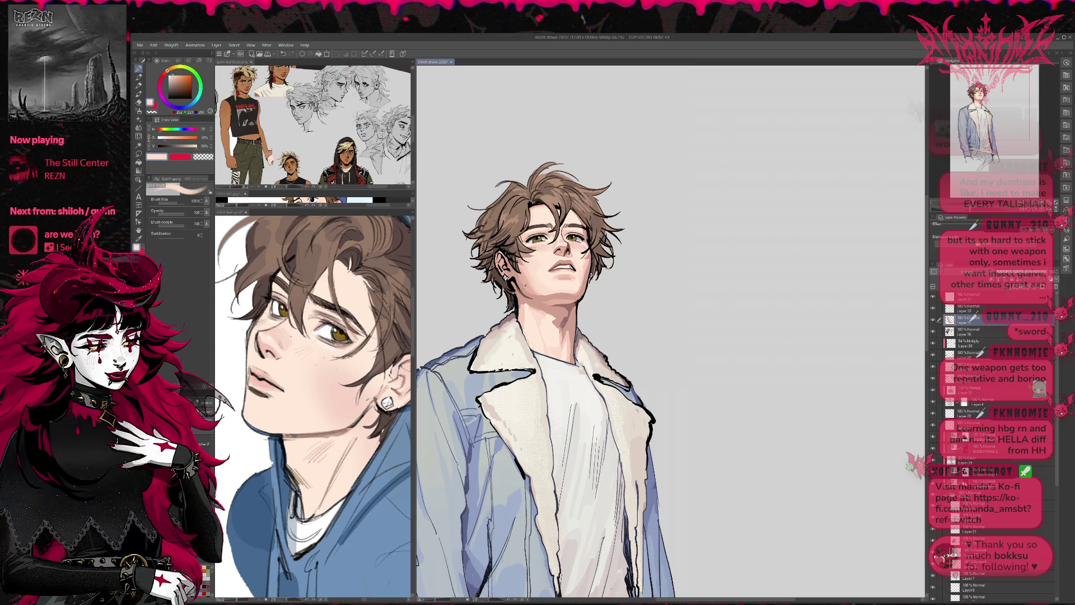
alt+click(537, 305)
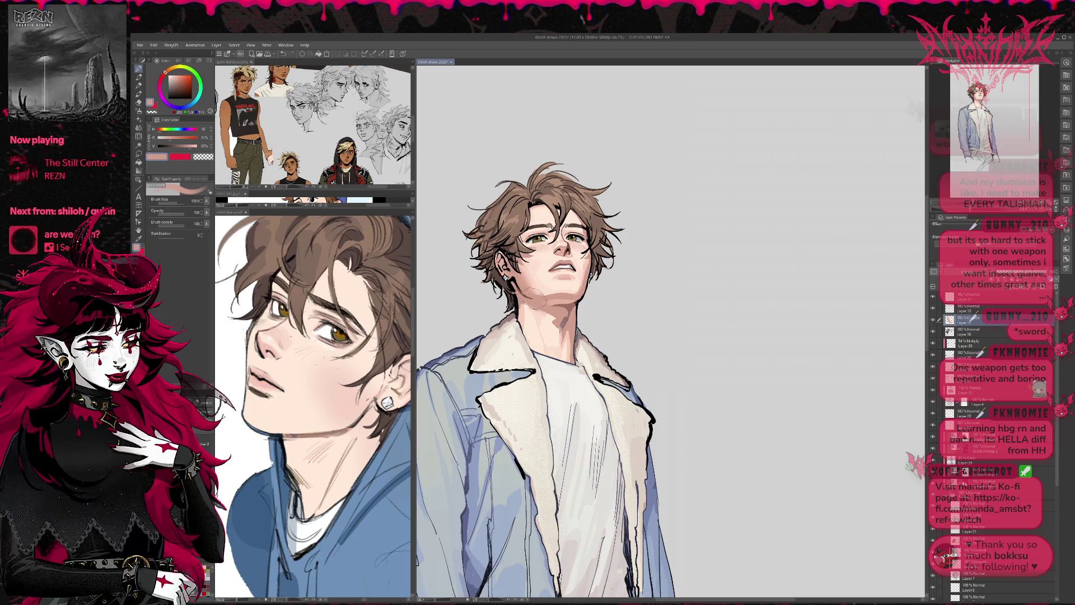
alt+click(536, 283)
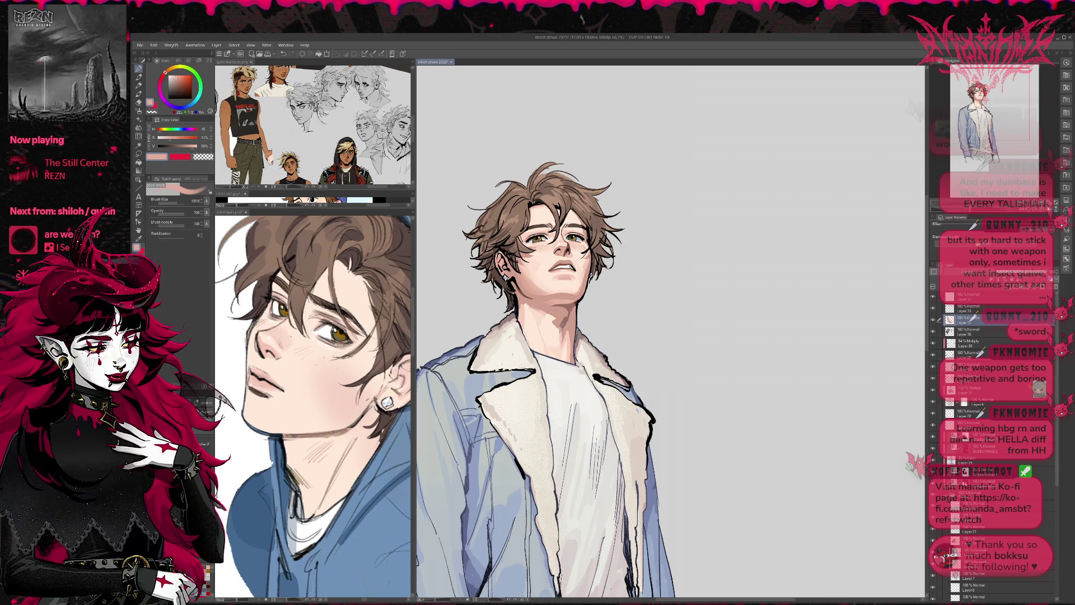
key(h)
scroll(637, 364, down, 2)
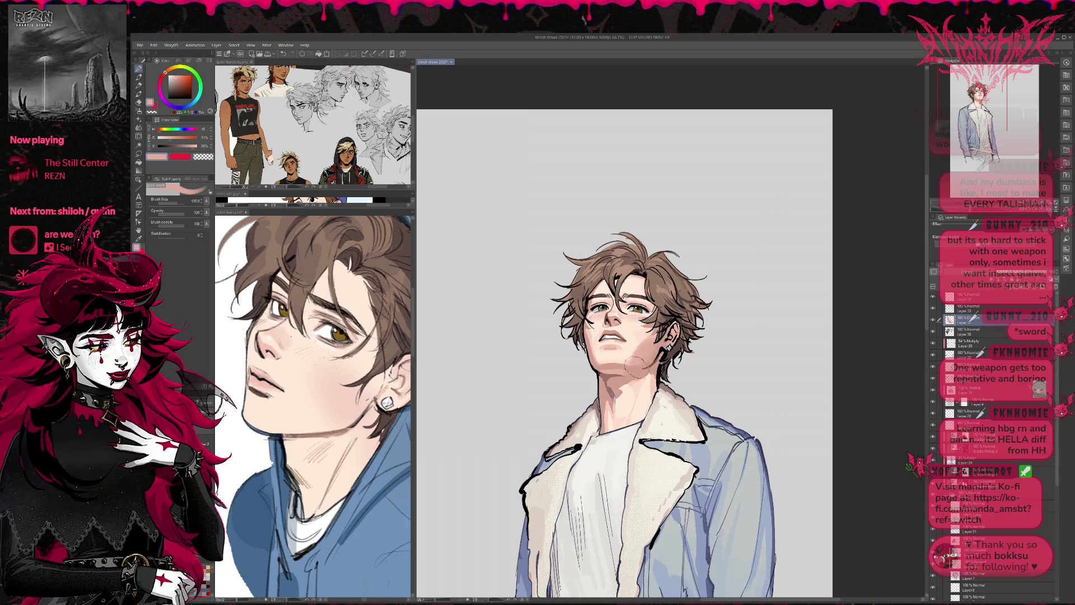
key(h)
key(e)
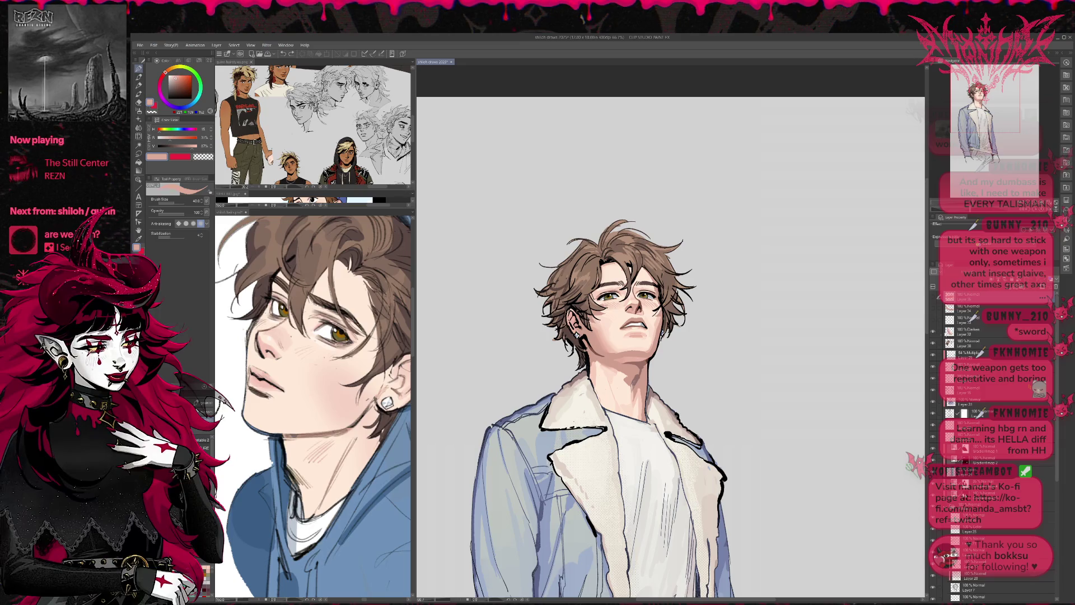
- Rescale the Layer 32 Darken face shading and tilt it slightly left
click(955, 333)
key(ctrl+t)
drag(638, 336, 638, 340)
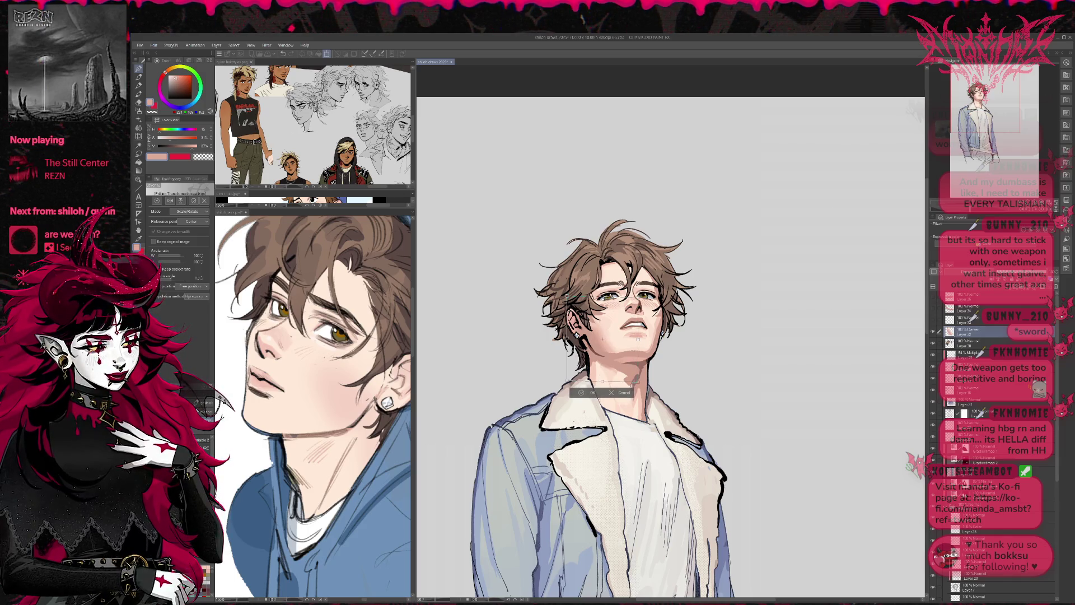
drag(567, 336, 558, 336)
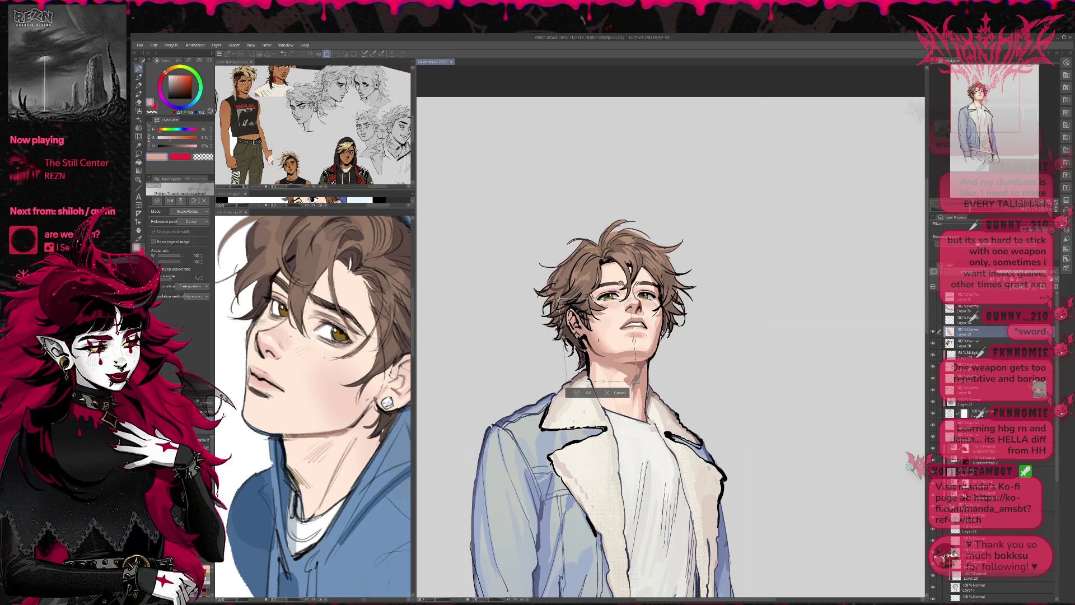
mouse_move(638, 380)
mouse_down()
mouse_move(611, 381)
mouse_move(620, 384)
mouse_up()
mouse_move(605, 340)
mouse_down()
mouse_move(630, 352)
mouse_move(606, 341)
mouse_up()
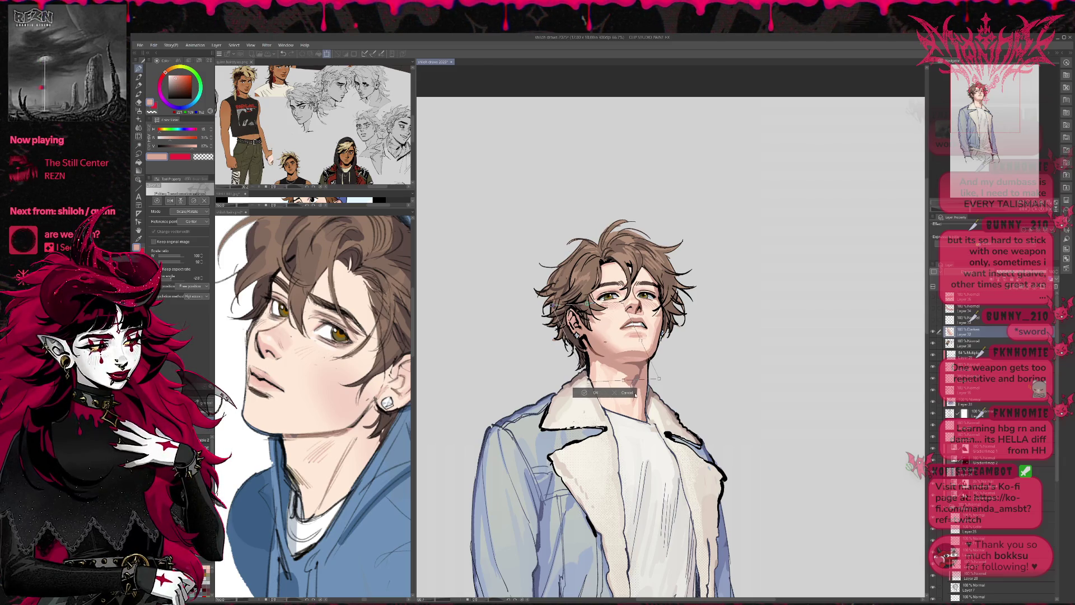
click(585, 394)
- Lower Layer 32's opacity to 50% and mirror the view to check the face
mouse_move(1044, 274)
mouse_down()
mouse_move(997, 273)
mouse_move(1025, 274)
mouse_move(1010, 273)
mouse_up()
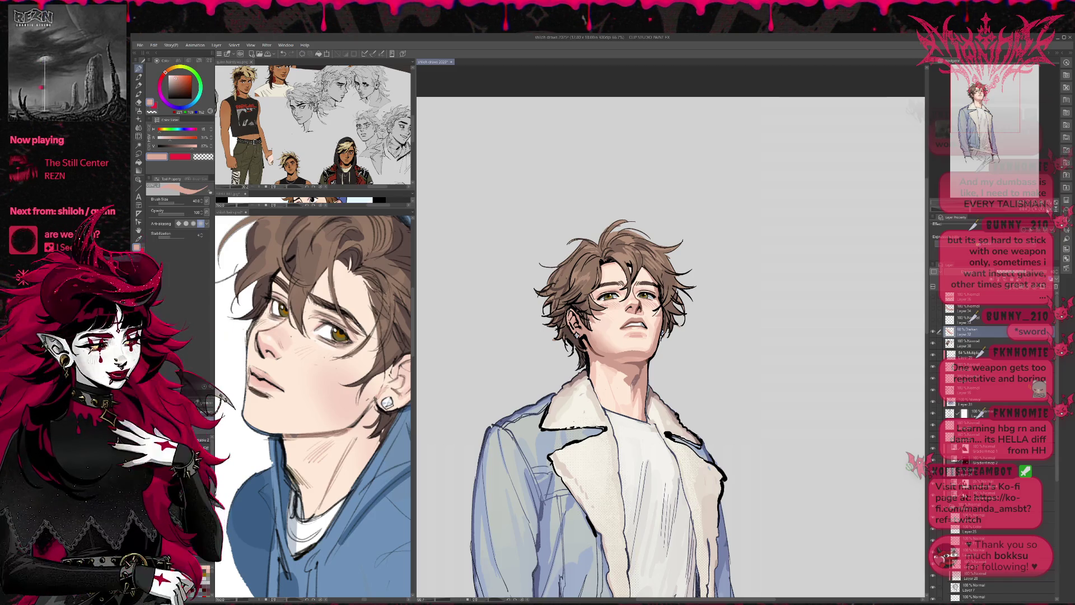
key(h)
key(ctrl+minus)
- Add Layer 36 above Layer 32 and eyedrop neck tones, ending on a lighter chin skin tone
scroll(644, 372, down, 2)
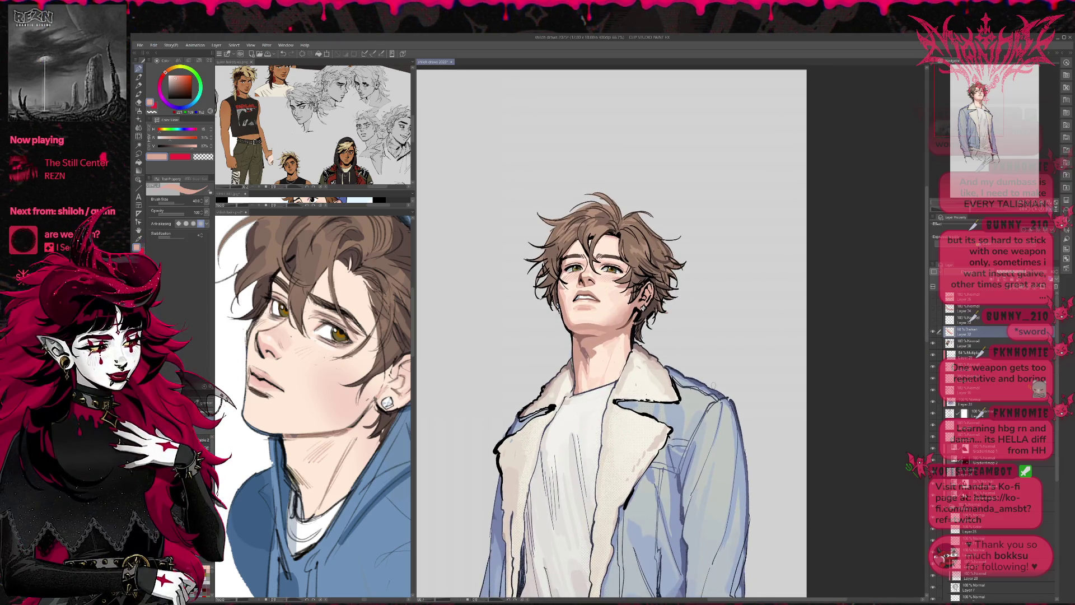
key(ctrl+shift+n)
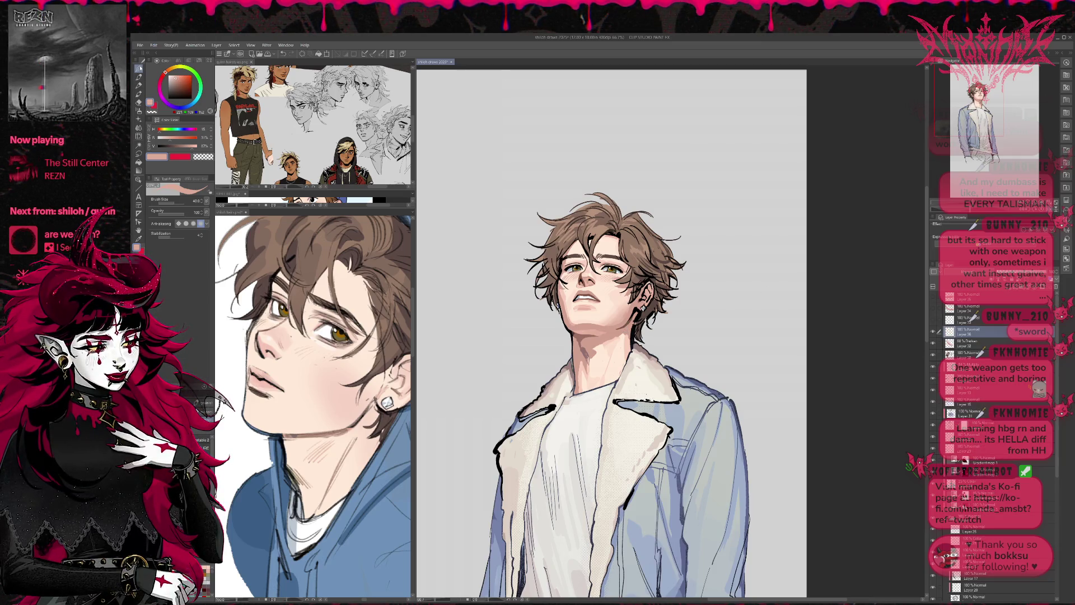
alt+click(623, 326)
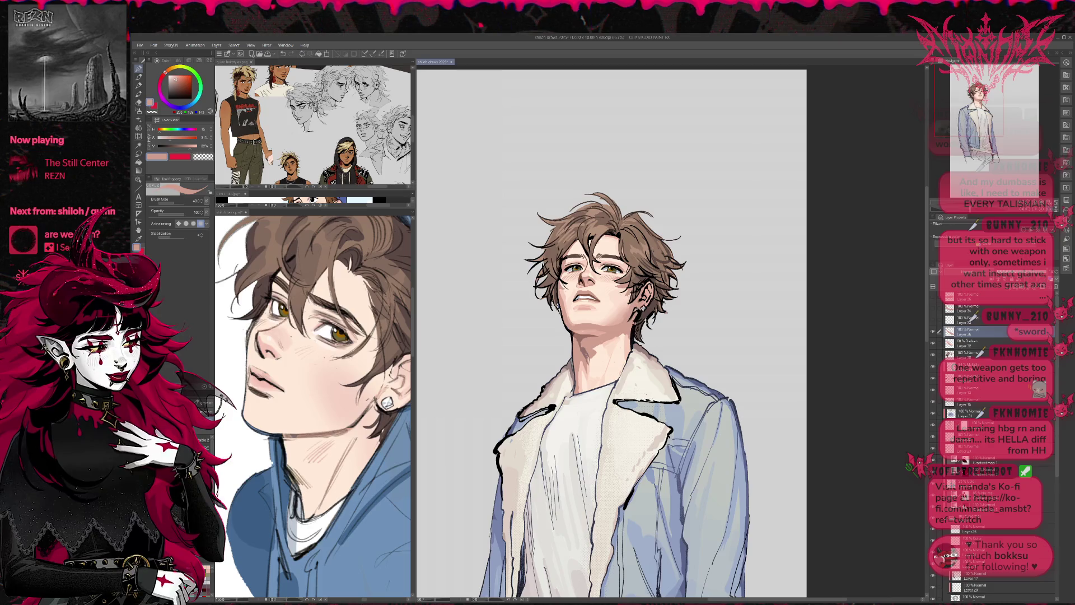
alt+click(626, 321)
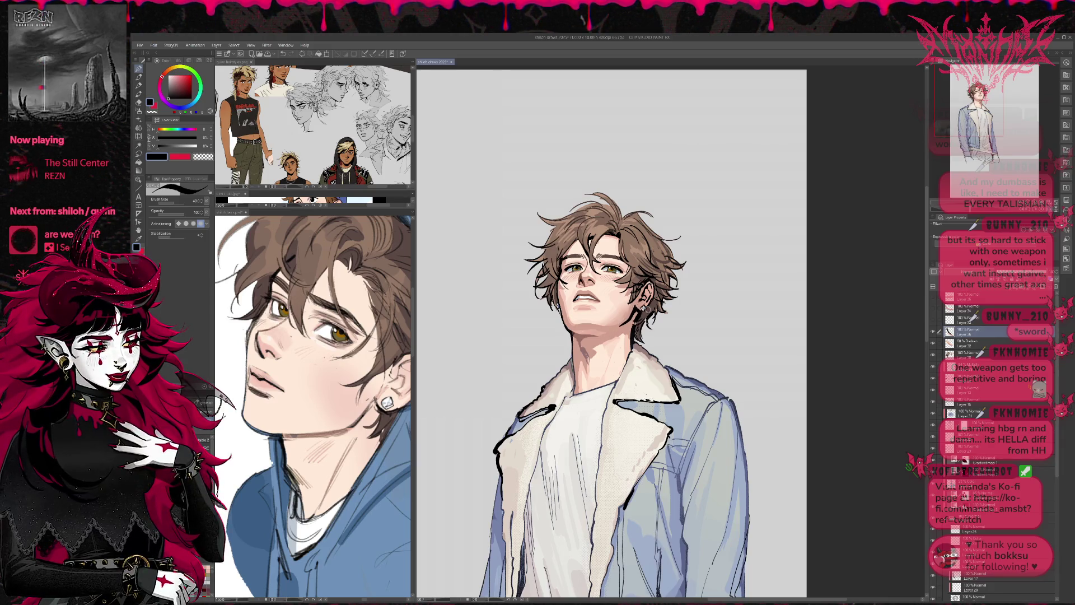
alt+click(580, 337)
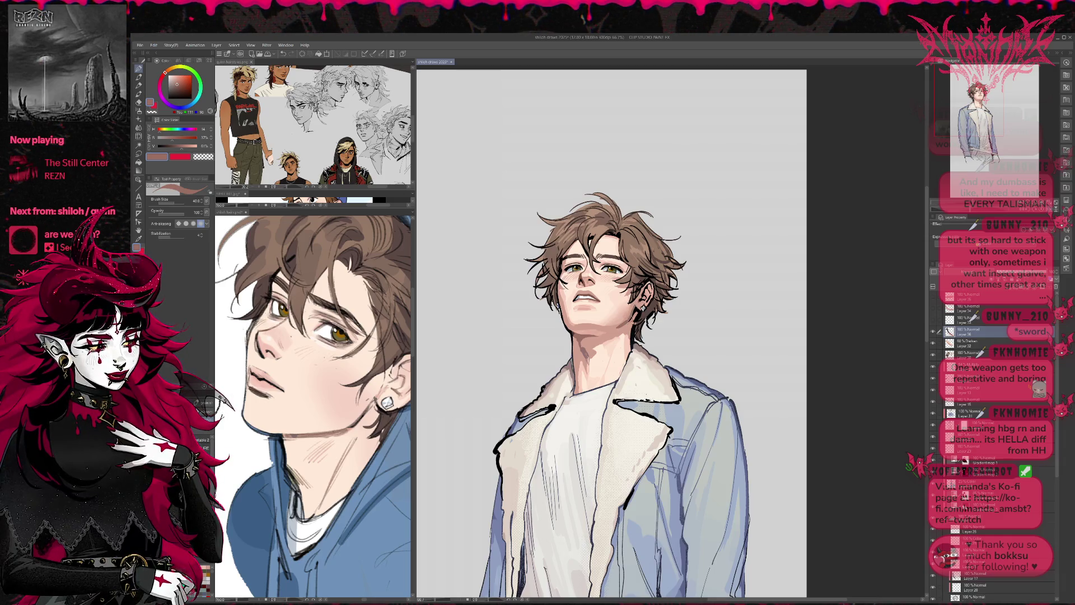
drag(638, 312, 627, 312)
alt+click(593, 325)
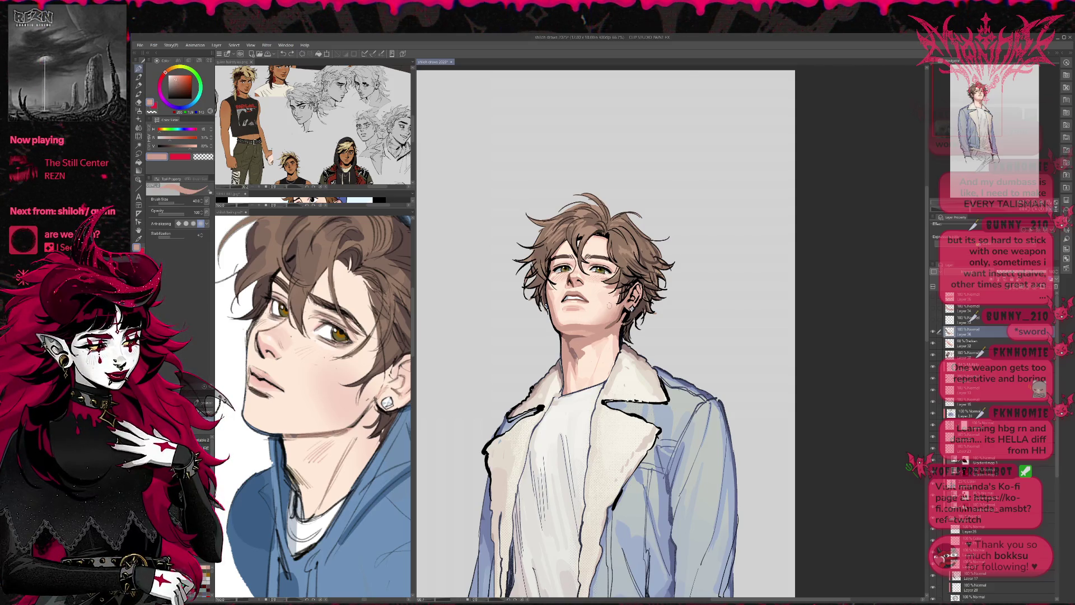
key(alt)
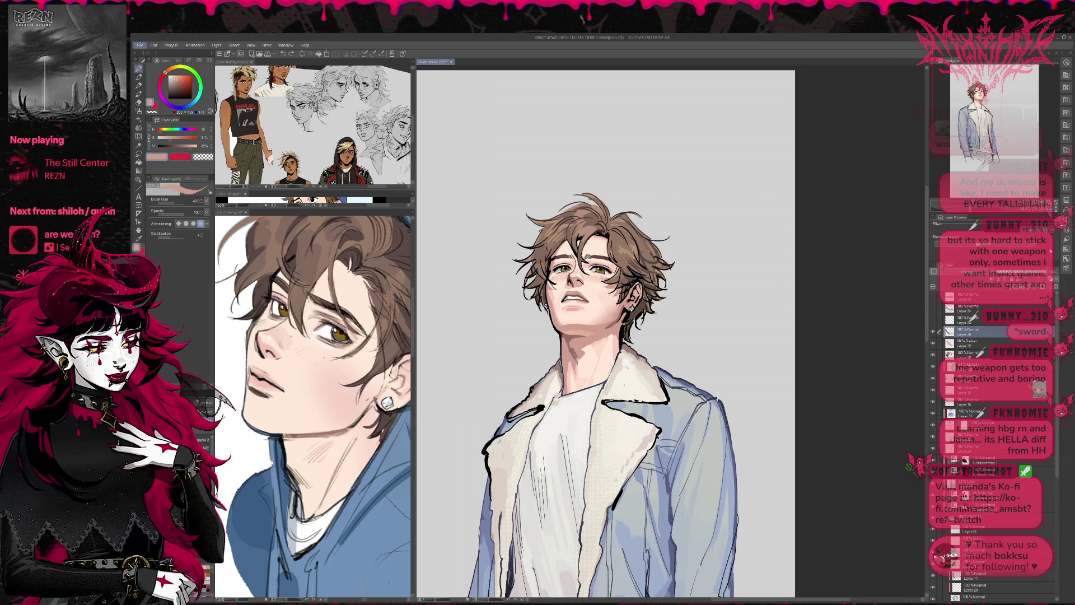
- Turn the view upside down, add Layer 37 and lighten a small area on the chin
key(v)
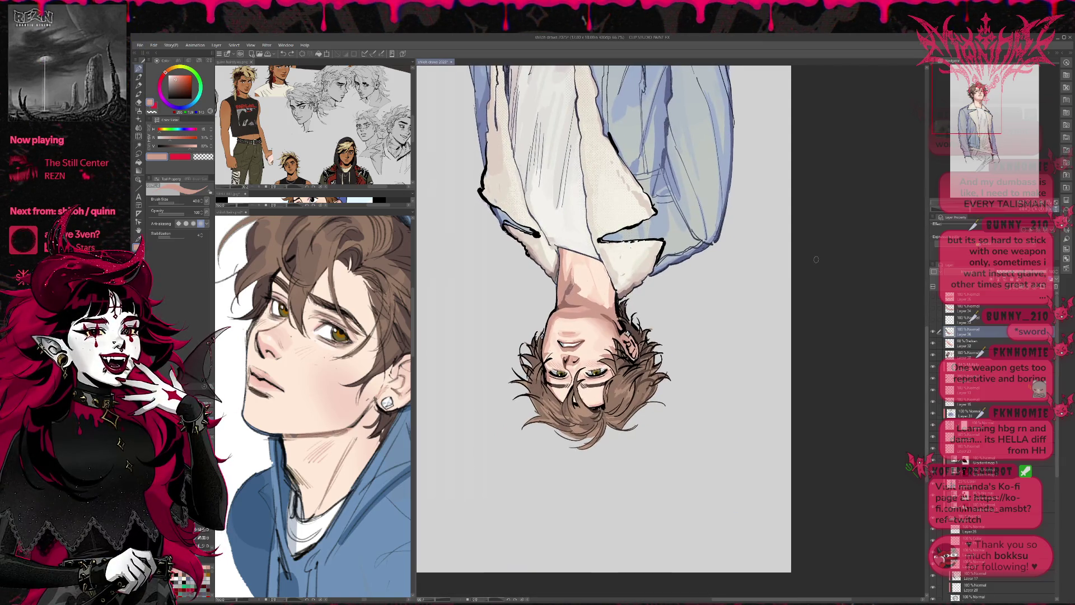
key(ctrl+shift+n)
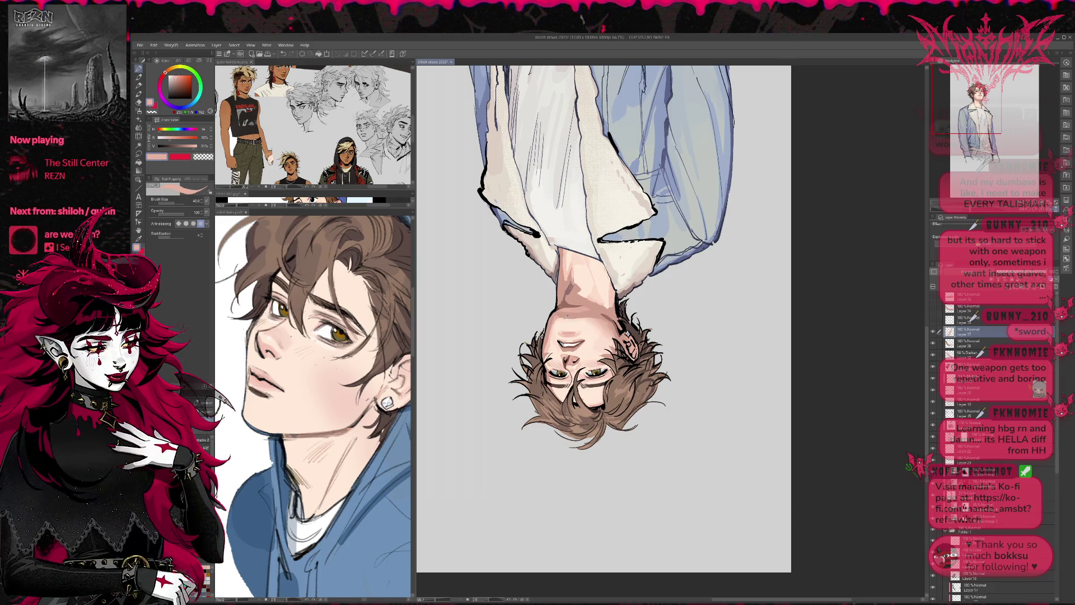
alt+click(553, 323)
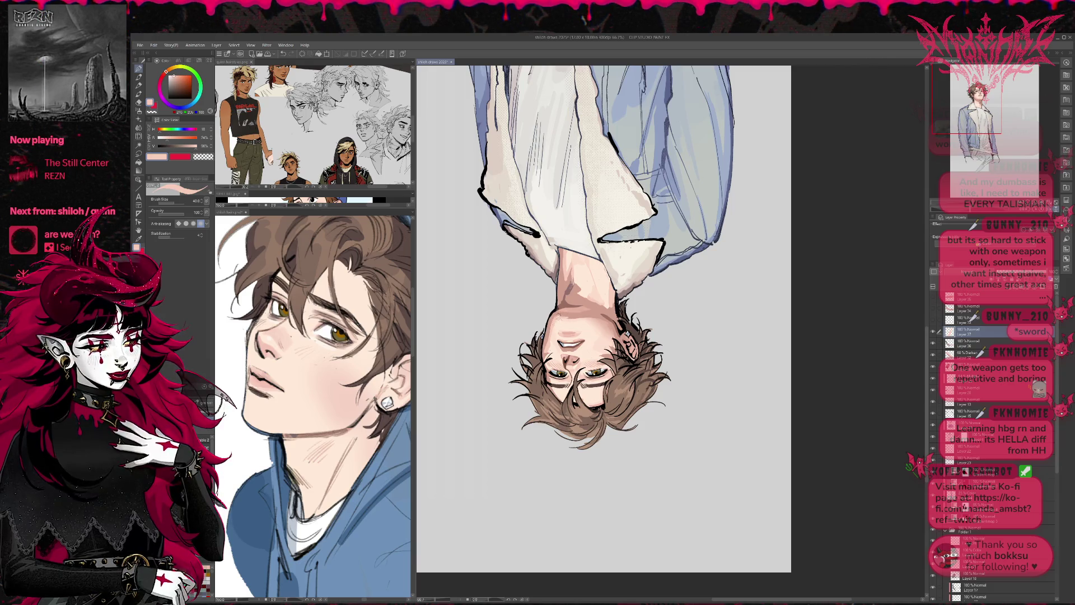
drag(563, 317, 581, 315)
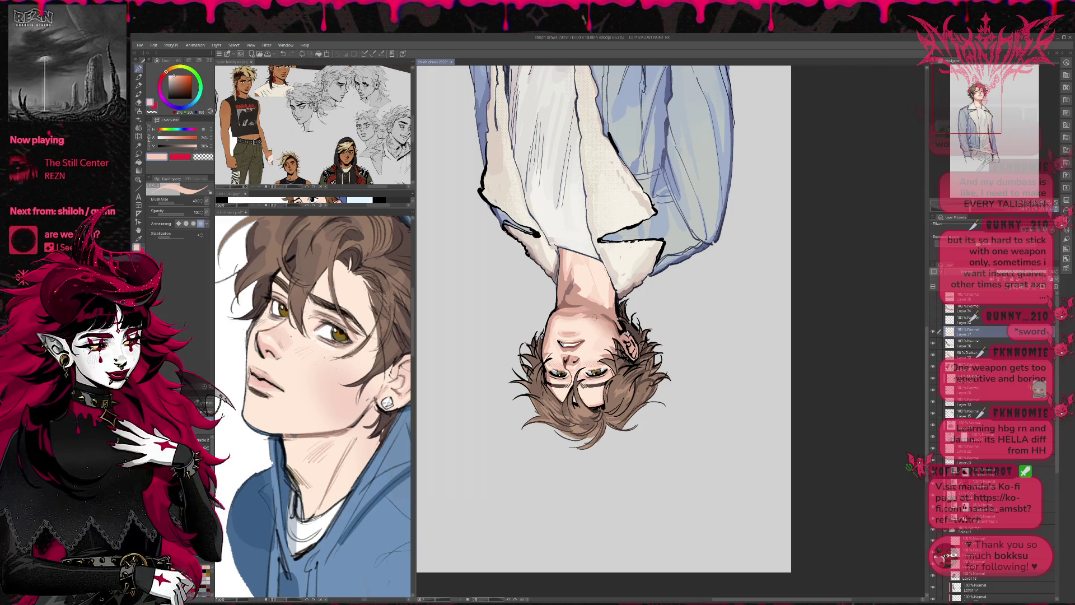
alt+click(566, 313)
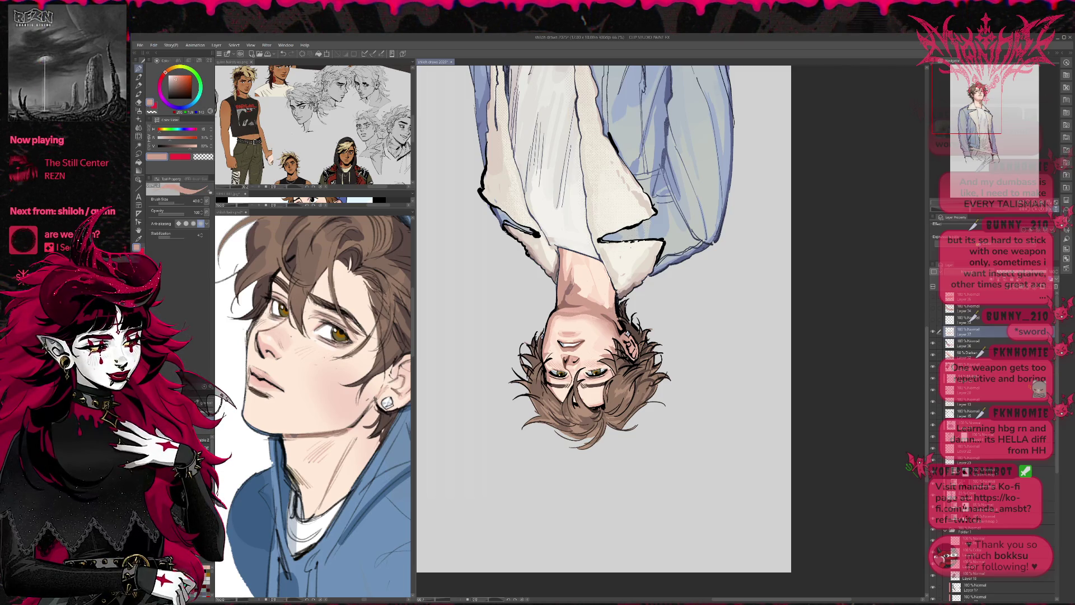
- Sample a darker skin tone and add a small darker mark near the chin
drag(605, 300, 559, 253)
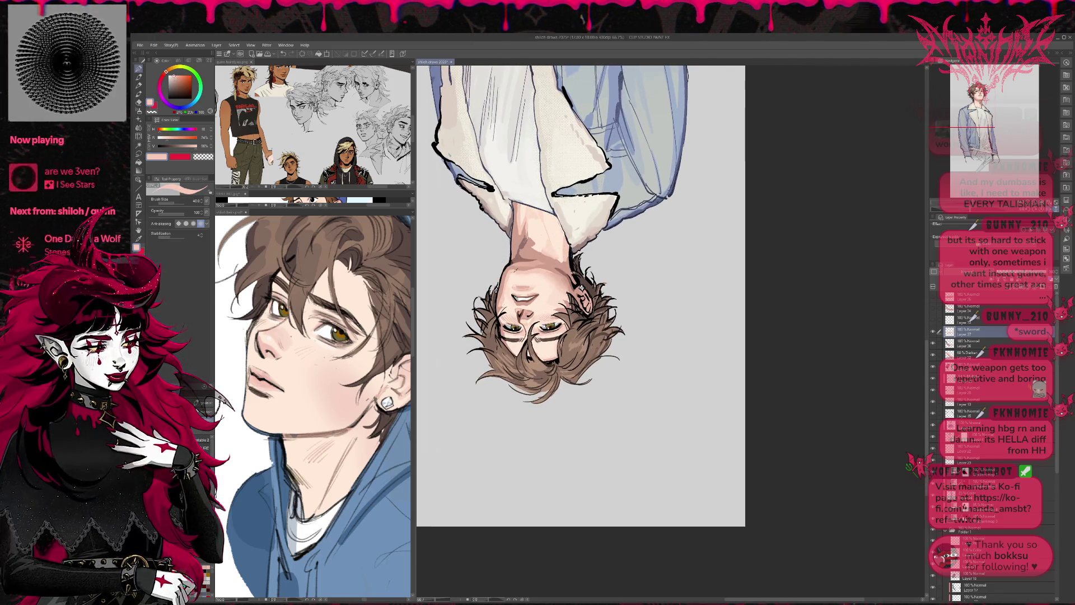
alt+click(510, 272)
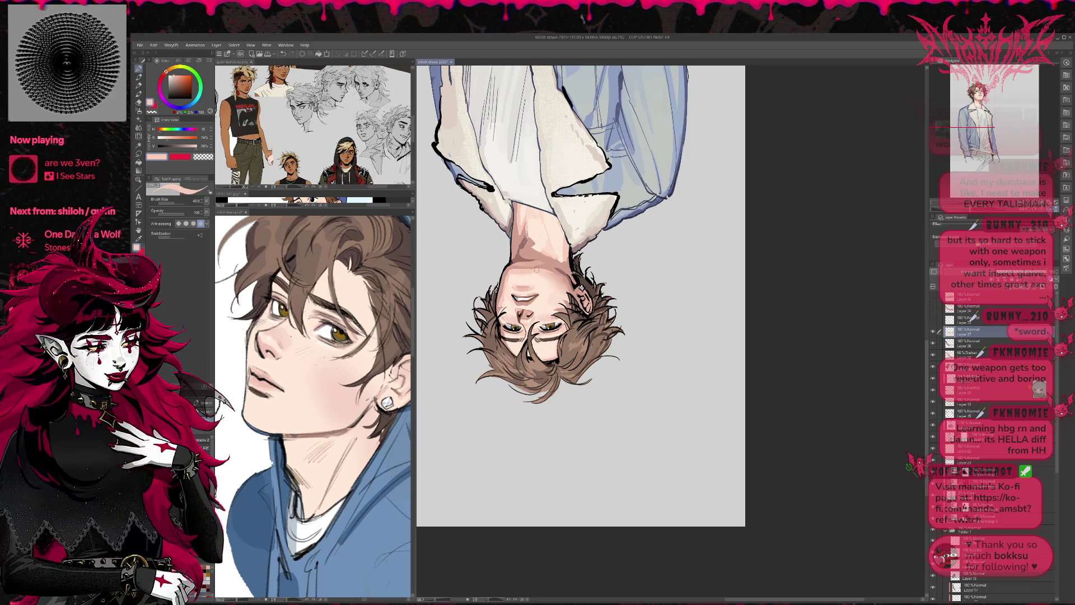
alt+click(560, 274)
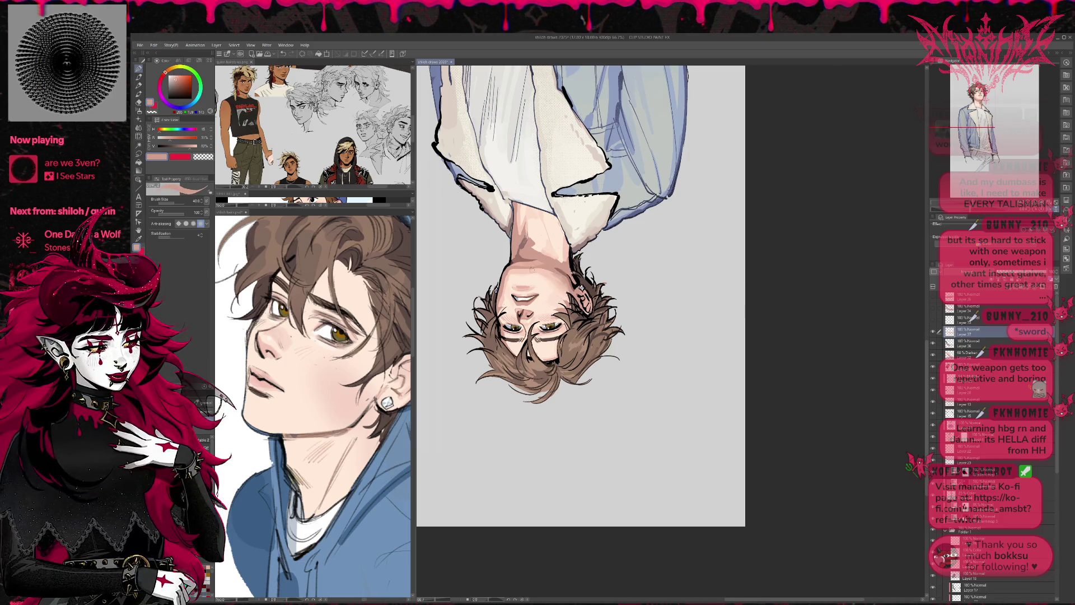
drag(516, 271, 556, 275)
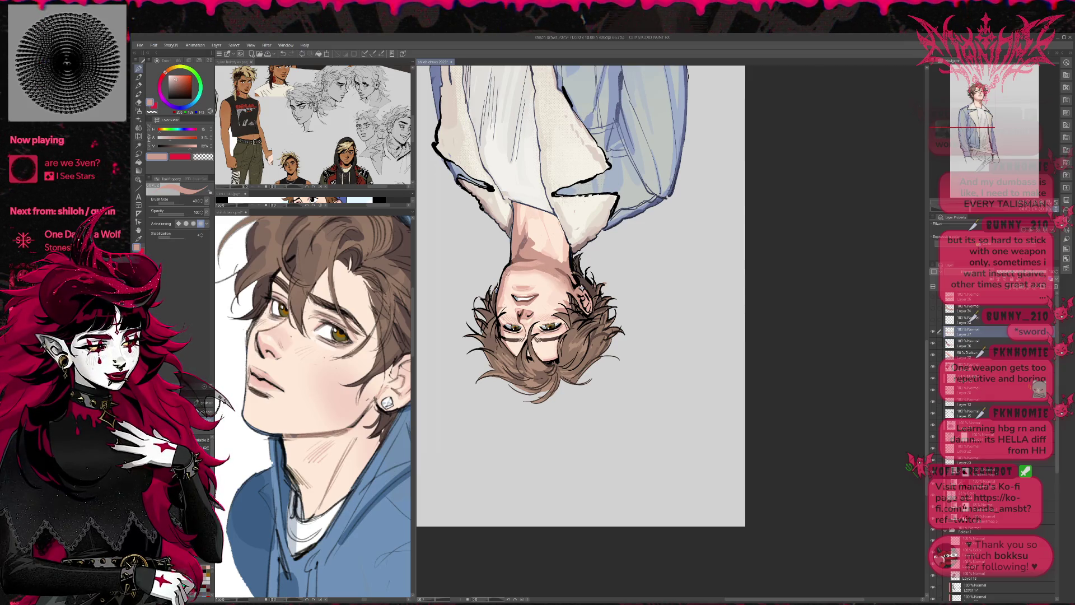
- Sample a darker muted skin tone, then pick a near-black line colour
drag(540, 245, 542, 239)
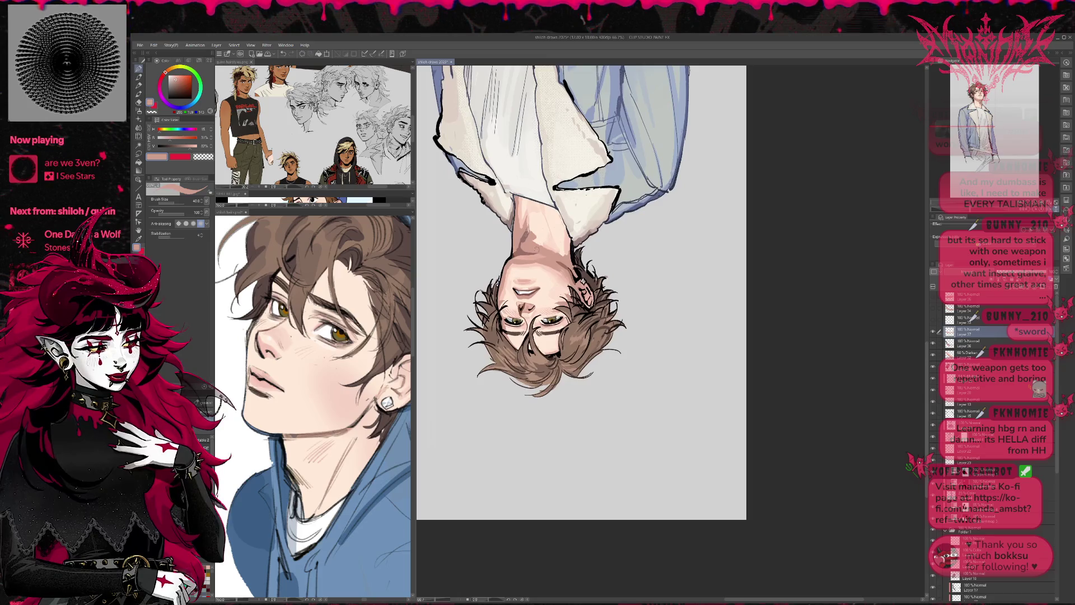
key(alt)
alt+click(542, 239)
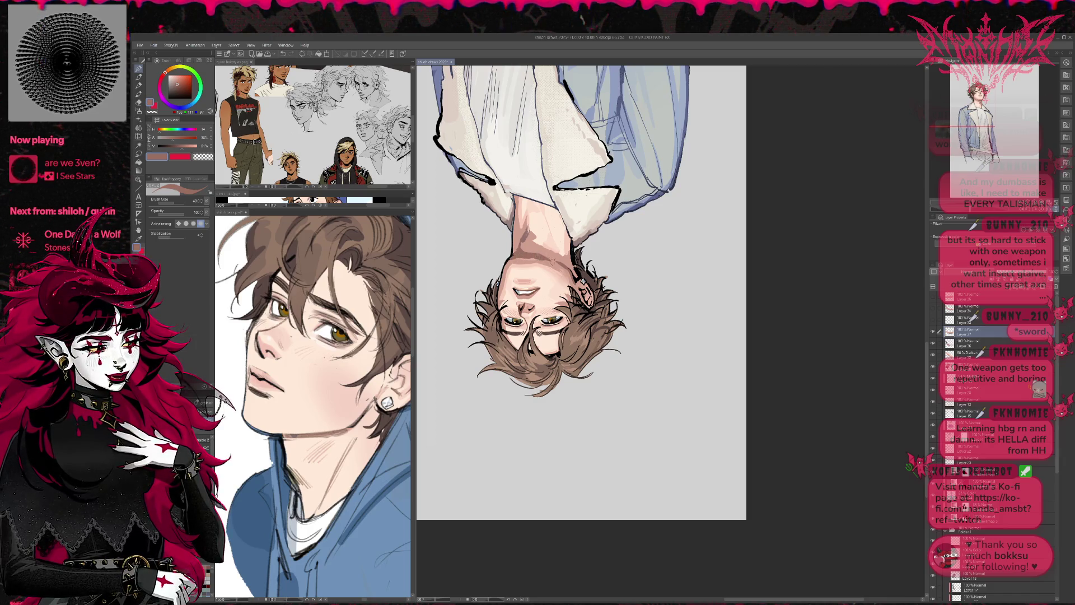
alt+click(507, 263)
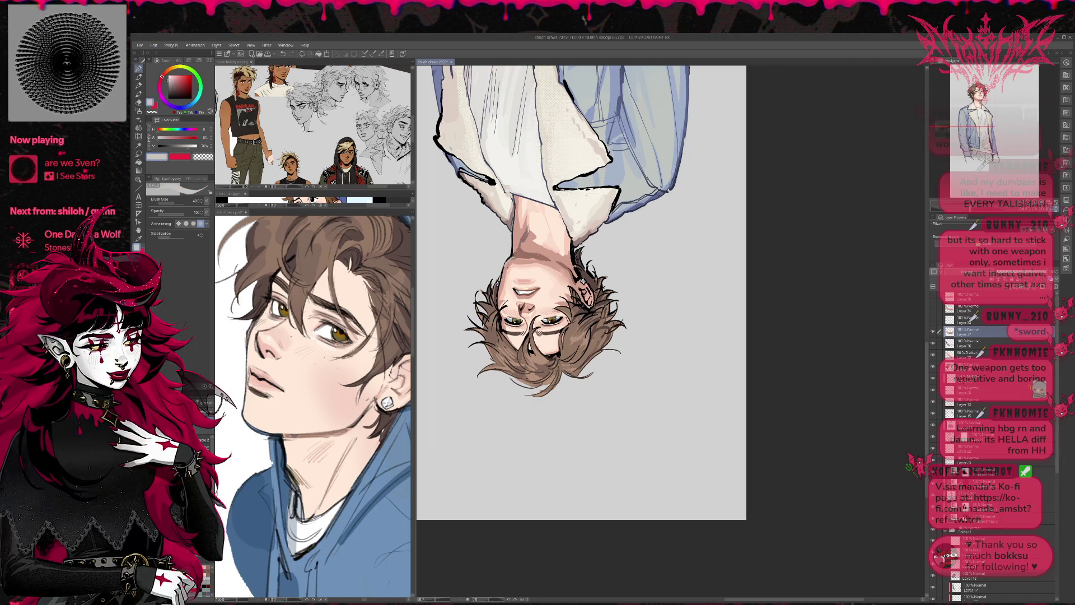
alt+click(504, 267)
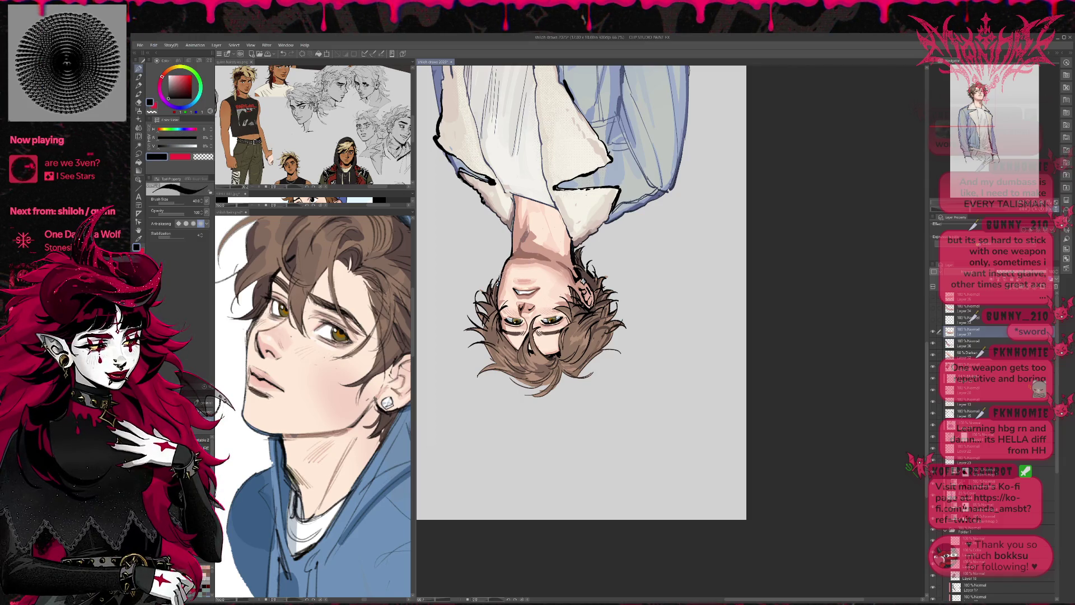
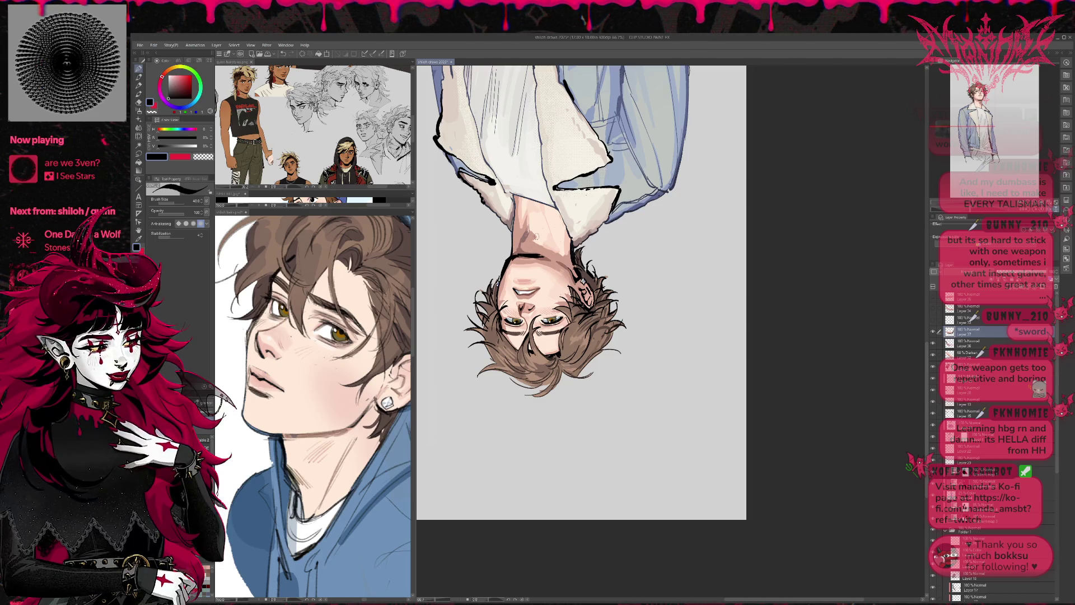
- Soften the dark jaw line on the face's left edge with a light grey
alt+click(506, 261)
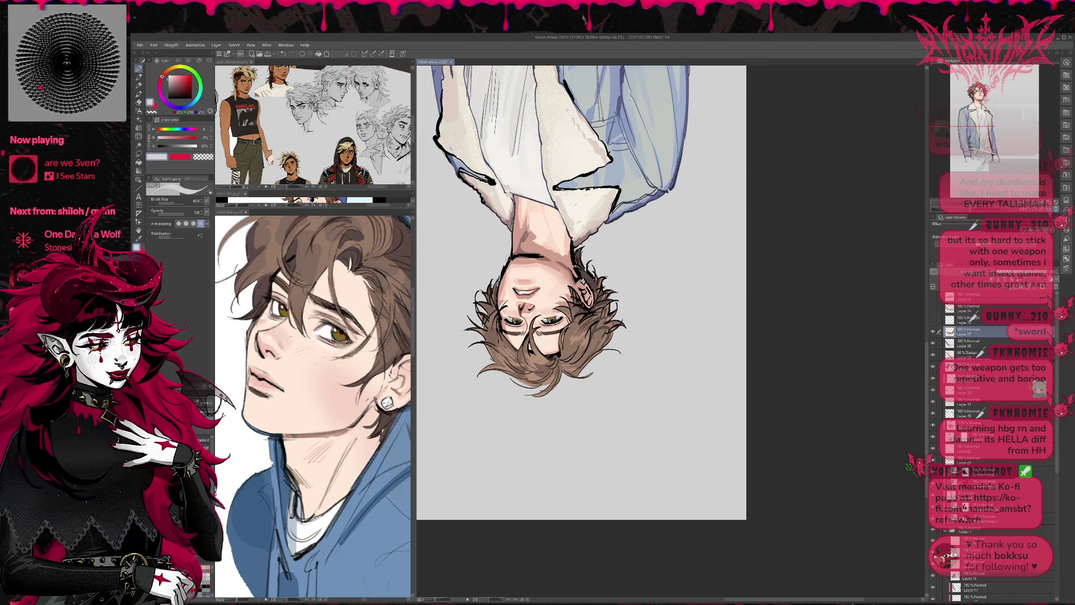
drag(500, 278, 506, 262)
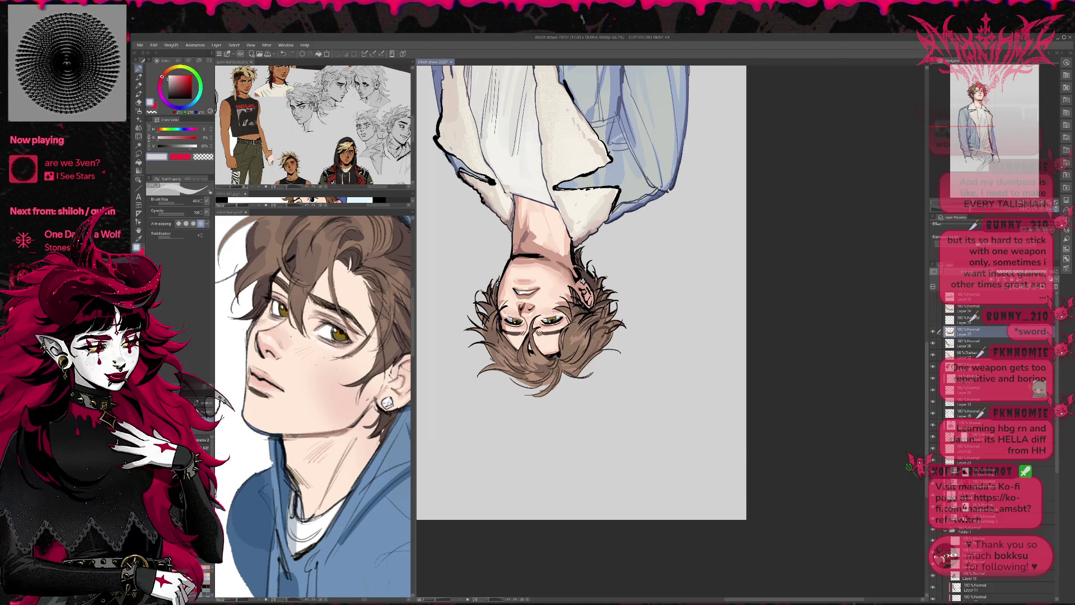
key(alt)
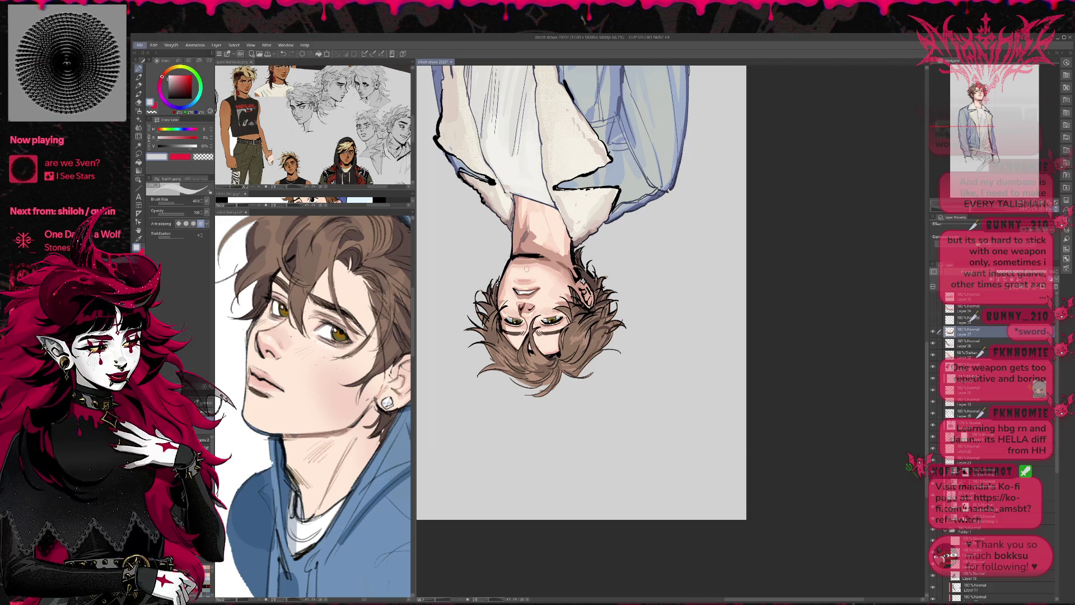
- Add a new empty layer and sample dark and lighter browns from the painting
key(ctrl+shift+n)
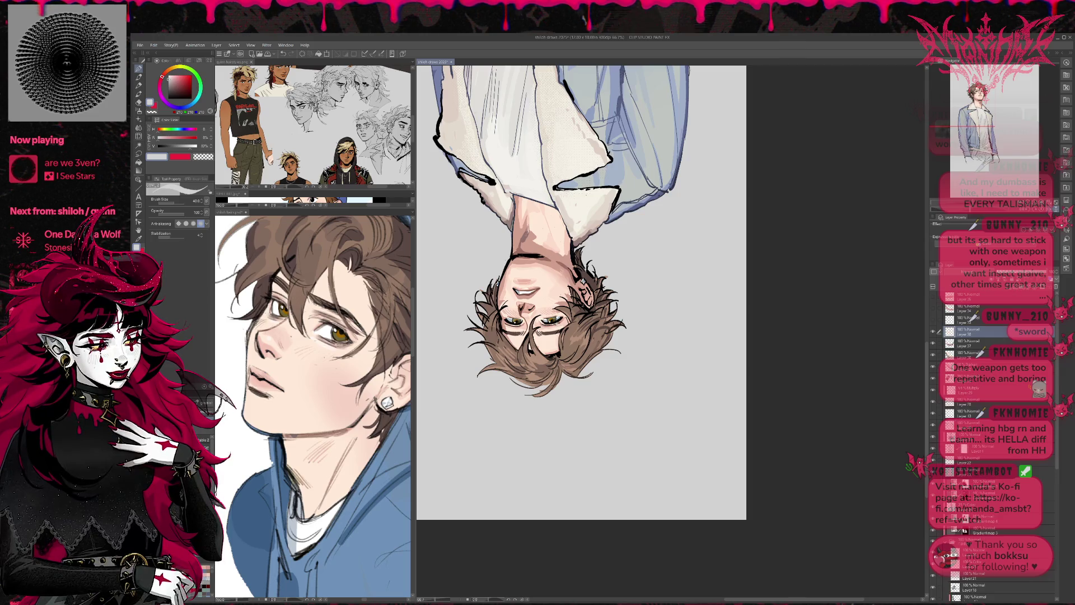
alt+click(550, 333)
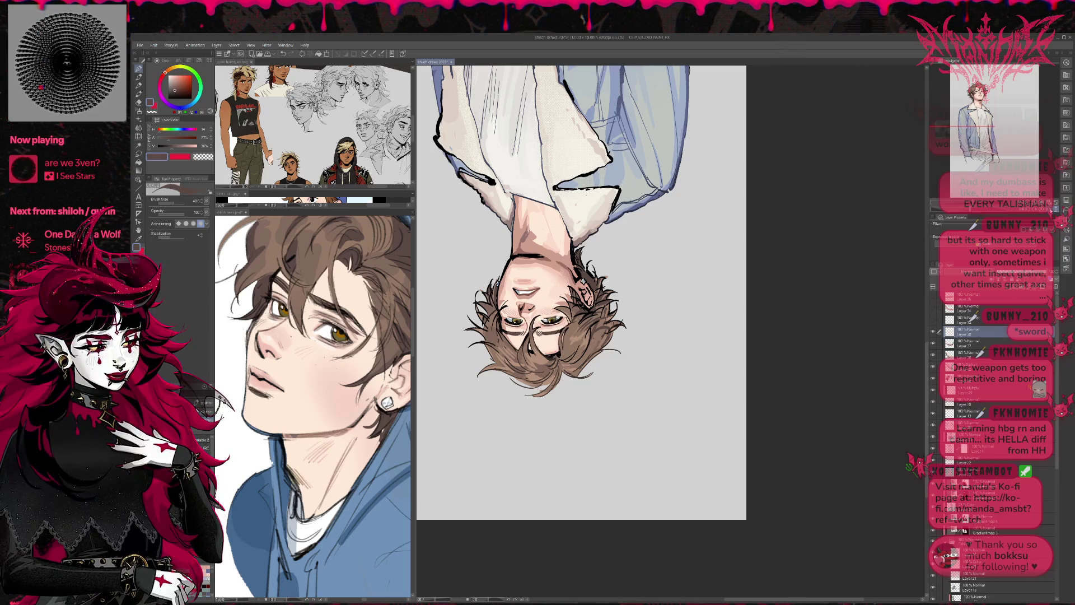
key(h)
alt+click(550, 250)
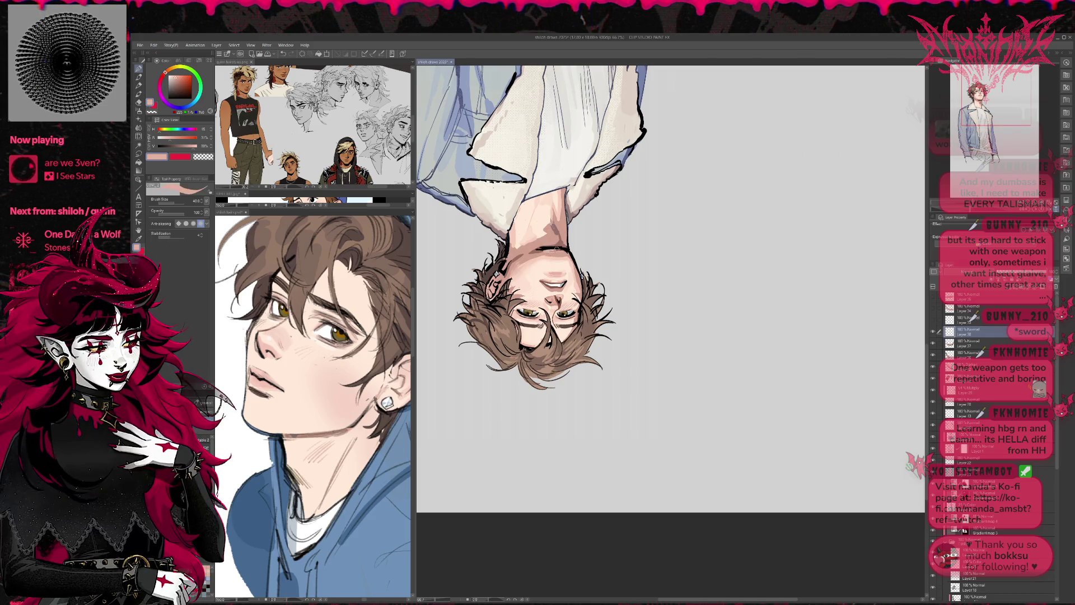
alt+click(550, 249)
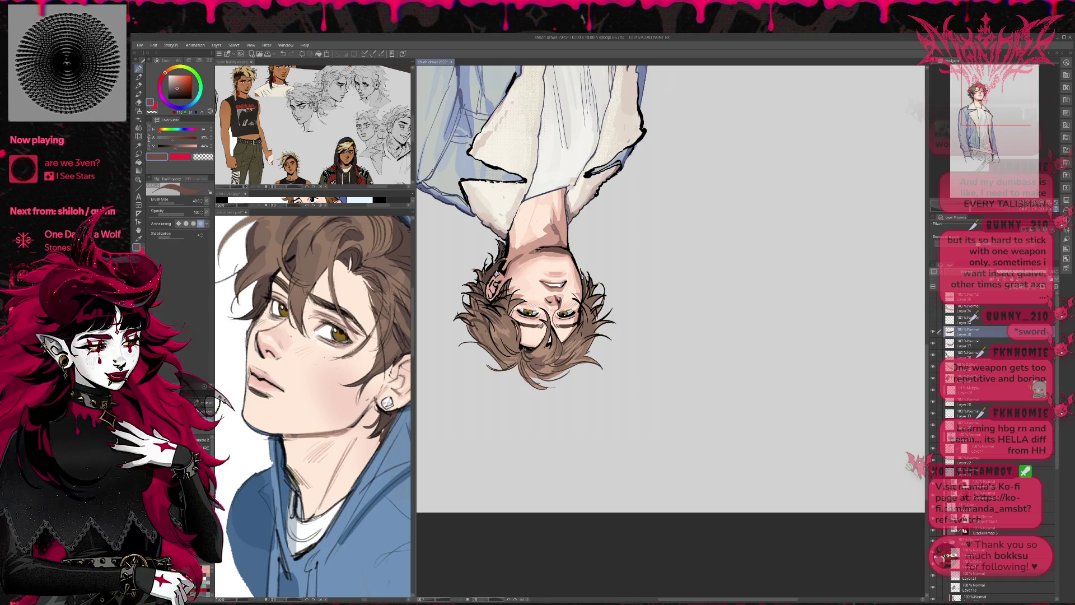
- Sample several skin pinks from the face and turn the upside-down view upright
drag(581, 227, 581, 223)
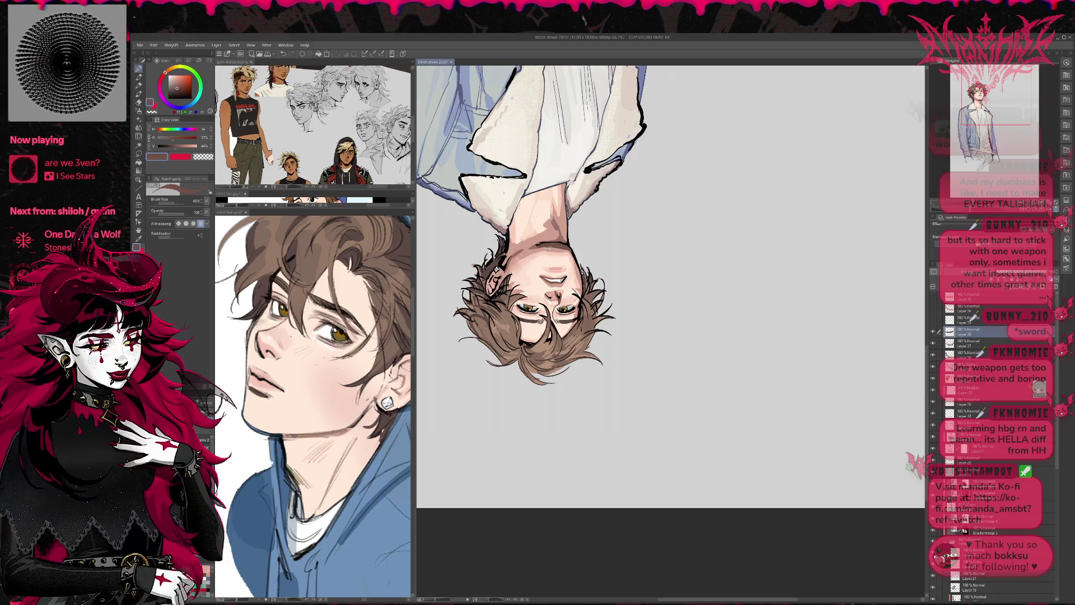
alt+click(560, 249)
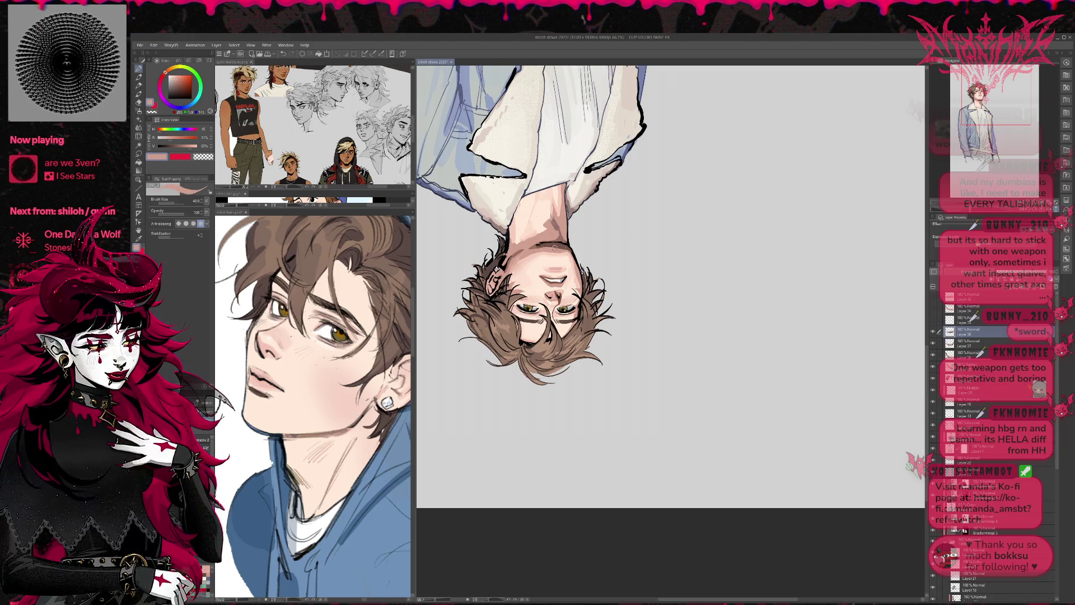
alt+click(565, 253)
alt+click(566, 255)
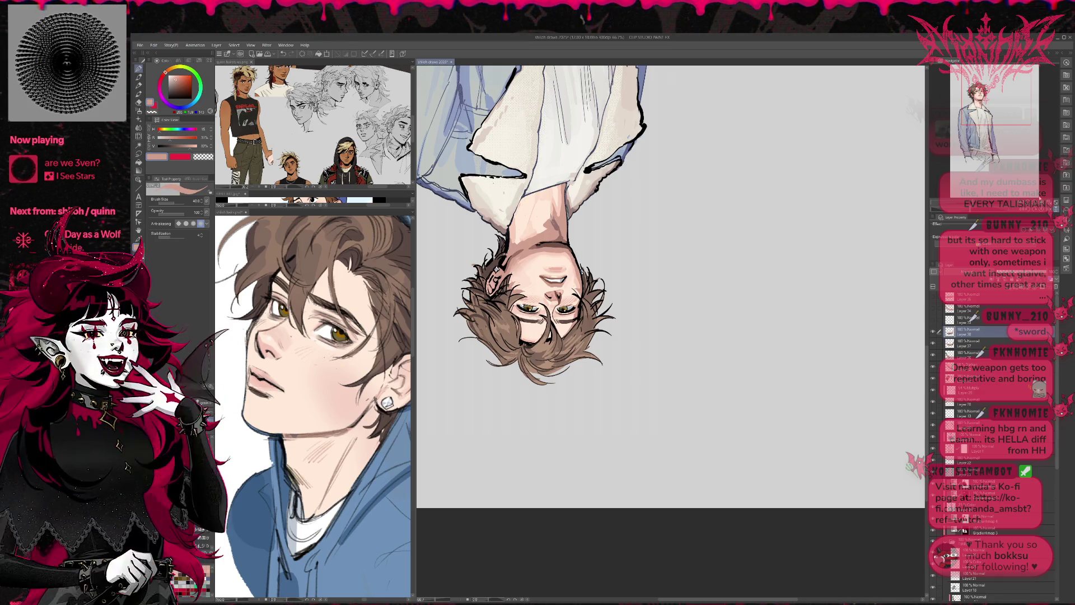
key(ctrl+shift+h)
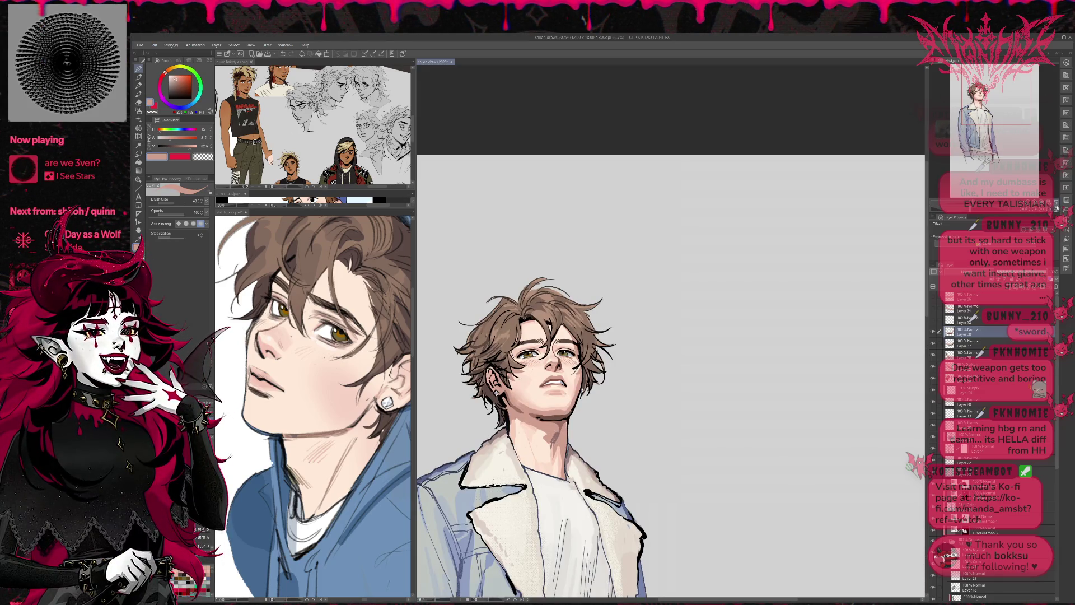
- Sample black from the chin line art and add another empty layer
key(h)
drag(708, 277, 680, 264)
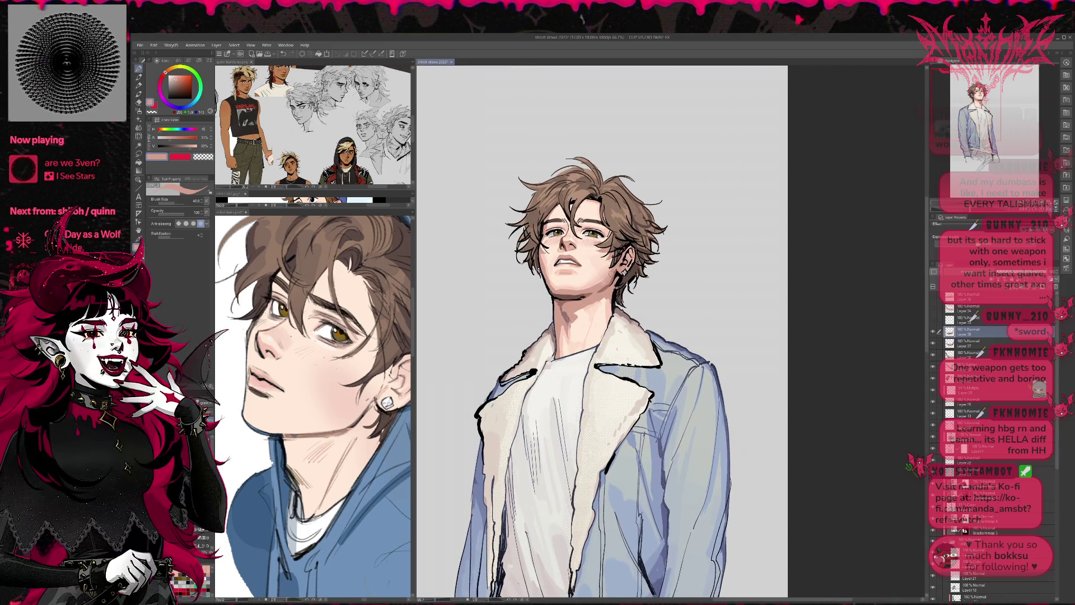
alt+click(559, 297)
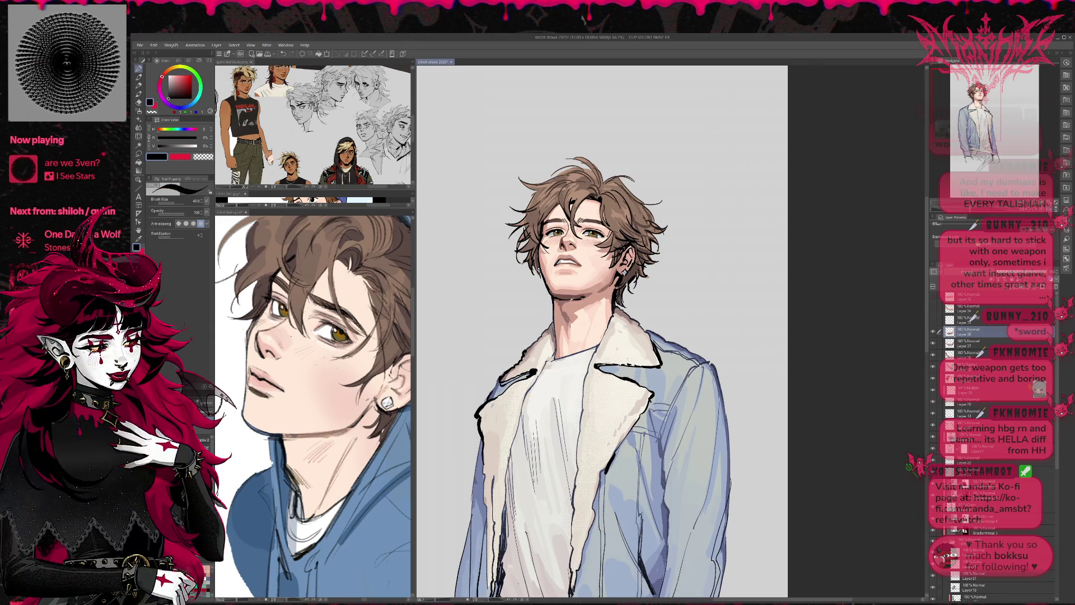
alt+click(571, 296)
key(ctrl+shift+n)
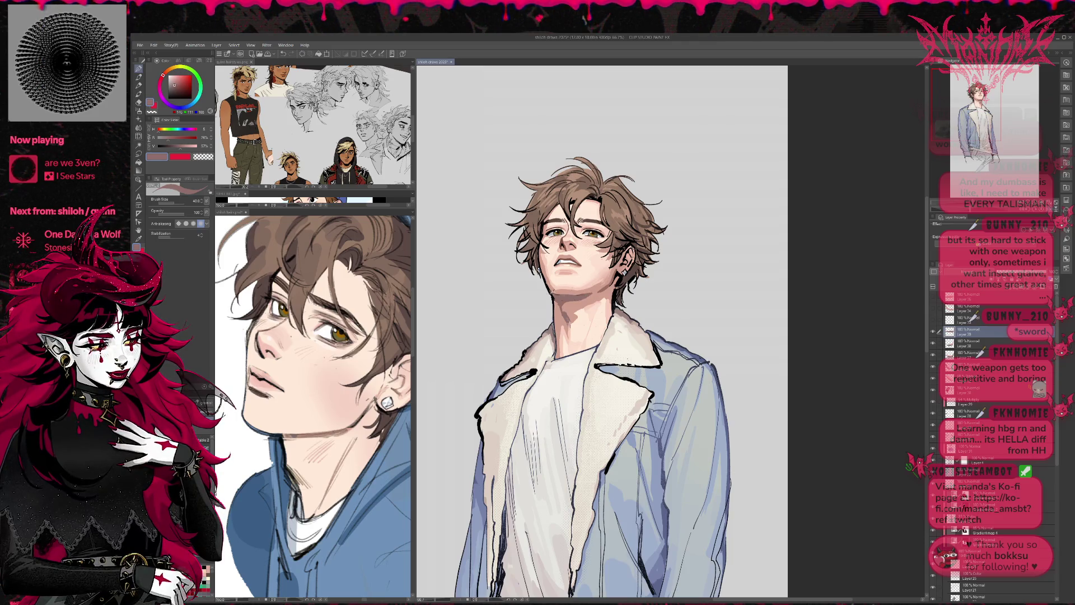
- Draw a thin black line along the chin, then mirror the view back to check
alt+click(555, 297)
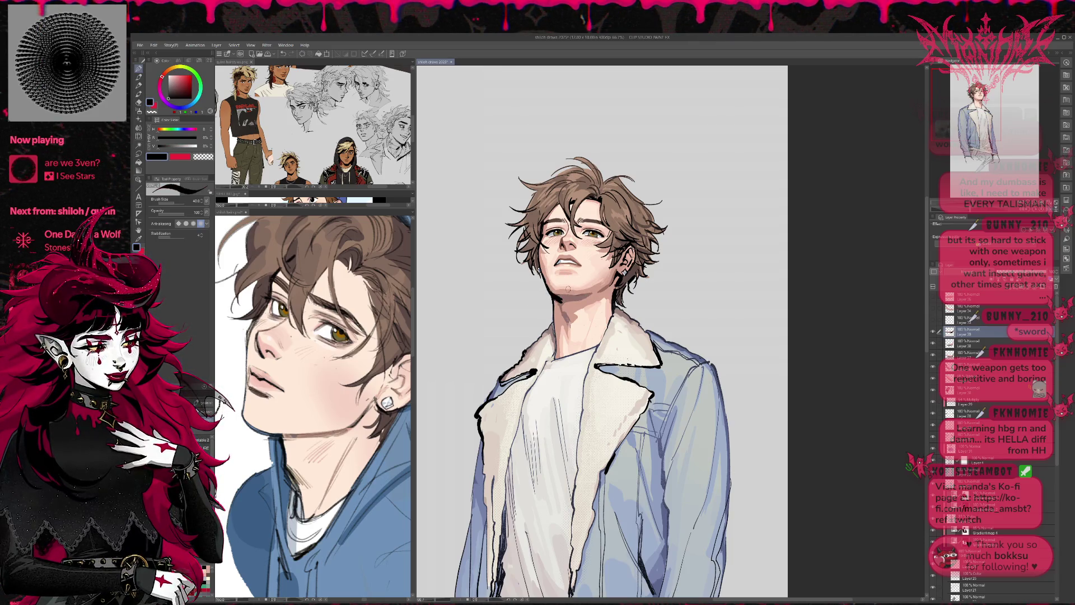
drag(562, 297, 557, 310)
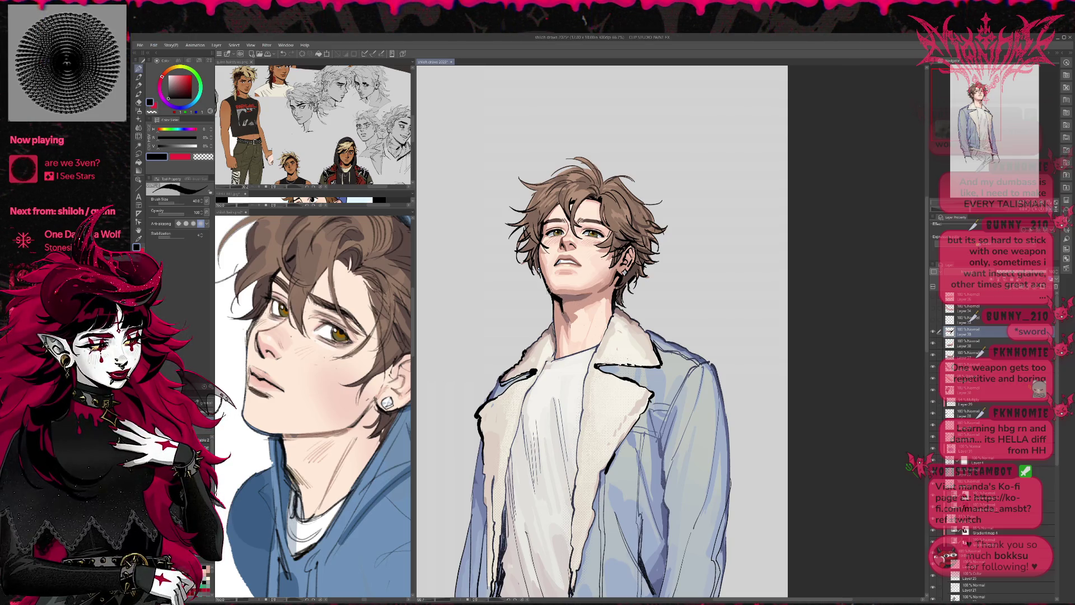
drag(555, 294, 543, 306)
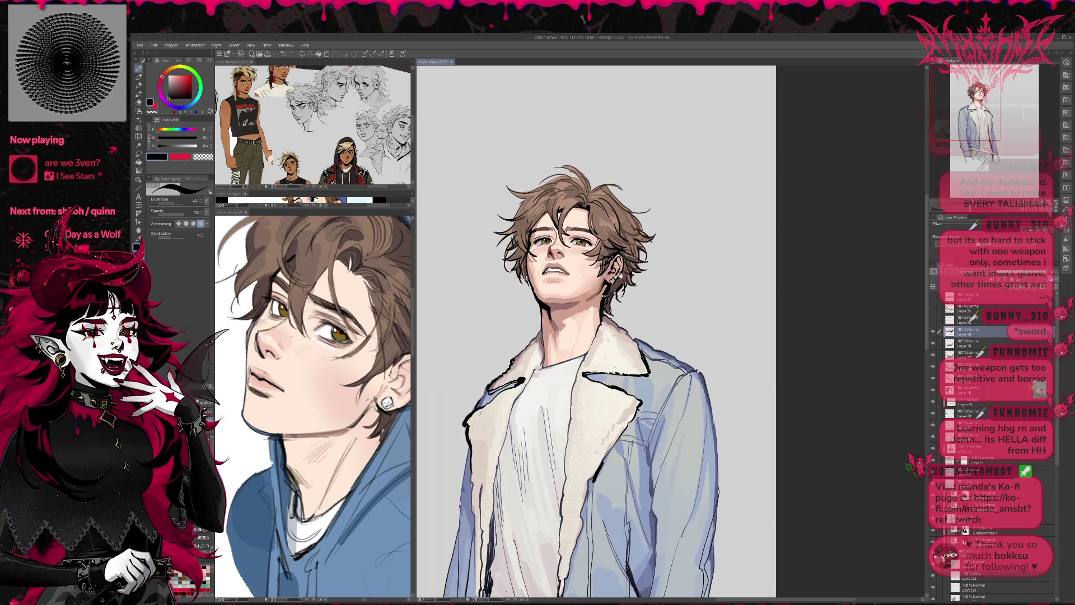
key(h)
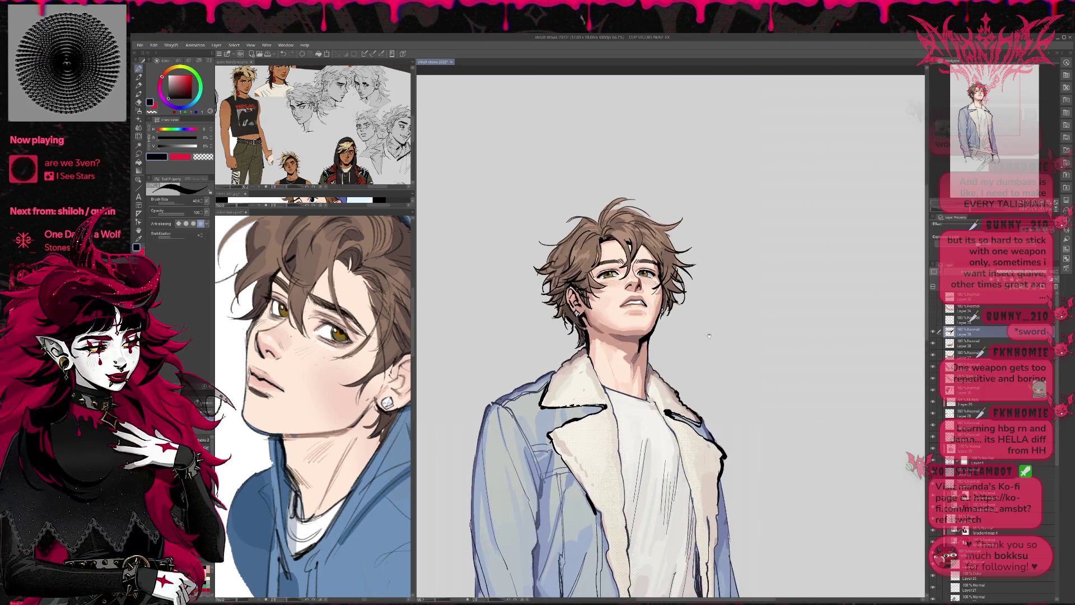
drag(709, 336, 725, 321)
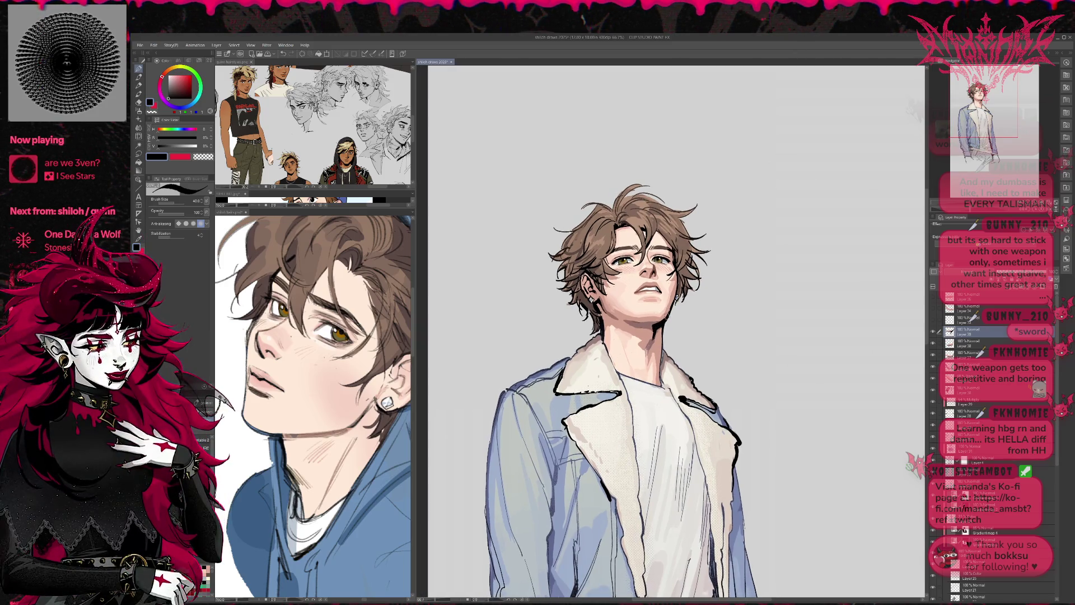
- Sample muted pinks, black and lighter and darker skin tones from the neck
alt+click(669, 308)
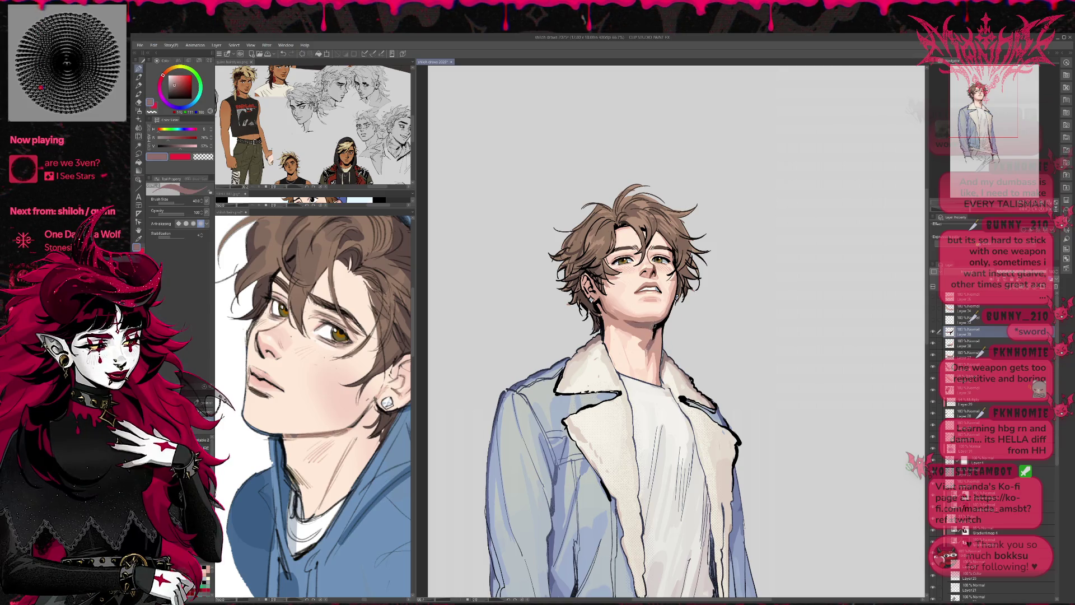
alt+click(657, 323)
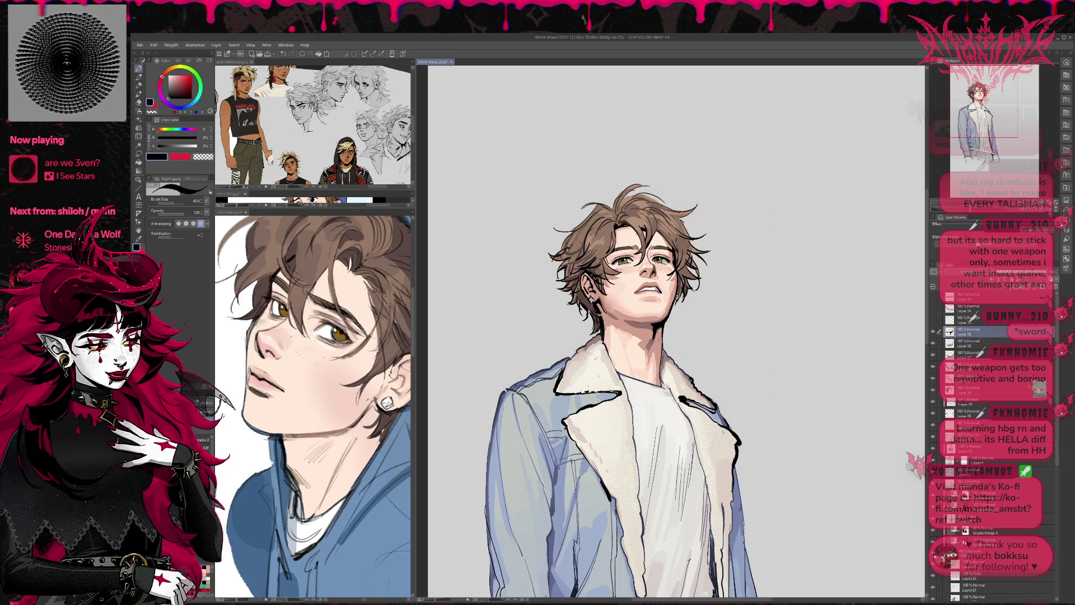
alt+click(644, 330)
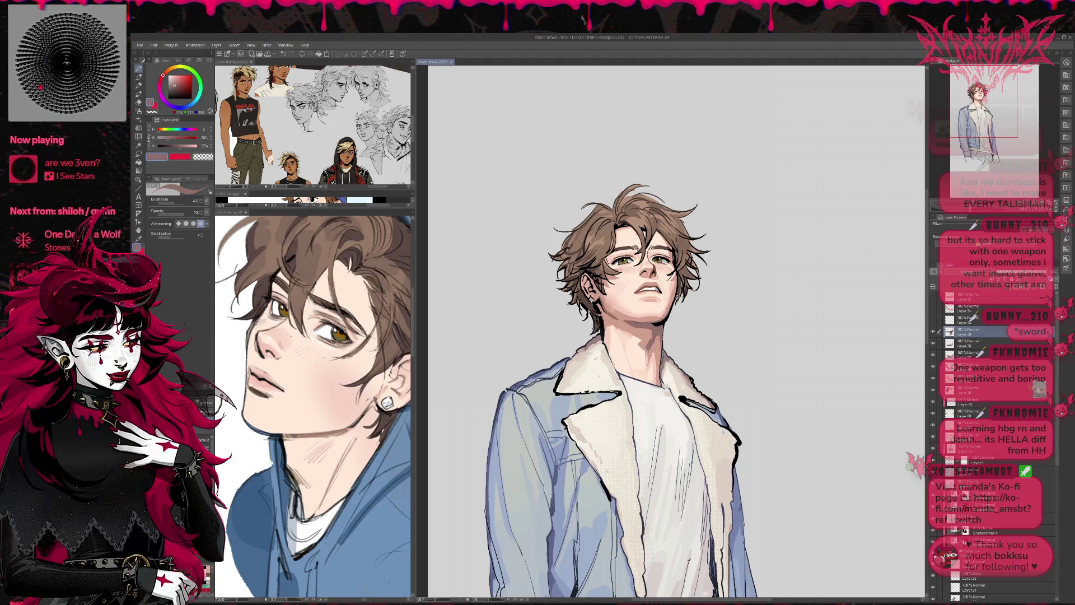
alt+click(621, 317)
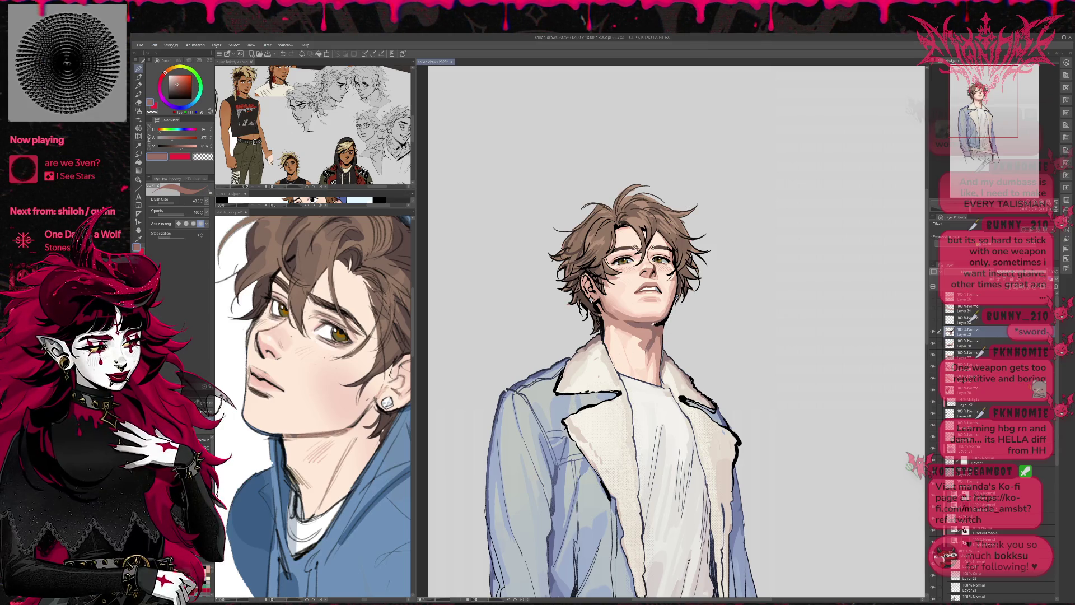
alt+click(658, 328)
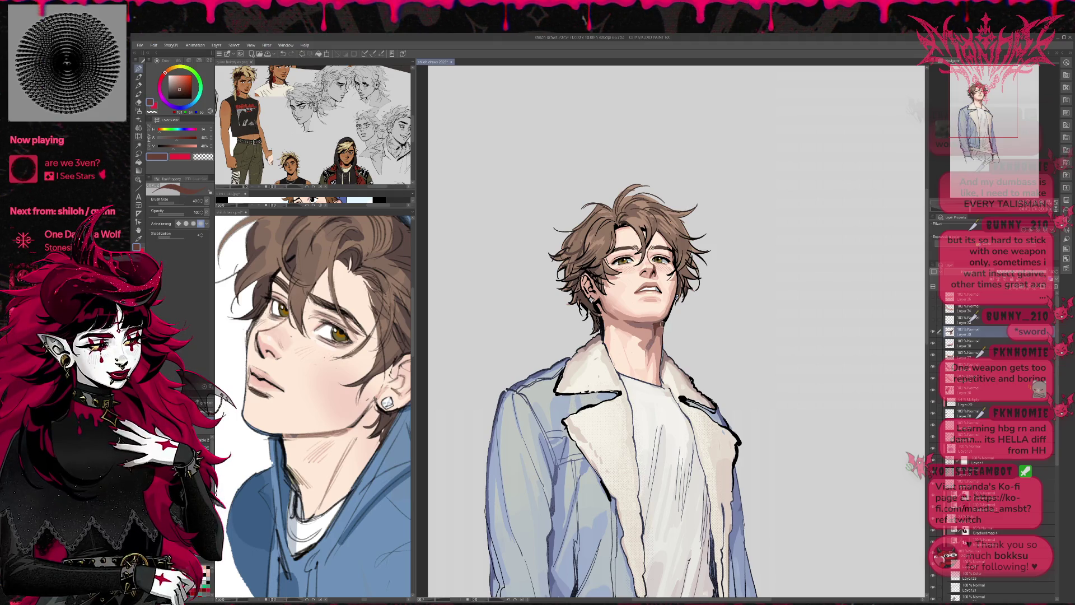
alt+click(665, 318)
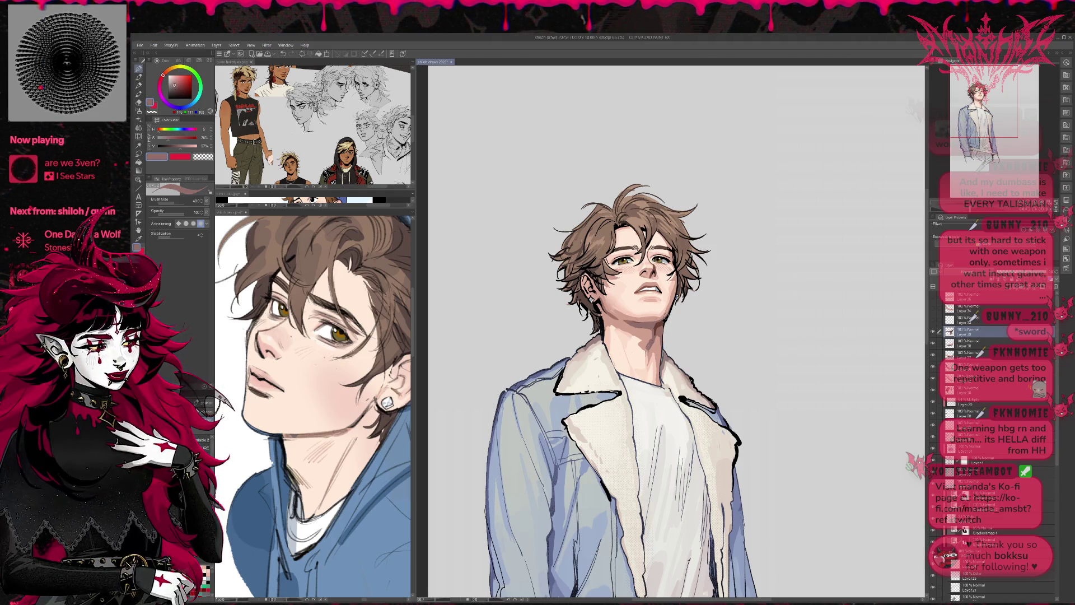
- Lower brush opacity to 60, shade the neck with a darker skin tone, and save
key(h)
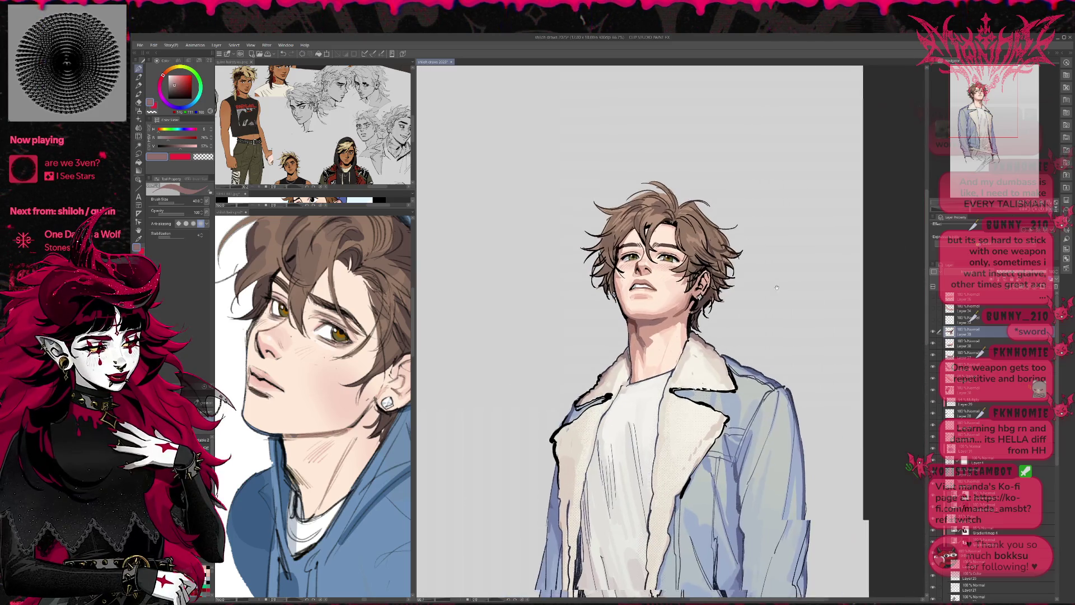
drag(776, 287, 726, 286)
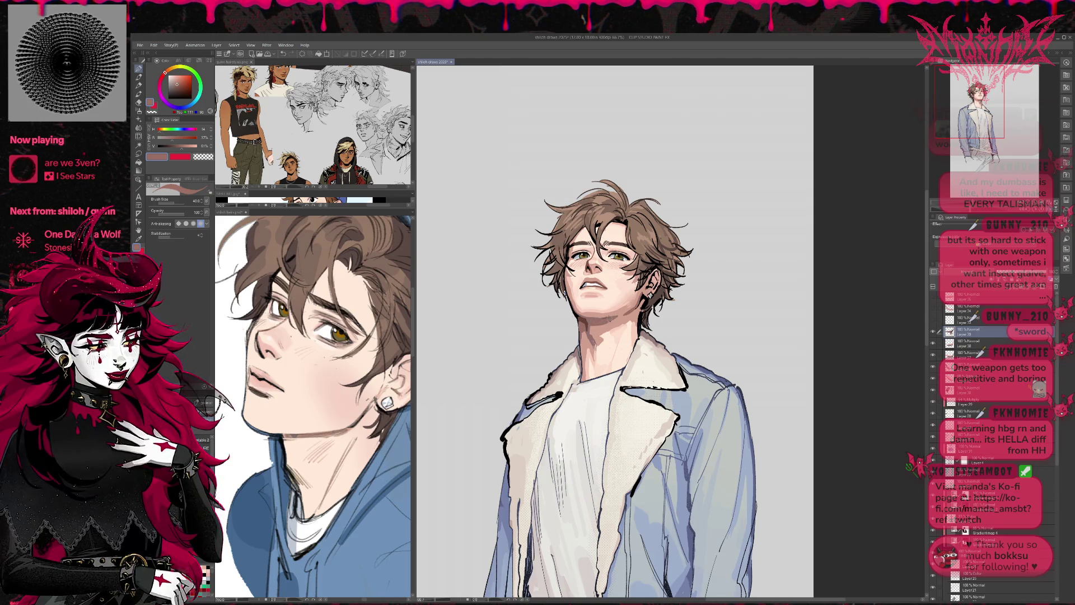
click(180, 213)
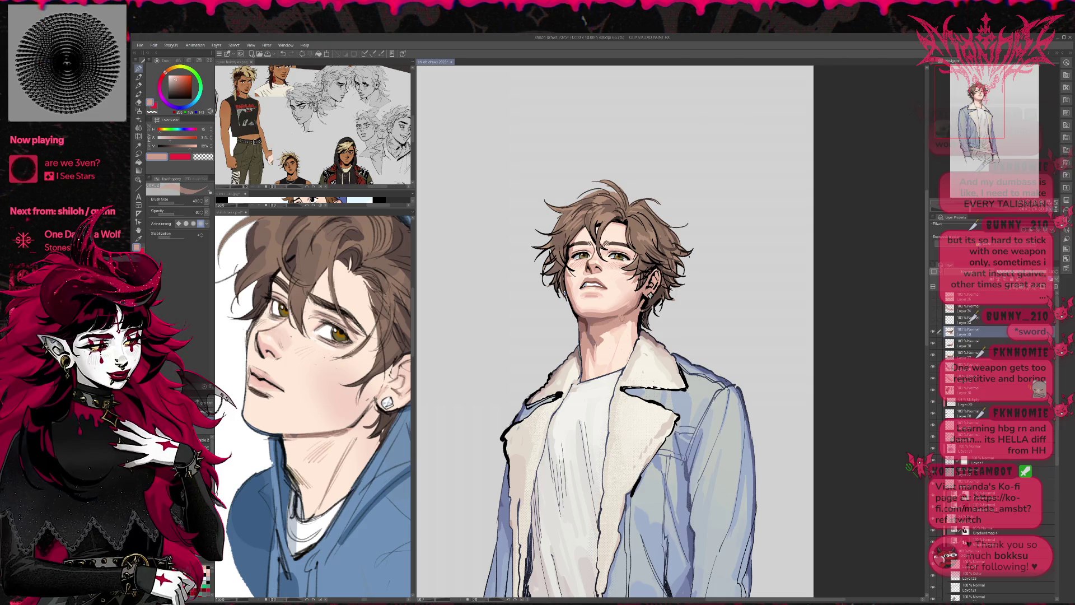
alt+click(611, 319)
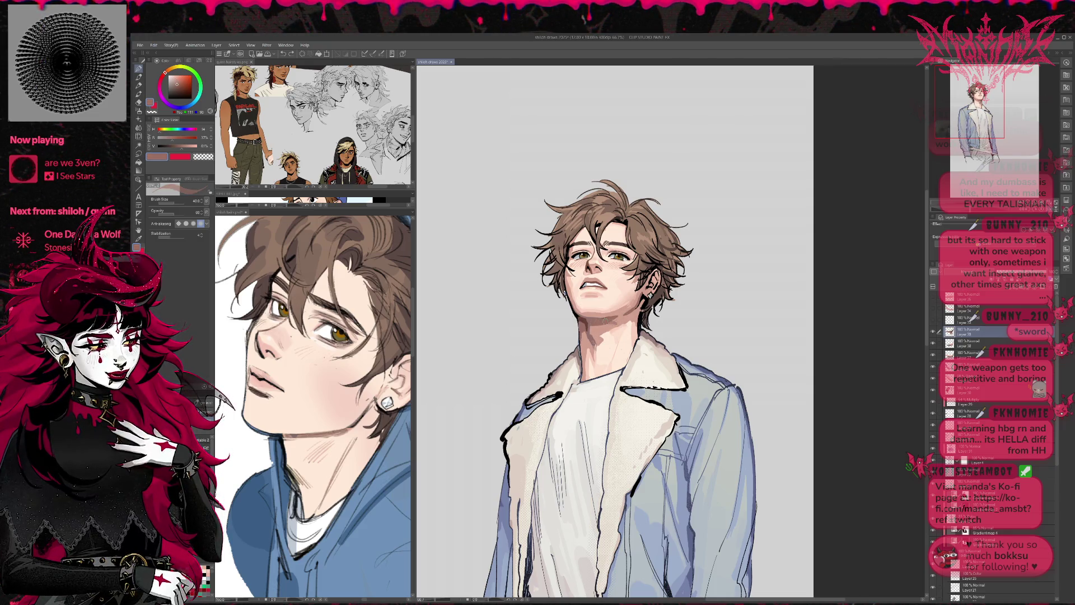
drag(621, 320, 627, 318)
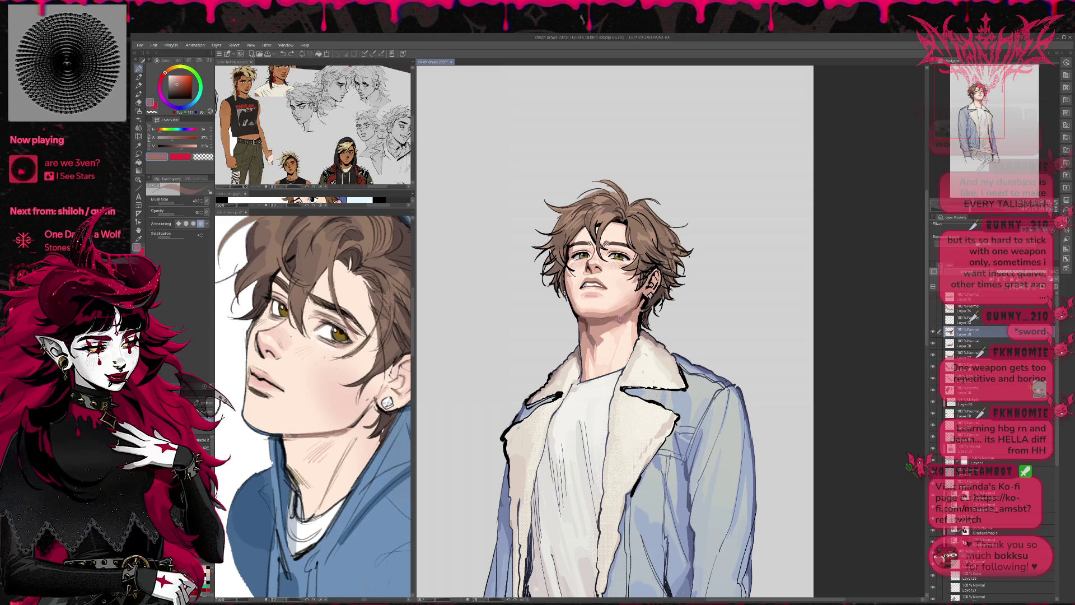
key(ctrl+s)
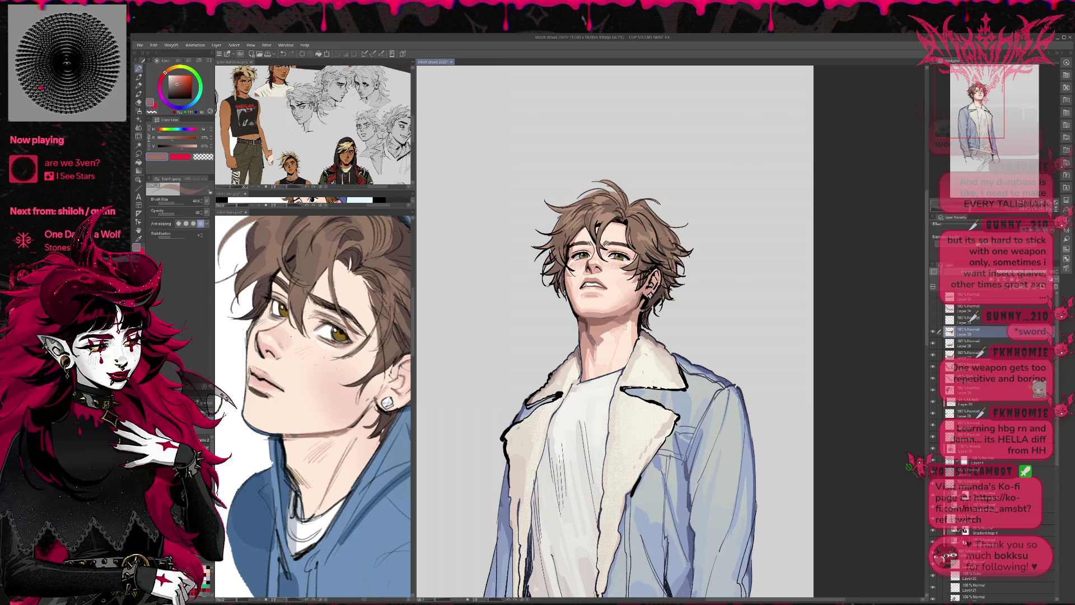
- Sample neck skin tones, pick a near-black, and toggle Layer color to check strokes
alt+click(614, 321)
alt+click(620, 320)
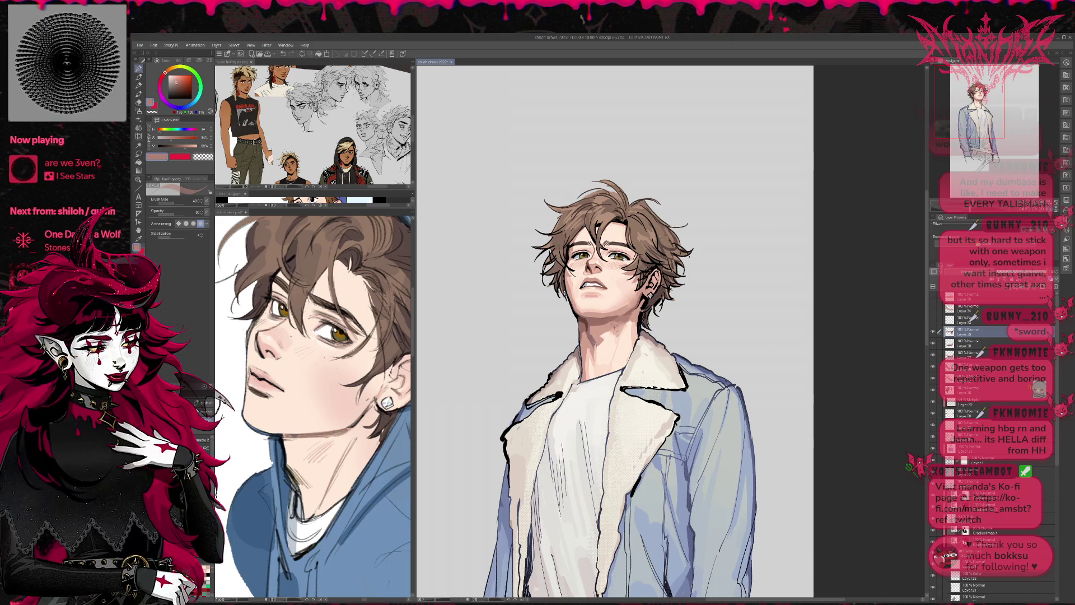
alt+click(614, 324)
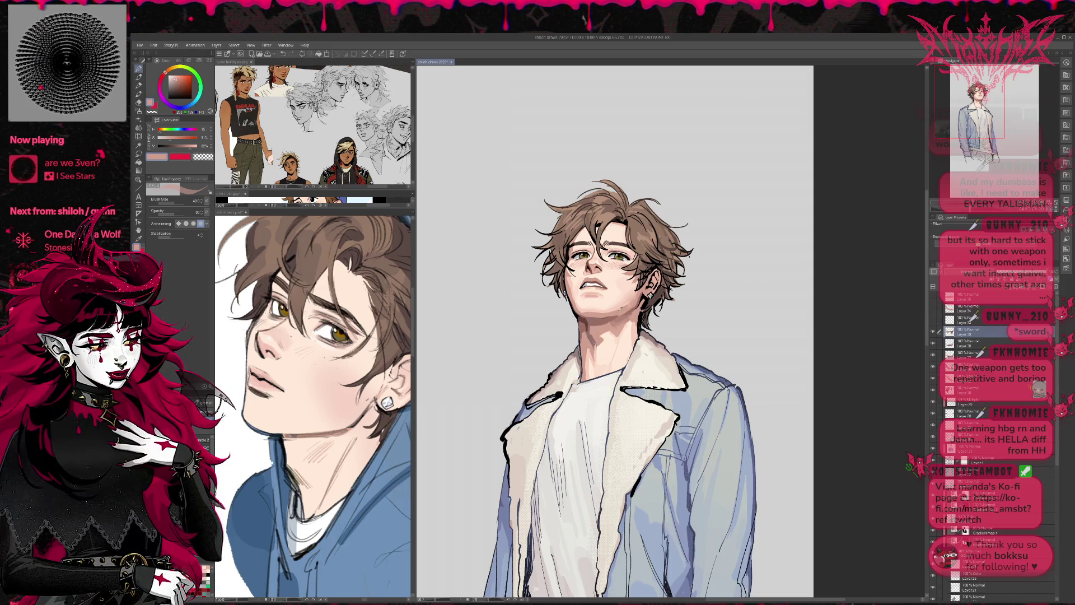
alt+click(606, 325)
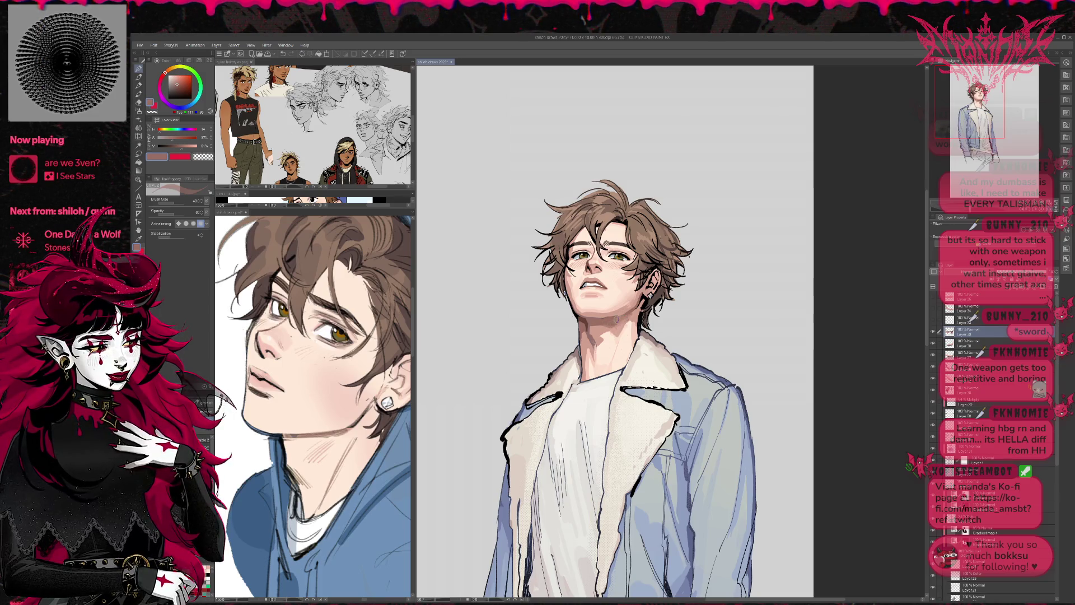
alt+click(582, 321)
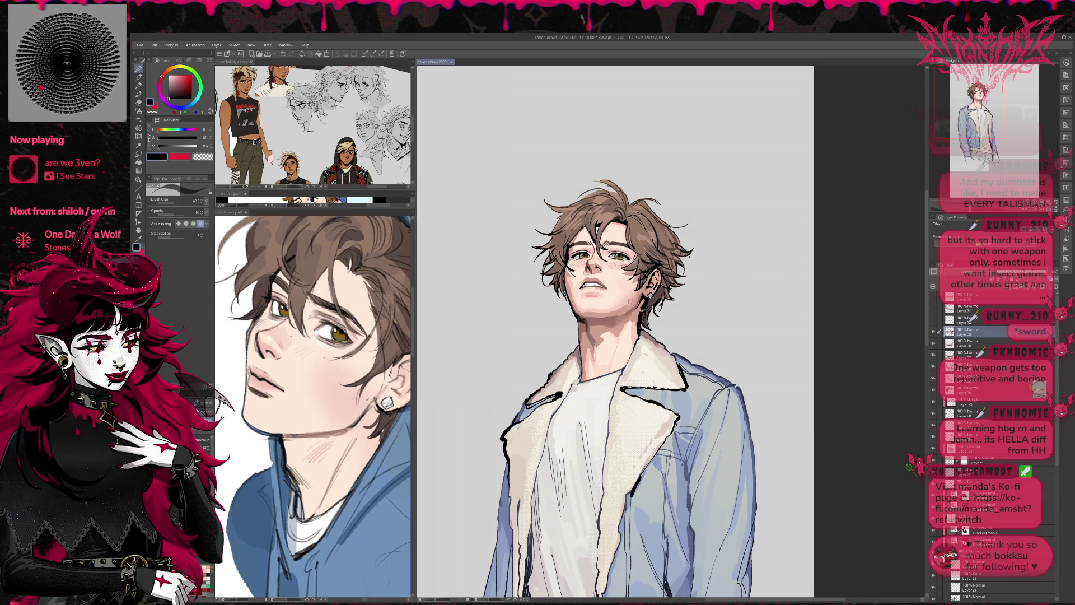
click(1052, 229)
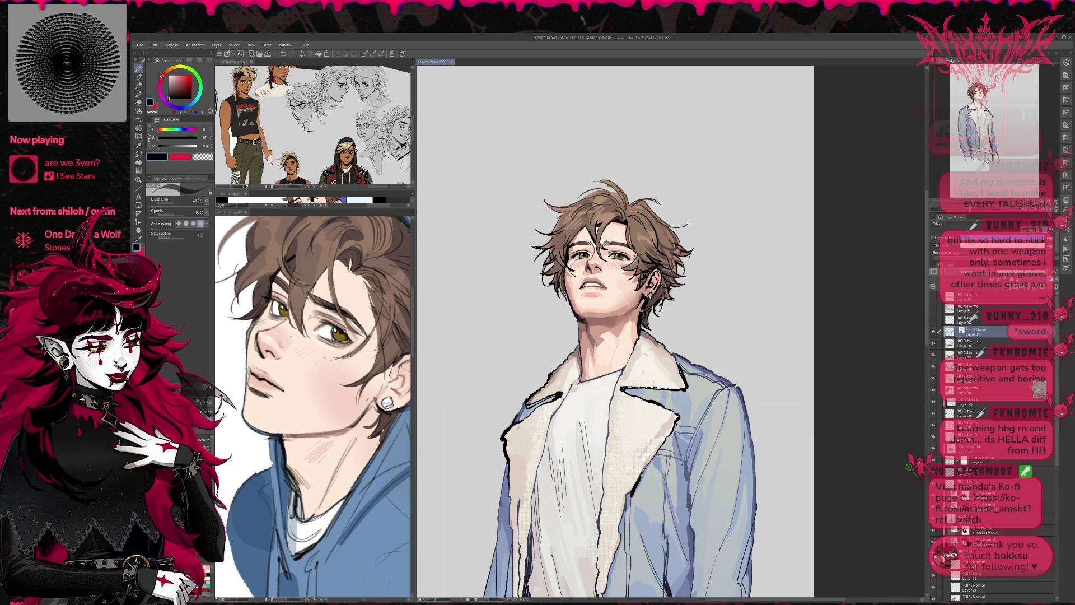
click(1048, 230)
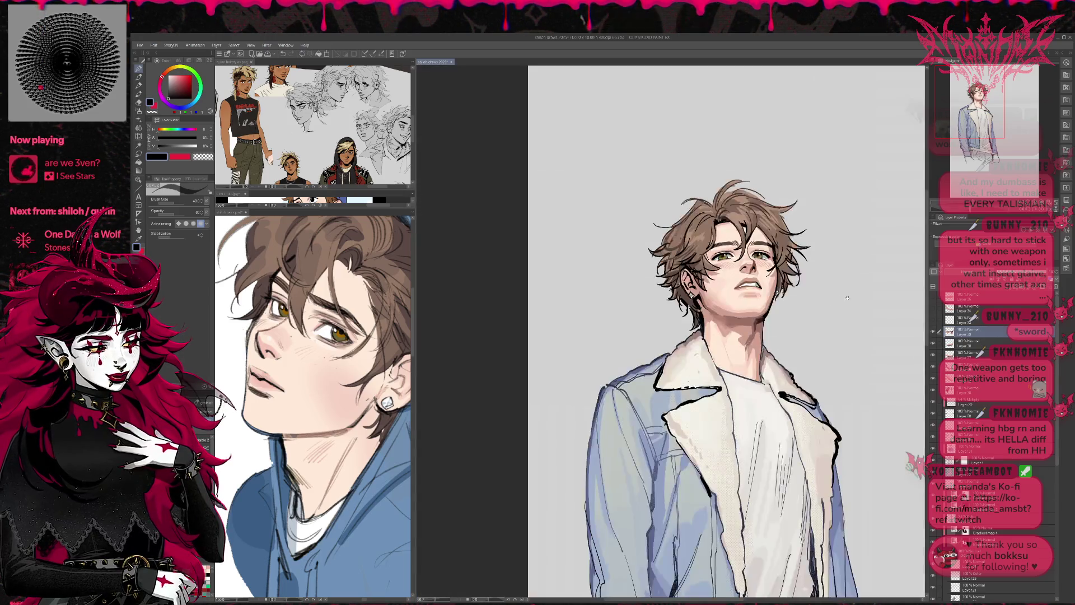
- Mirror the view, set brush opacity to 100, sample face skin, and pick the Blend tool
key(h)
alt+click(620, 314)
key(ctrl+Up)
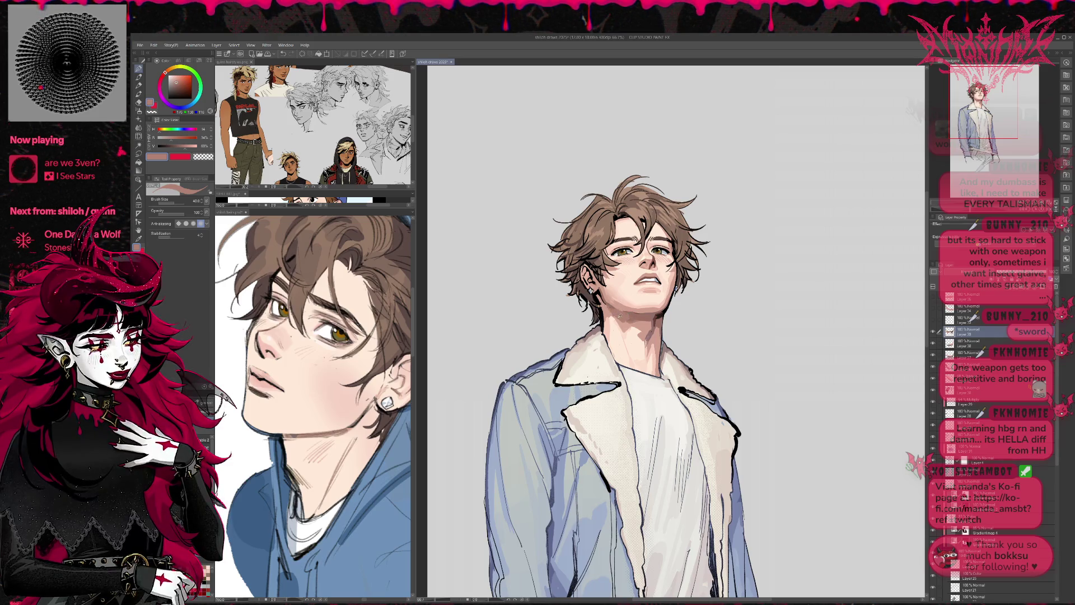
alt+click(629, 320)
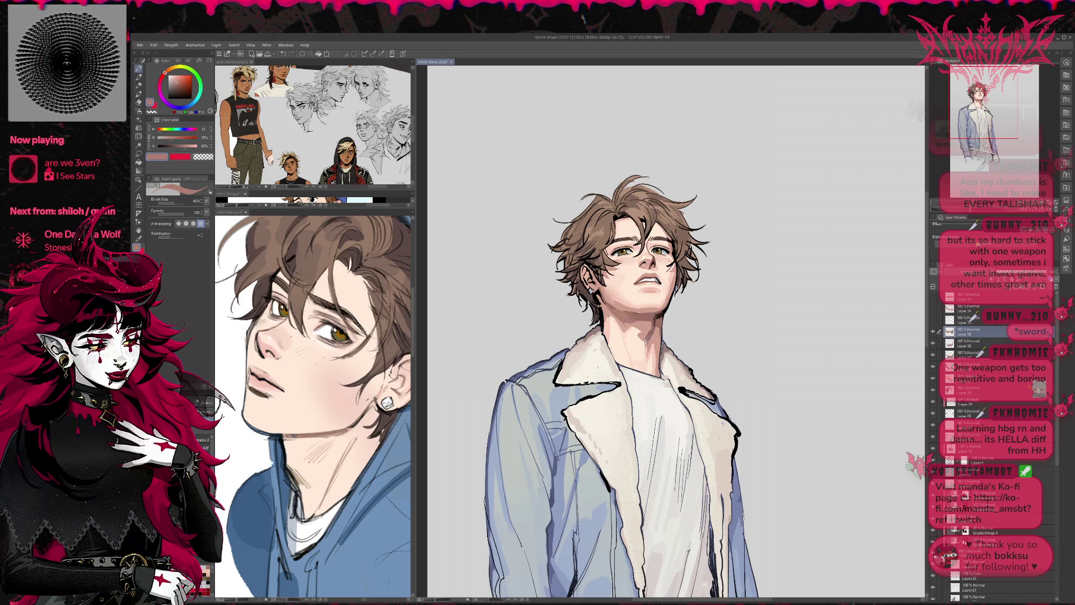
alt+click(605, 295)
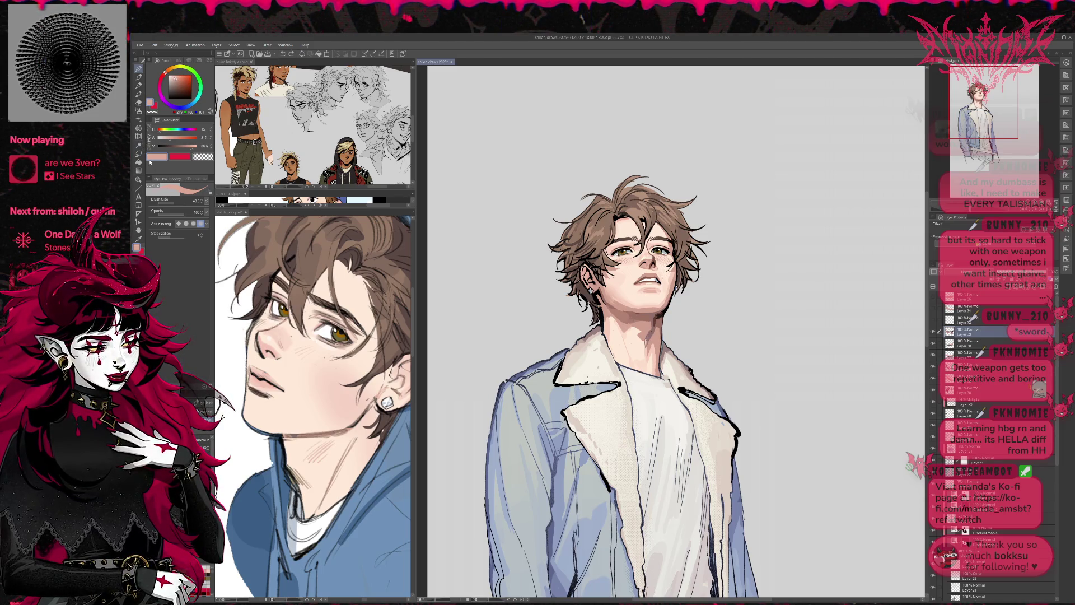
click(138, 128)
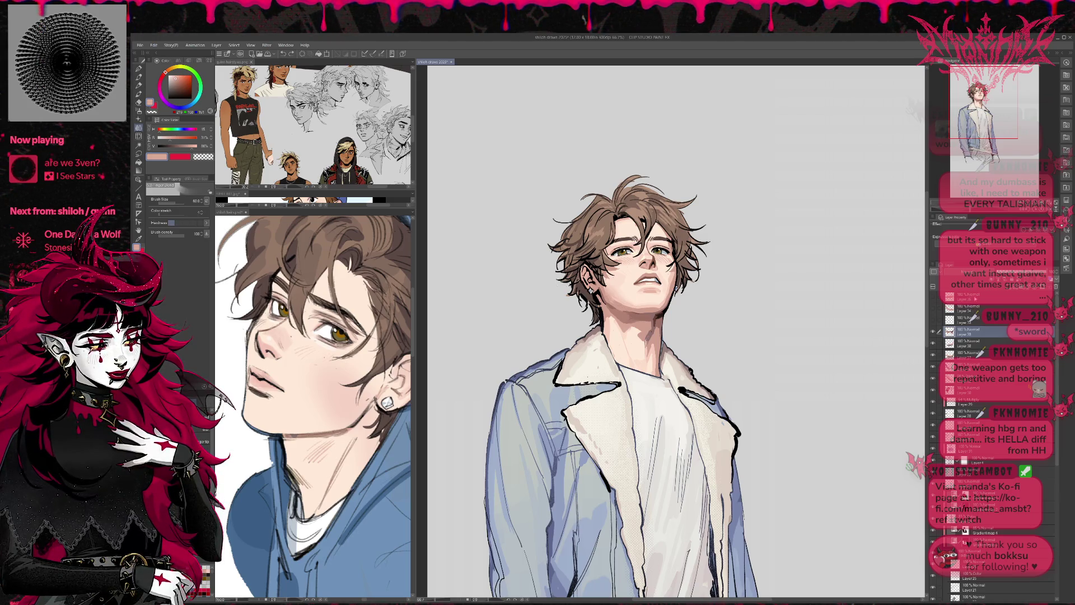
- Unmirror the view and make Layer 37 the working layer
key(h)
drag(763, 294, 750, 304)
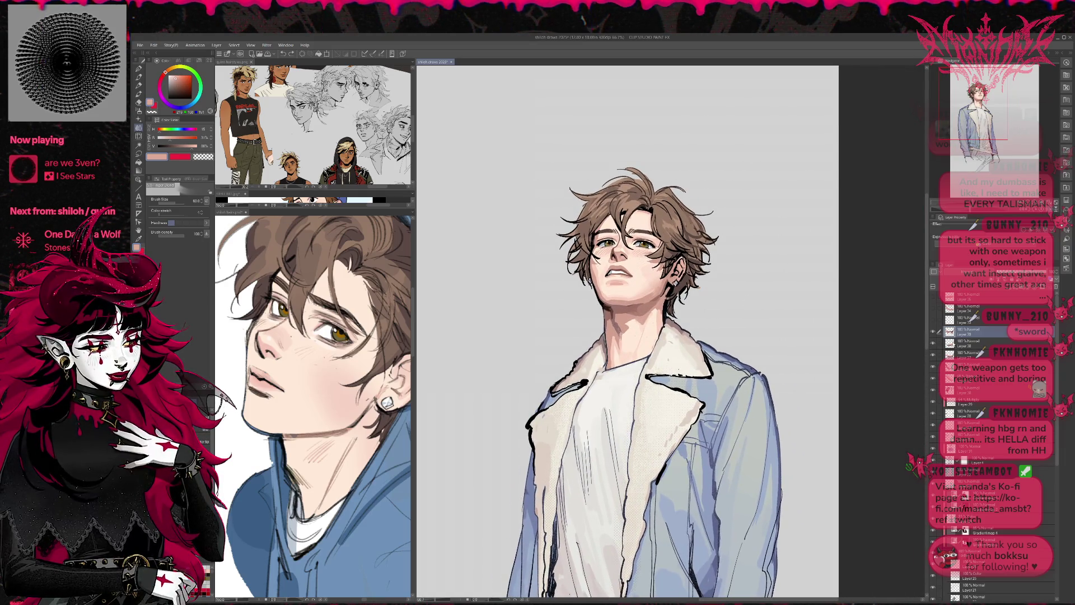
key(alt+bracketleft)
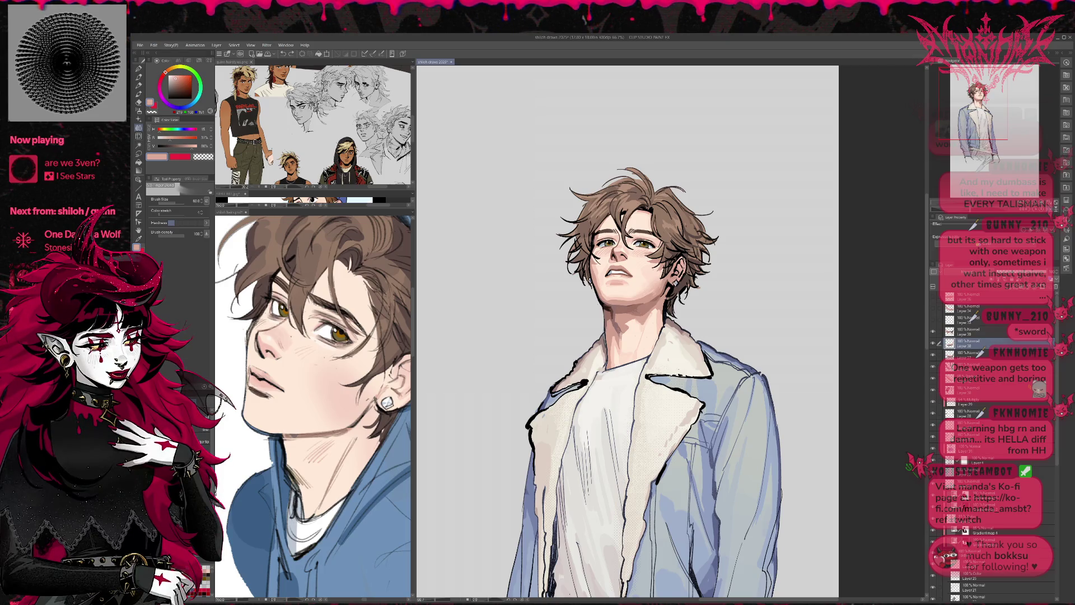
click(940, 356)
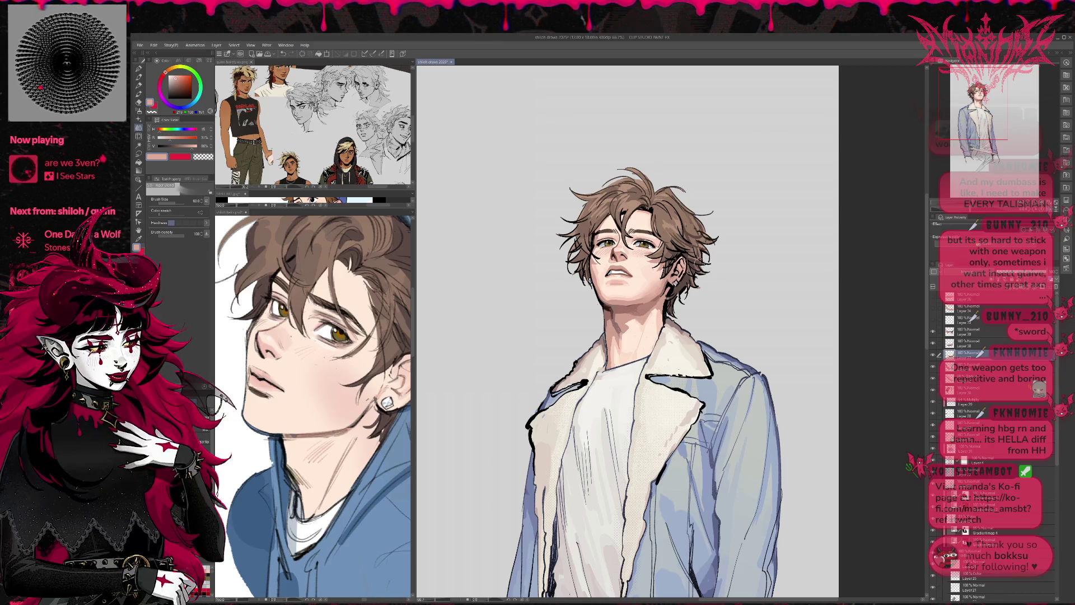
drag(692, 266, 676, 261)
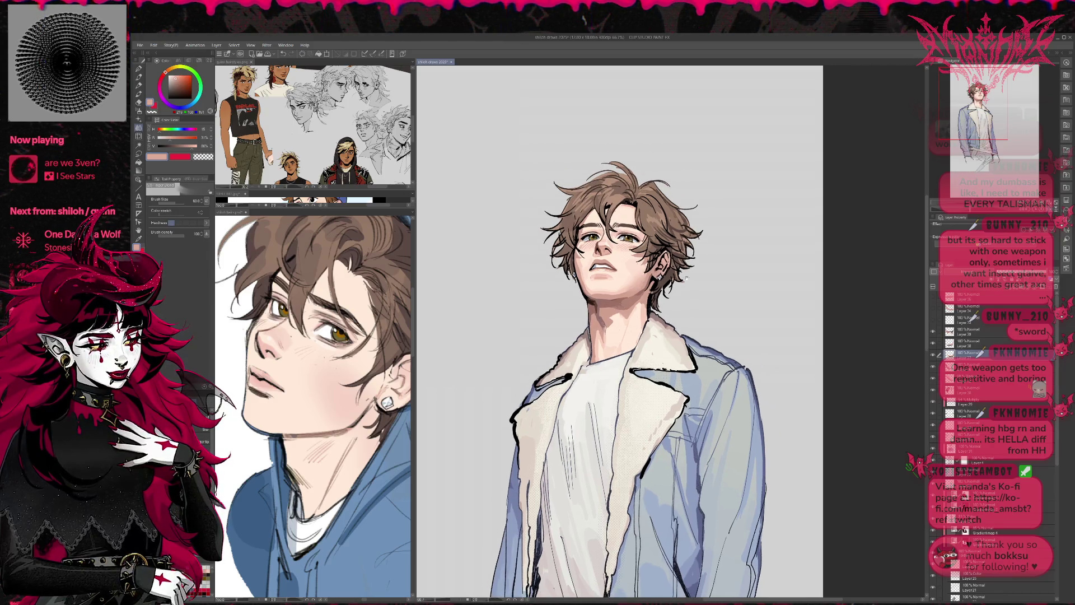
- With the Pen, sample neck skin tones and paint a short darker stroke on the neck
key(p)
alt+click(630, 283)
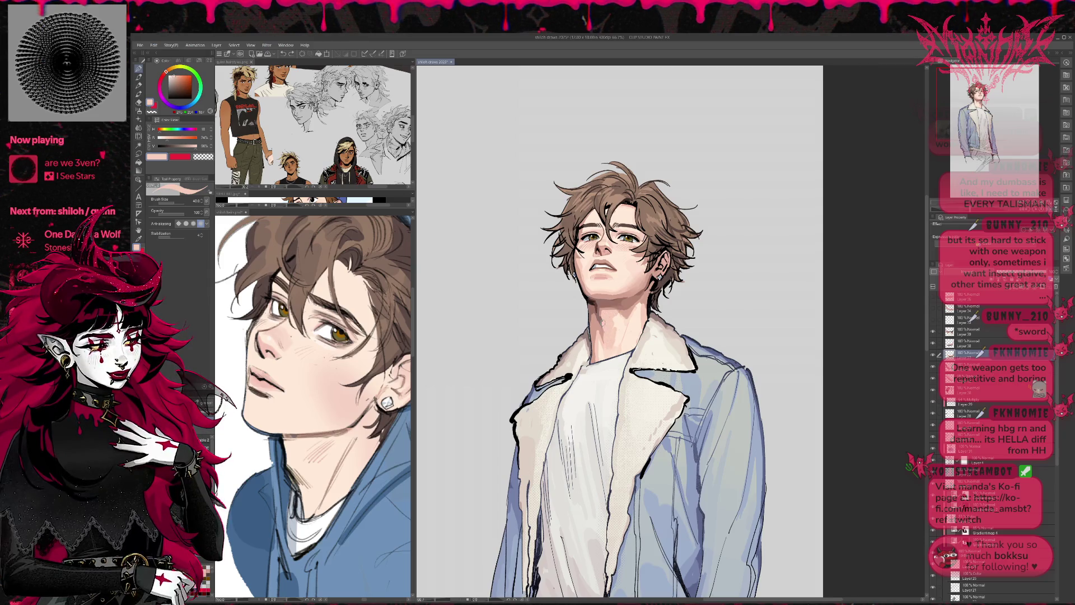
alt+click(623, 324)
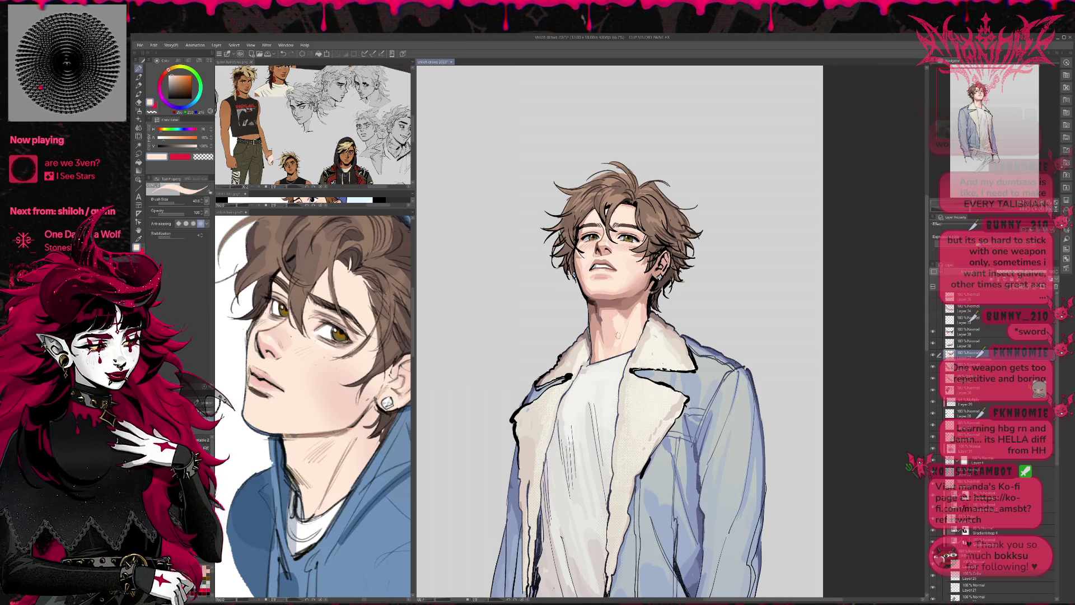
alt+click(610, 340)
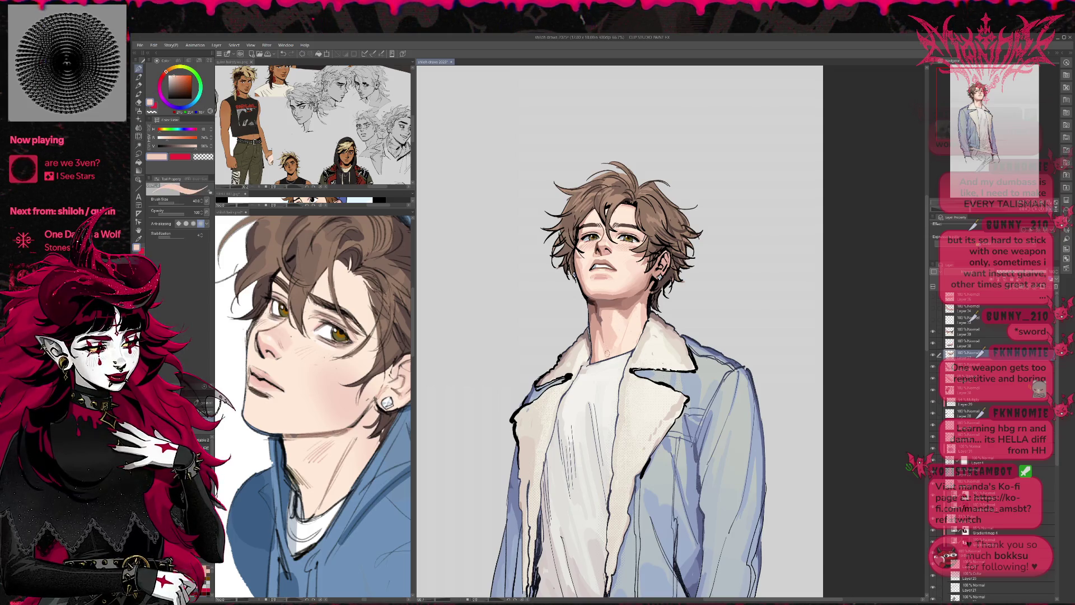
alt+click(618, 314)
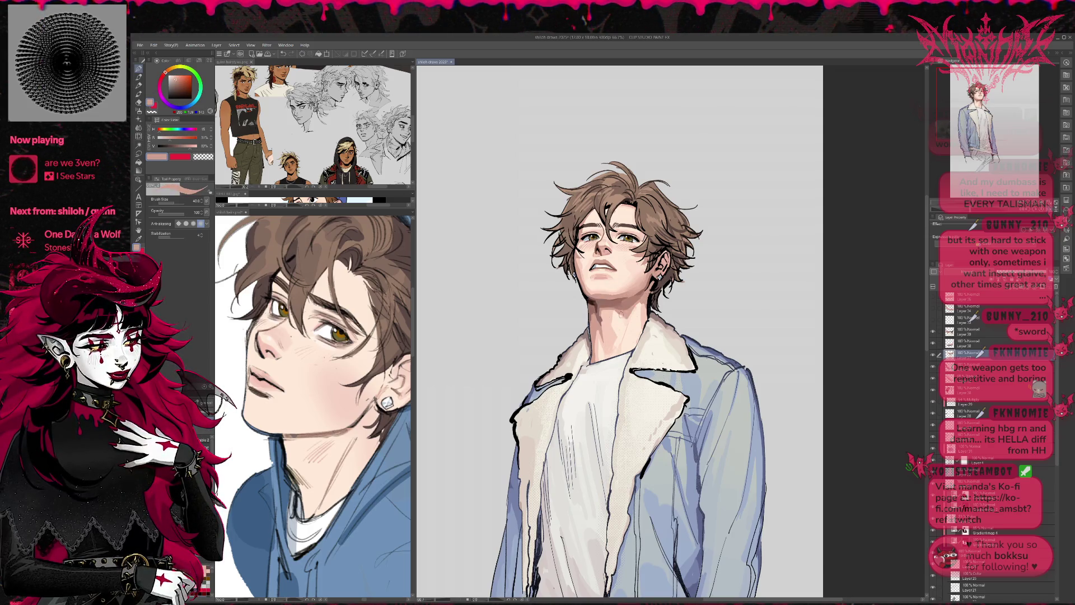
alt+click(616, 312)
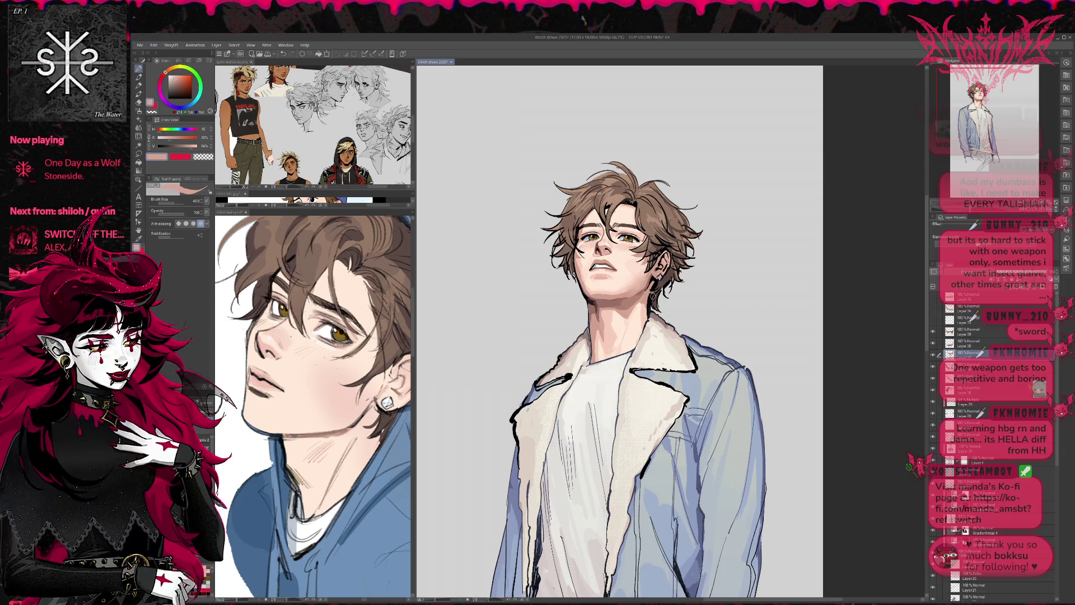
alt+click(614, 344)
drag(614, 338, 618, 348)
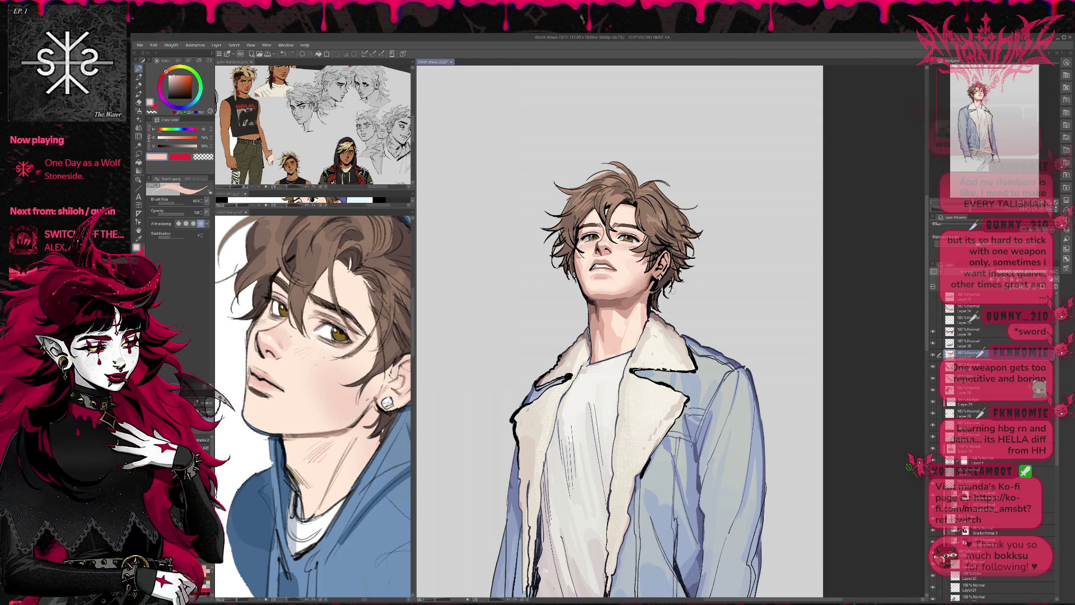
- On new Layer 40, draw dark grey-blue strands at the top of the hair and beside the eye
key(h)
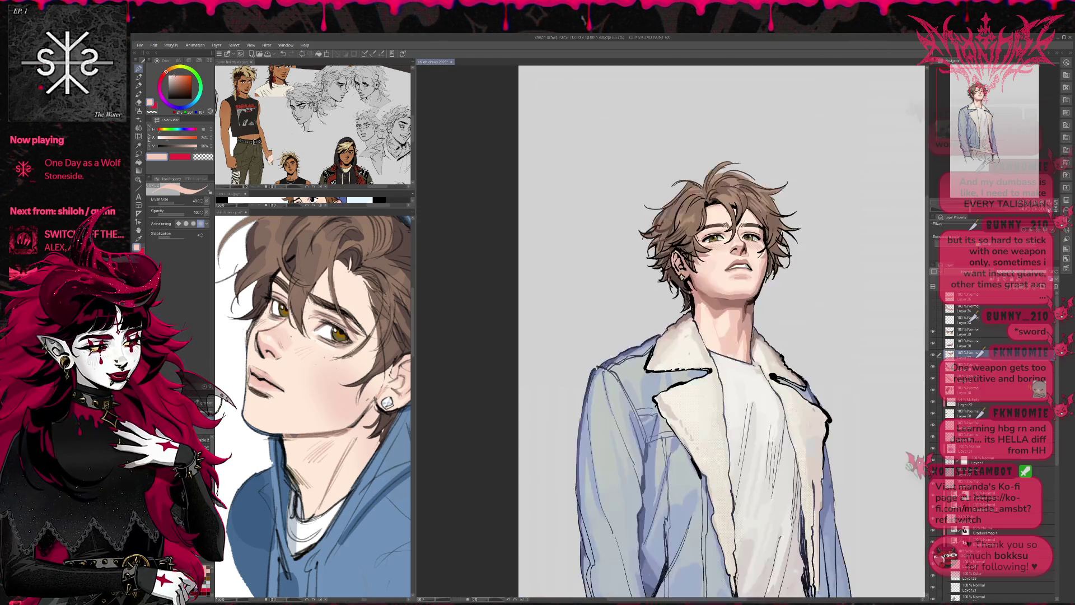
key(ctrl+shift+n)
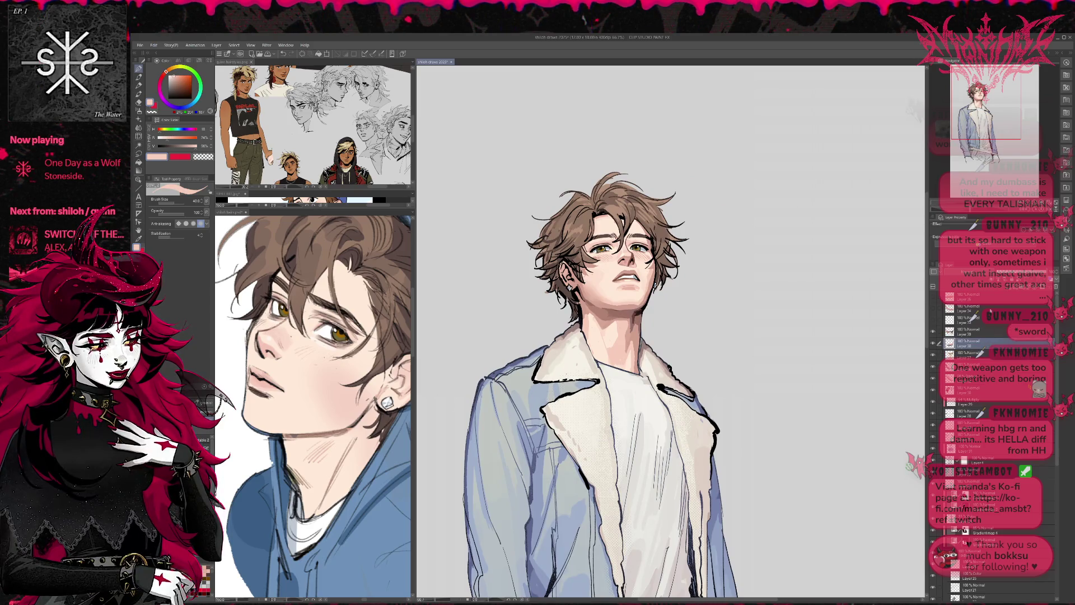
alt+click(563, 287)
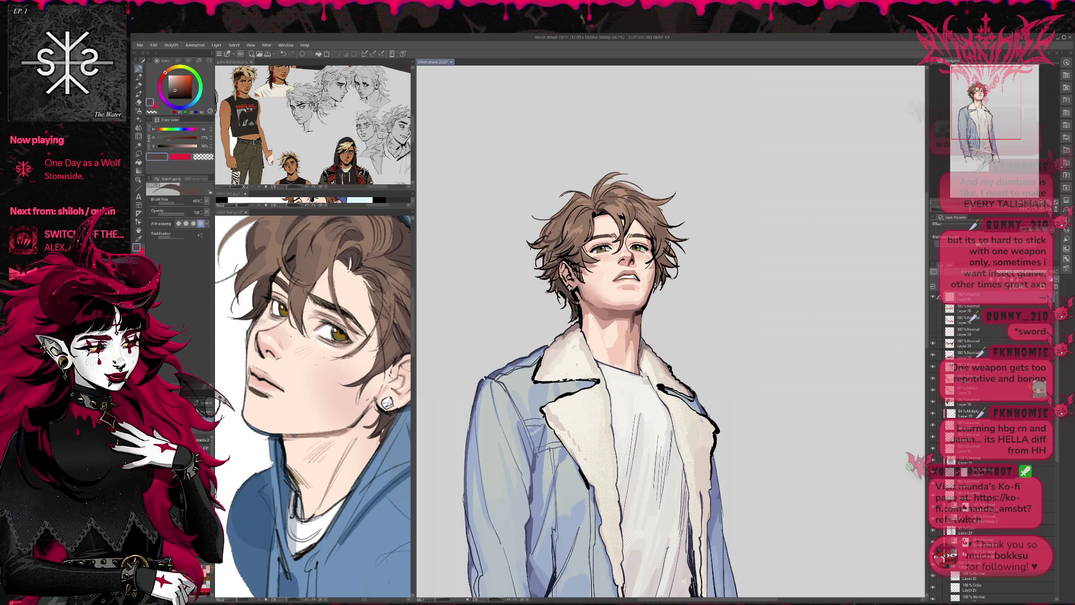
drag(599, 207, 667, 251)
mouse_move(560, 238)
mouse_down()
mouse_move(571, 255)
mouse_move(585, 252)
mouse_move(575, 256)
mouse_move(588, 240)
mouse_move(590, 261)
mouse_up()
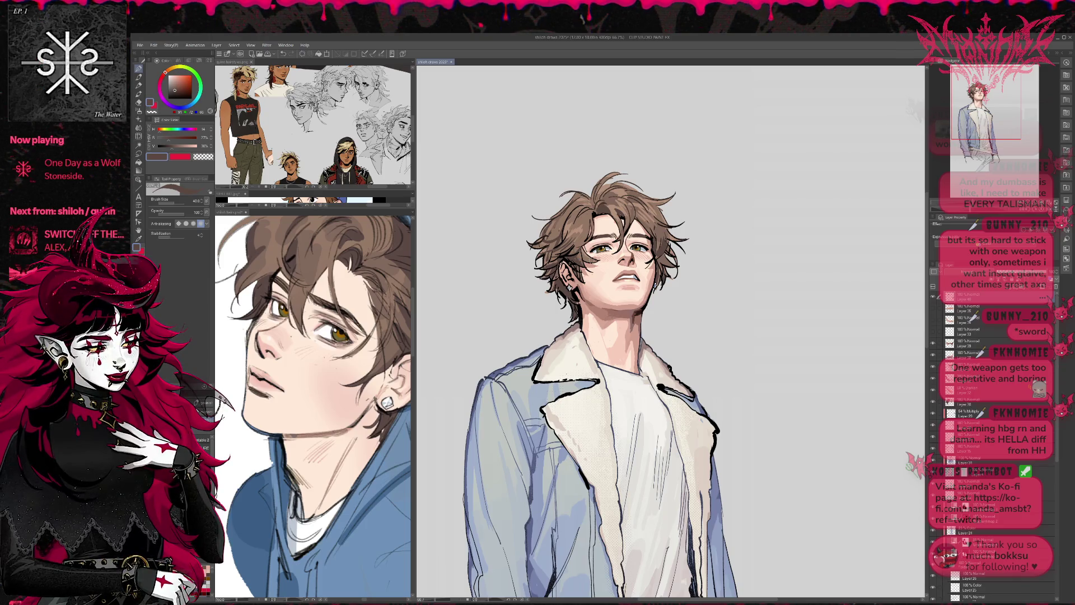
- Pick a muted brown and a darker brown for the hair while nudging the view
alt+click(627, 213)
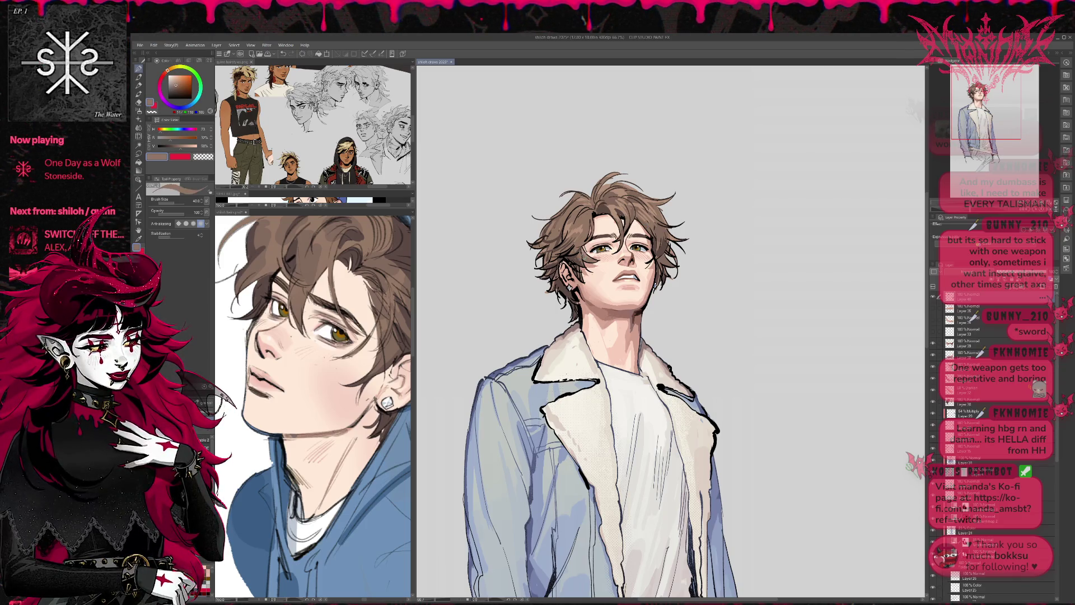
drag(692, 230, 674, 217)
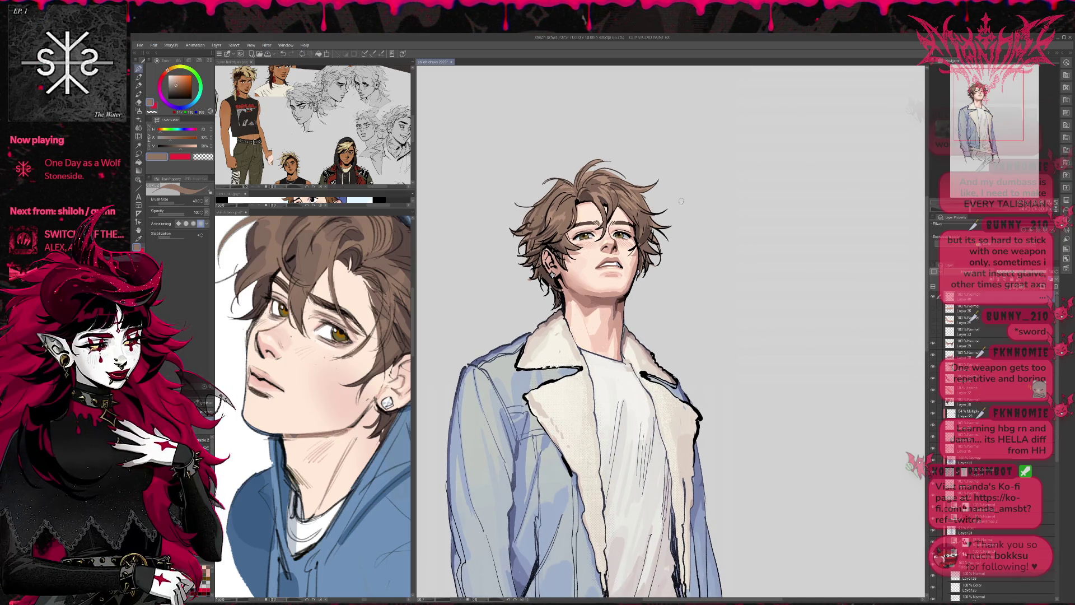
alt+click(557, 234)
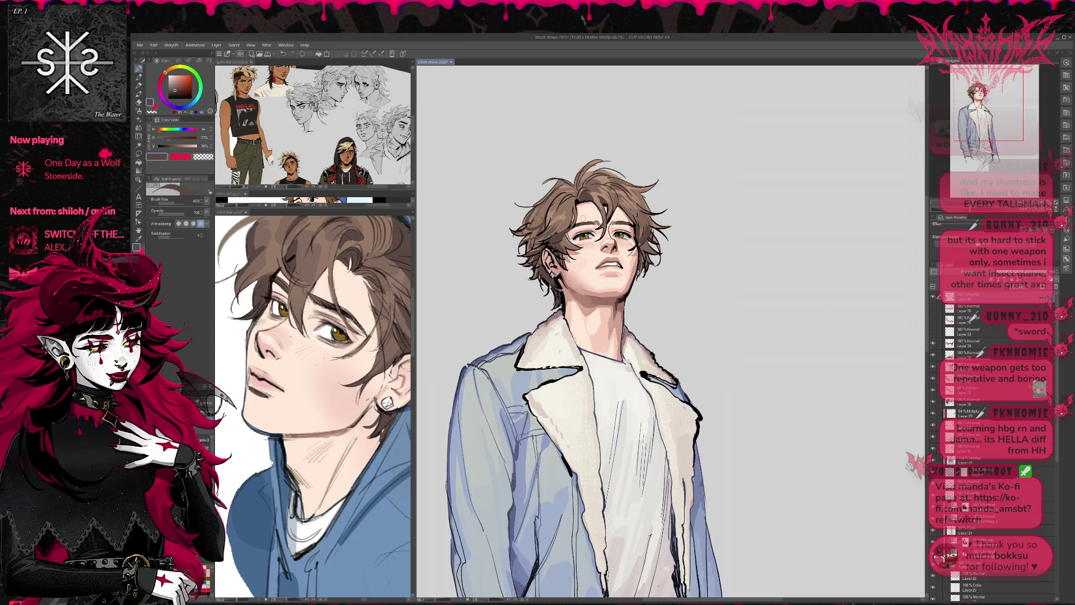
drag(712, 208, 698, 196)
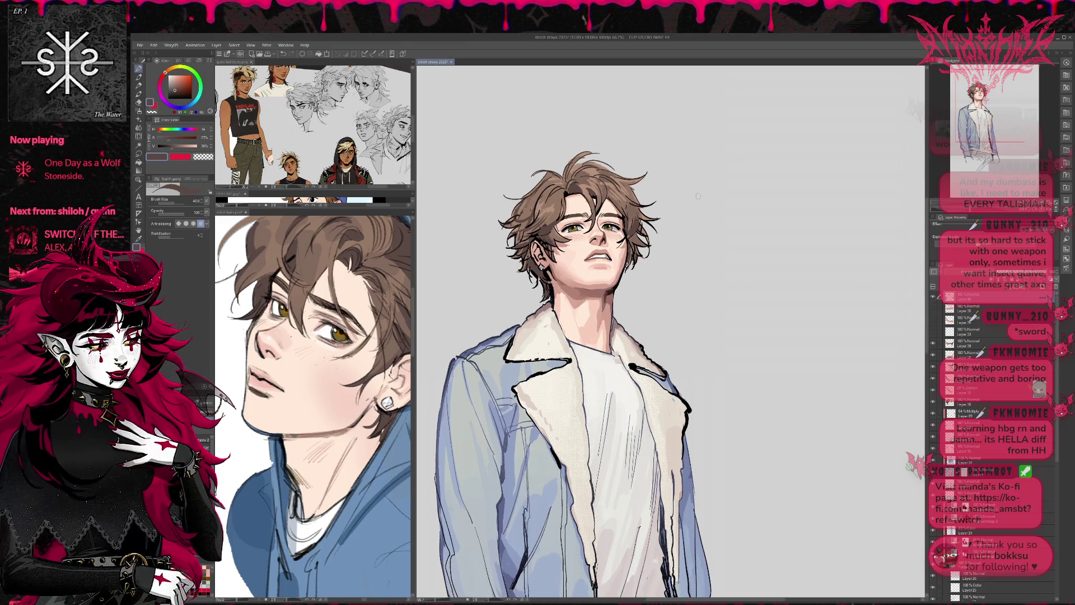
- Check the STYLE REF.jpg and hair reference images, then return to the portrait
click(332, 207)
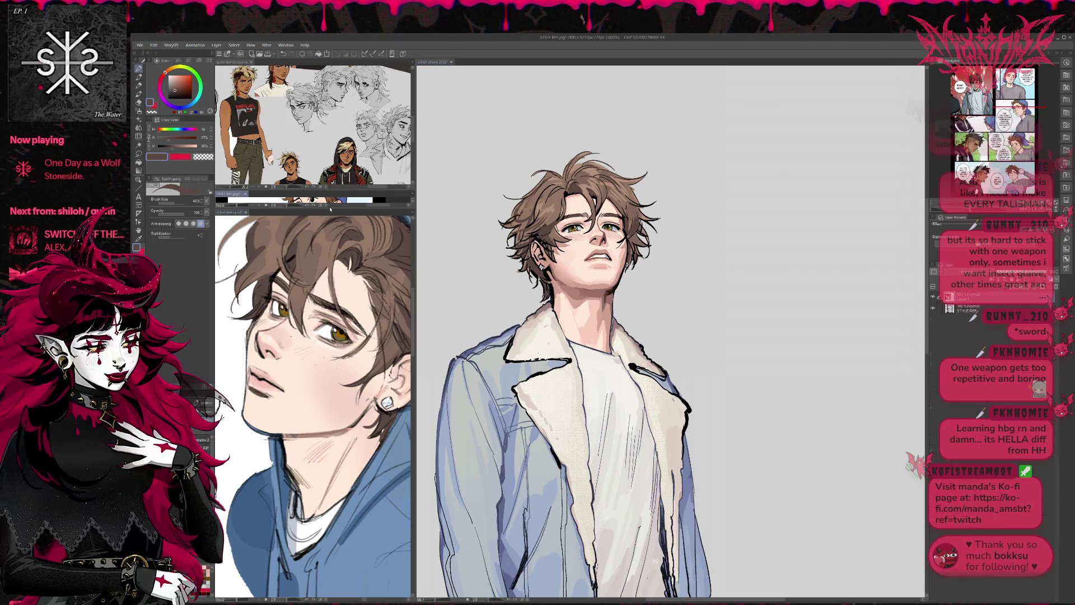
mouse_move(332, 207)
mouse_down()
mouse_move(332, 343)
mouse_move(332, 258)
mouse_up()
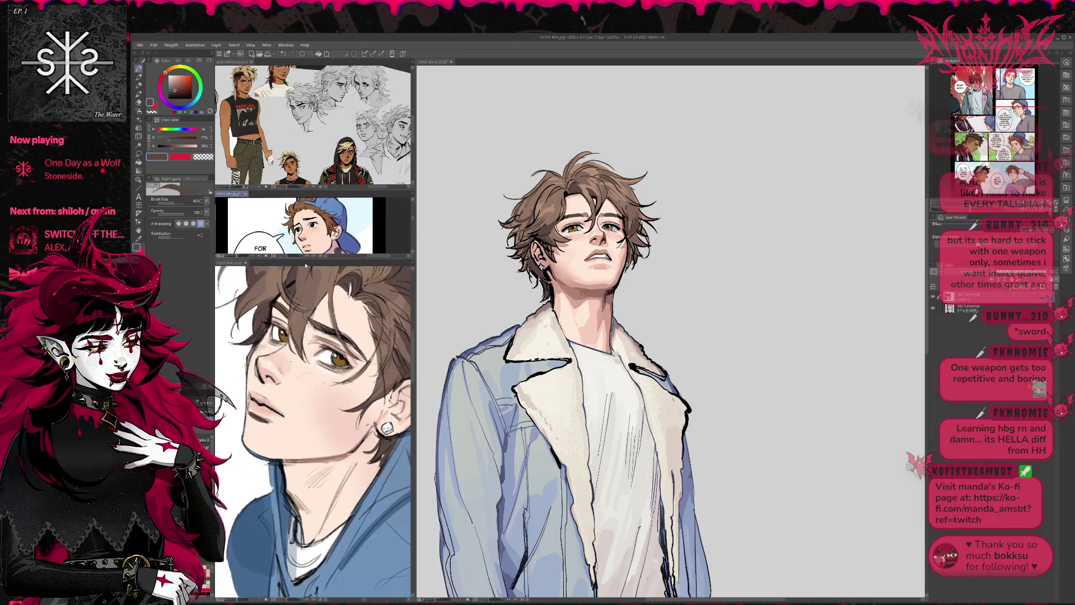
click(269, 308)
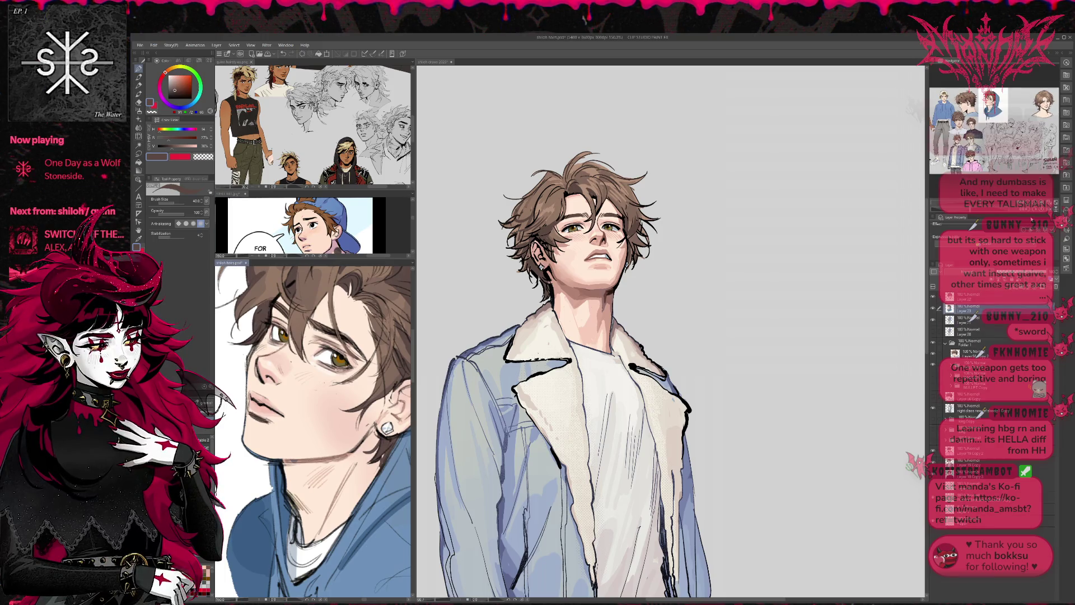
mouse_move(370, 436)
mouse_down()
mouse_move(250, 445)
mouse_move(235, 425)
mouse_up()
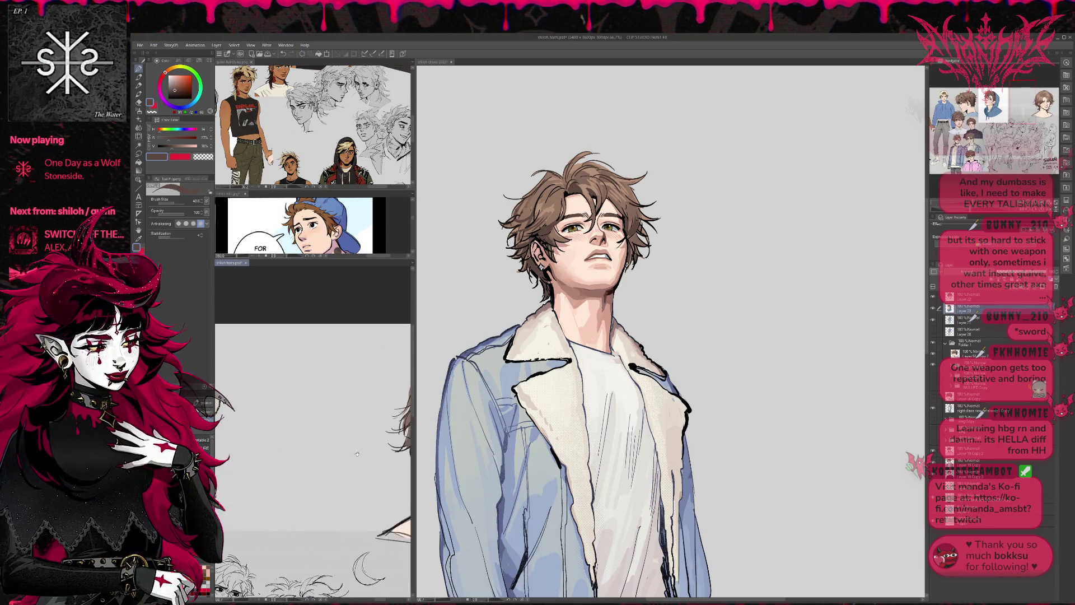
scroll(313, 448, down, 2)
click(540, 206)
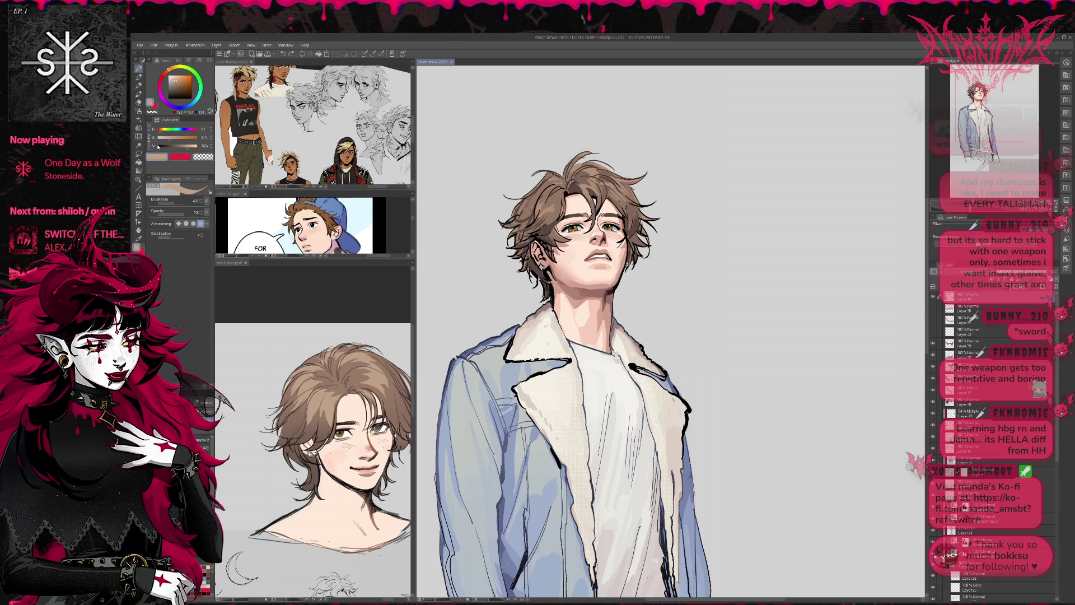
- Paint a warm glow around the hair with a soft Airbrush at size 200
click(138, 110)
mouse_move(566, 183)
mouse_down()
mouse_move(610, 176)
mouse_move(632, 199)
mouse_up()
drag(510, 202, 527, 238)
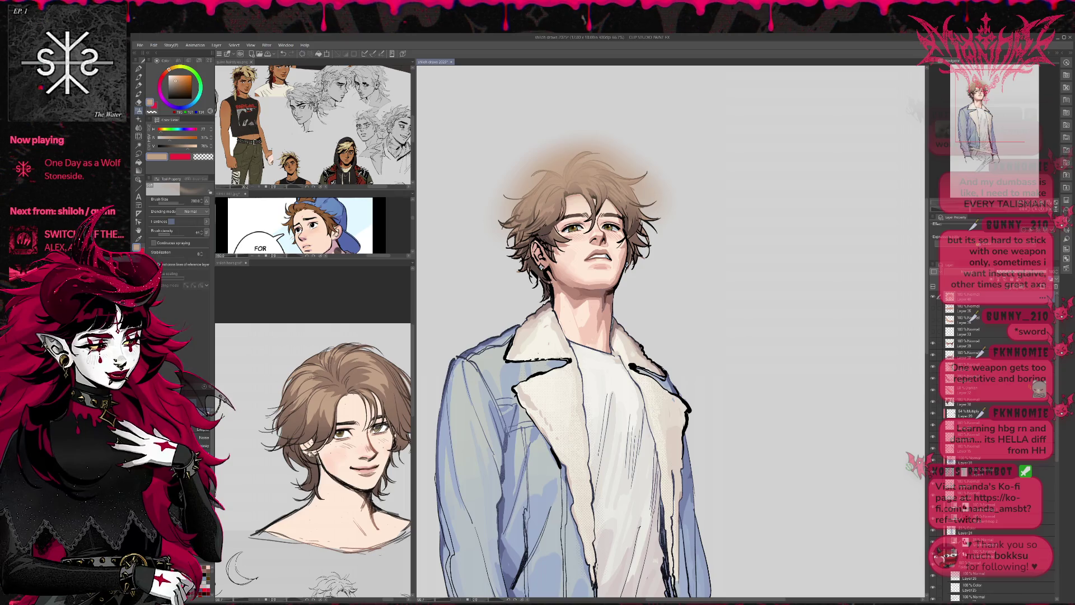
- Toggle the hair glow off and on with undo and redo to compare
key(ctrl+z)
key(ctrl+y)
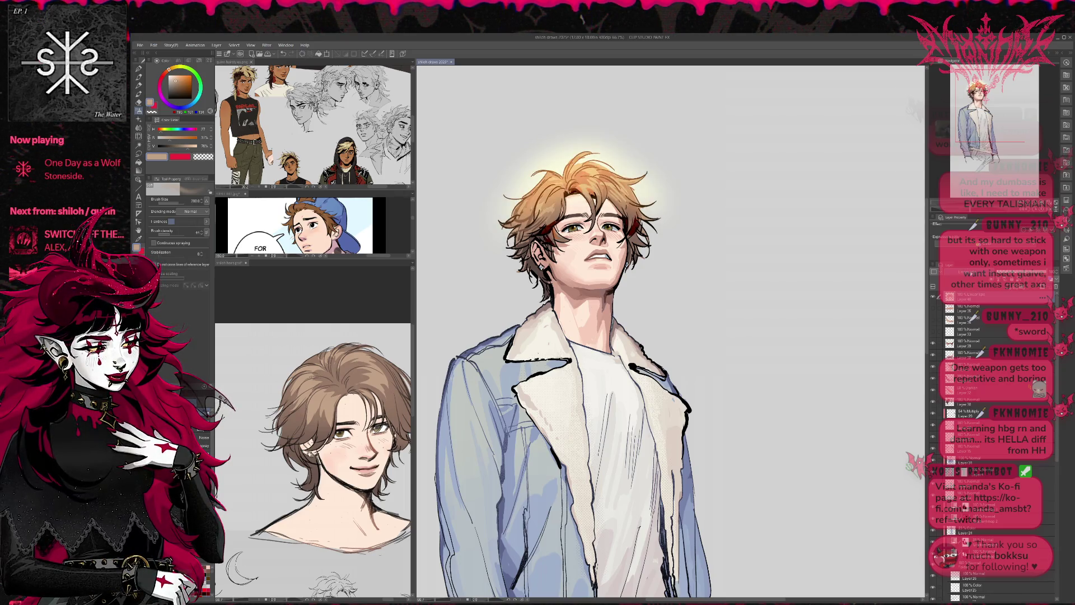
key(ctrl+z)
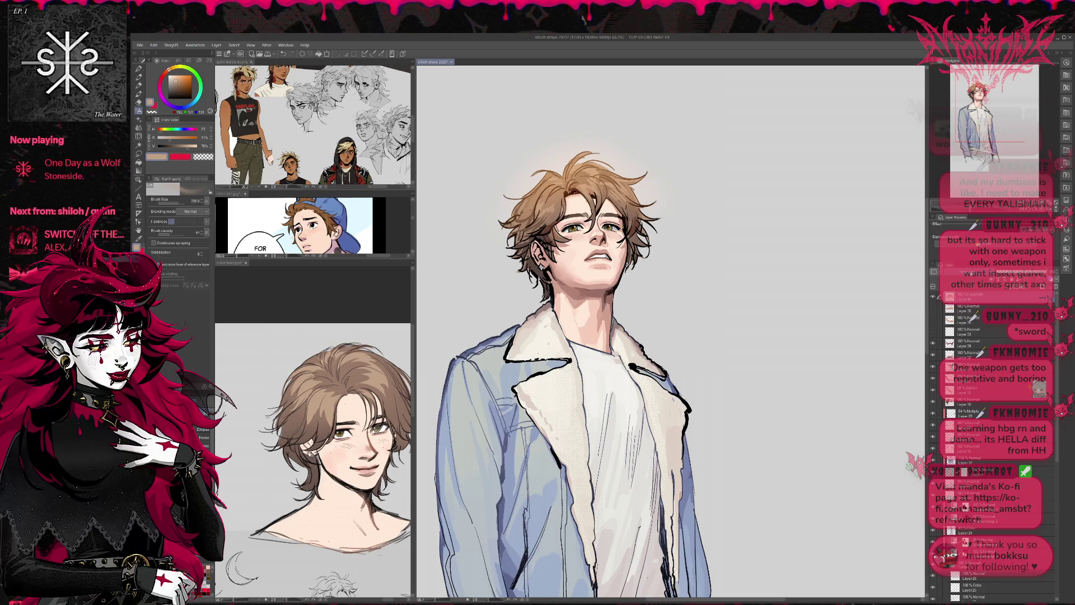
key(ctrl+y)
key(ctrl+z)
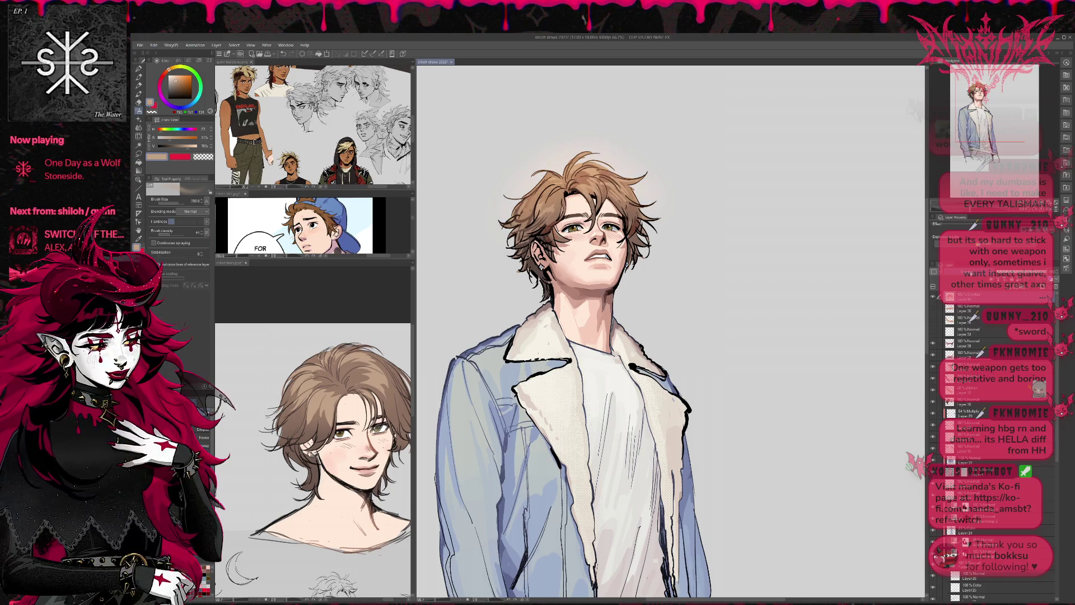
key(ctrl+y)
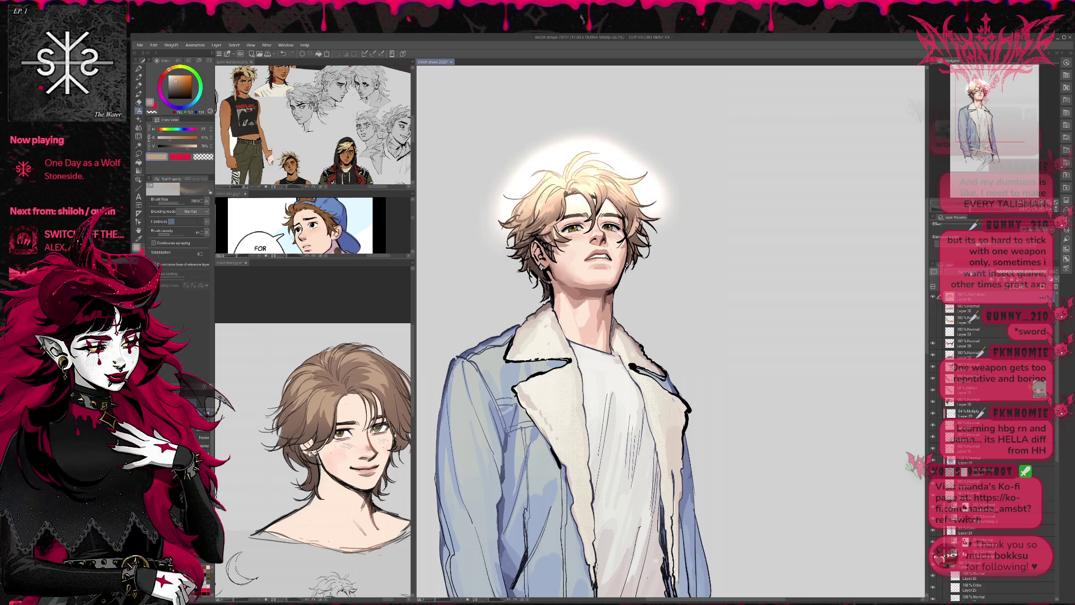
- Cycle the glow layer's blend modes, ending on brown hair with a faint pale halo
key(Down)
key(Down)
key(Down)
key(Down)
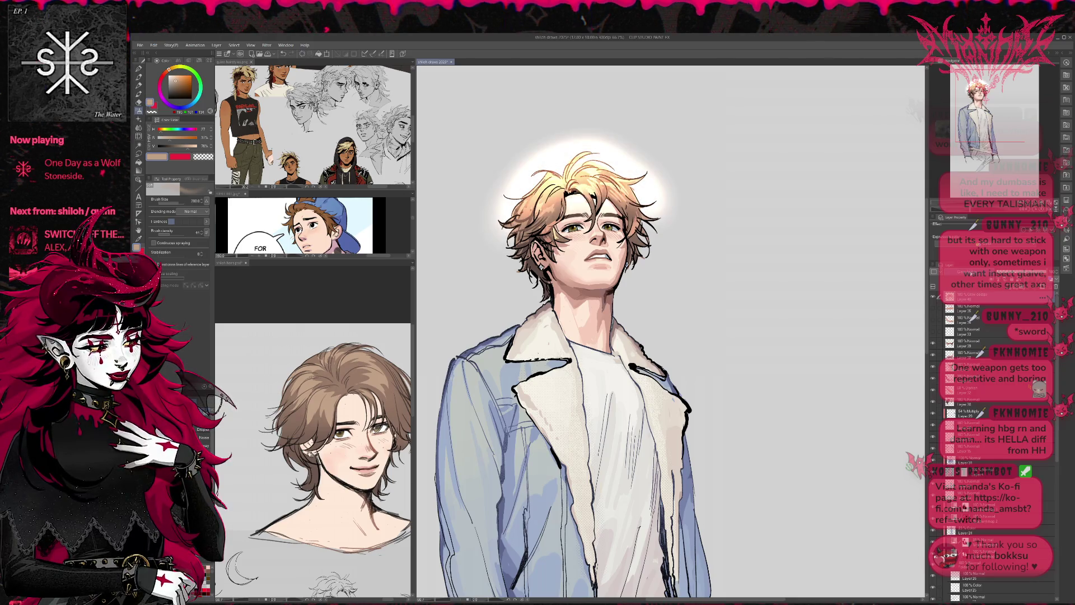
key(Down)
key(Down)
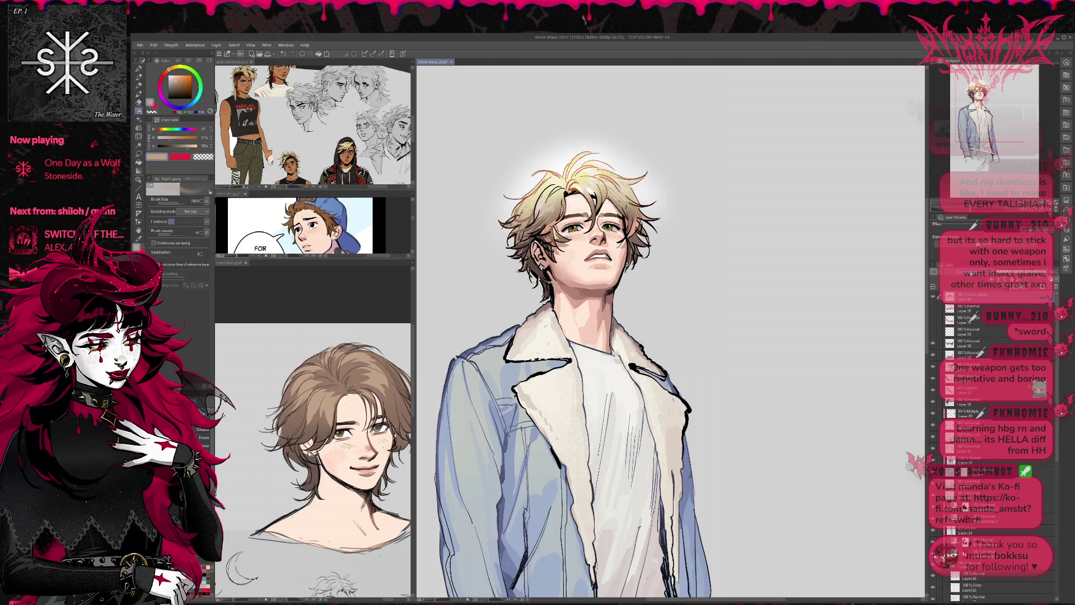
key(Down)
key(Down)
key(Down)
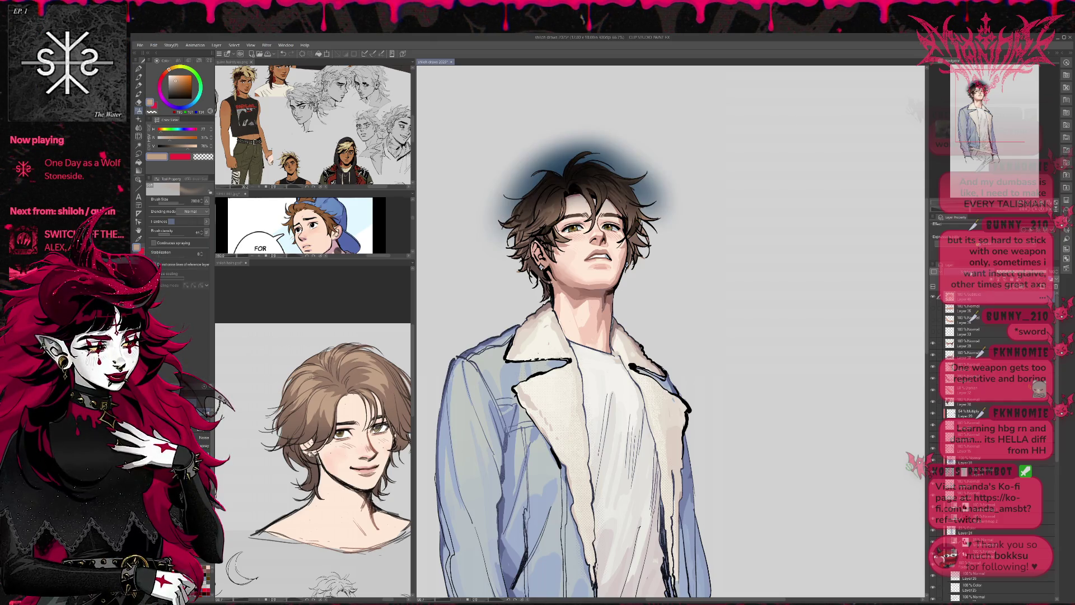
key(Down)
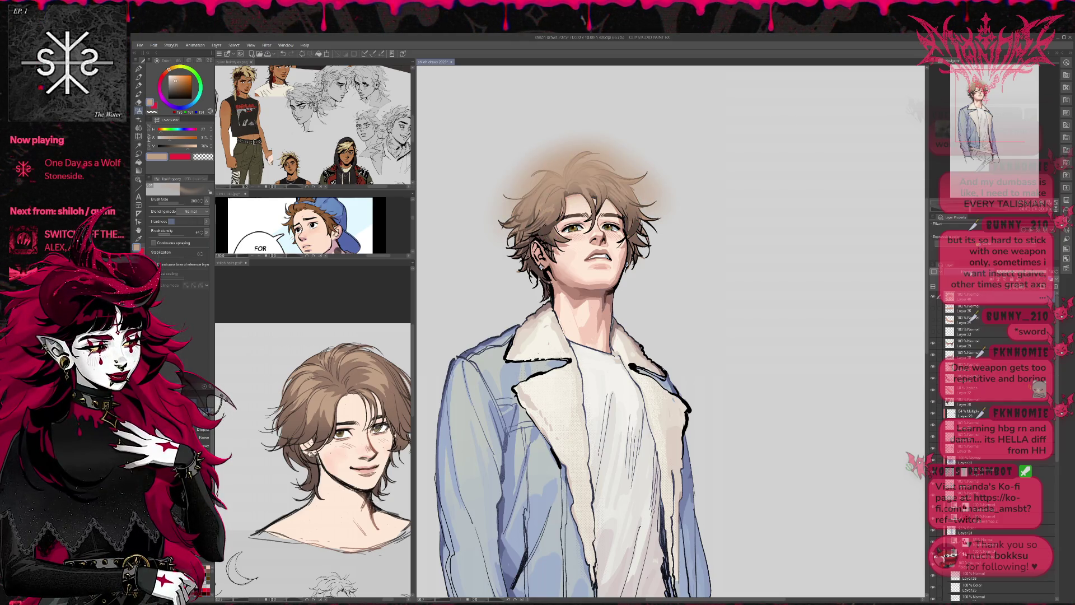
key(Down)
key(Down)
key(Down)
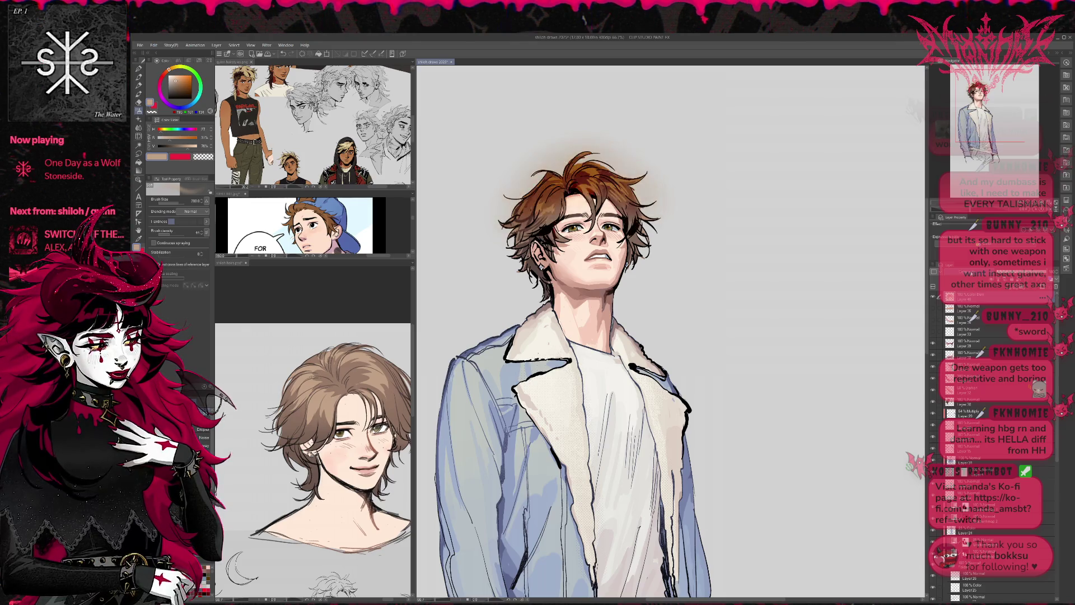
key(Down)
key(Down)
key(Down)
key(Down)
key(Down)
key(Down)
key(Down)
key(Down)
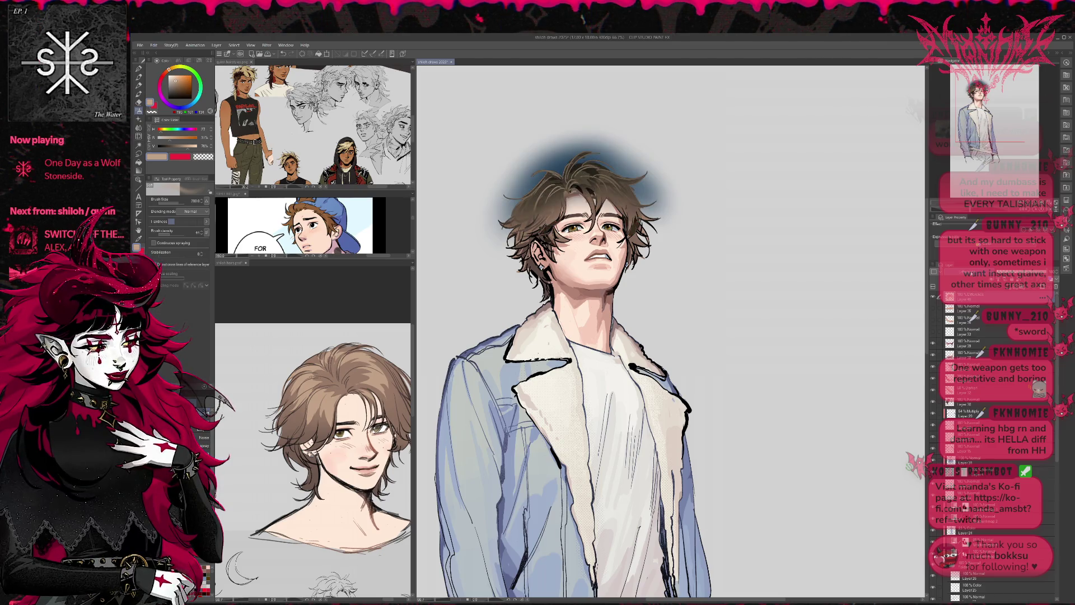
key(Down)
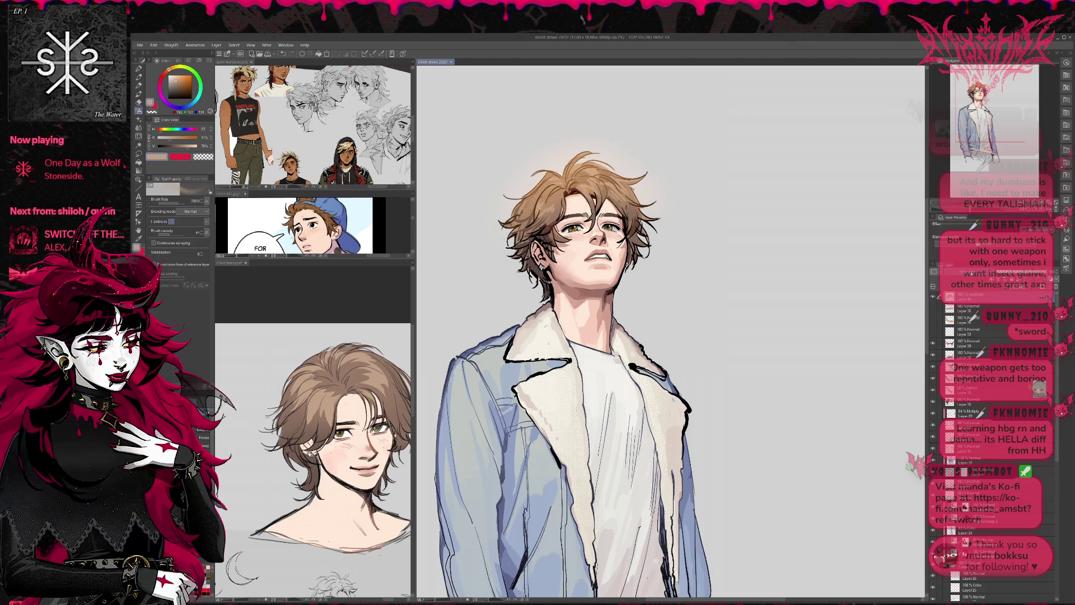
key(Down)
key(Down)
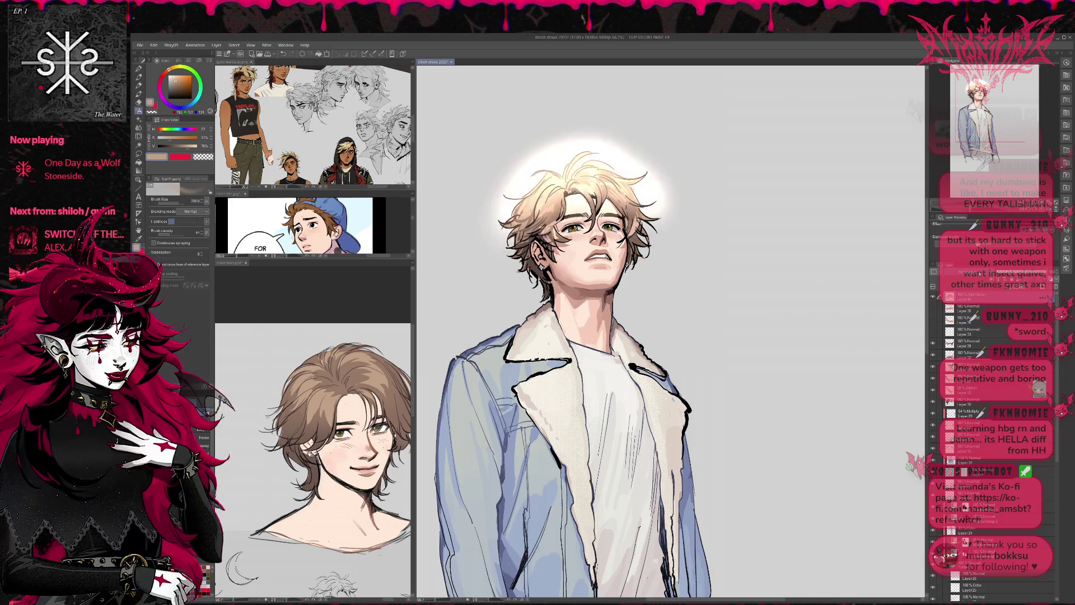
key(Down)
key(Down)
key(Down)
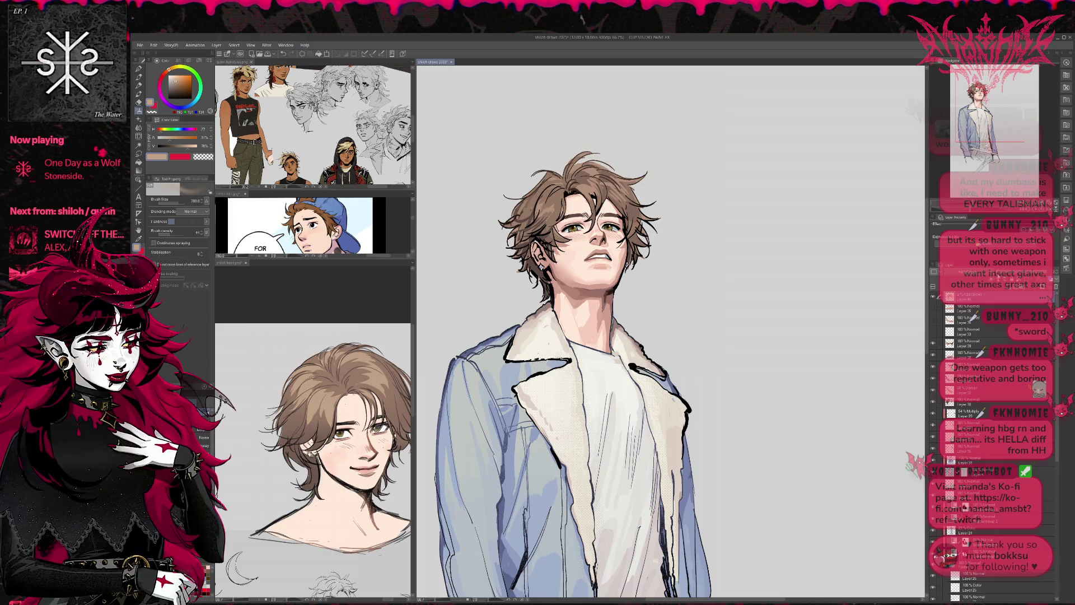
key(Down)
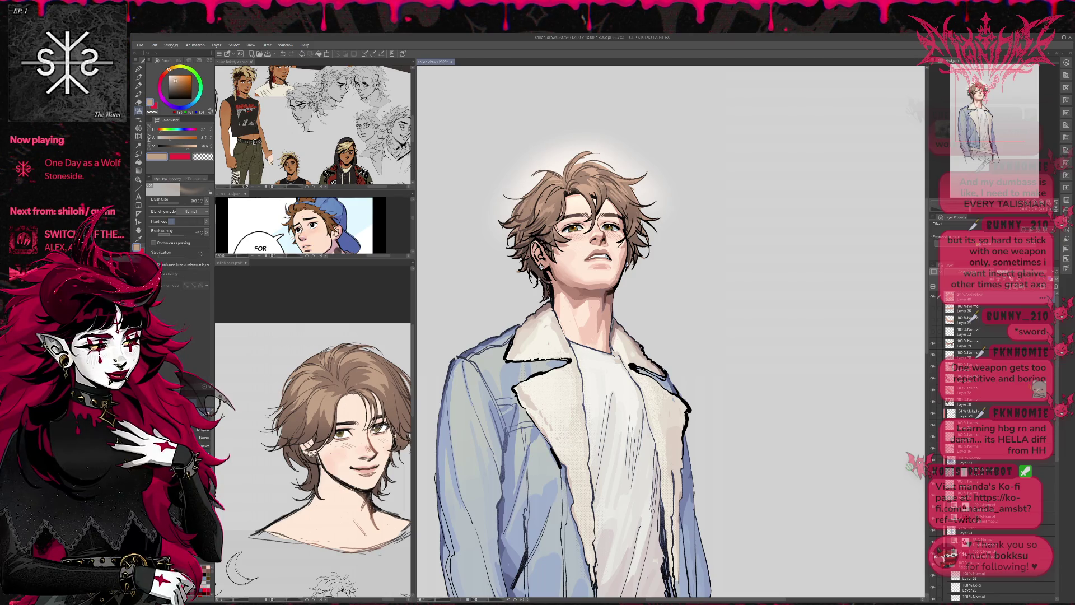
- Erase the glow above and along the hair's upper-left edge with a transparent Lasso Fill
key(g)
click(203, 156)
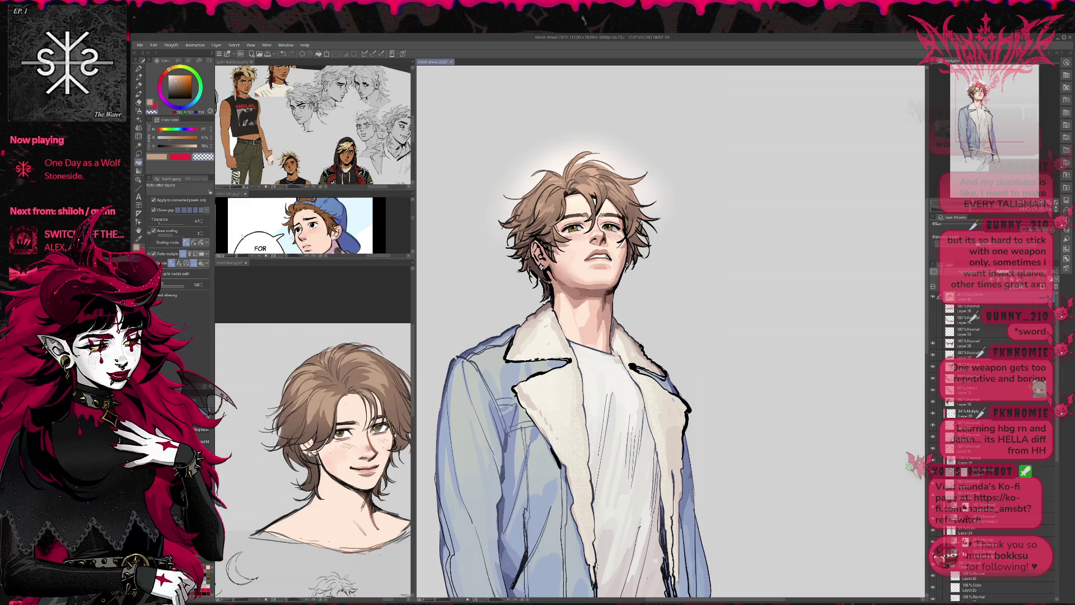
mouse_move(541, 170)
mouse_down()
mouse_move(583, 153)
mouse_move(620, 173)
mouse_up()
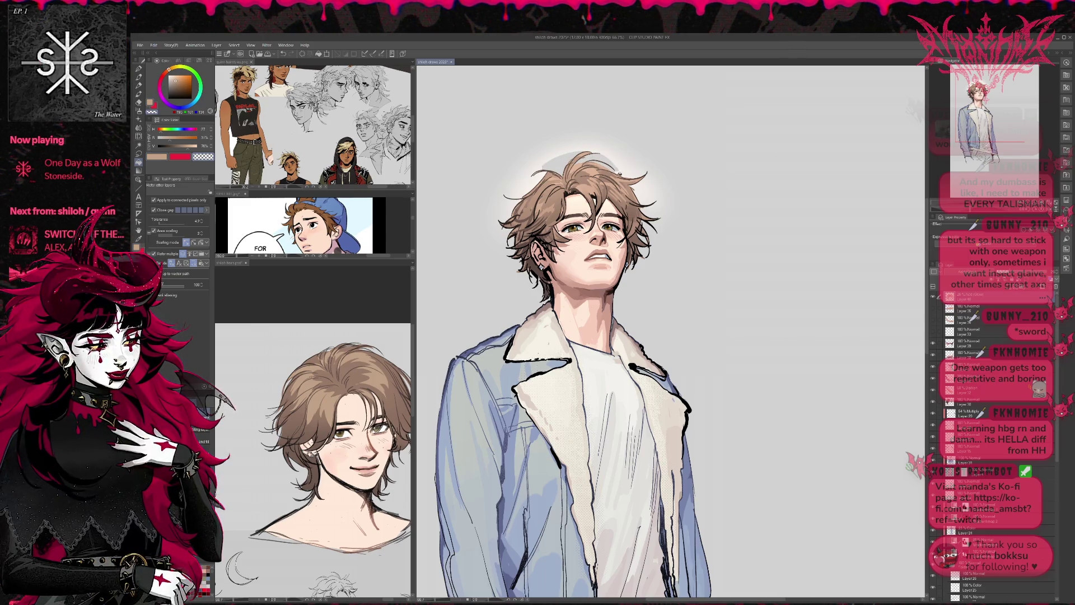
mouse_move(543, 172)
mouse_down()
mouse_move(513, 203)
mouse_move(582, 147)
mouse_move(640, 184)
mouse_up()
mouse_move(513, 205)
mouse_down()
mouse_move(504, 220)
mouse_move(599, 137)
mouse_move(649, 181)
mouse_up()
drag(507, 197, 498, 232)
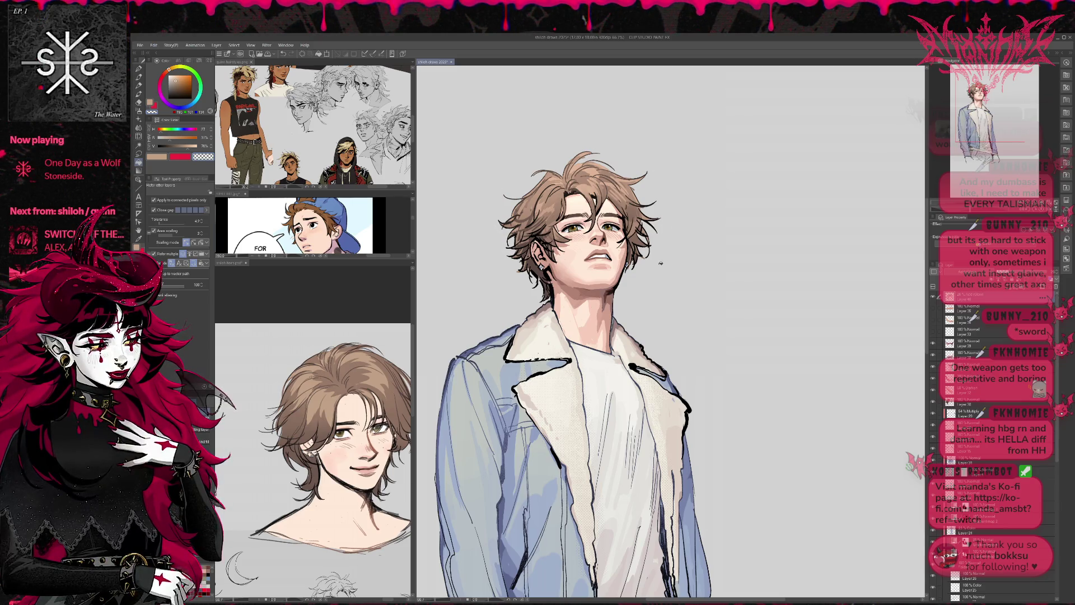
scroll(676, 250, down, 3)
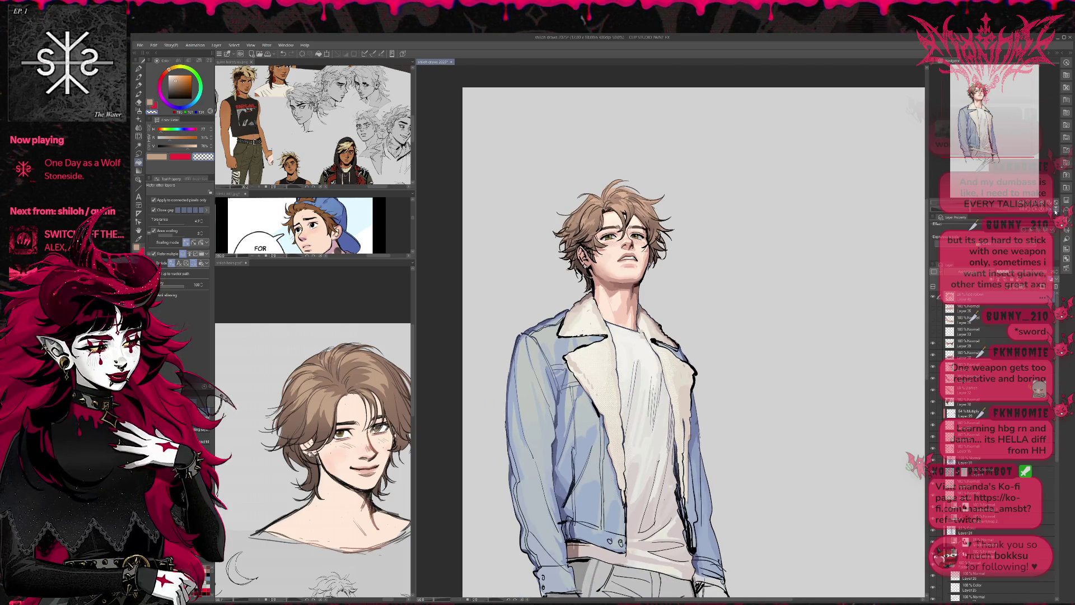
- Mirror the canvas to check proportions, then flip it back to normal
key(h)
key(ctrl+z)
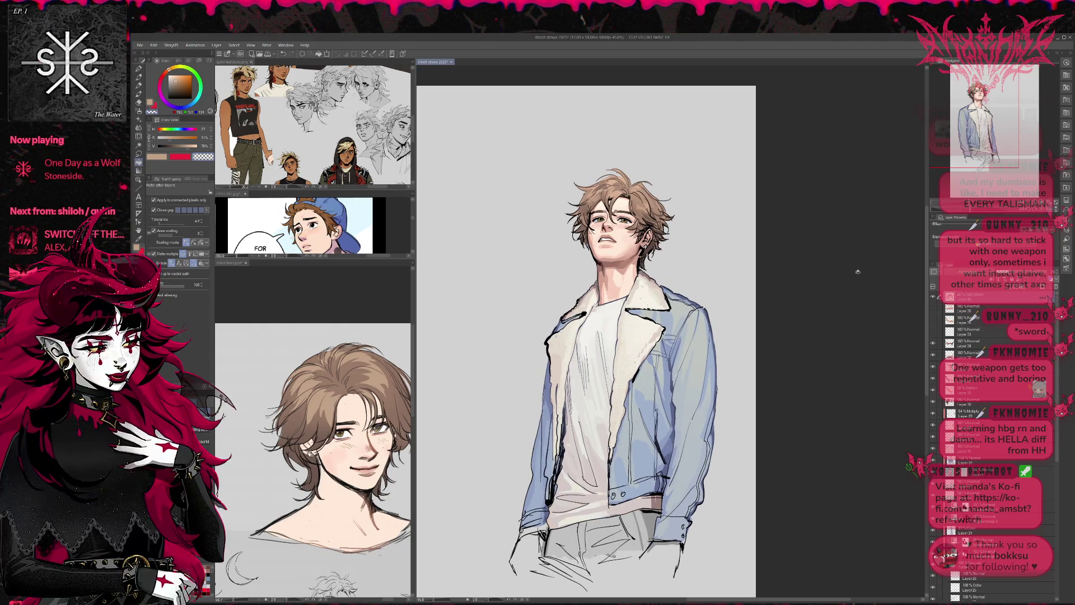
scroll(857, 272, up, 1)
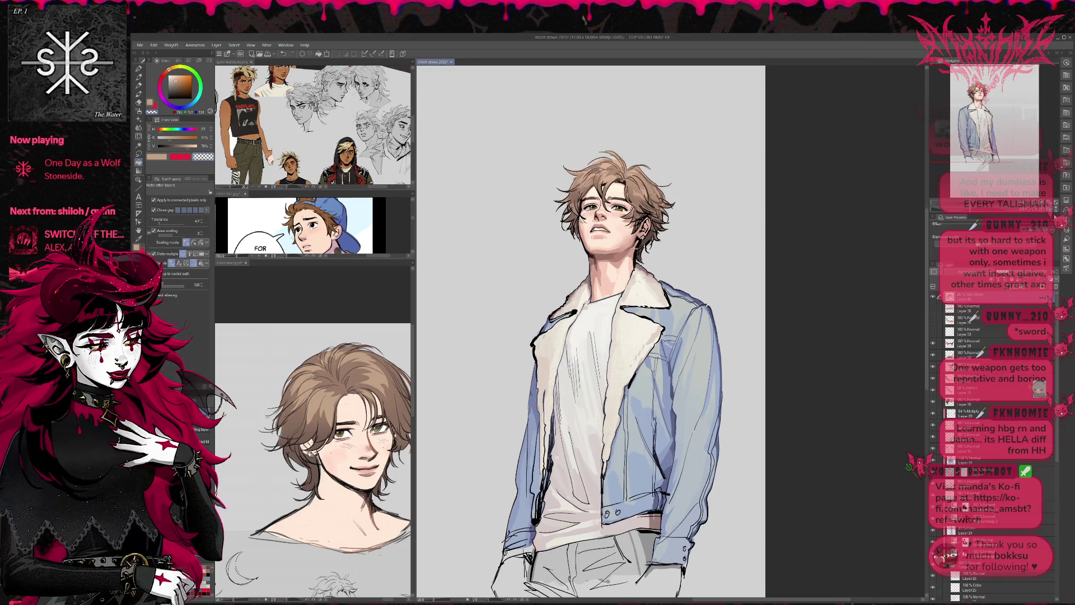
key(h)
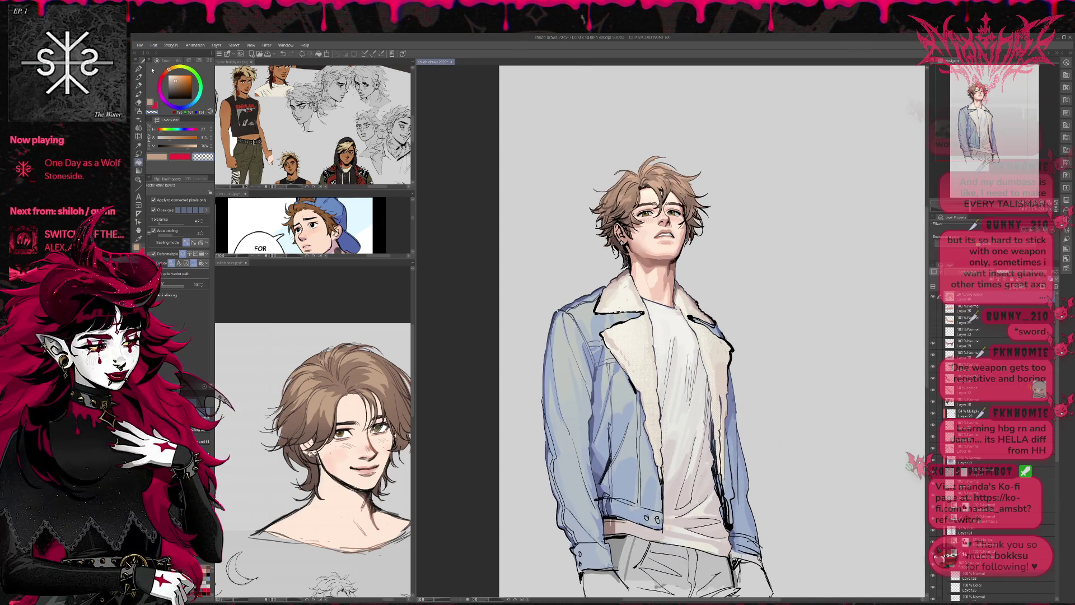
- On a new layer, draw a short dark G-pen line near the neck, then pick colours
click(138, 67)
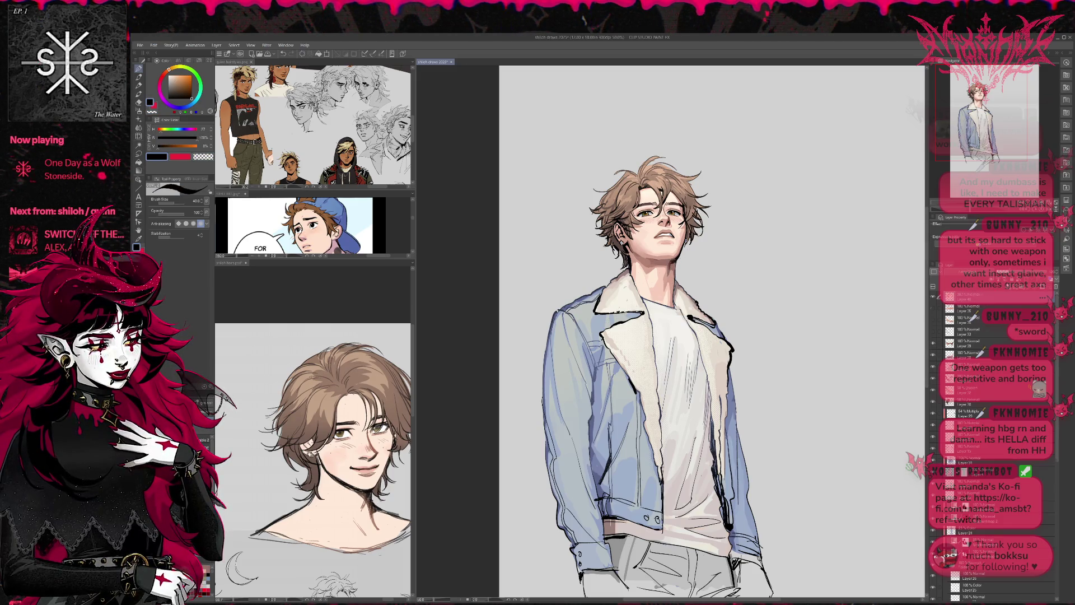
key(ctrl+shift+n)
drag(675, 259, 674, 306)
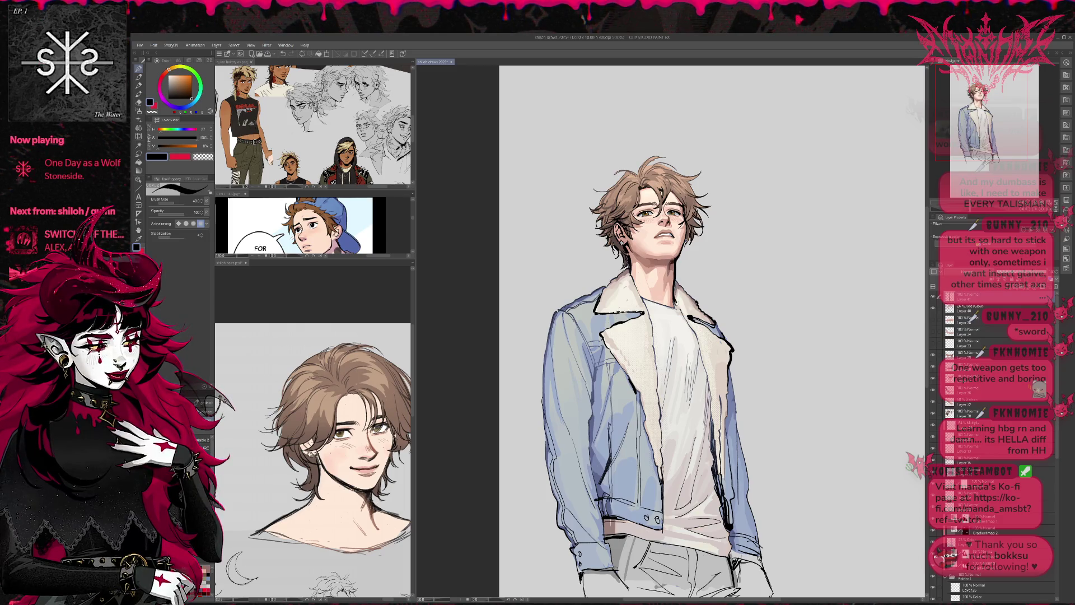
alt+click(674, 301)
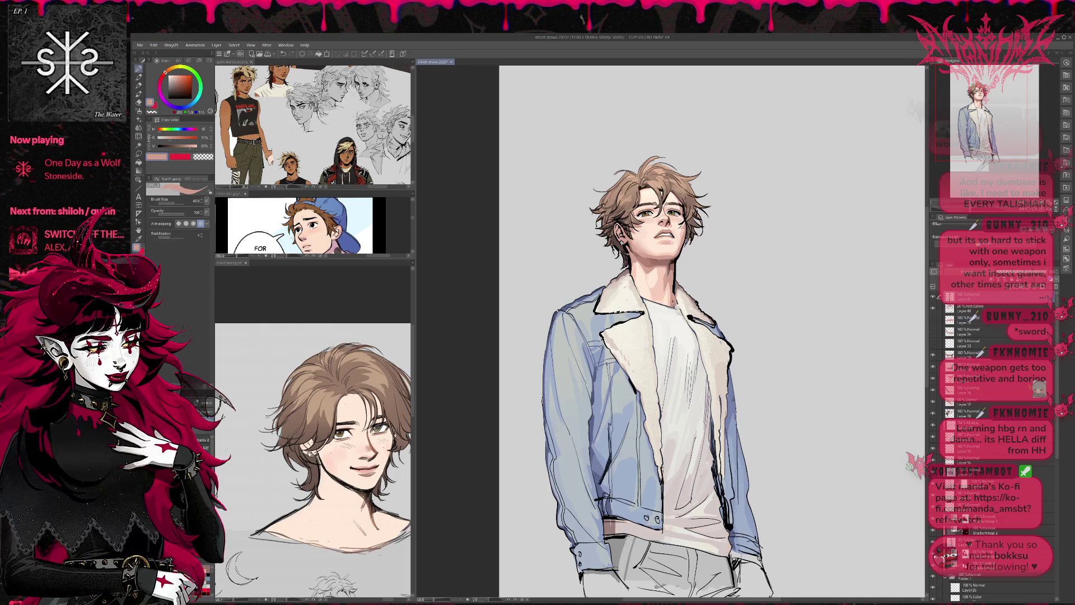
alt+click(674, 291)
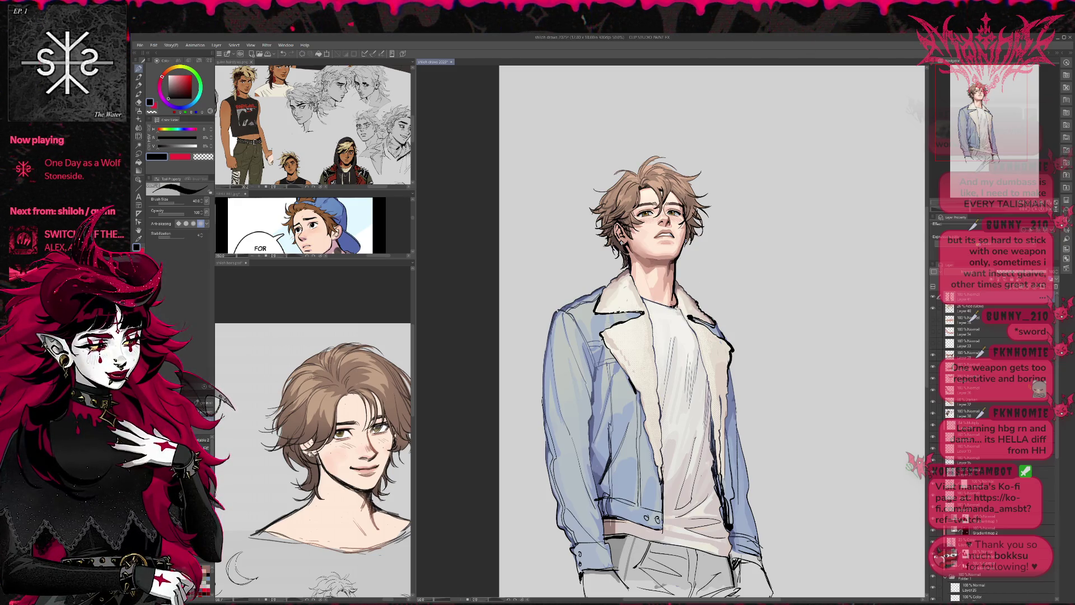
alt+click(671, 307)
alt+click(674, 291)
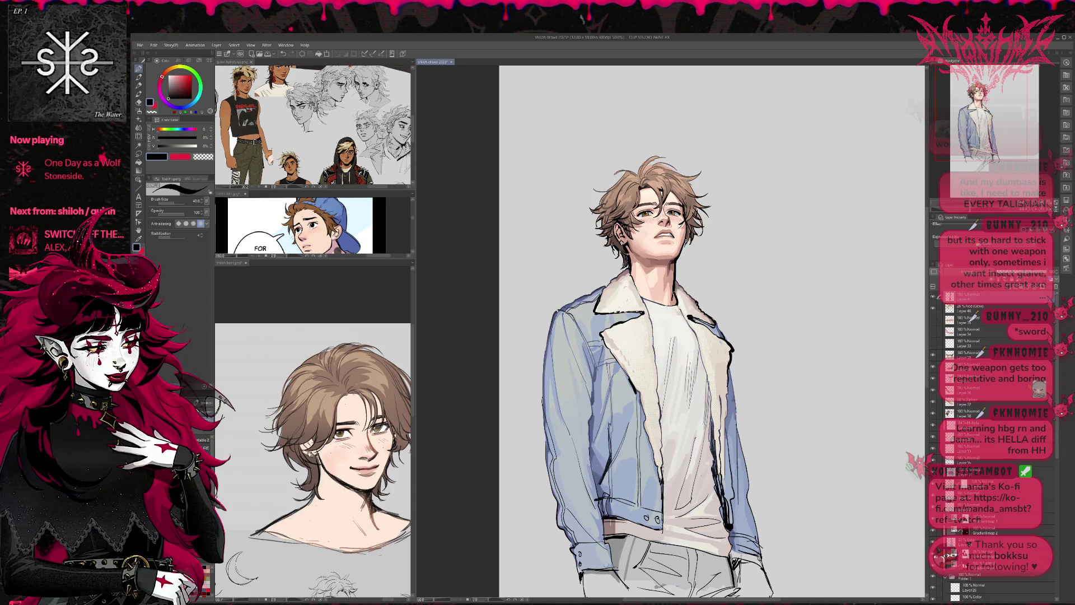
- Sample black from the collar outline and ink a darker T-shirt neckline in two strokes
key(h)
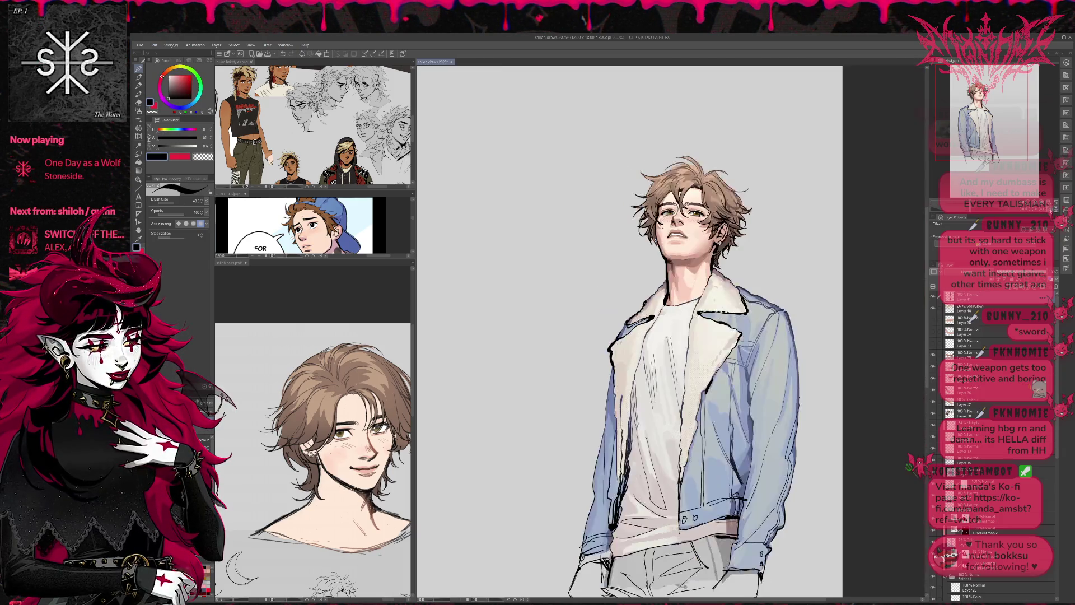
alt+click(645, 297)
alt+click(650, 293)
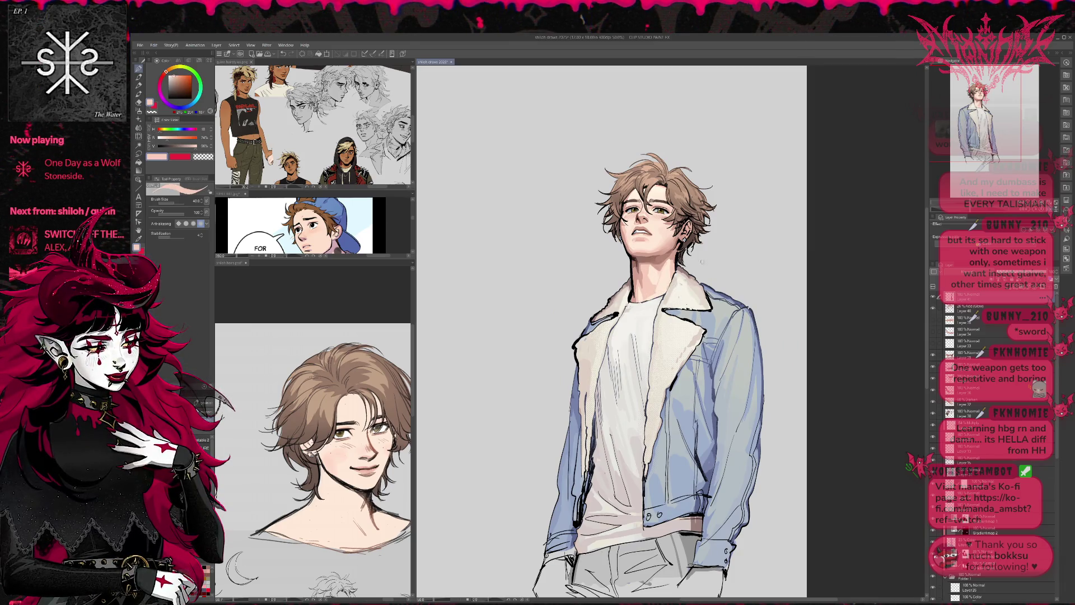
alt+click(638, 300)
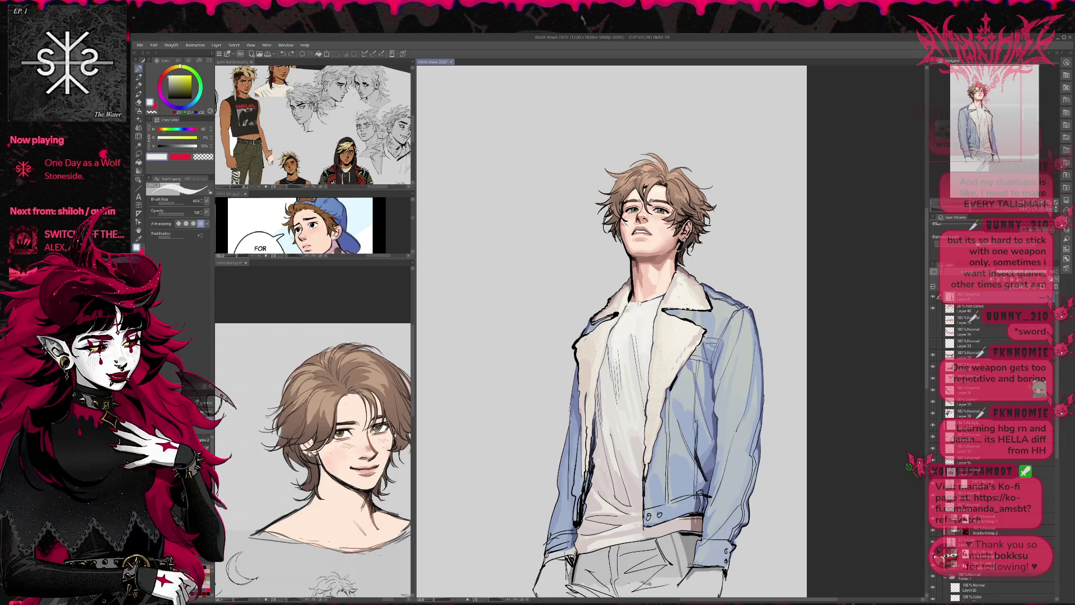
alt+click(631, 296)
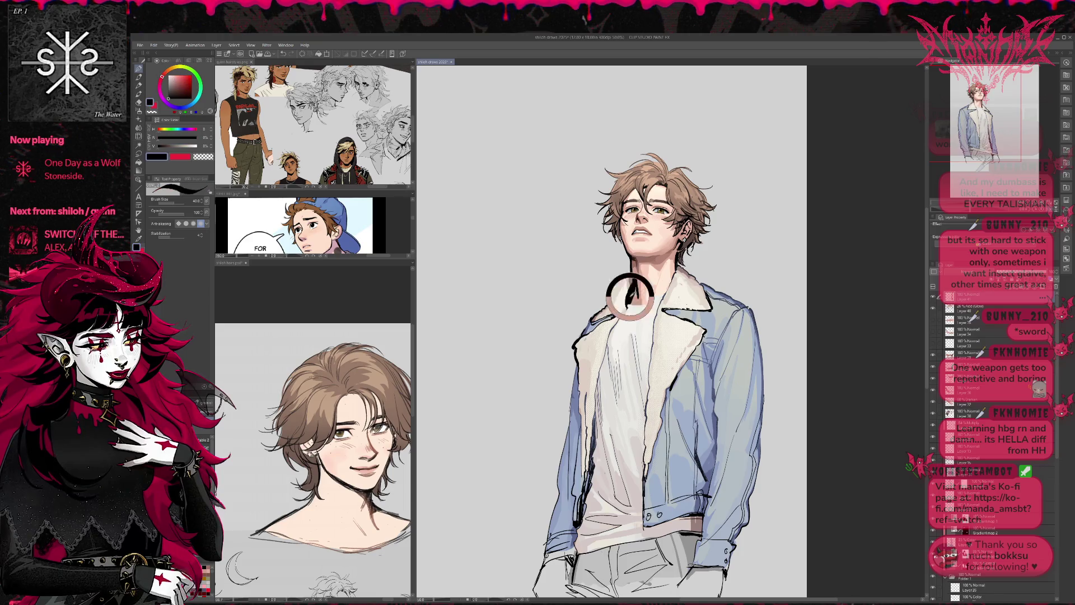
drag(627, 302, 669, 290)
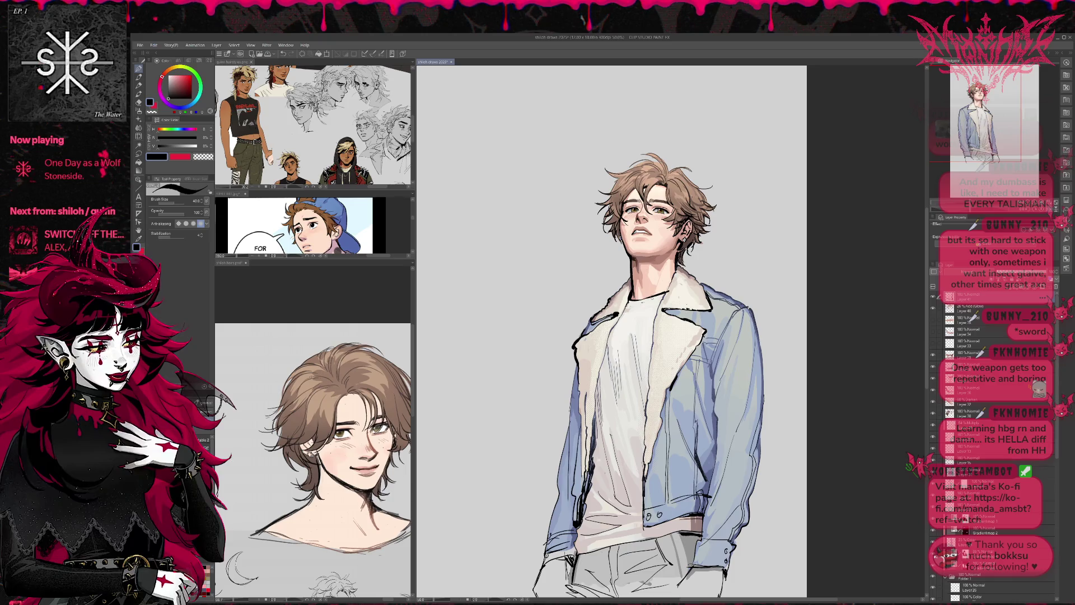
drag(630, 306, 653, 299)
- Scroll the reference hairstyle canvas down to the face sketches
click(313, 425)
scroll(313, 448, down, 5)
scroll(313, 431, down, 10)
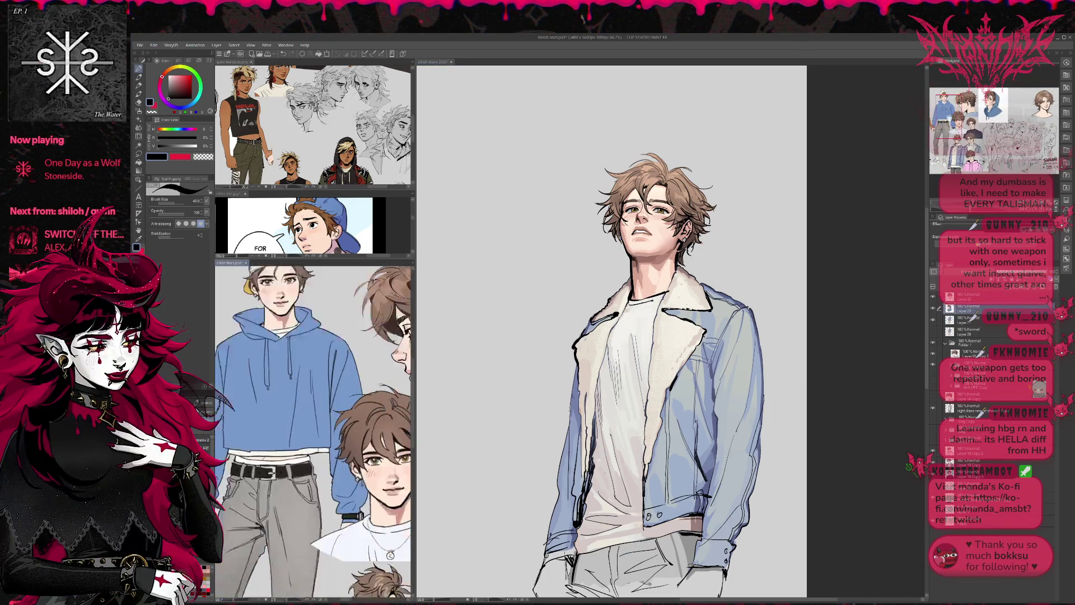
- Frame the head and collar on the main canvas and load a thinner near-black brush
click(833, 276)
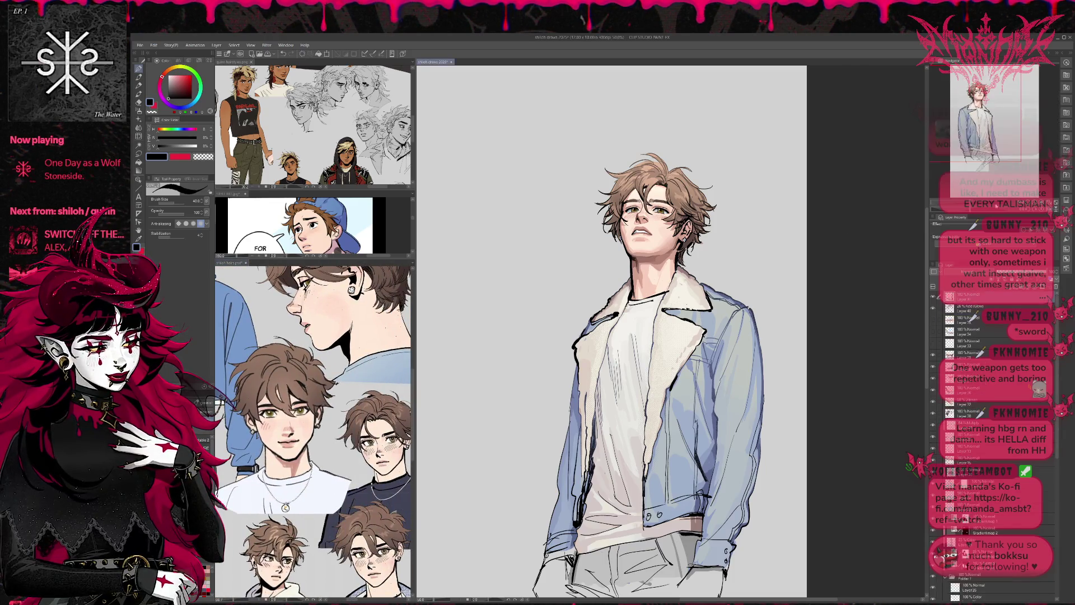
scroll(874, 258, up, 2)
drag(908, 245, 785, 329)
alt+click(553, 158)
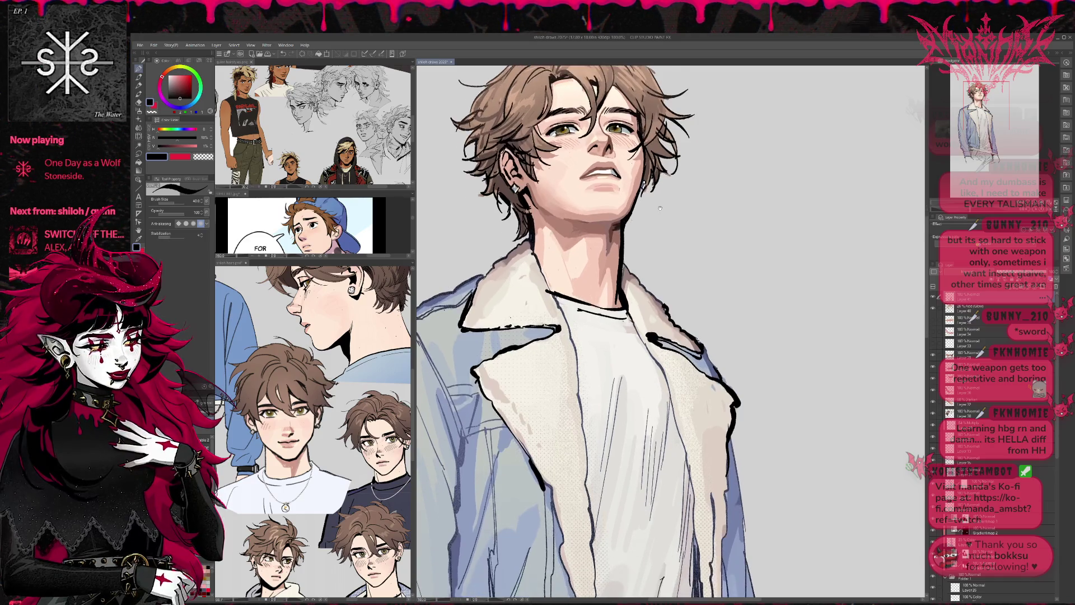
scroll(661, 254, down, 3)
key(bracketleft)
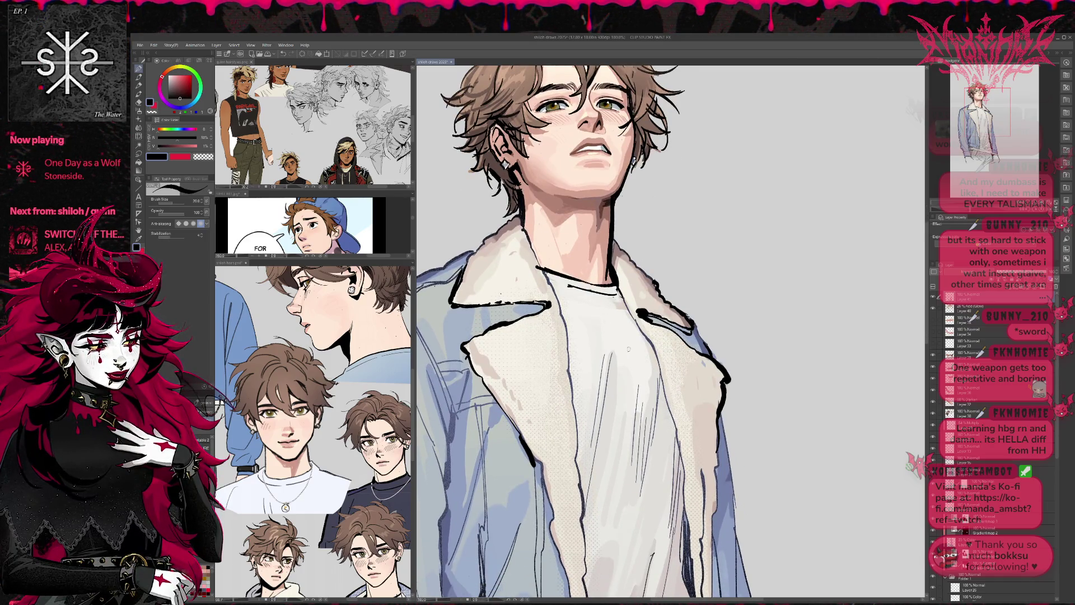
- Draw a necklace and oval pendant on the shirt, undoing the failed attempts
mouse_move(610, 320)
mouse_down()
mouse_move(606, 341)
mouse_move(622, 340)
mouse_move(620, 317)
mouse_move(618, 341)
mouse_up()
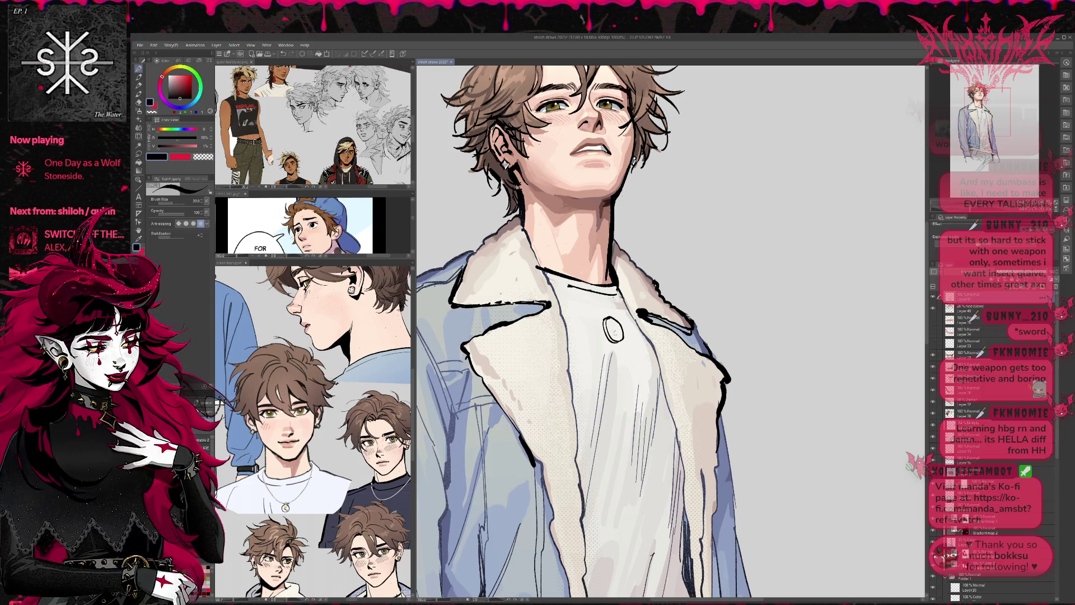
key(ctrl+z)
key(ctrl+z)
key(ctrl+z)
drag(620, 330, 619, 325)
mouse_move(554, 286)
mouse_down()
mouse_move(615, 337)
mouse_move(642, 336)
mouse_up()
key(ctrl+z)
key(ctrl+z)
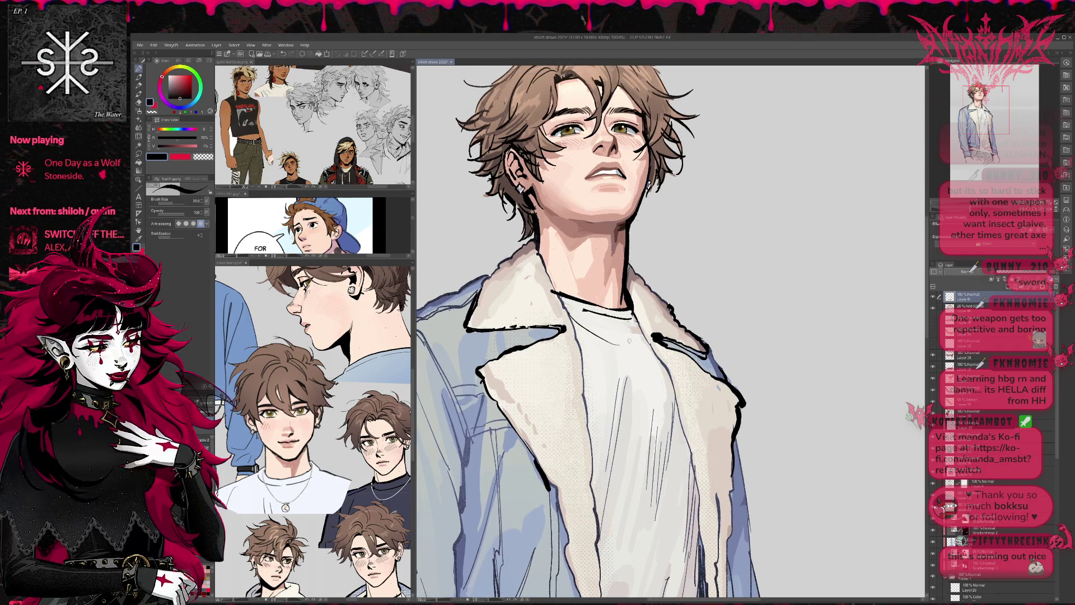
mouse_move(629, 343)
mouse_down()
mouse_move(618, 358)
mouse_move(631, 365)
mouse_up()
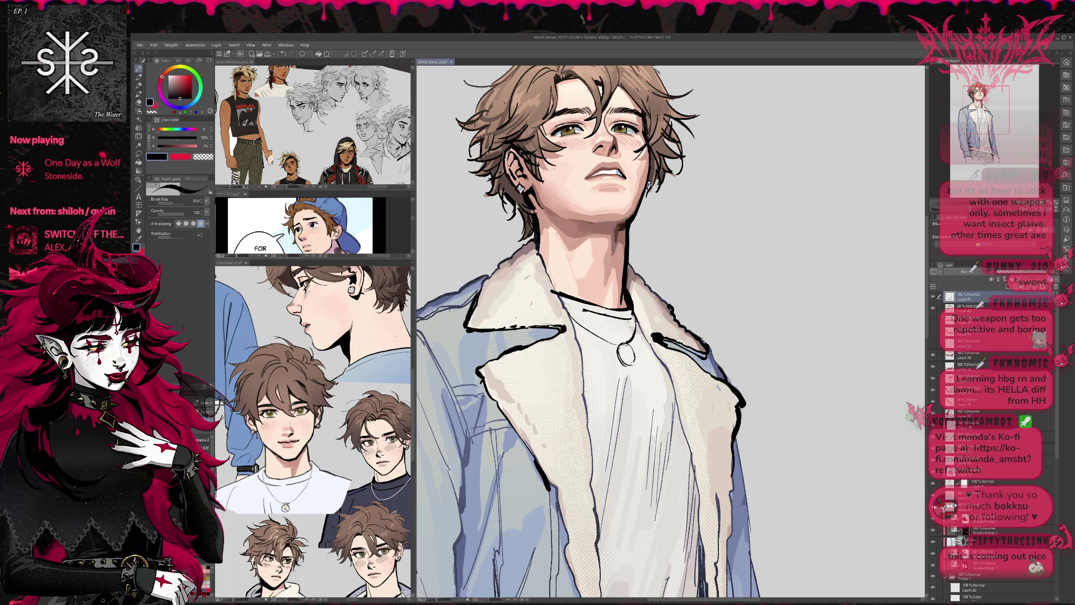
- Pick a warm beige tan for the pendant and zoom out to view the figure
key(x)
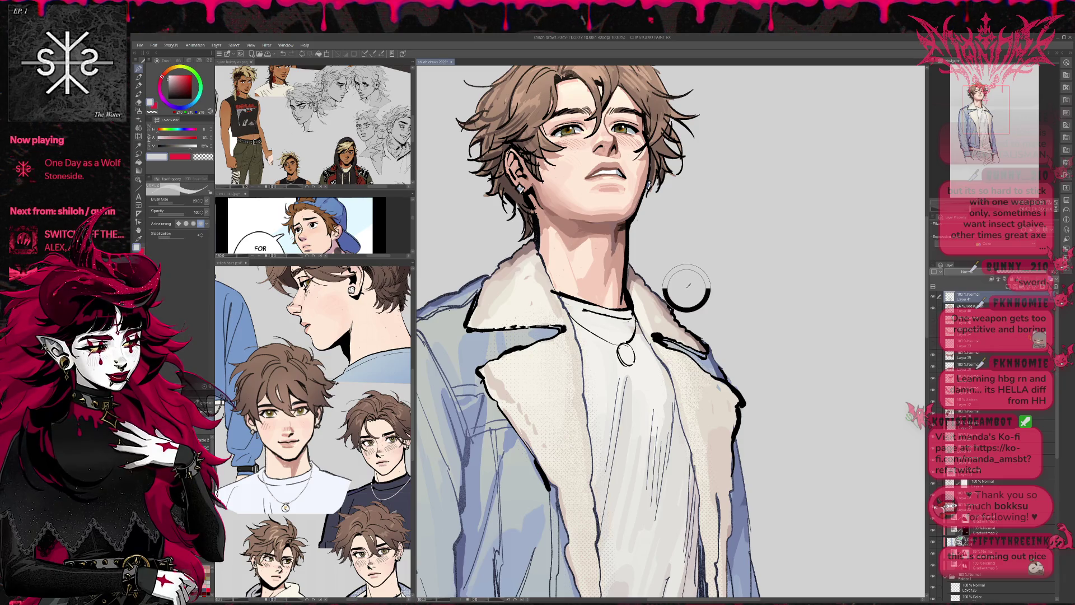
alt+click(610, 171)
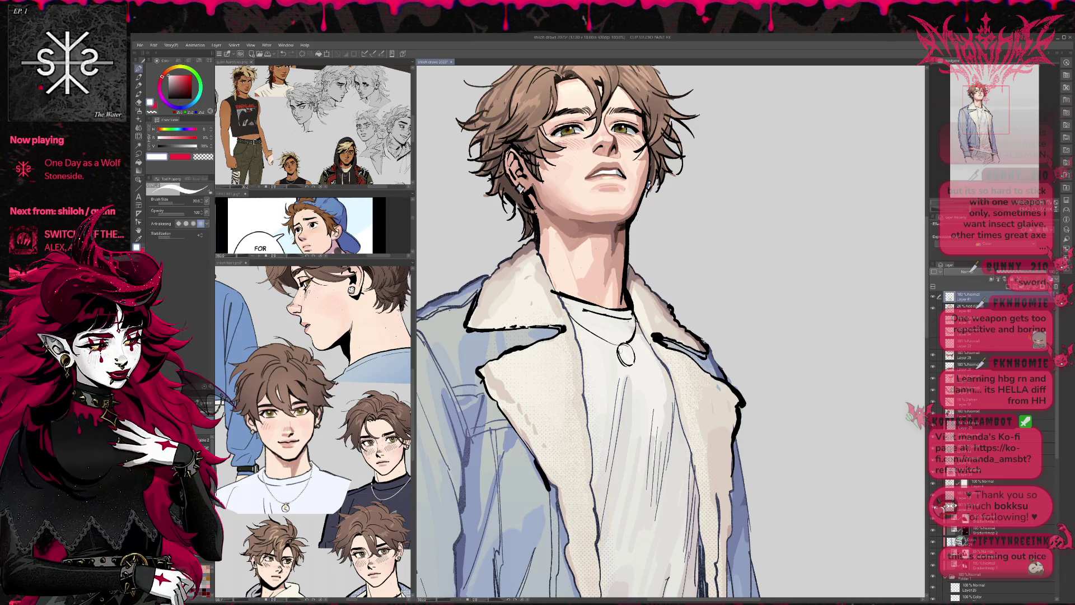
alt+click(633, 325)
alt+click(633, 323)
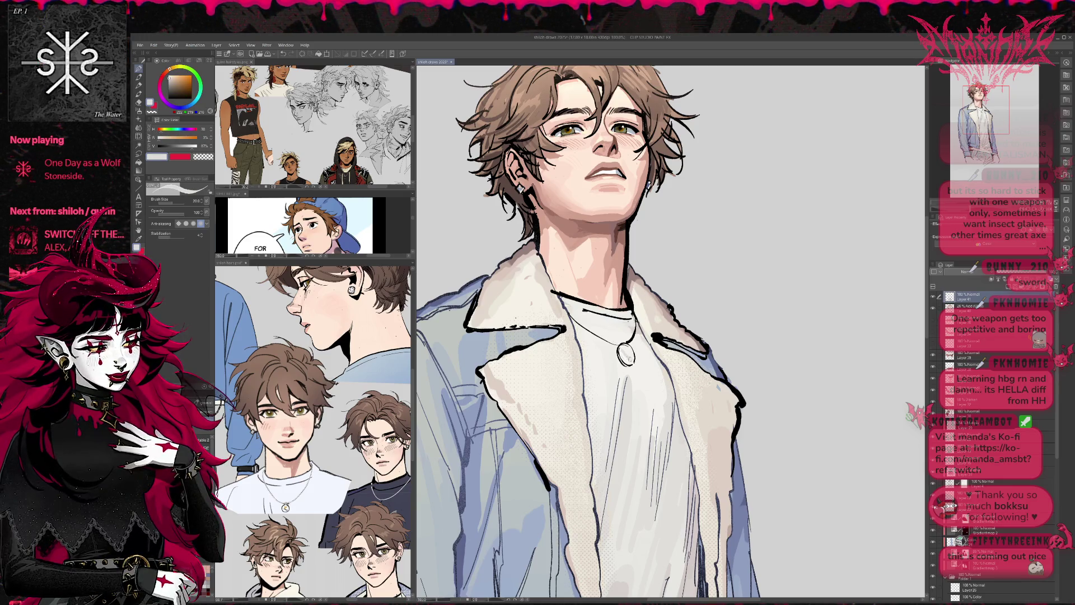
drag(629, 369, 642, 375)
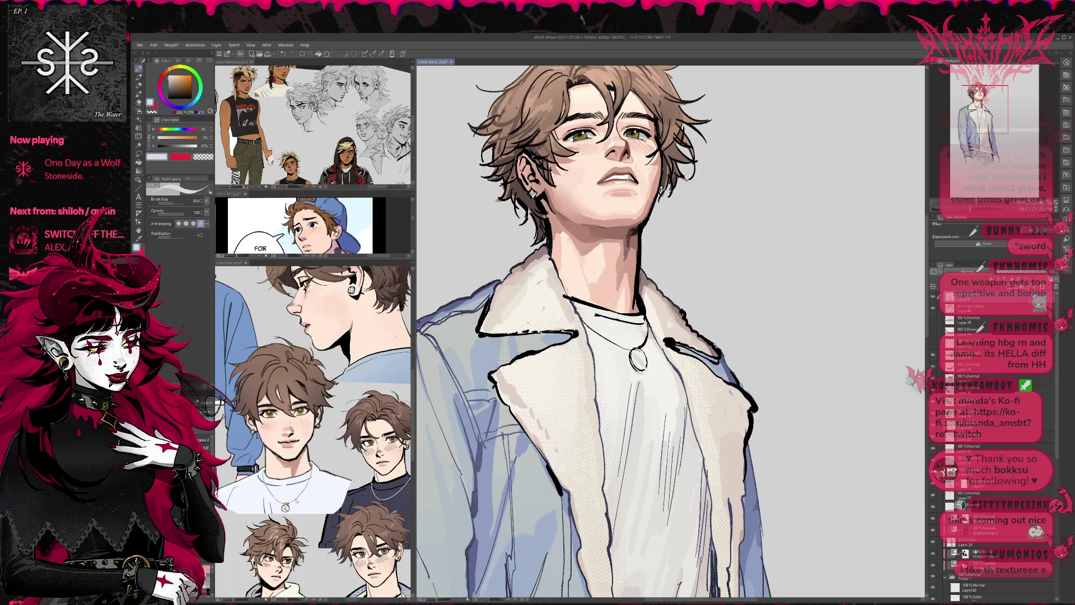
click(287, 503)
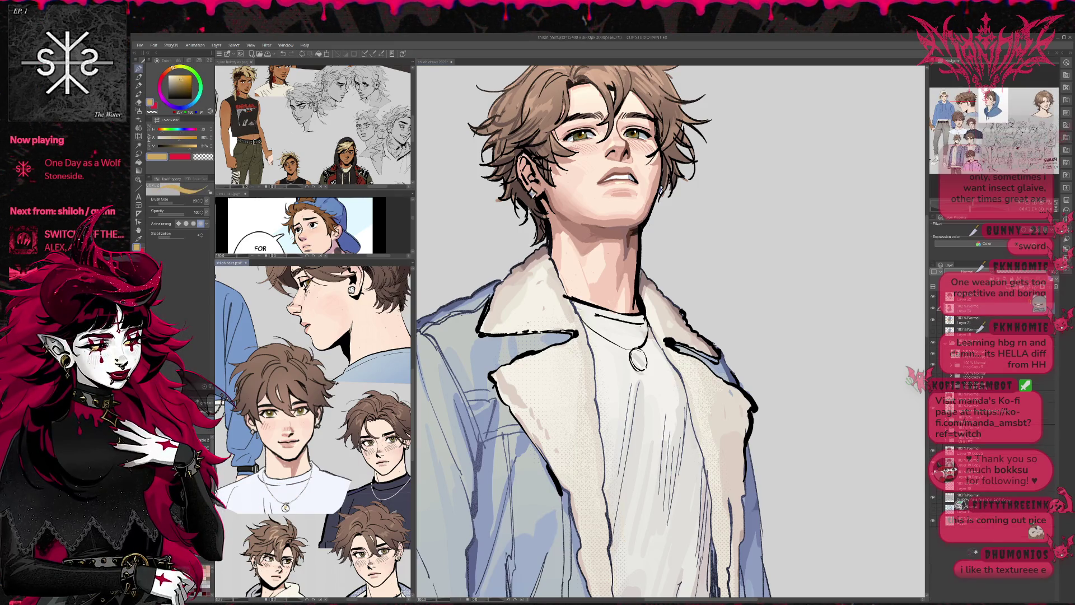
click(637, 357)
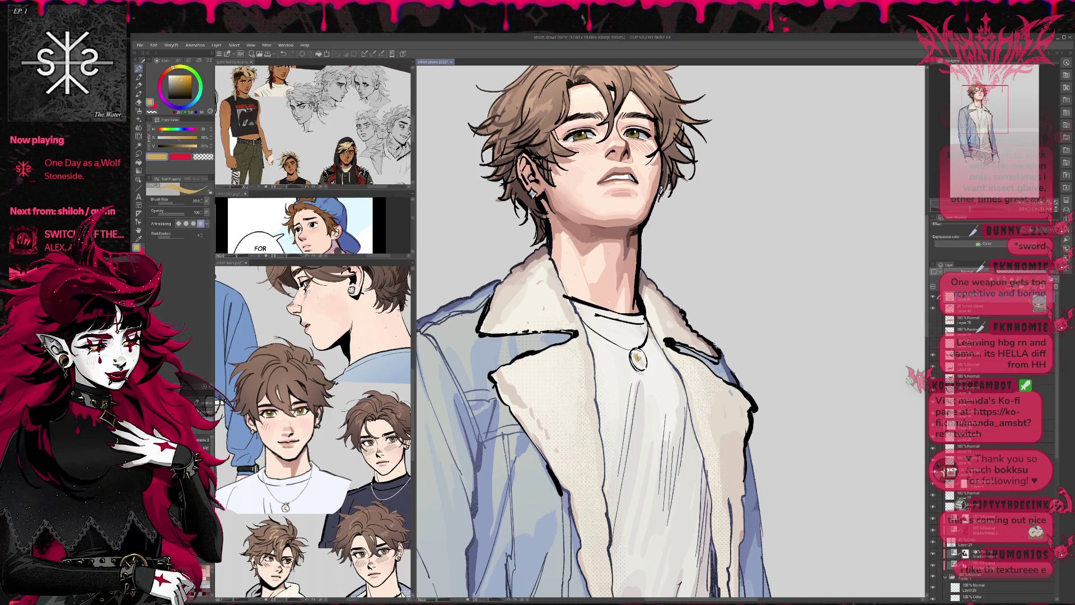
alt+click(638, 357)
alt+click(637, 357)
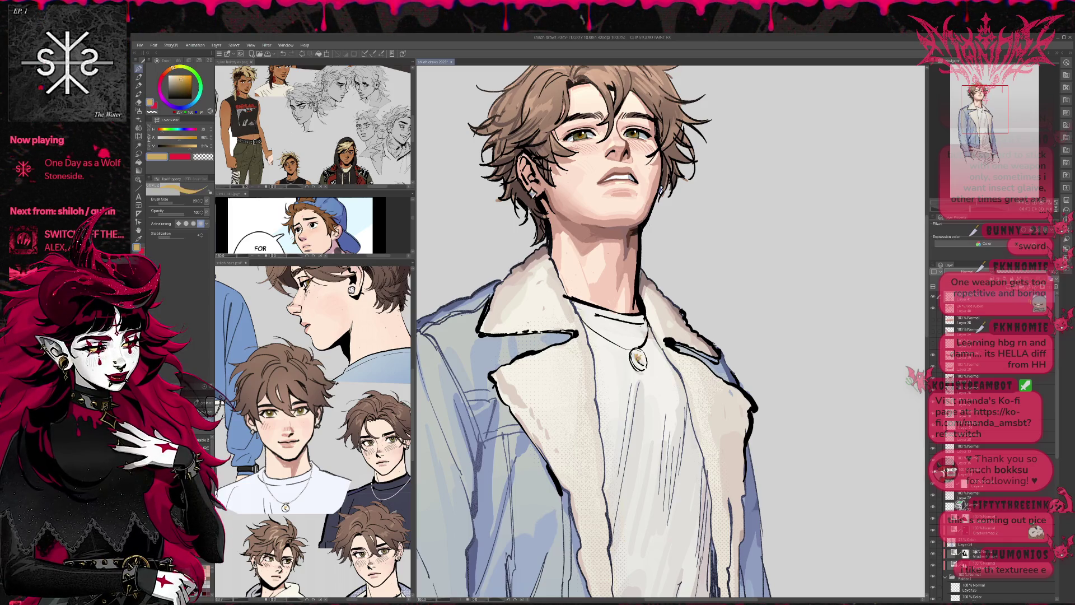
key(ctrl+minus)
key(ctrl+minus)
key(ctrl+minus)
drag(637, 358, 552, 342)
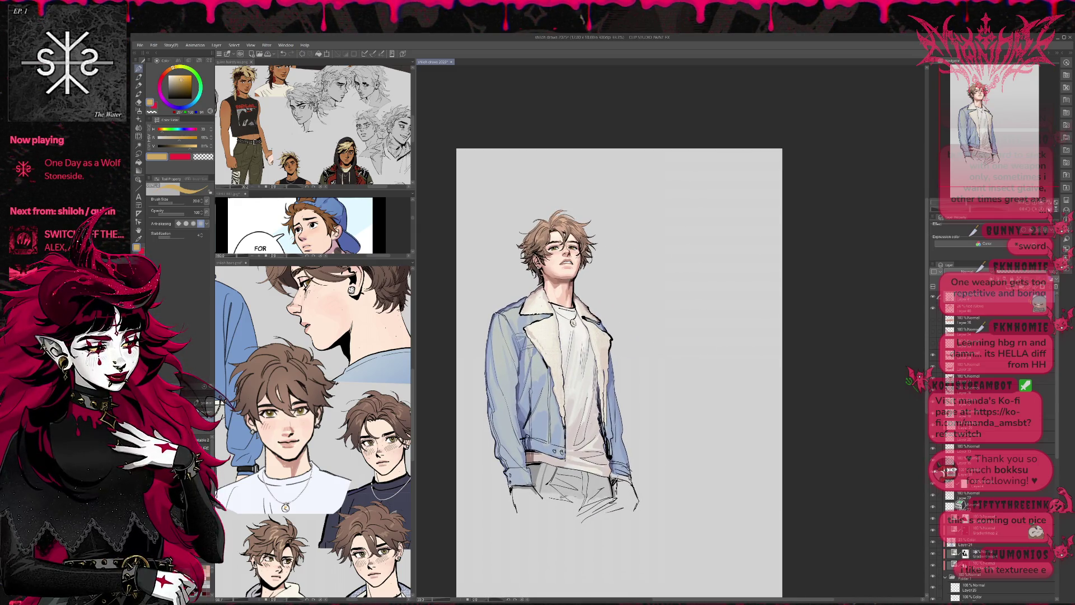
- Zoom to 100% and touch up the teeth and mouth with black
key(ctrl+plus)
key(ctrl+plus)
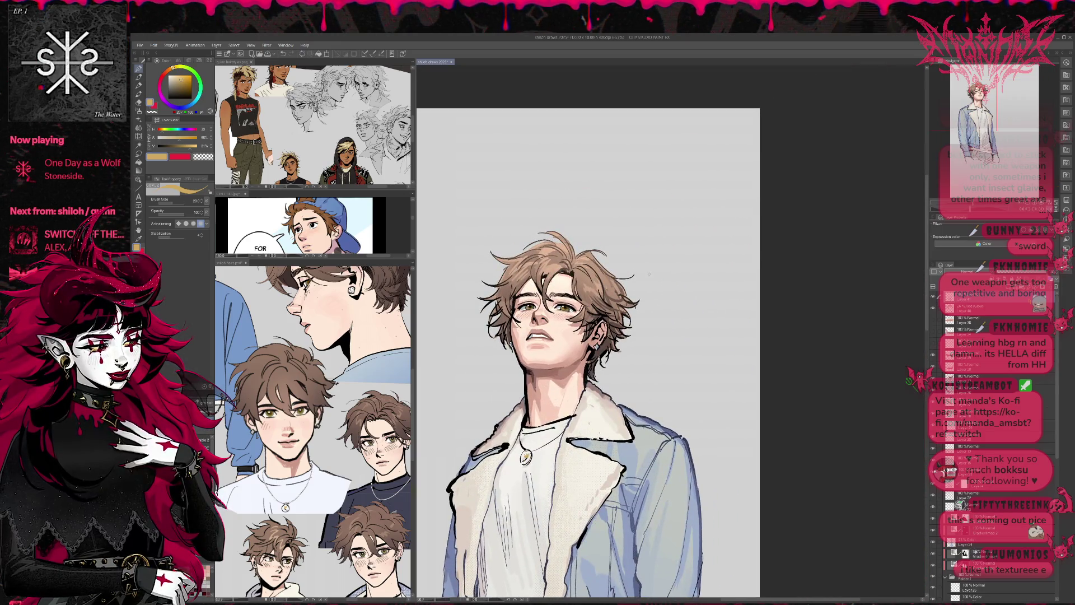
key(ctrl+plus)
key(ctrl+plus)
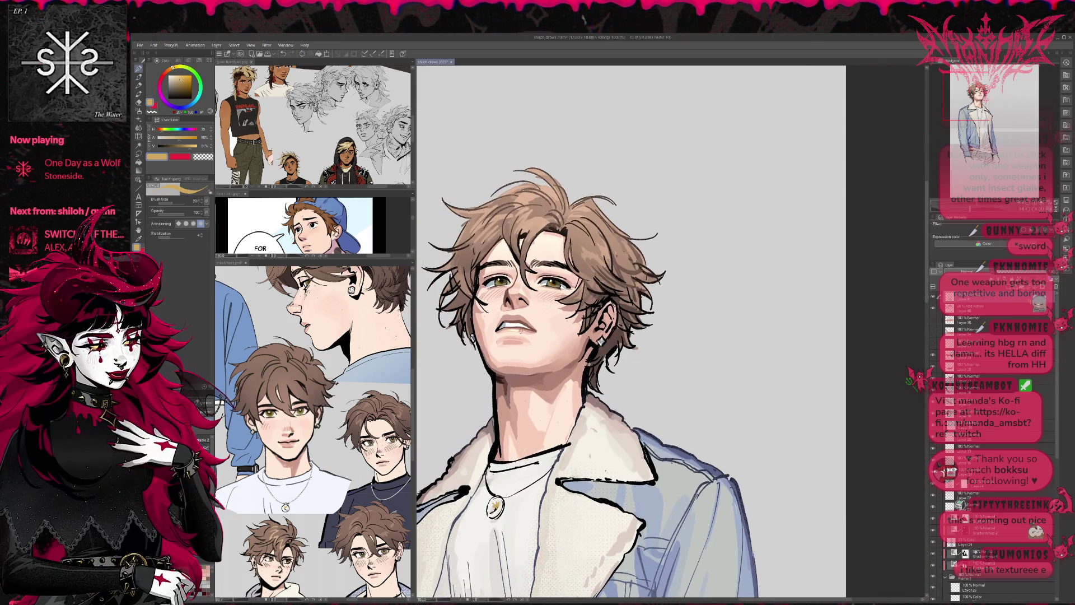
mouse_move(503, 328)
mouse_down()
mouse_move(522, 327)
mouse_move(513, 323)
mouse_up()
alt+click(502, 277)
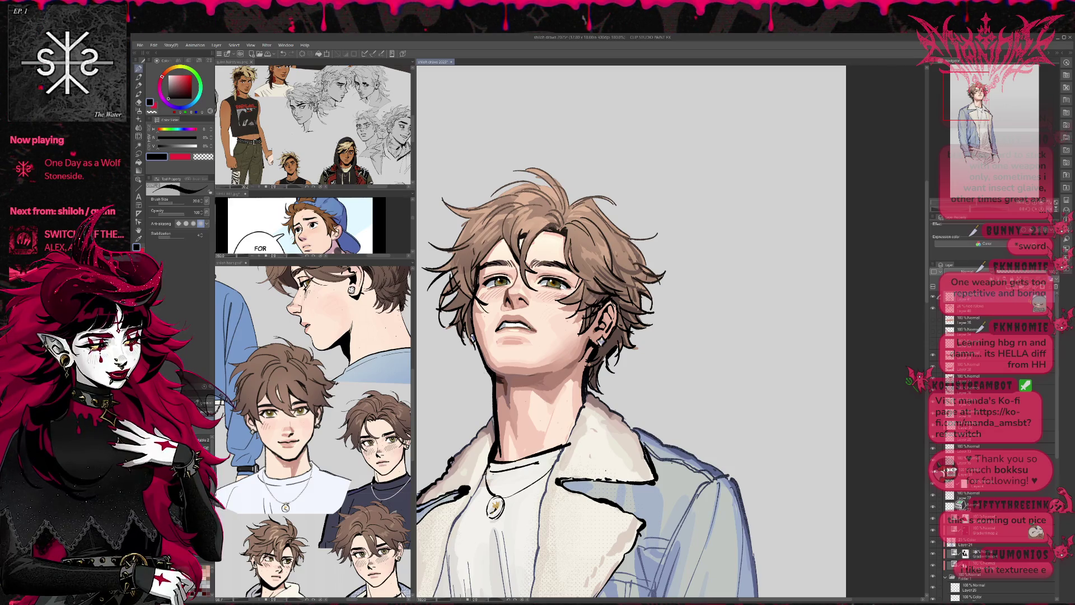
drag(525, 324, 529, 329)
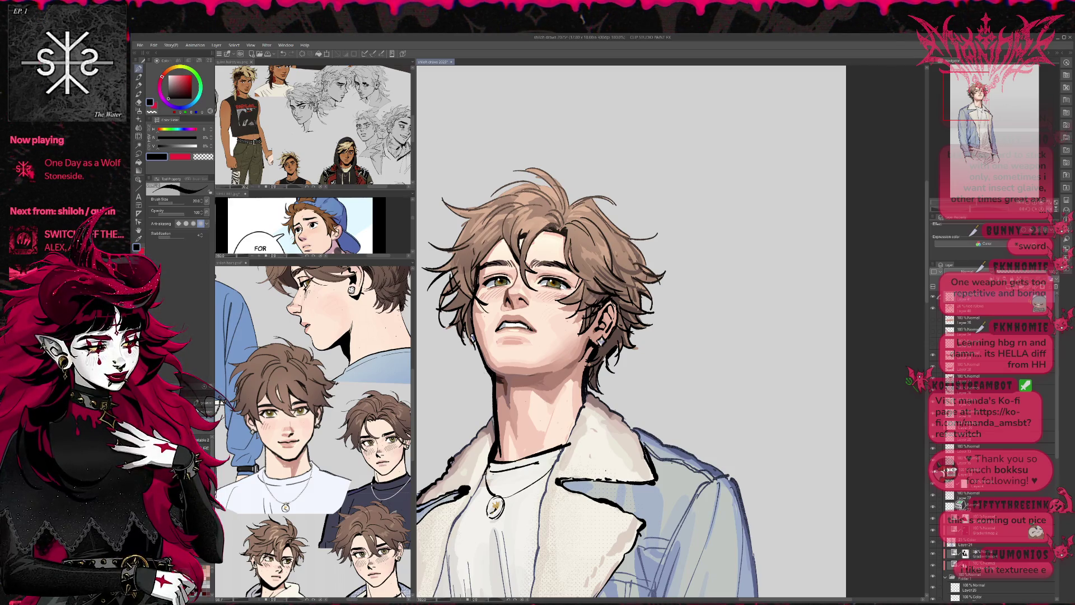
- Ink and refine a dark line down the side of the neck, then mirror the view
scroll(639, 386, left, 2)
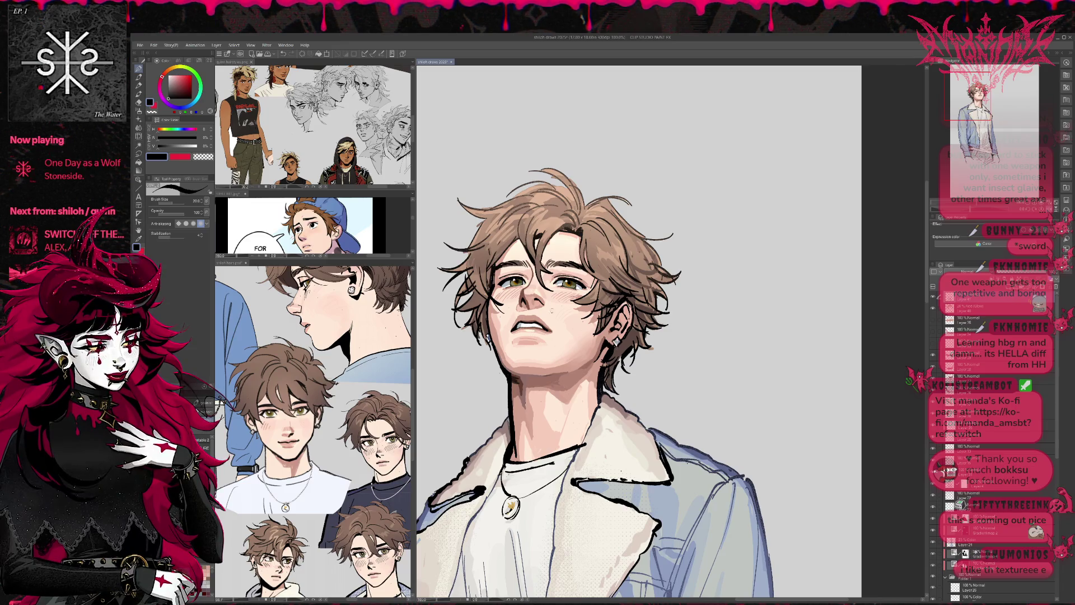
drag(573, 251, 588, 240)
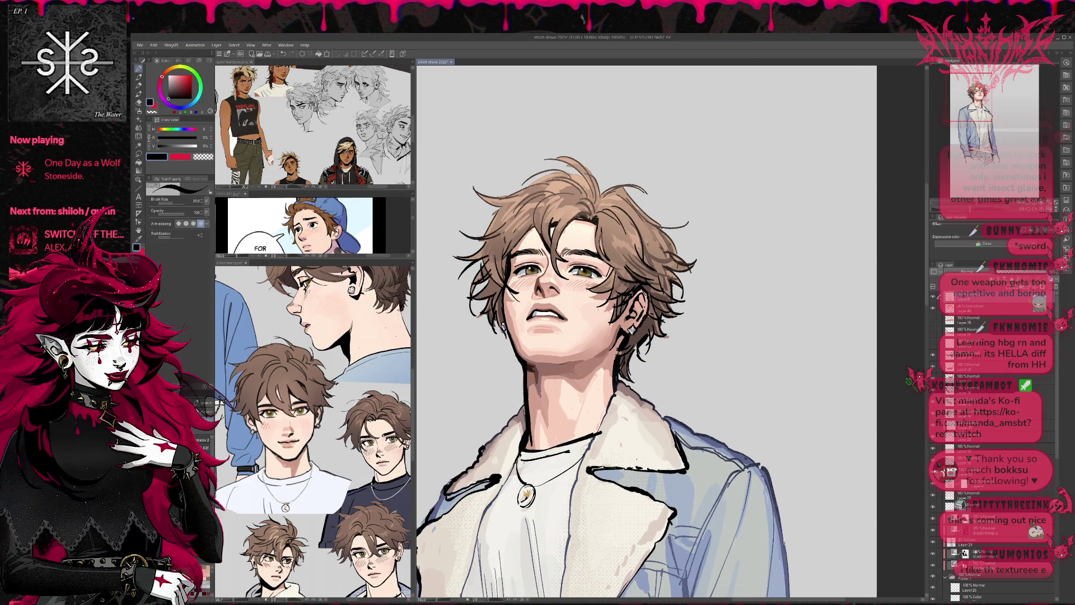
drag(654, 271, 655, 263)
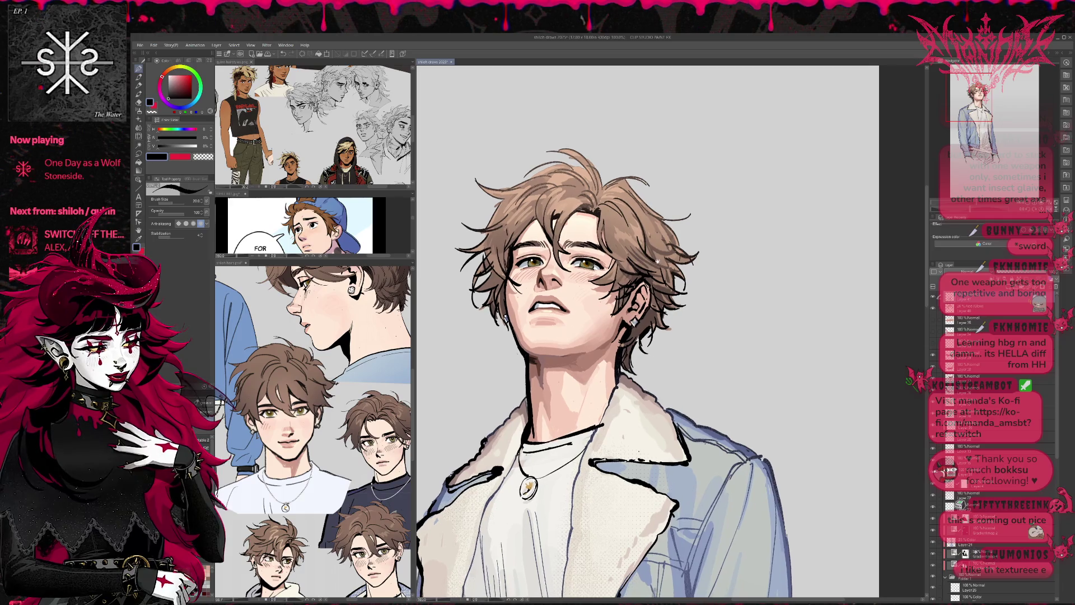
drag(535, 359, 552, 414)
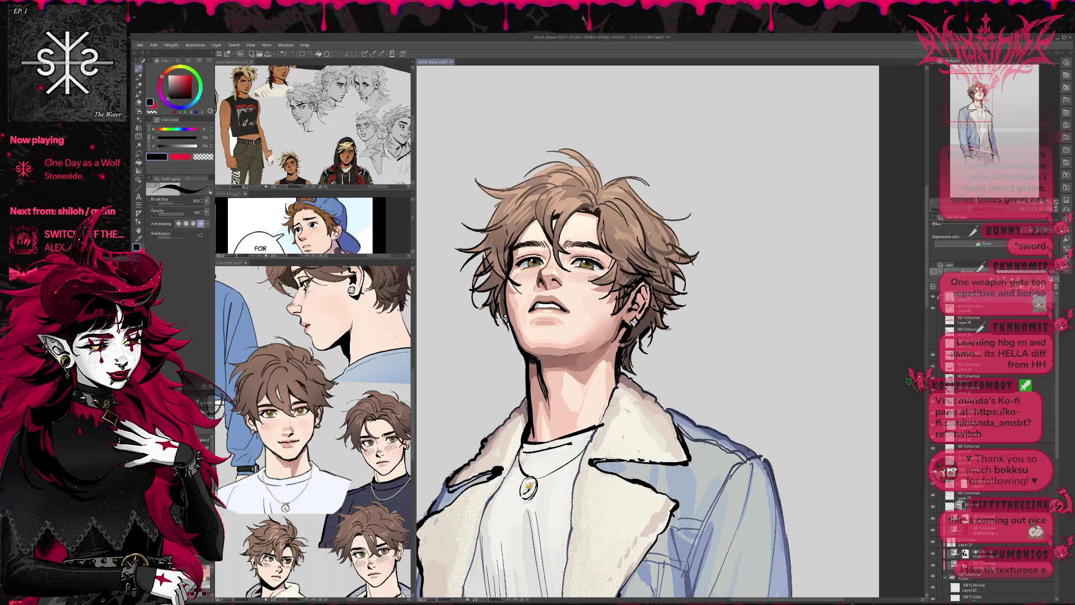
drag(580, 340, 577, 332)
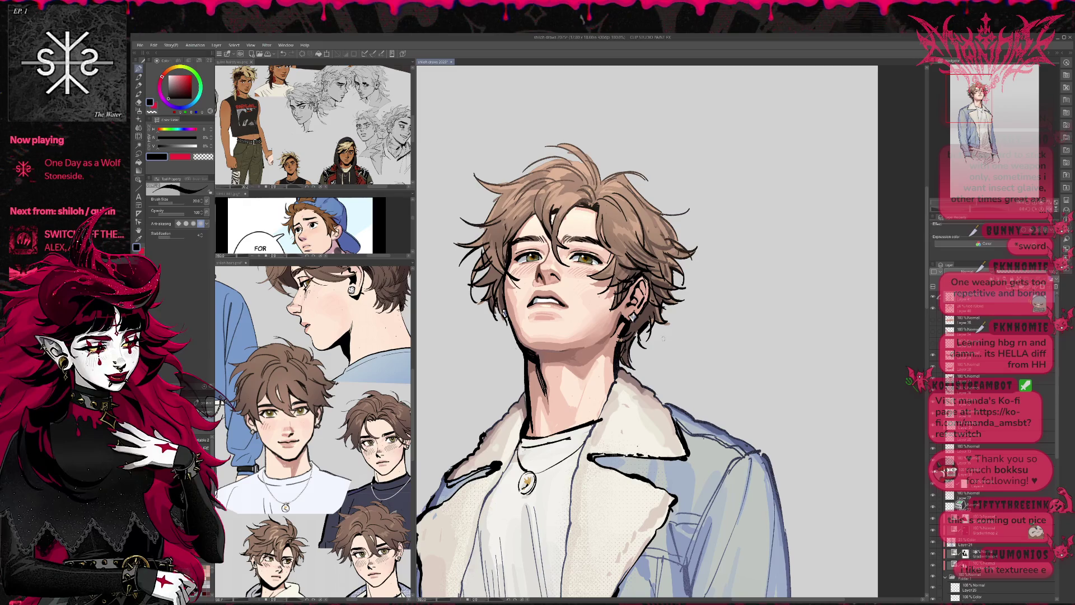
drag(529, 358, 537, 365)
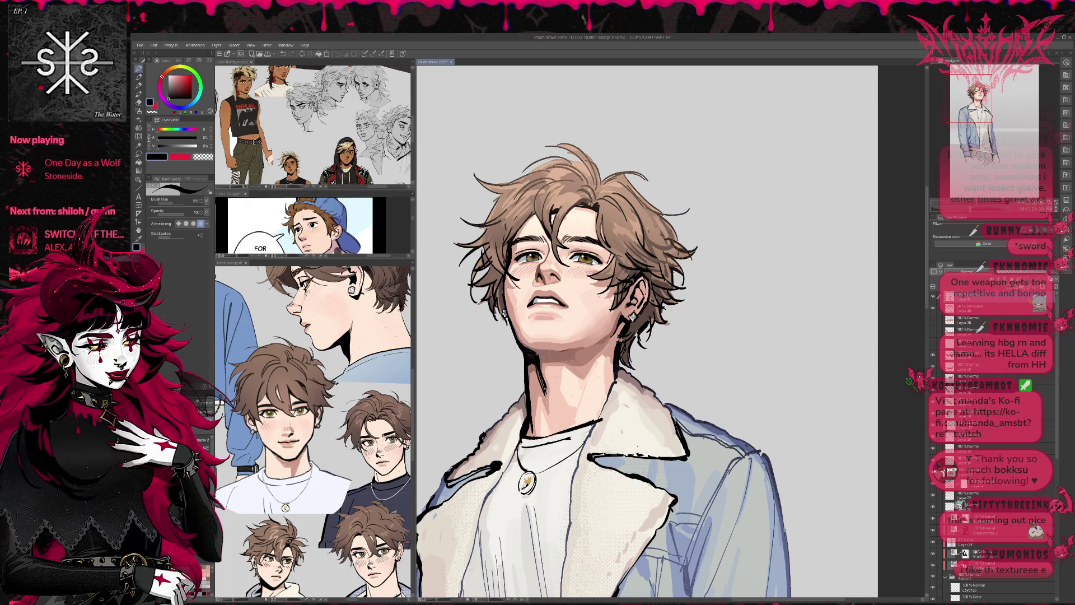
click(1026, 218)
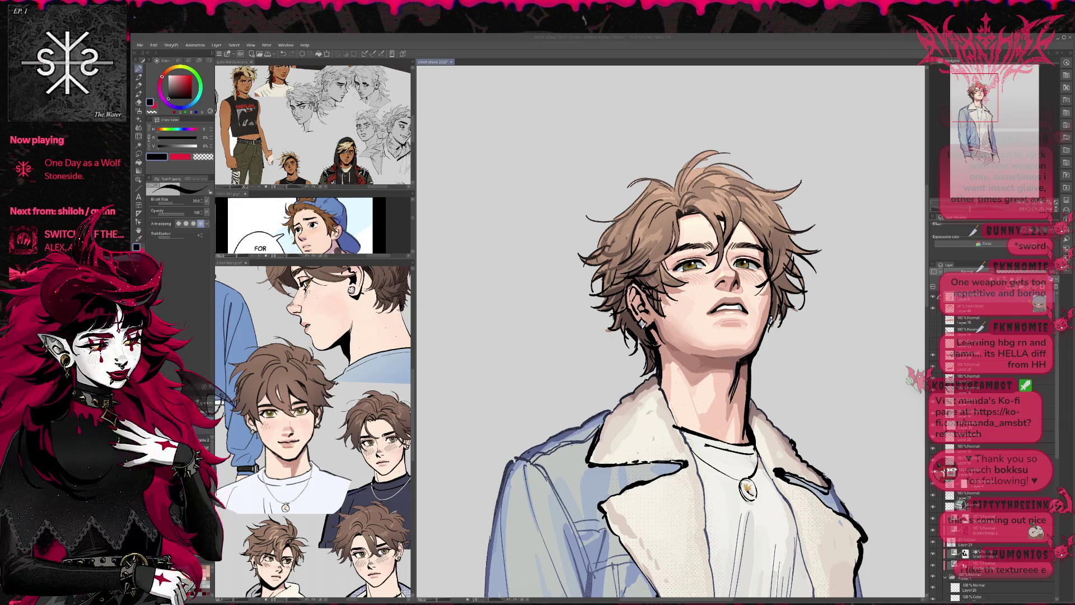
- Undo the stray stroke drawn across the face
scroll(821, 399, down, 2)
scroll(896, 392, down, 1)
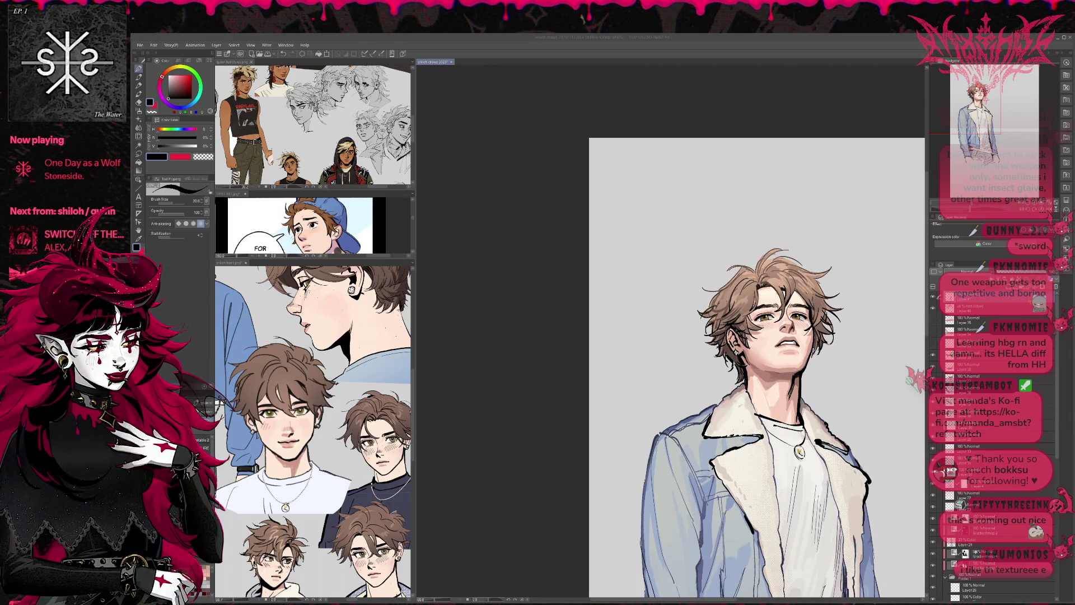
drag(761, 324, 835, 360)
drag(853, 373, 755, 330)
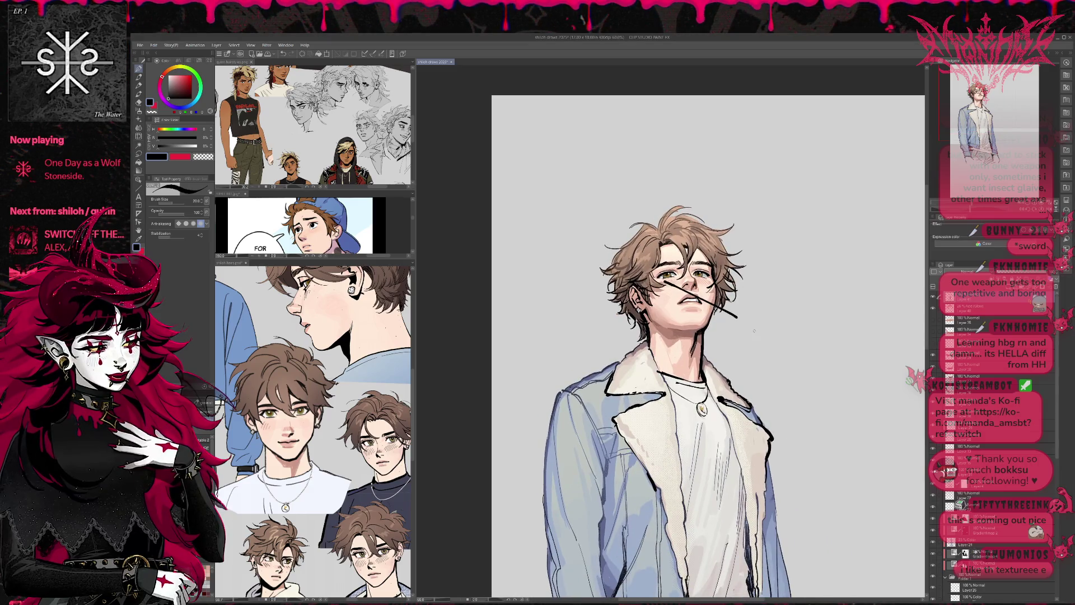
key(ctrl+z)
scroll(728, 322, down, 1)
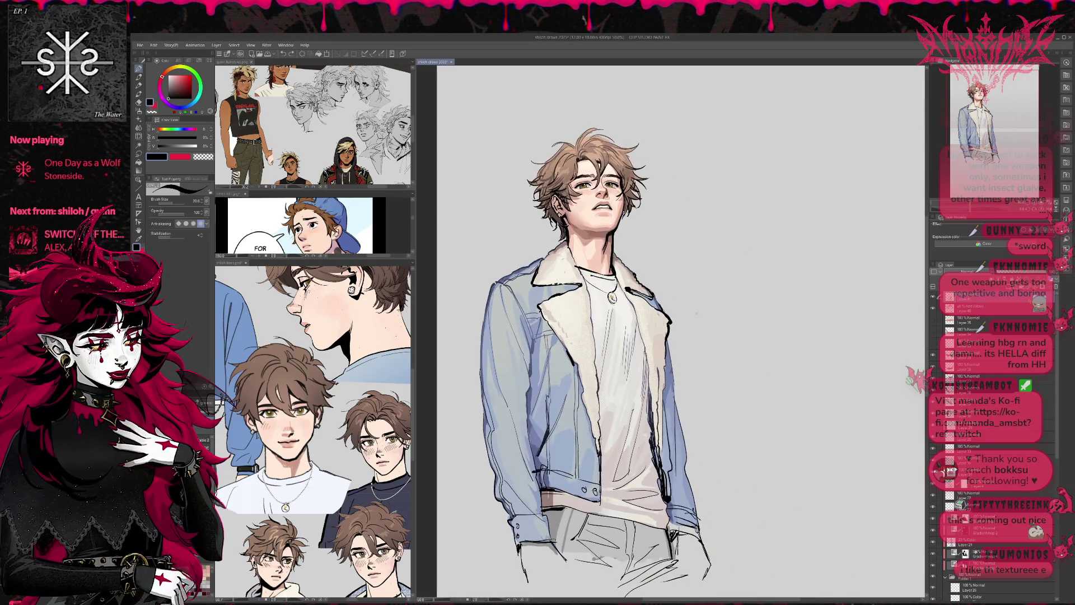
scroll(689, 304, down, 1)
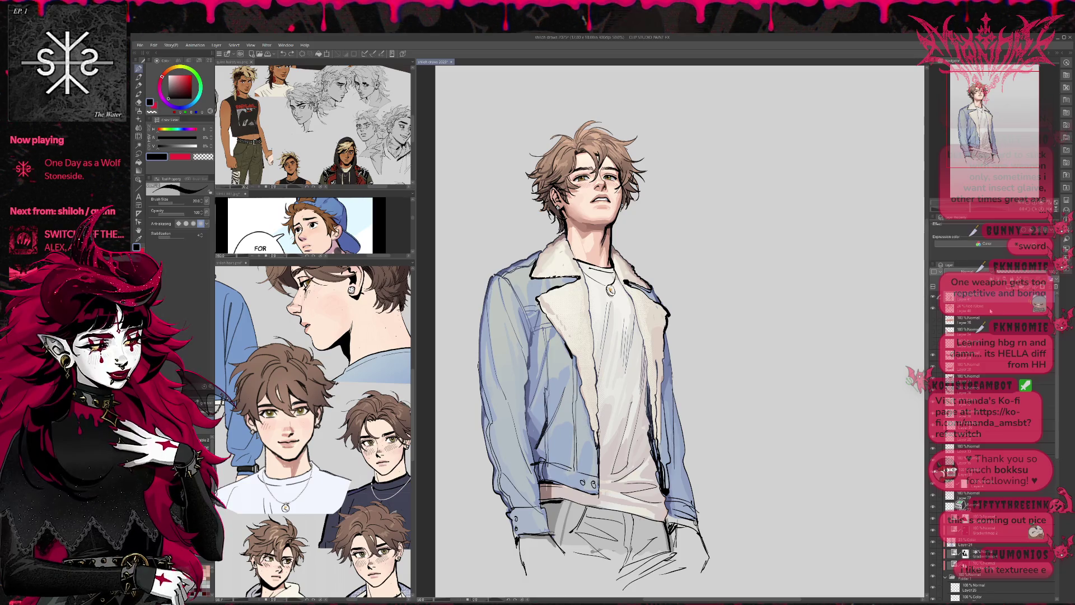
- Create a new Normal layer above Layer 40 (Add Glow) and bring up the hair reference
click(990, 311)
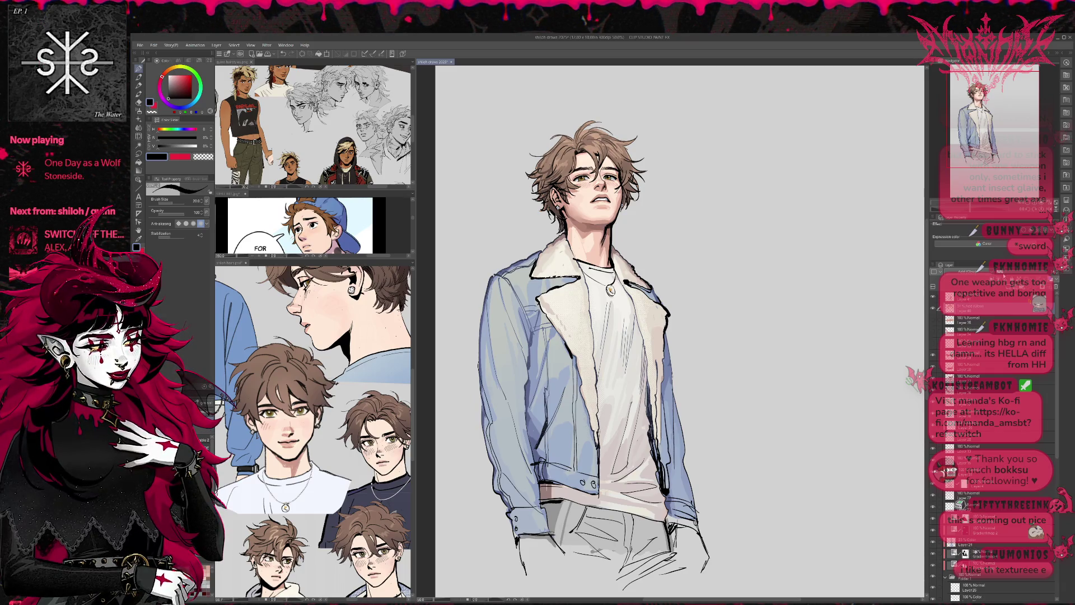
key(ctrl+shift+n)
scroll(576, 347, up, 2)
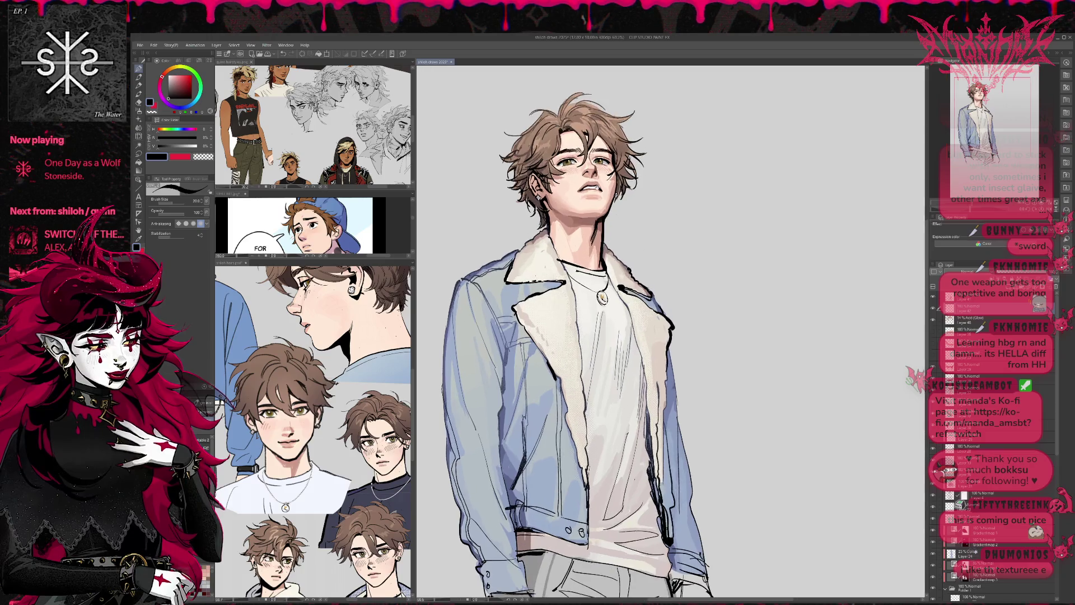
click(357, 346)
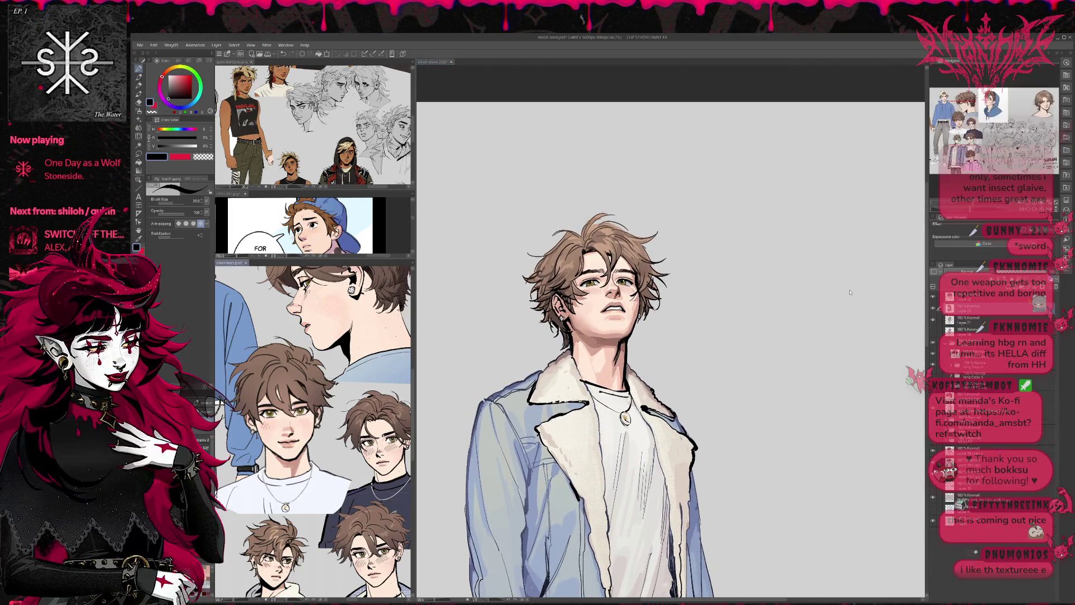
- Sample beige from the hair reference and dark hair tones from the portrait
click(1043, 102)
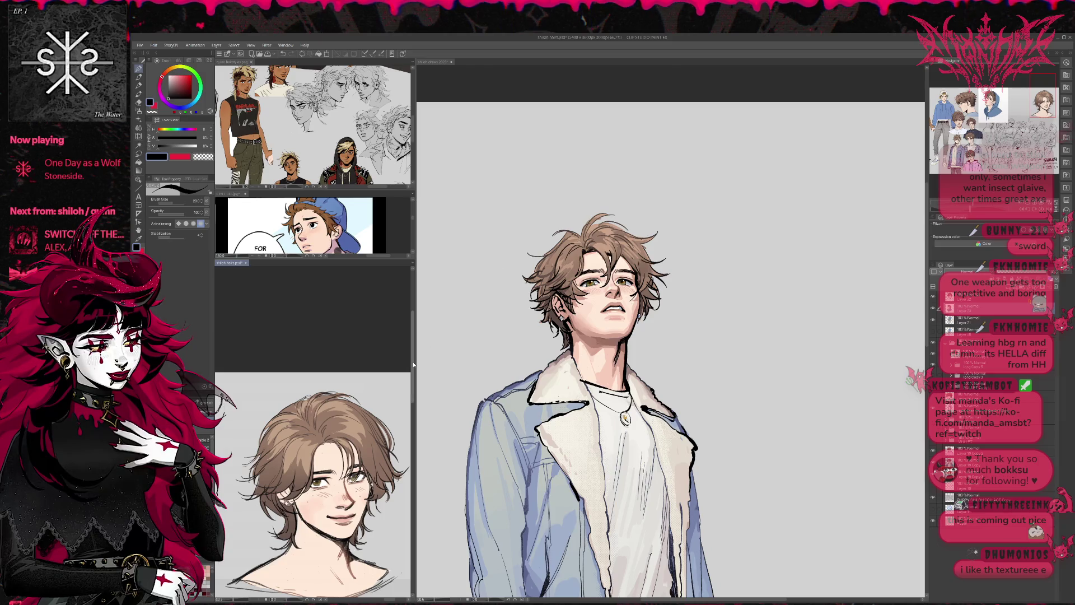
scroll(1043, 102, up, 1)
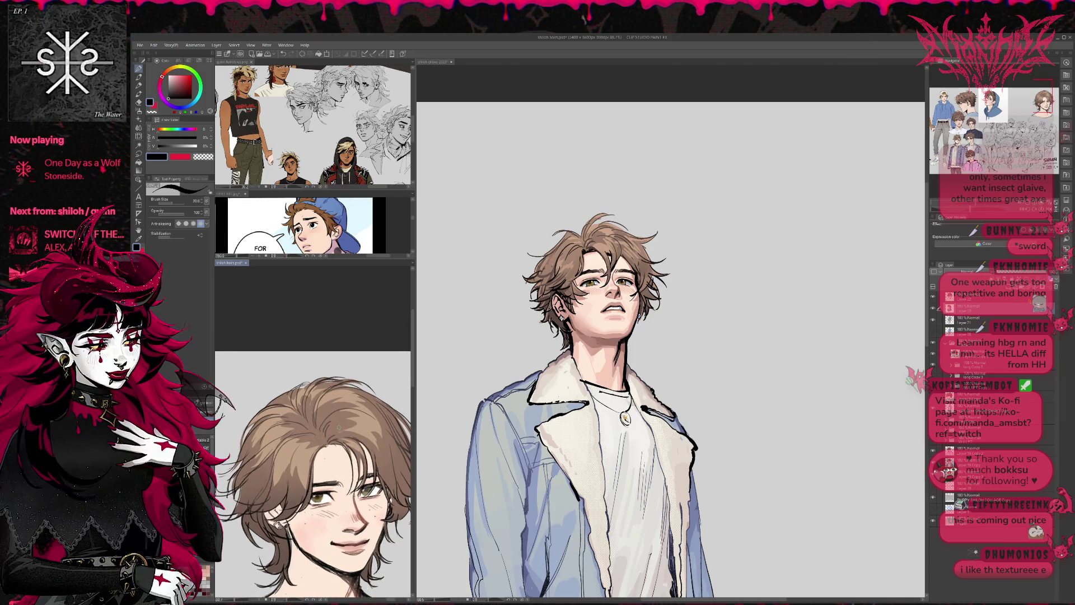
alt+click(283, 409)
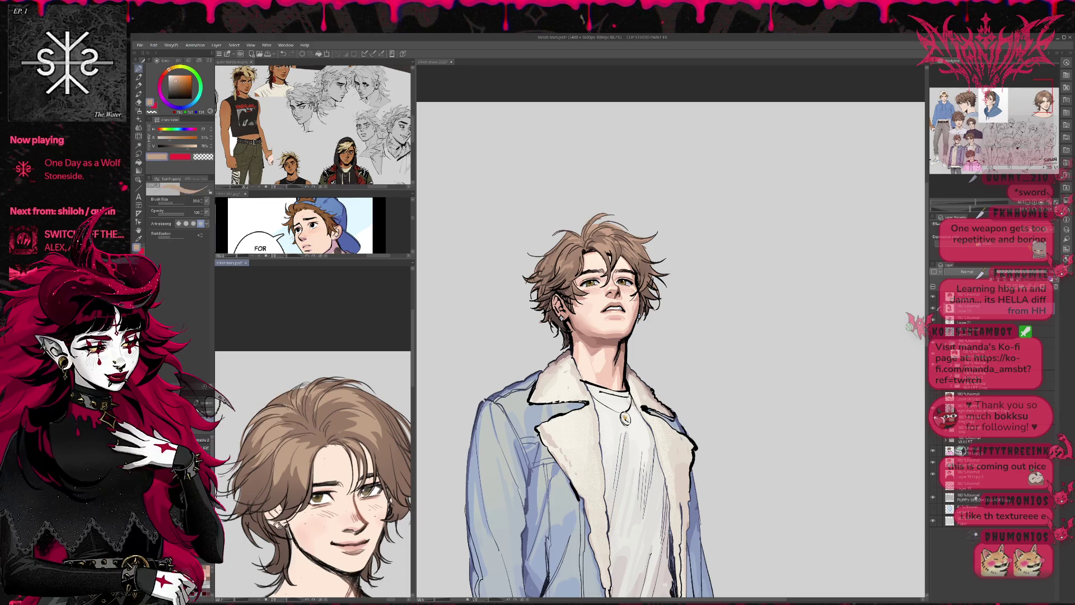
click(618, 237)
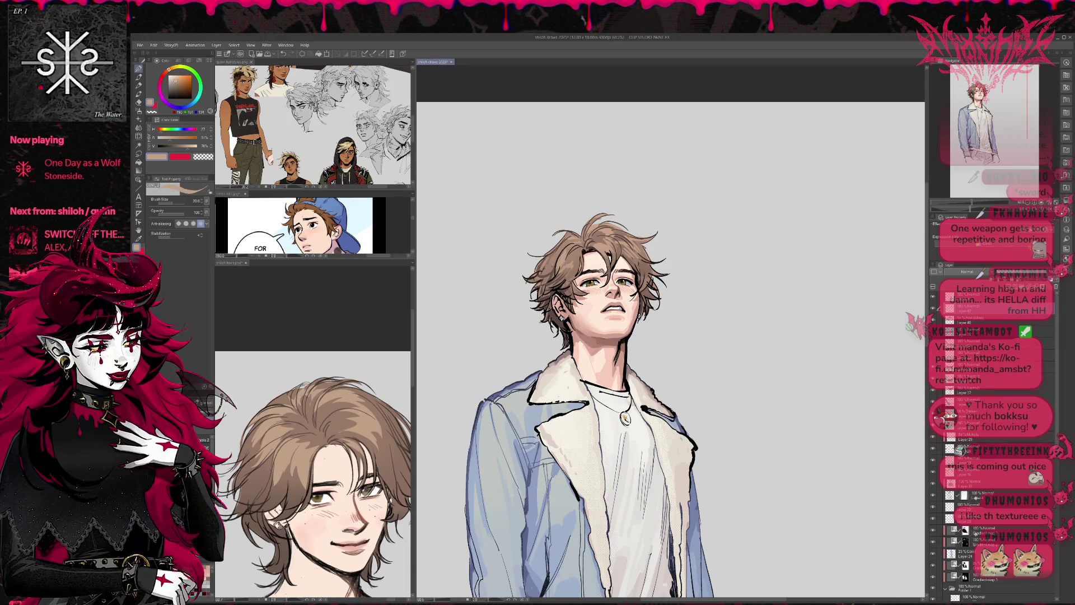
alt+click(571, 255)
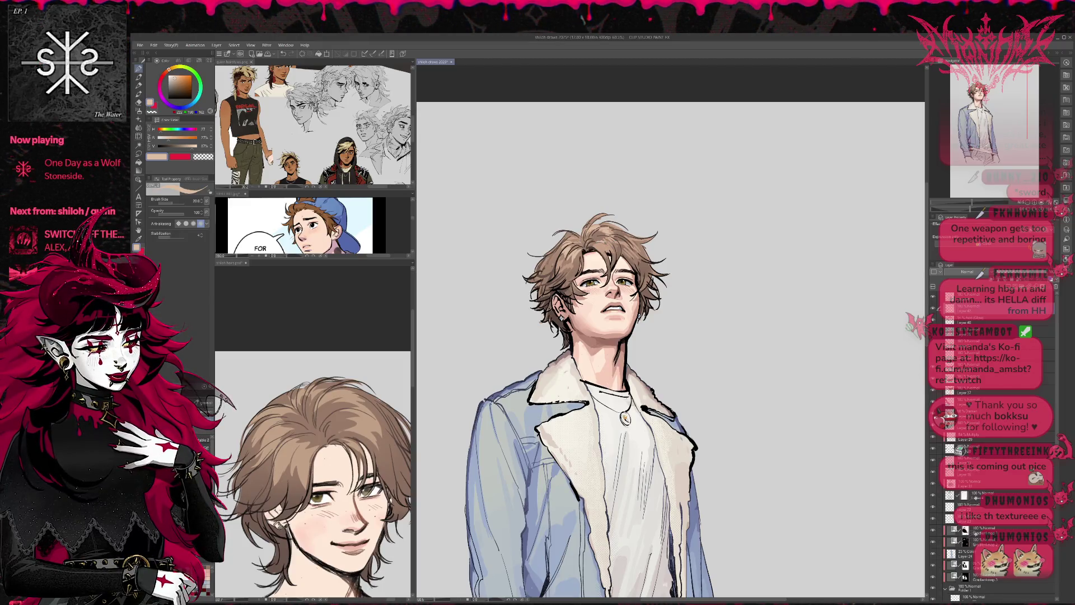
drag(563, 288, 557, 274)
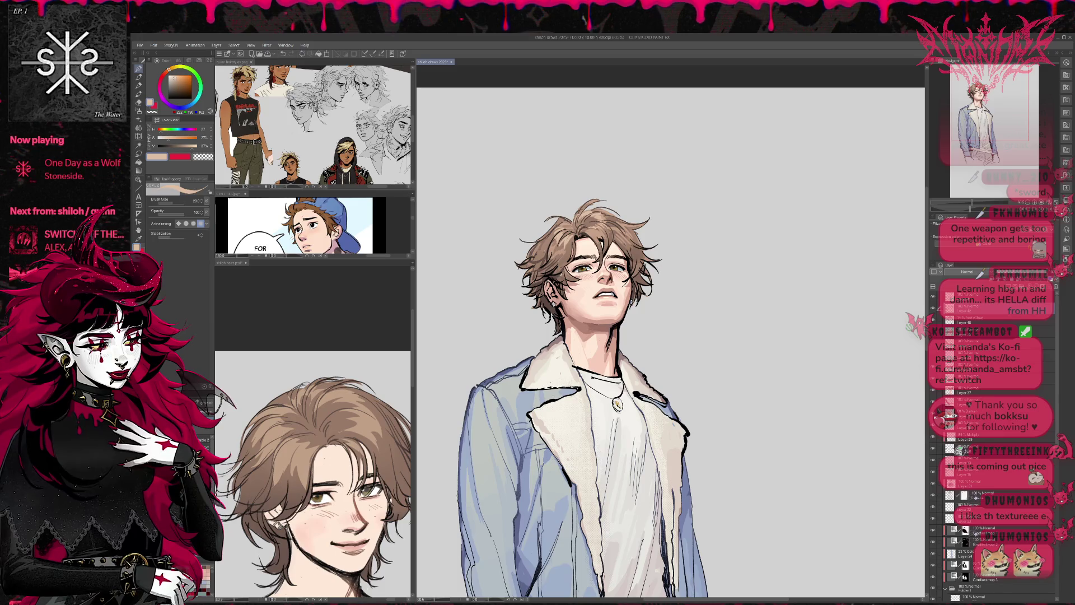
alt+click(557, 275)
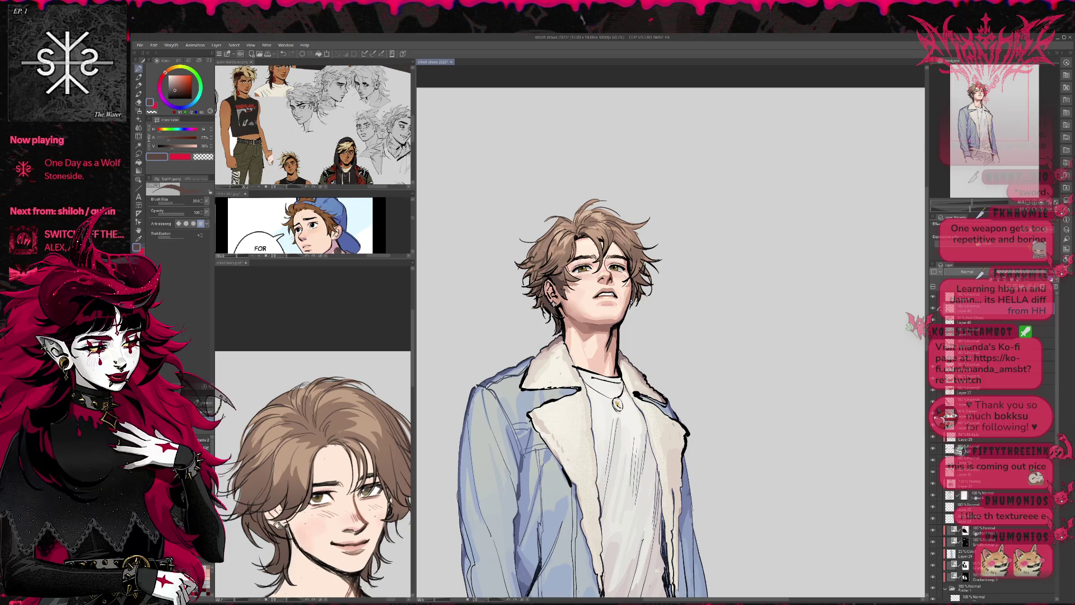
- Zoom in, add a new layer, and sample skin tones from the cheek
key(ctrl+plus)
key(b)
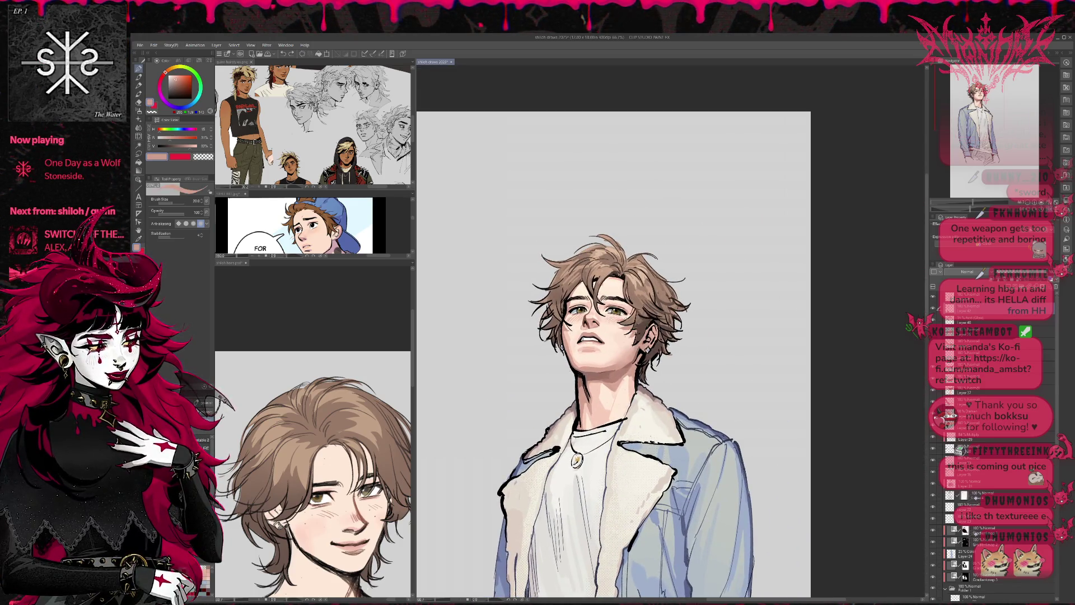
click(953, 589)
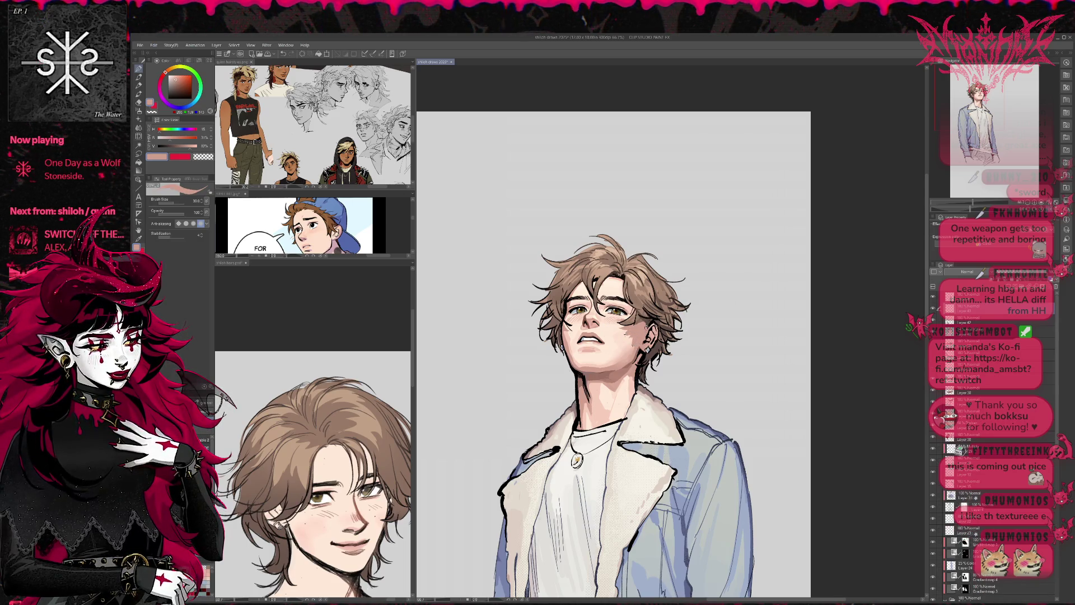
drag(641, 336, 755, 336)
scroll(728, 336, up, 3)
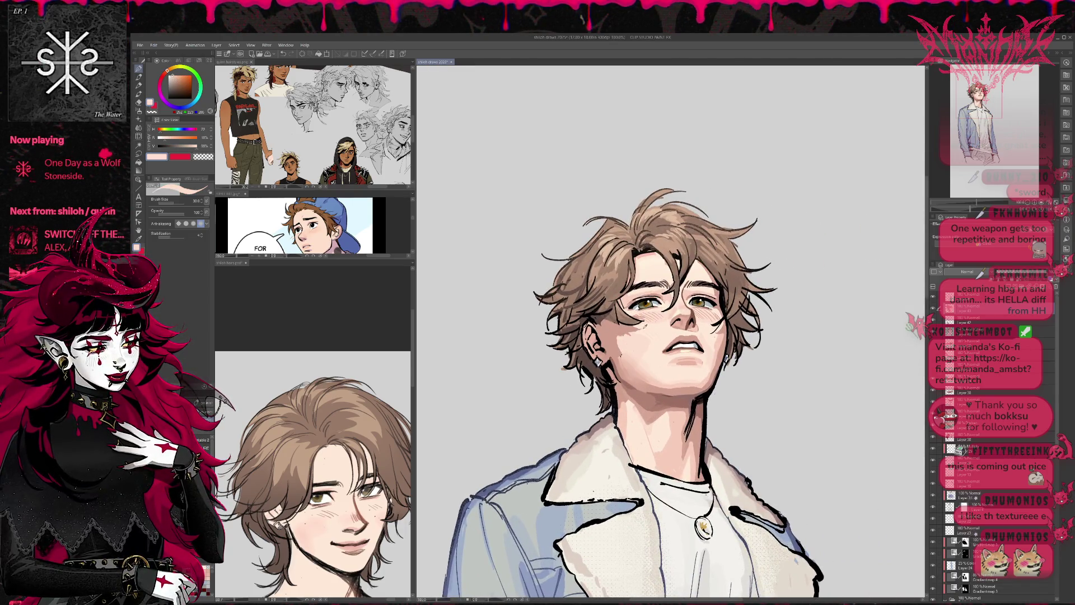
alt+click(620, 333)
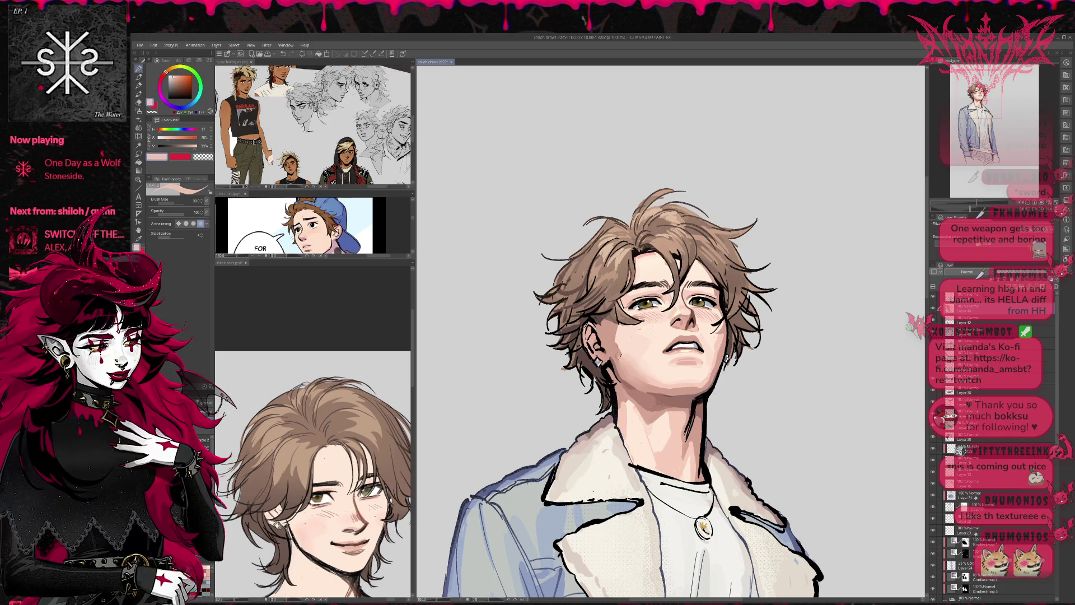
alt+click(625, 339)
alt+click(618, 345)
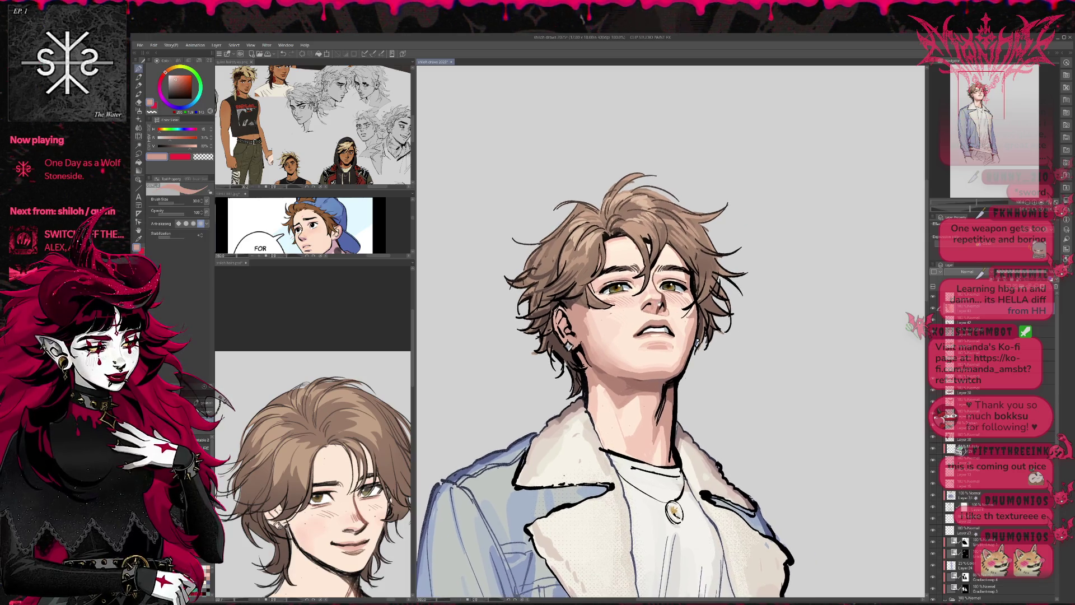
alt+click(592, 313)
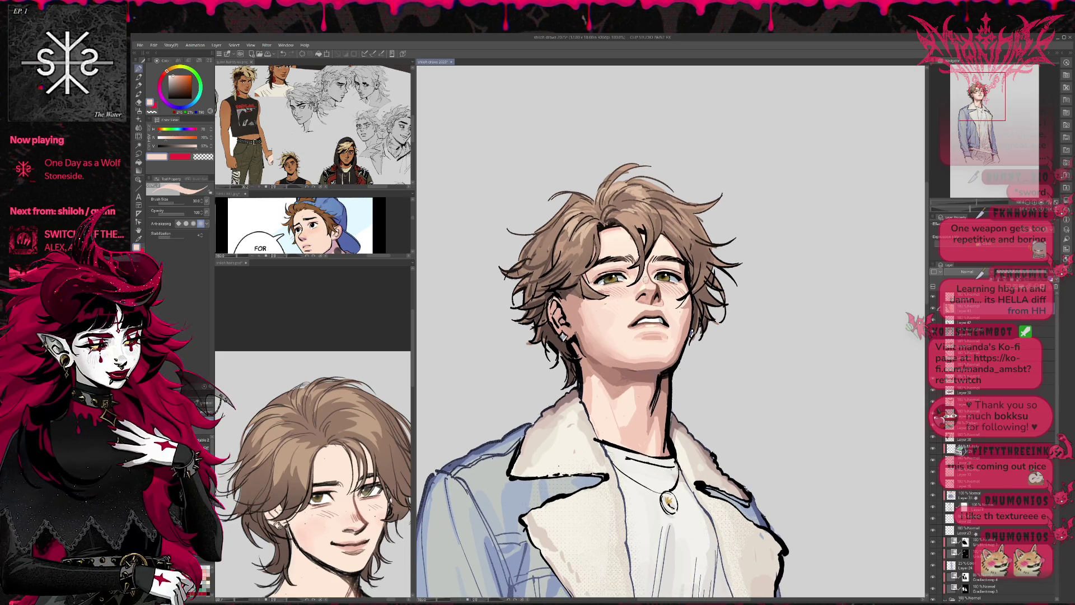
- Add dark navy marks and black strands in the sideburn near the cheek and ear
alt+click(557, 295)
click(587, 313)
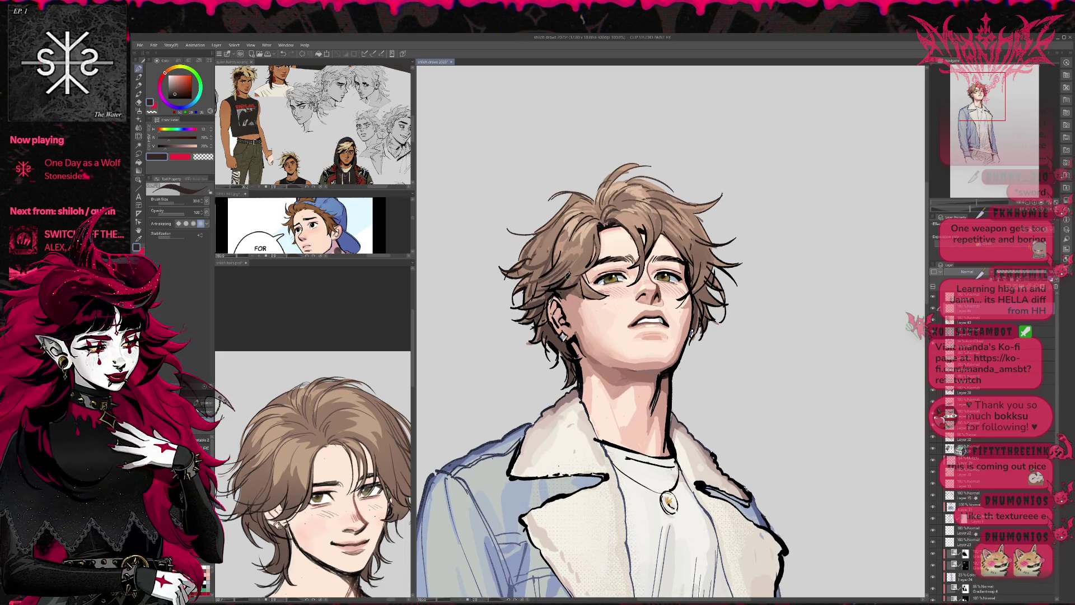
click(573, 302)
click(587, 308)
click(593, 308)
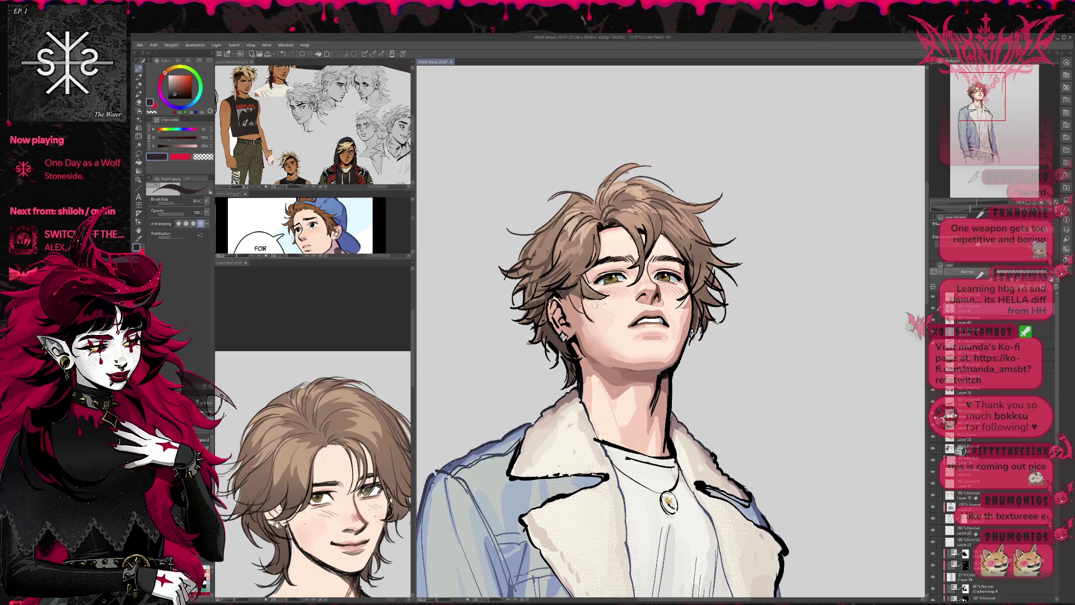
alt+click(601, 262)
mouse_move(565, 290)
mouse_down()
mouse_move(591, 320)
mouse_move(601, 315)
mouse_move(591, 311)
mouse_up()
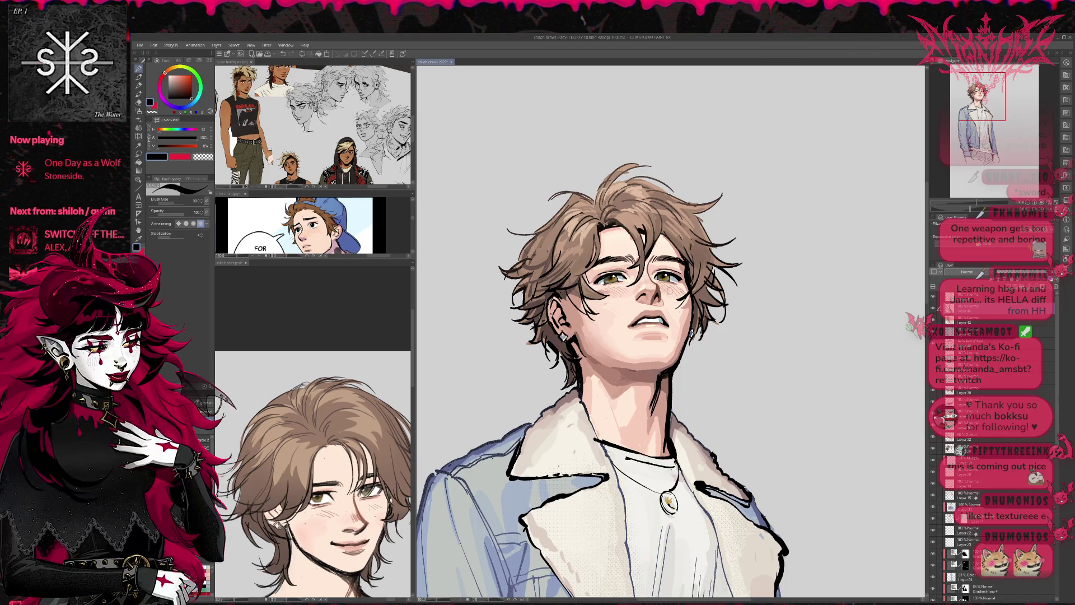
- Erase excess dark strokes by the cheek, mirror the view, and add strokes by the ear
key(e)
drag(587, 307, 592, 314)
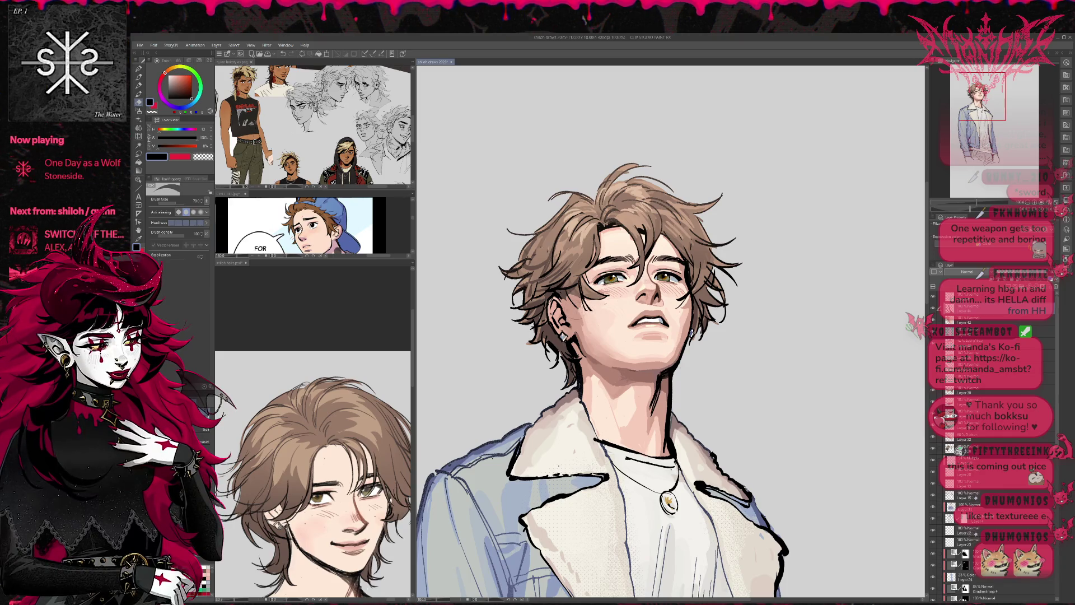
key(p)
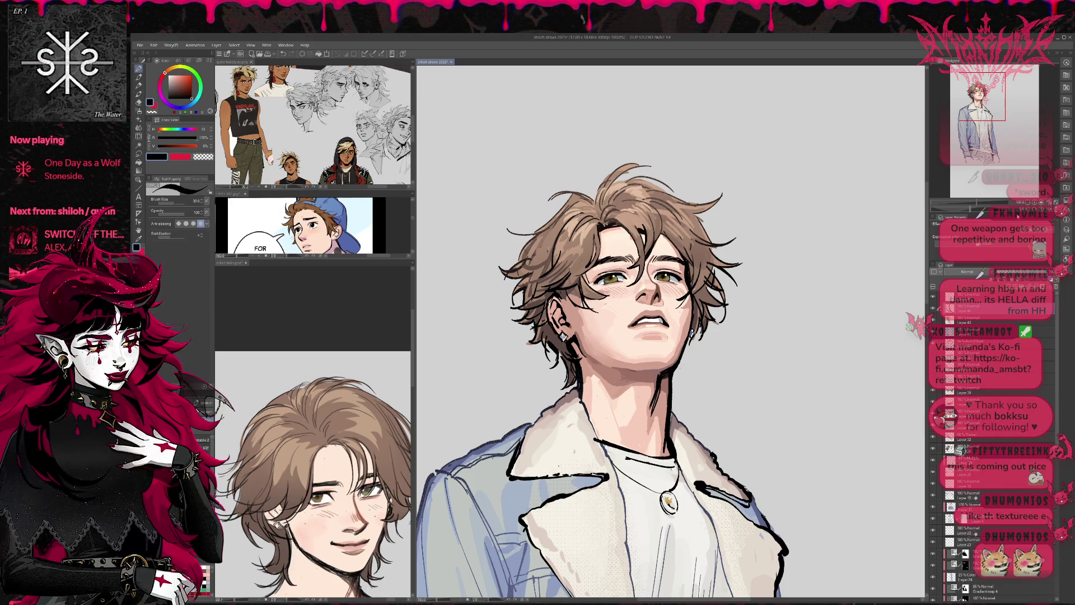
key(h)
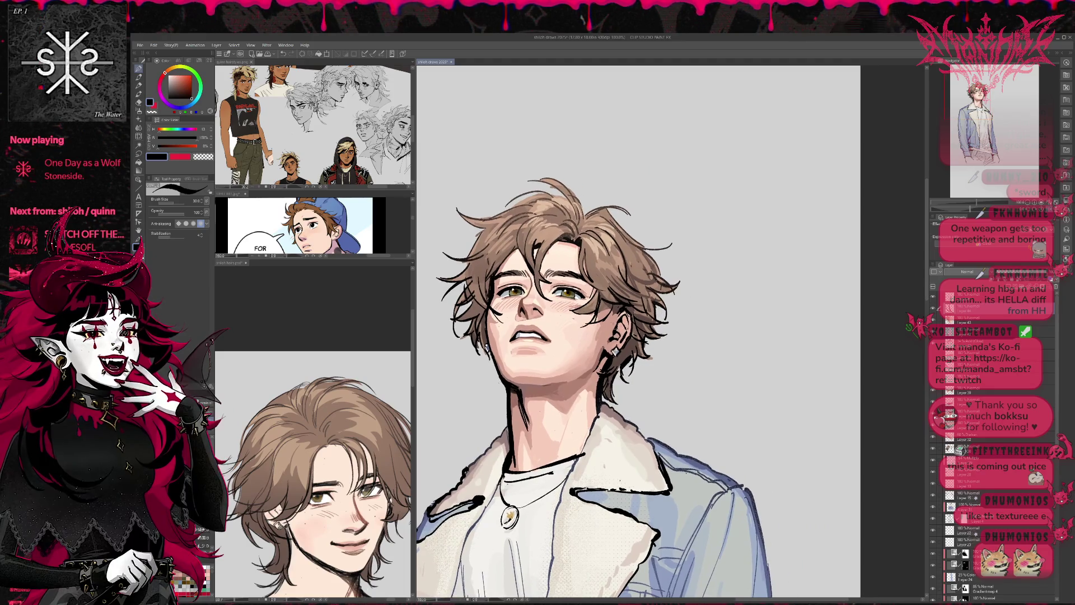
mouse_move(603, 319)
mouse_down()
mouse_move(613, 341)
mouse_move(617, 318)
mouse_move(594, 346)
mouse_move(601, 331)
mouse_up()
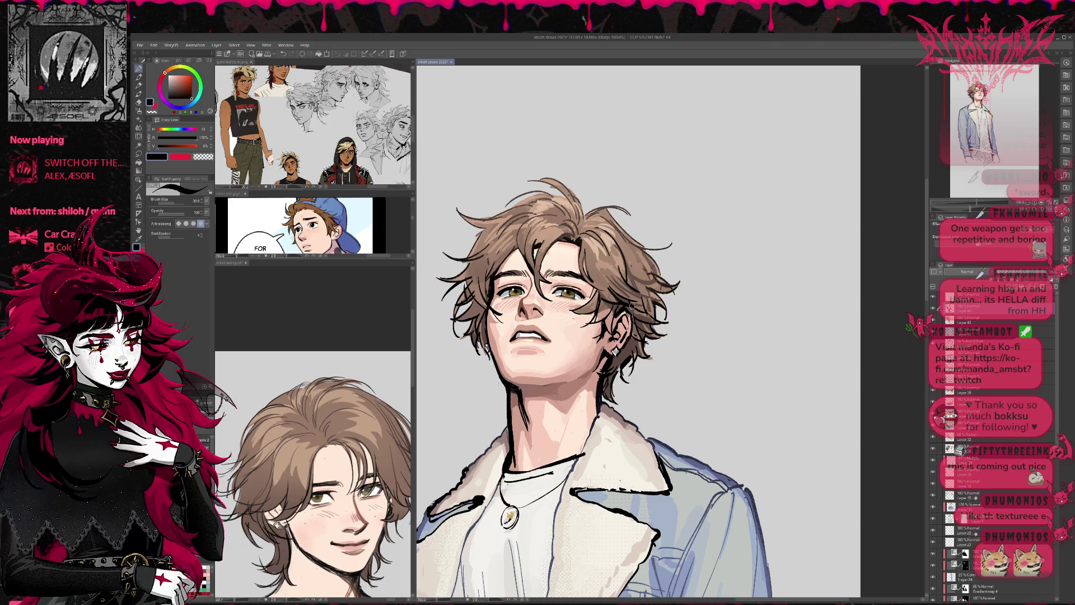
- Sample muted and lighter browns near the ear and a light tan near the eye
alt+click(602, 307)
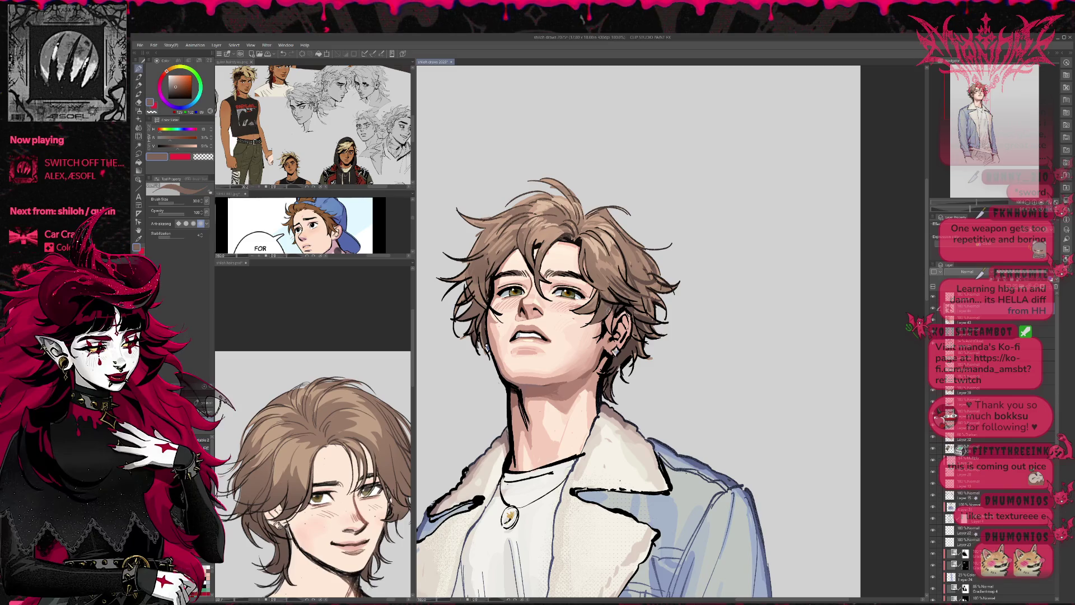
alt+click(610, 308)
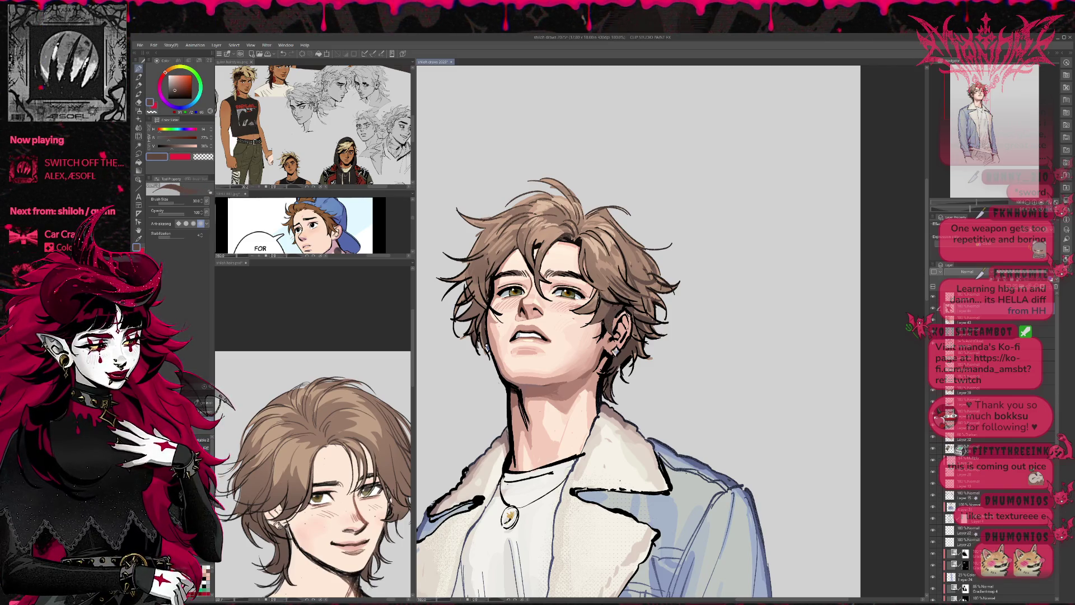
alt+click(603, 308)
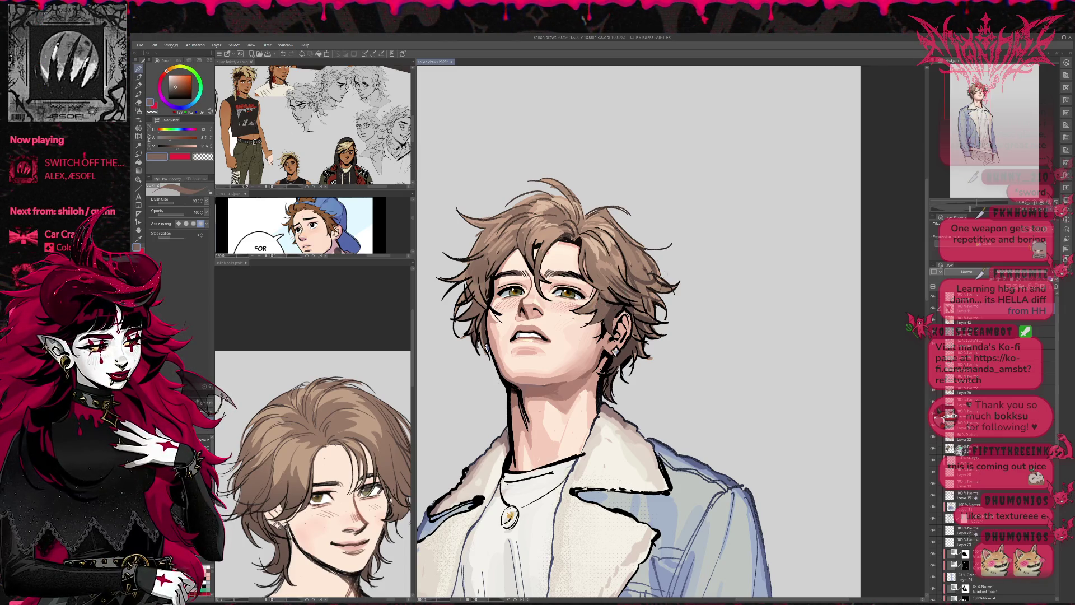
mouse_move(592, 276)
mouse_down()
mouse_move(835, 188)
mouse_move(708, 201)
mouse_move(662, 253)
mouse_up()
alt+click(543, 278)
alt+click(546, 273)
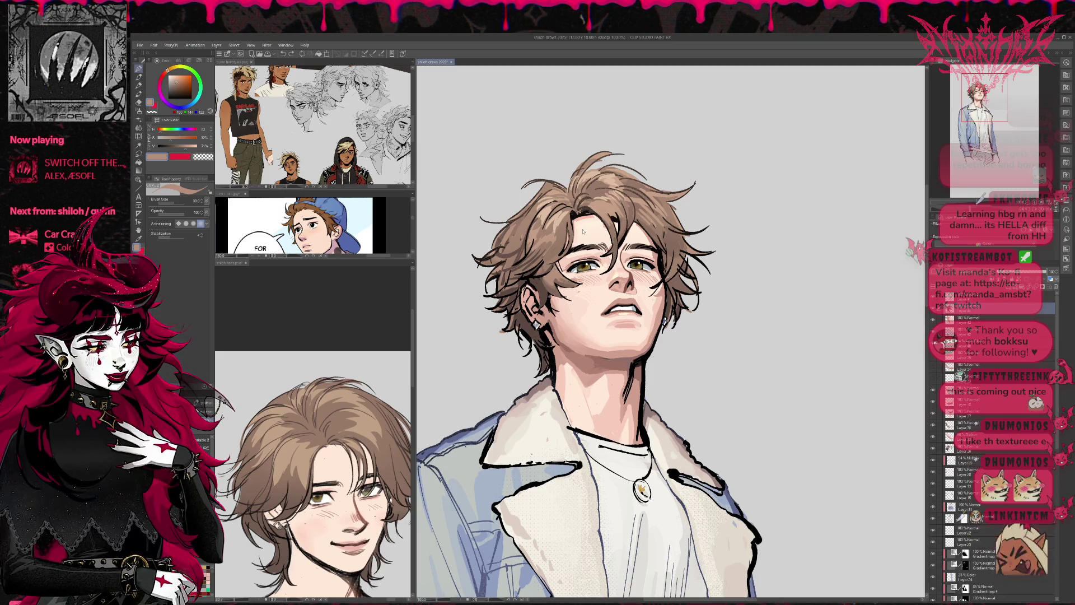
- Paint darker brown strands and lighter touches into the hair beside the left eye
alt+click(531, 277)
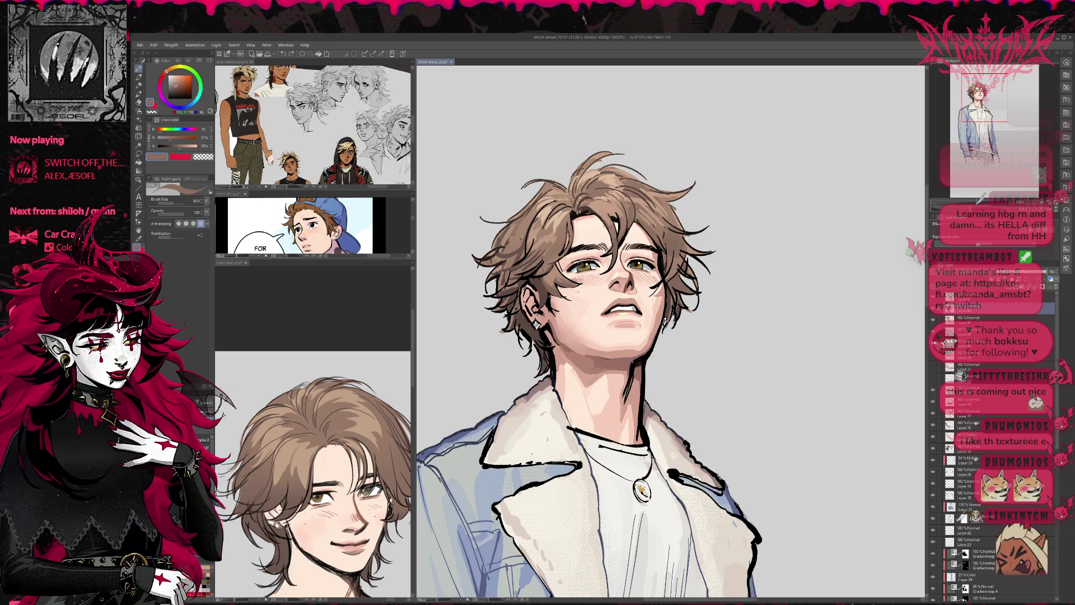
key(r)
key(b)
key(p)
alt+click(626, 391)
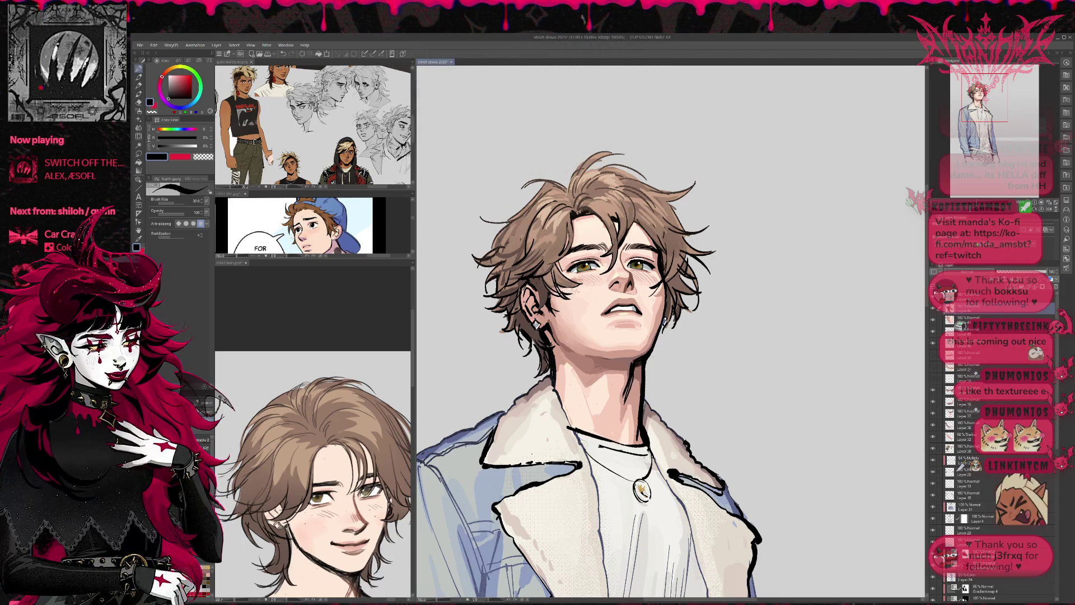
alt+click(564, 283)
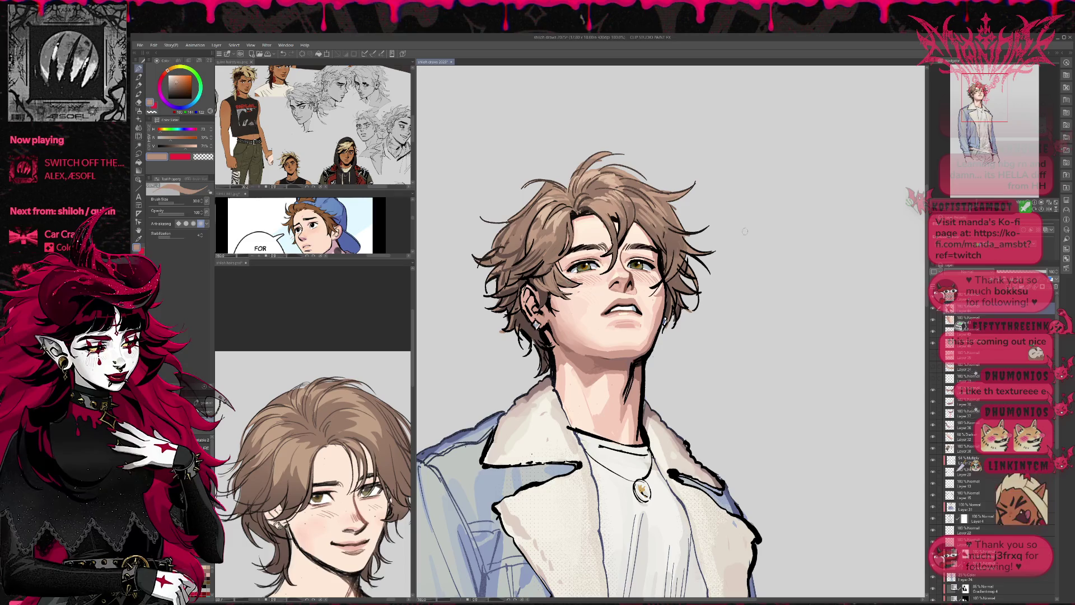
drag(710, 269, 707, 277)
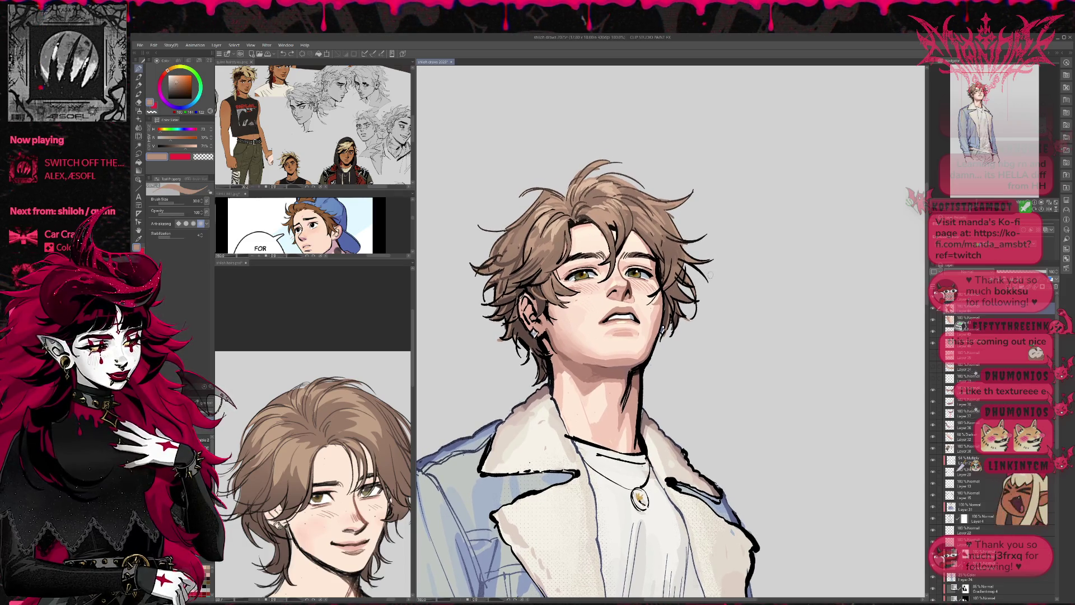
alt+click(539, 281)
drag(539, 280, 524, 302)
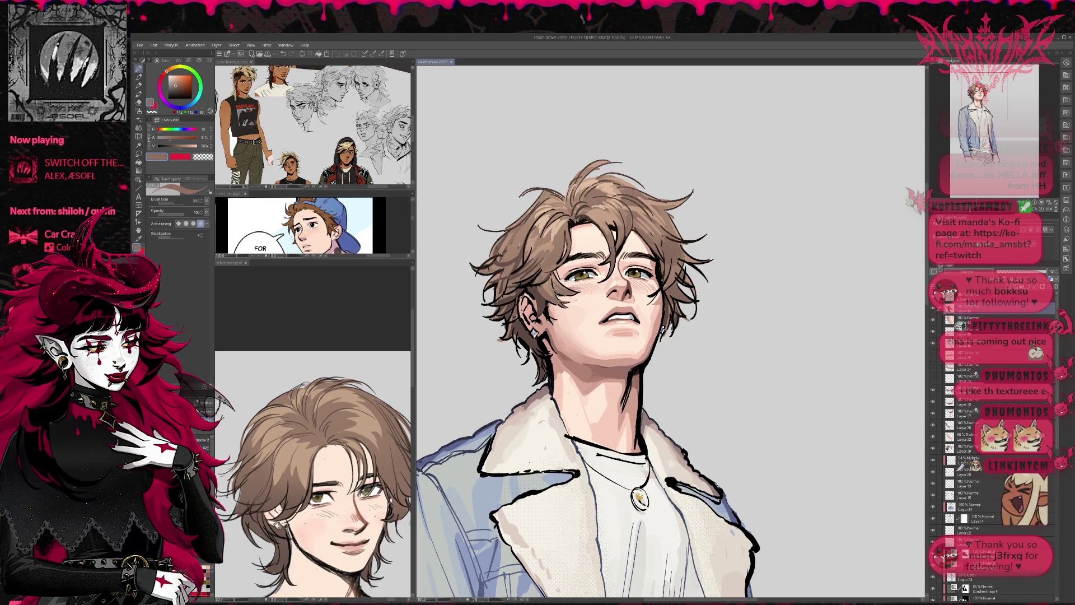
alt+click(539, 285)
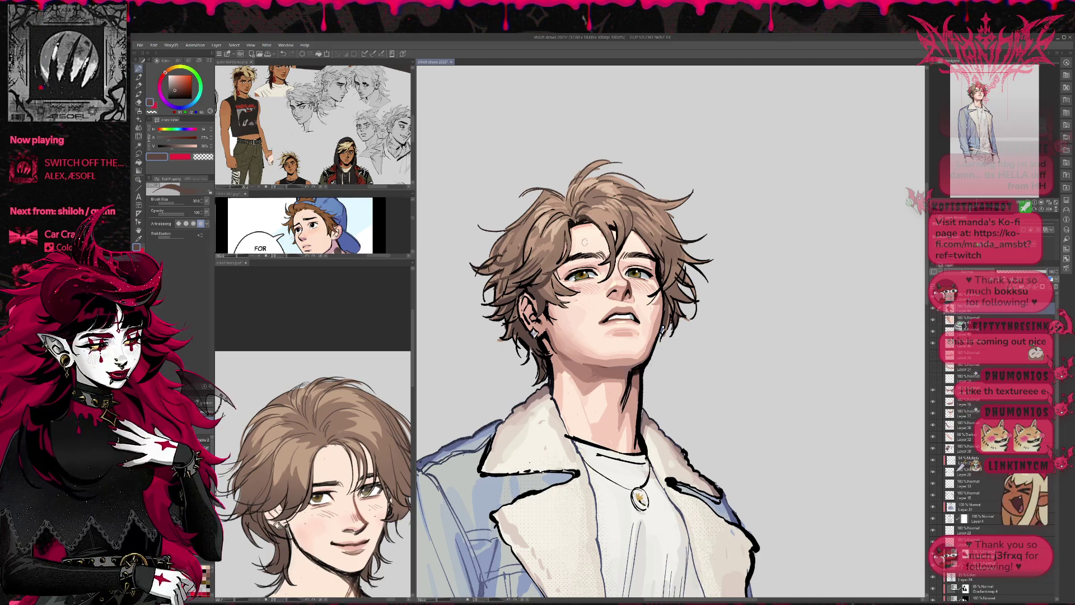
alt+click(532, 274)
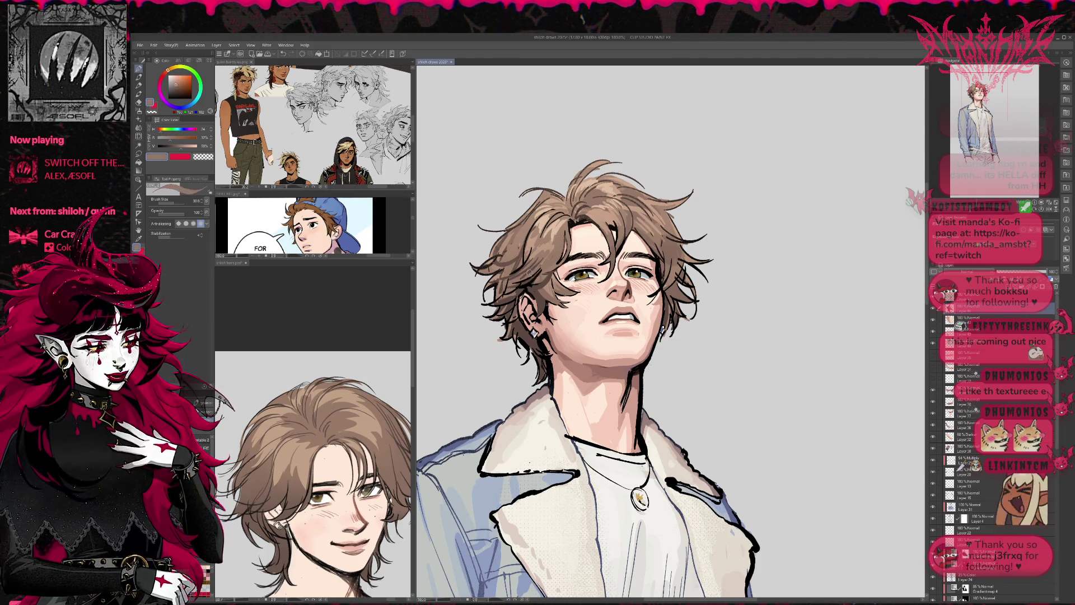
mouse_move(518, 283)
mouse_down()
mouse_move(536, 271)
mouse_move(537, 284)
mouse_move(563, 250)
mouse_up()
- Sample a range of light tan to darker brown tones from the hair
alt+click(524, 293)
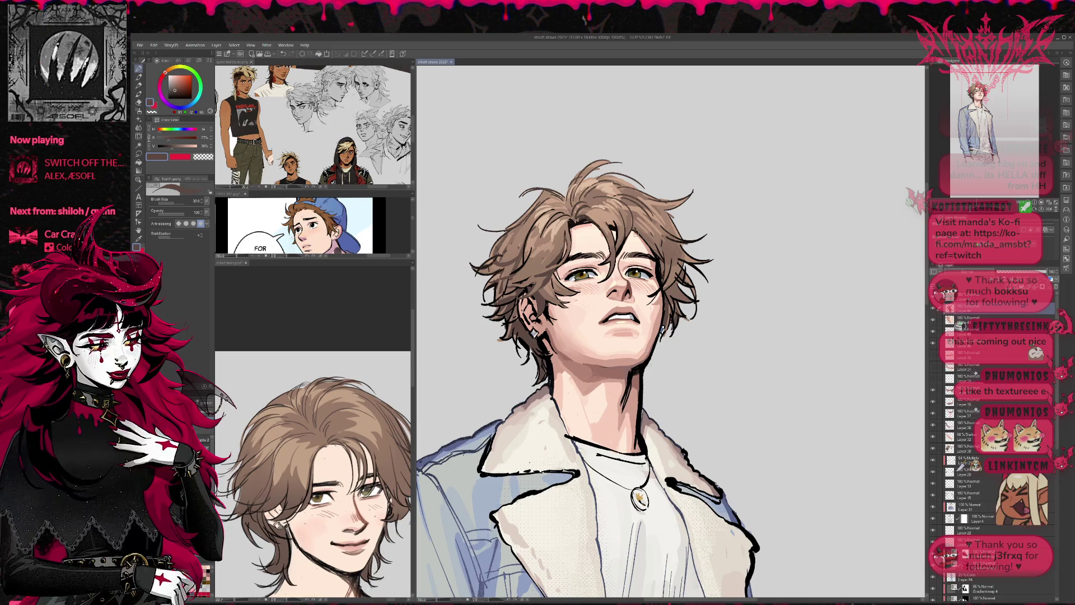
alt+click(649, 249)
alt+click(644, 234)
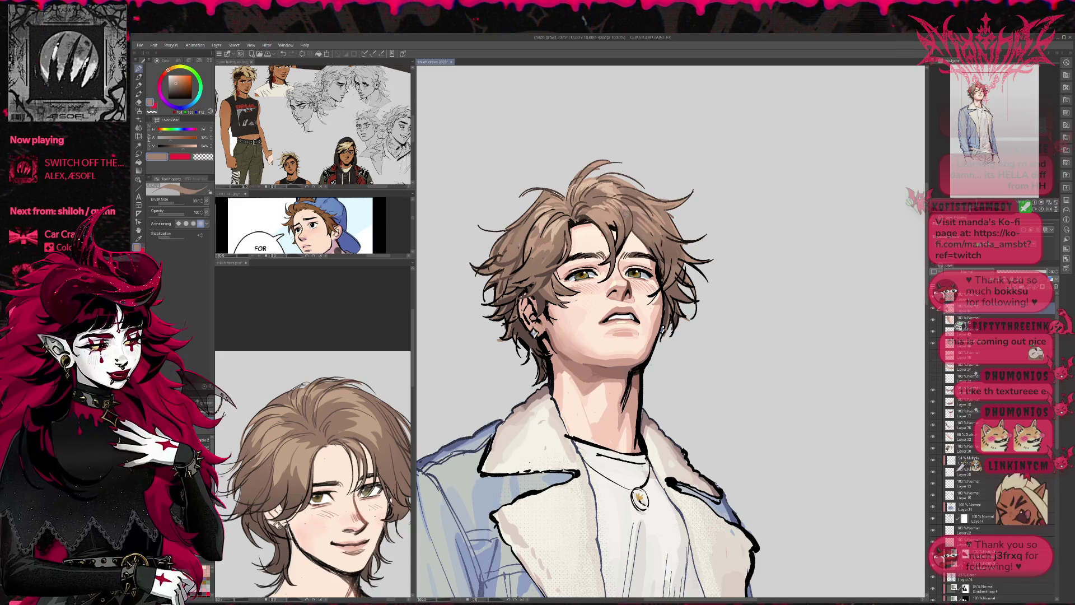
alt+click(634, 215)
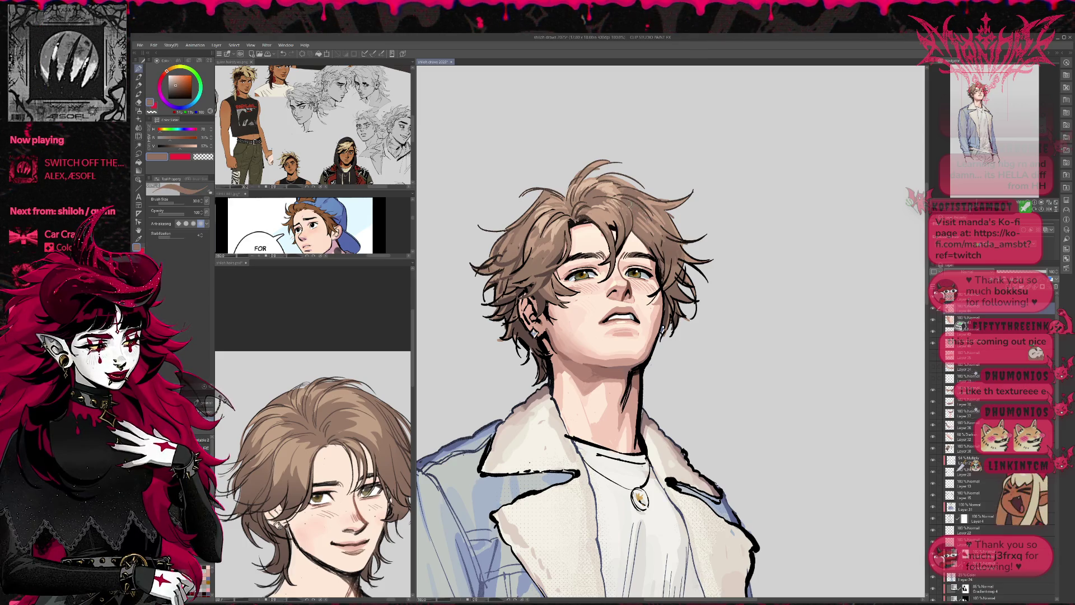
alt+click(660, 247)
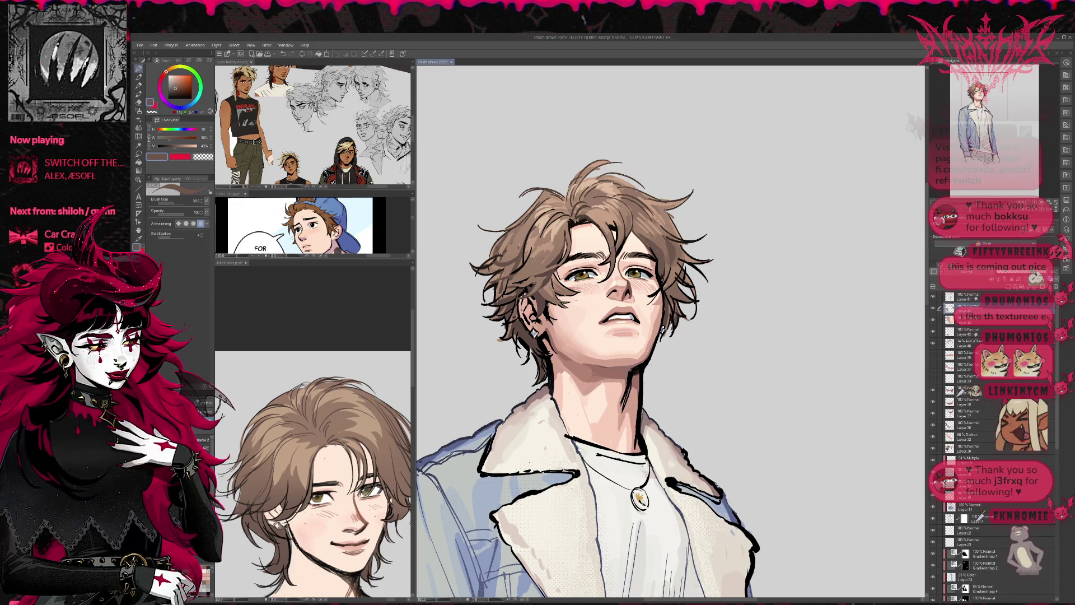
alt+click(555, 227)
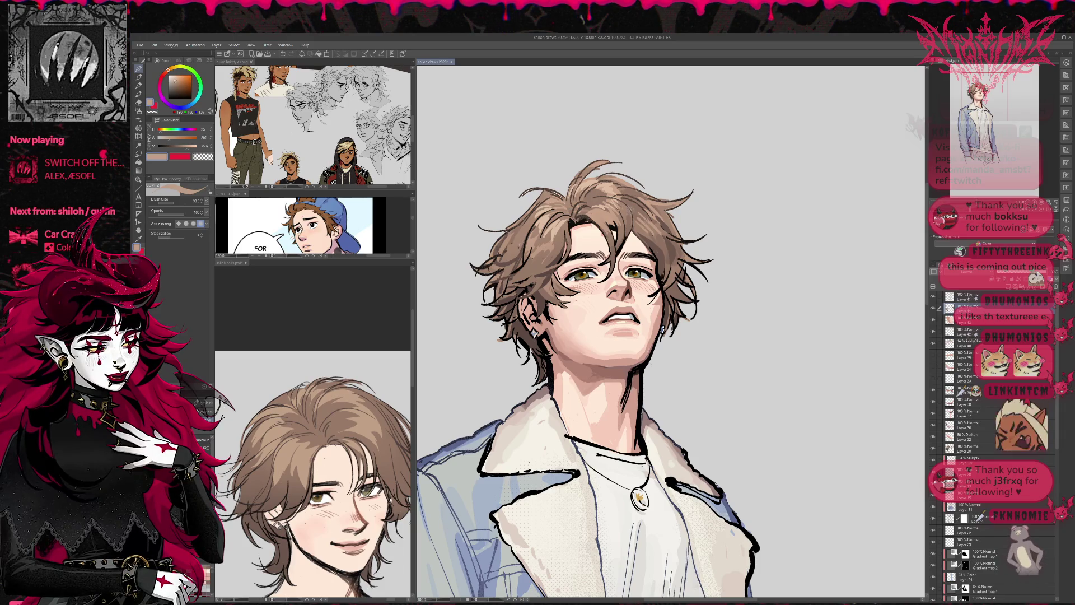
alt+click(643, 228)
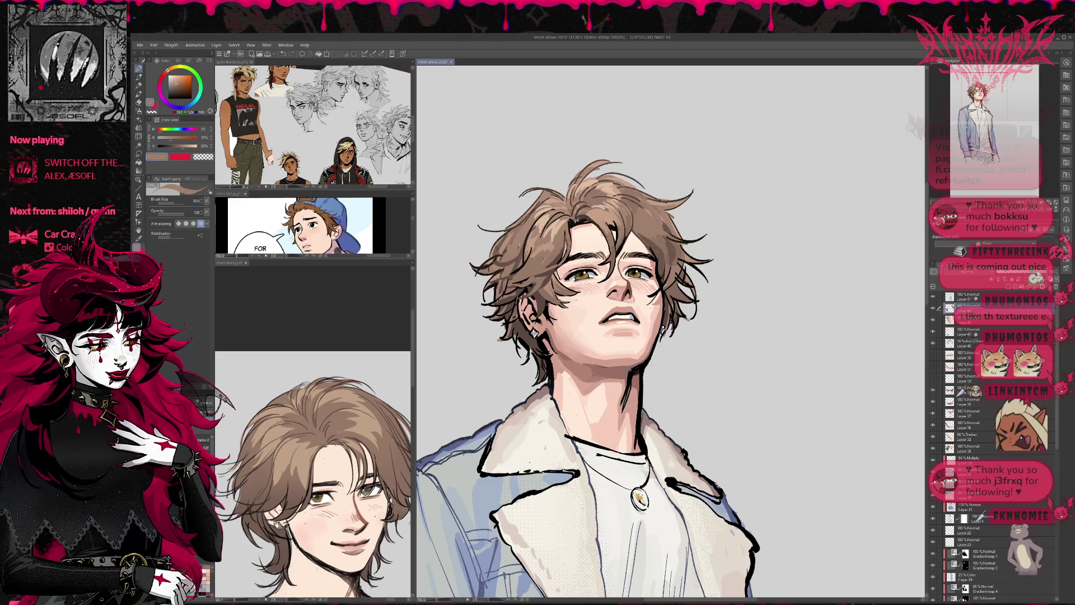
alt+click(644, 213)
alt+click(641, 203)
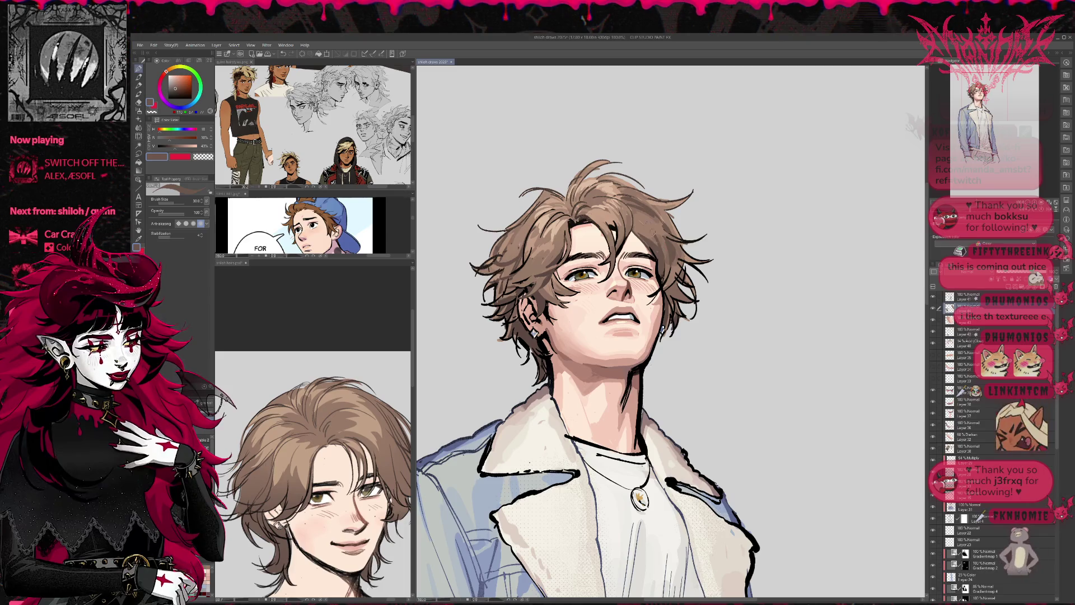
drag(682, 240, 679, 224)
- Mirror the canvas view and add small dark strokes to the hair
scroll(680, 224, down, 1)
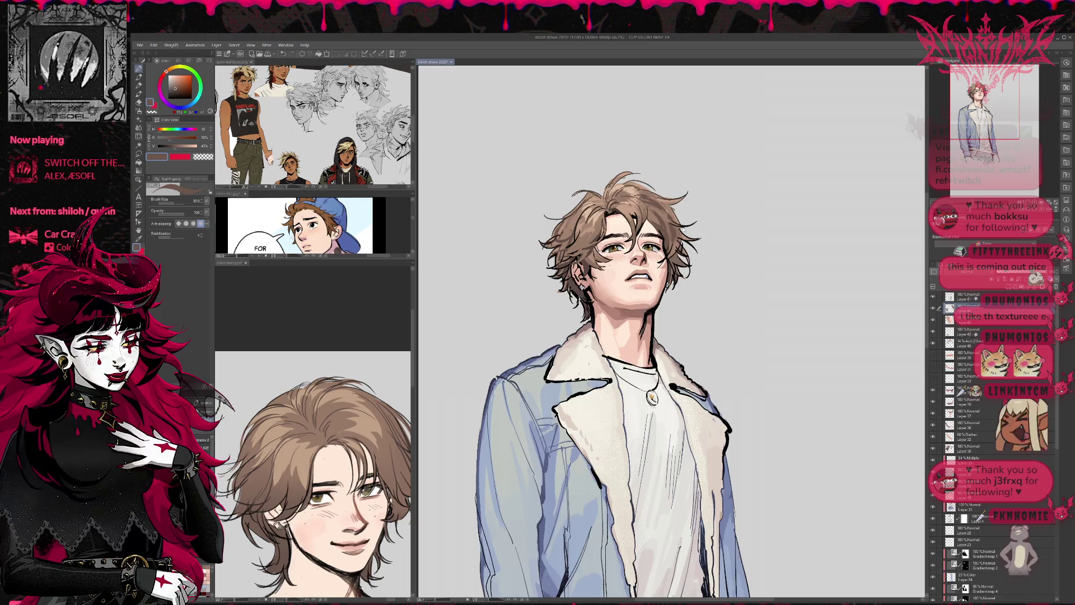
scroll(679, 224, down, 1)
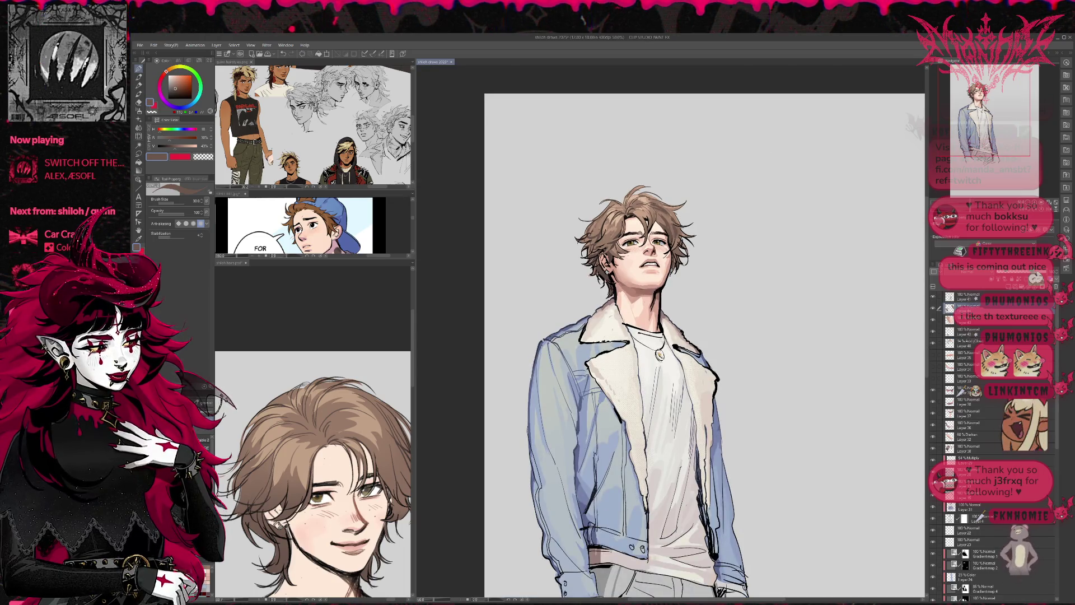
key(h)
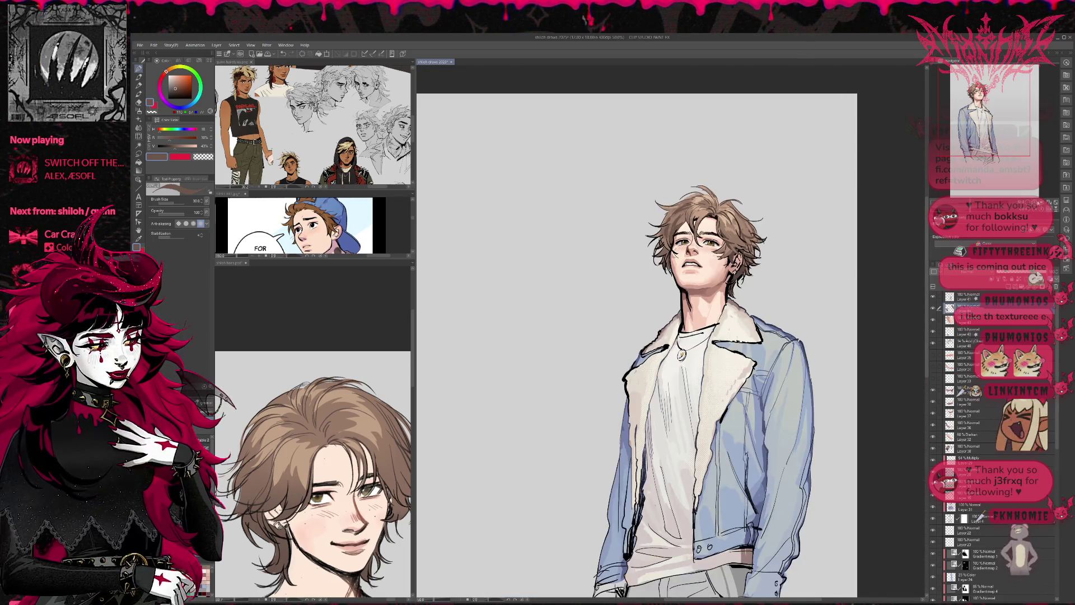
scroll(668, 333, up, 1)
drag(562, 295, 568, 289)
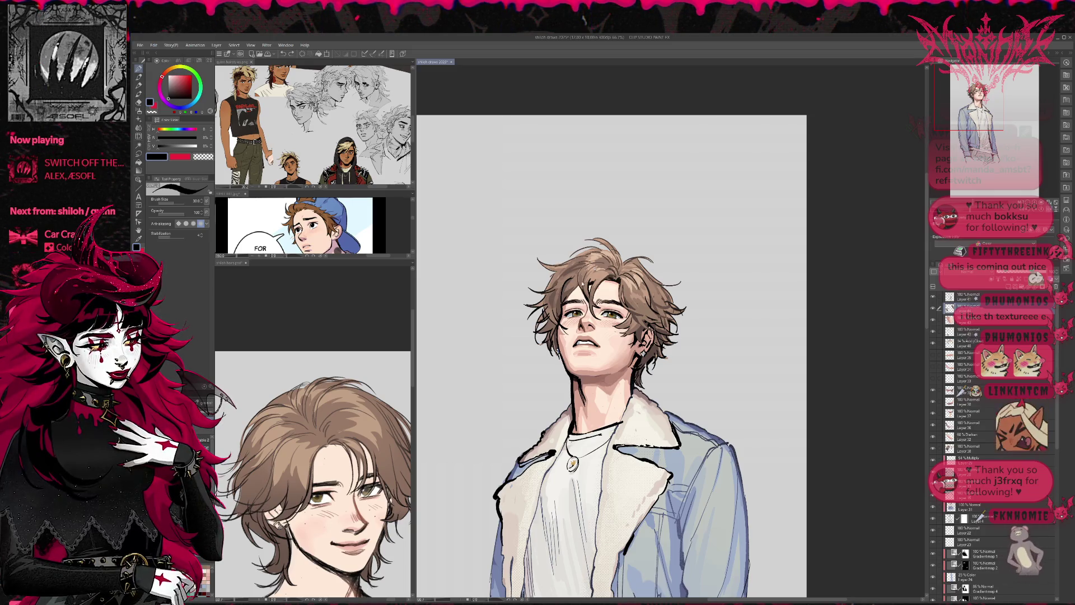
drag(570, 291, 576, 278)
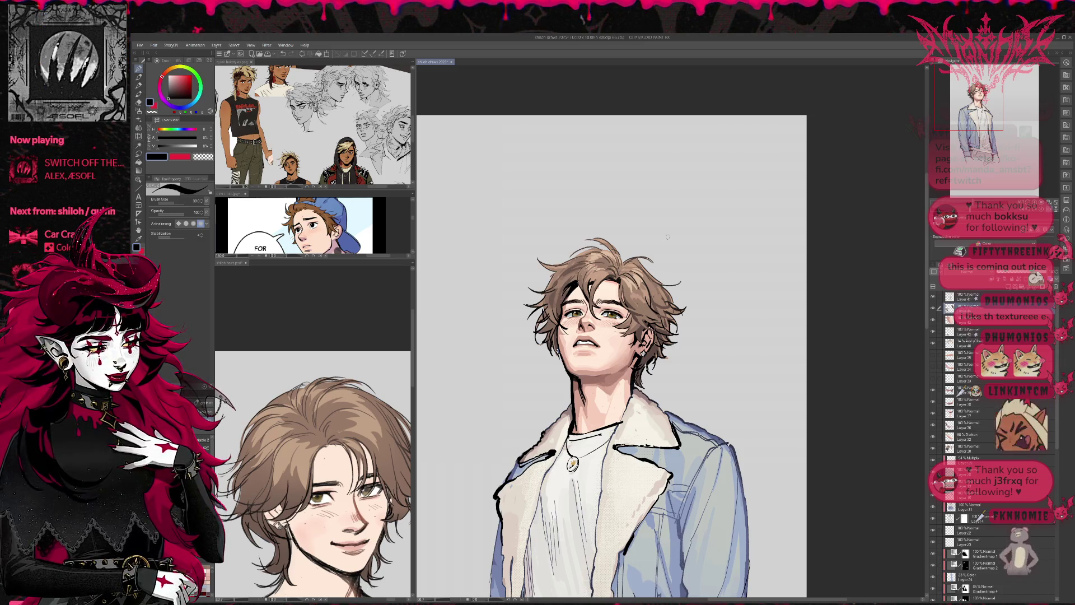
- Sample brown and line-art black, then add short dark strokes on the hair edge
alt+click(647, 357)
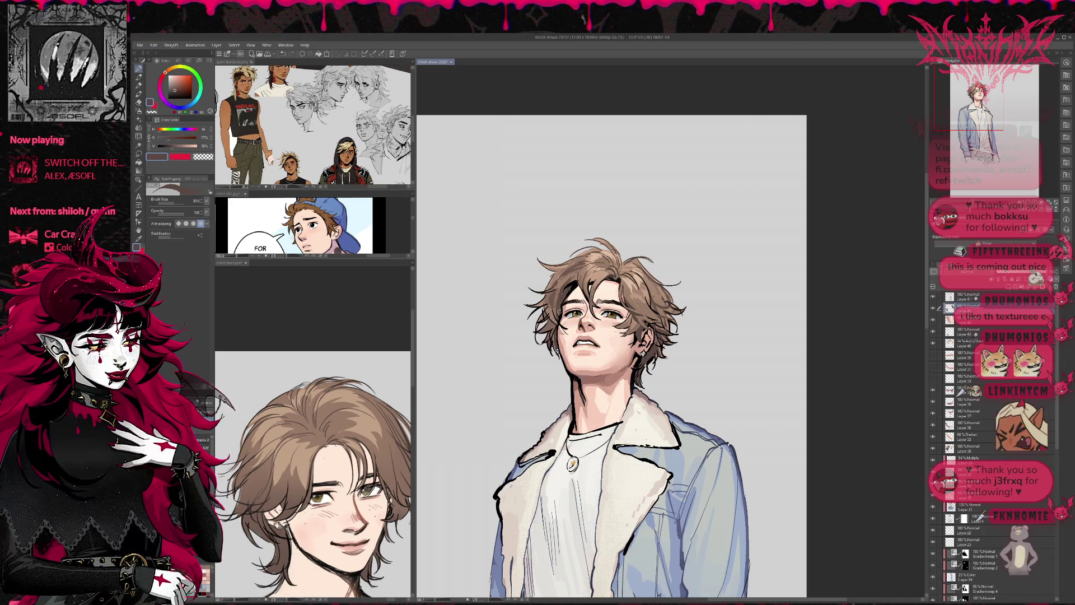
alt+click(561, 291)
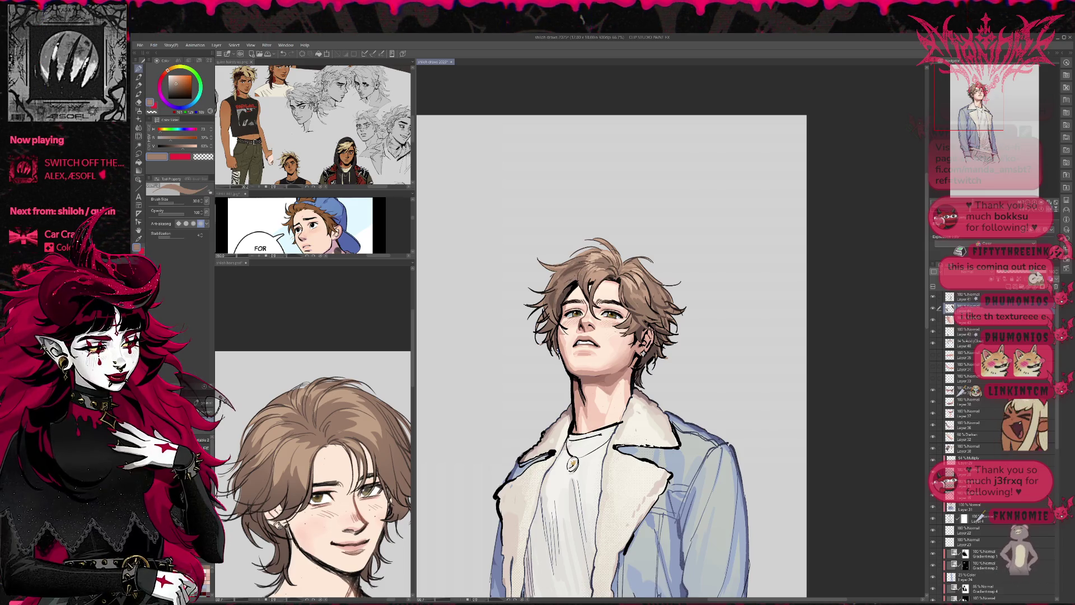
mouse_move(561, 292)
mouse_down()
mouse_move(561, 306)
mouse_move(562, 295)
mouse_up()
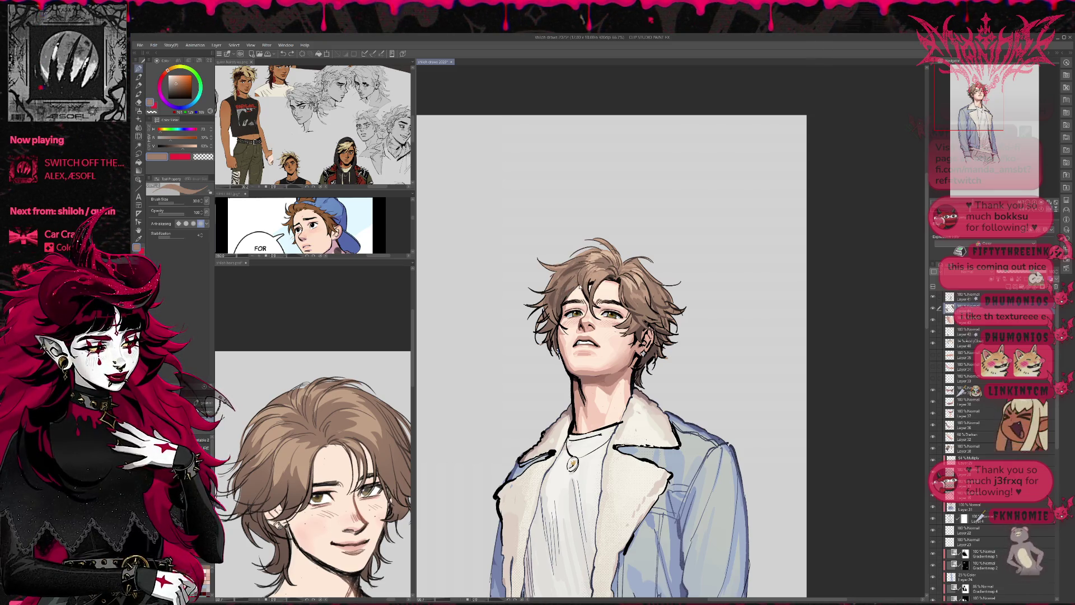
alt+click(562, 302)
drag(569, 290, 551, 302)
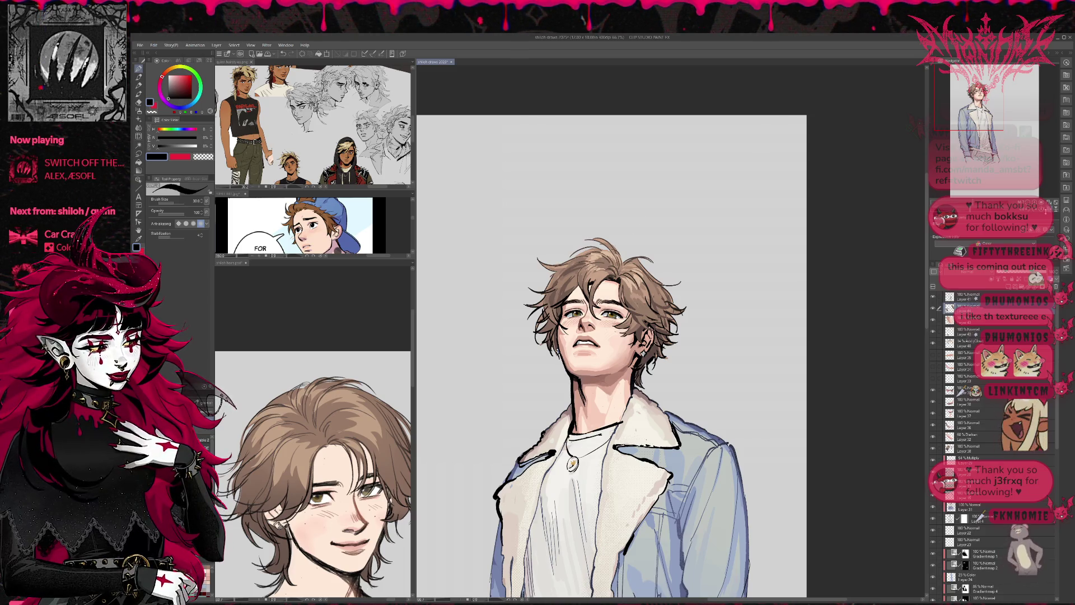
key(h)
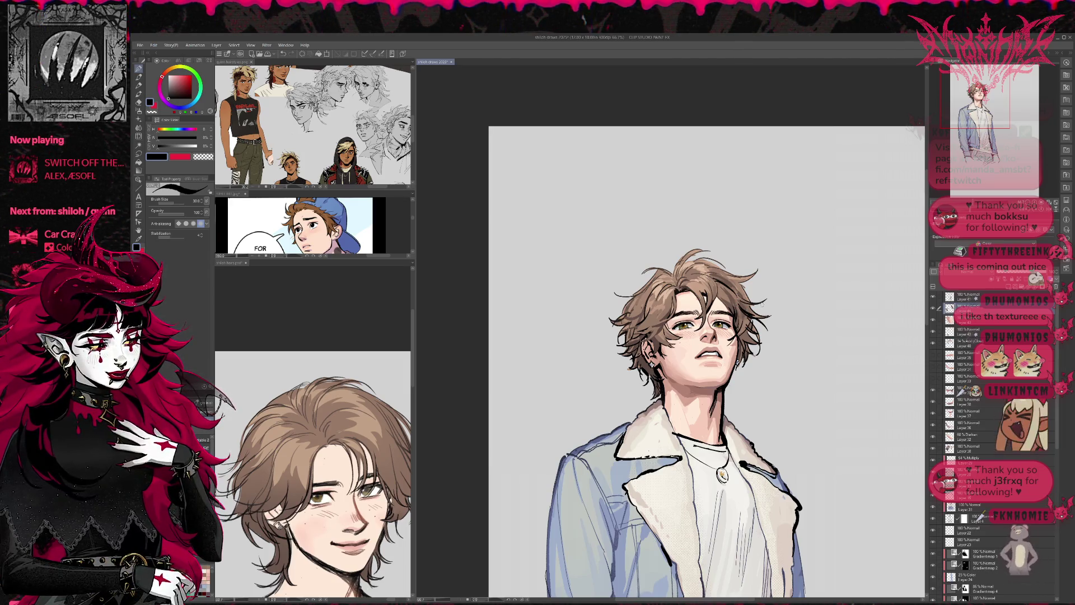
key(h)
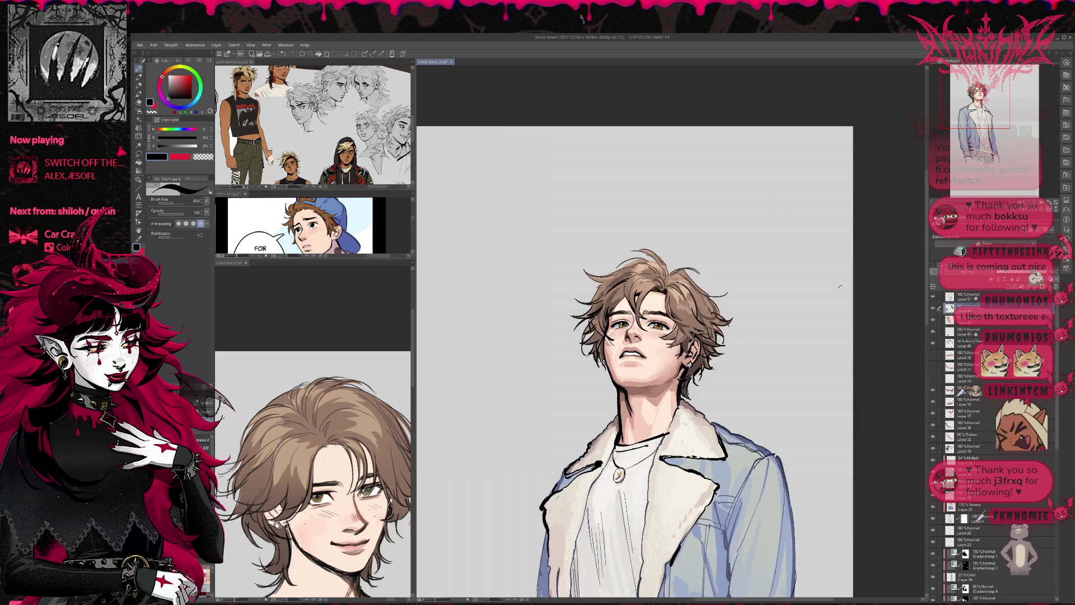
scroll(800, 313, down, 2)
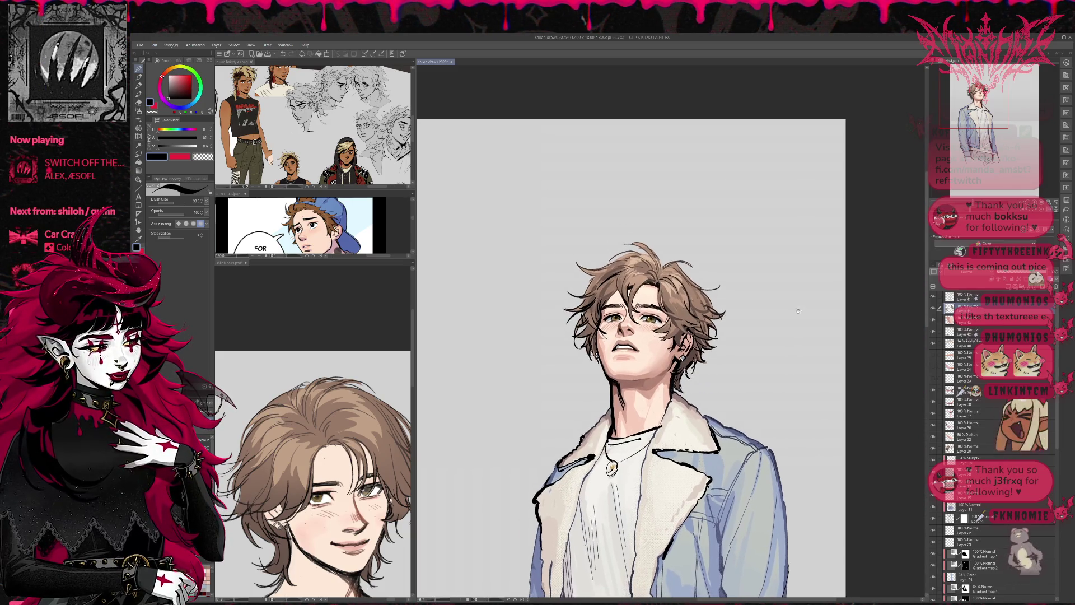
alt+click(593, 316)
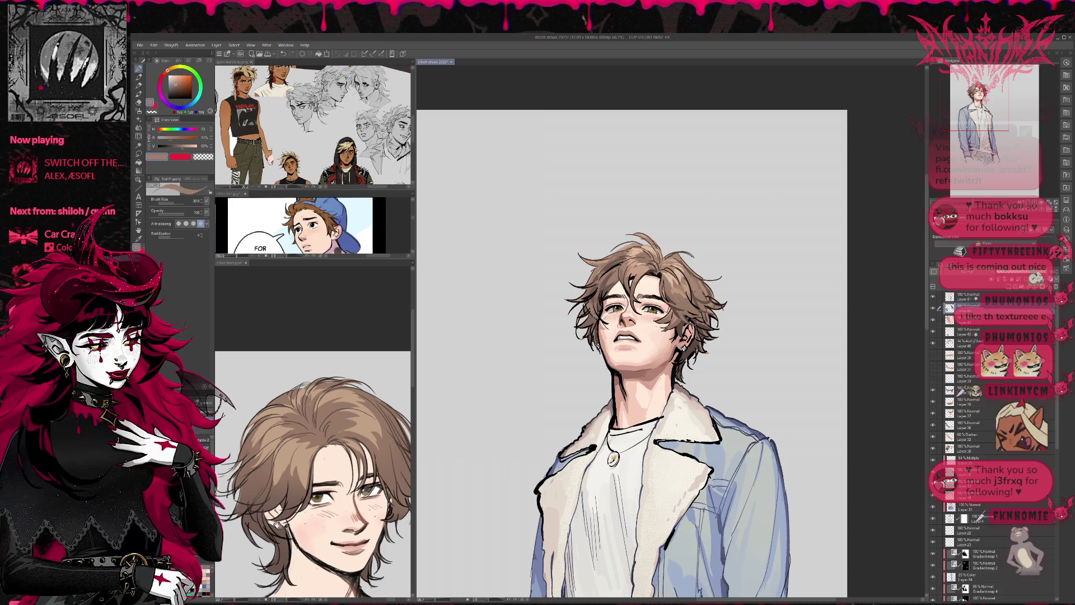
alt+click(612, 318)
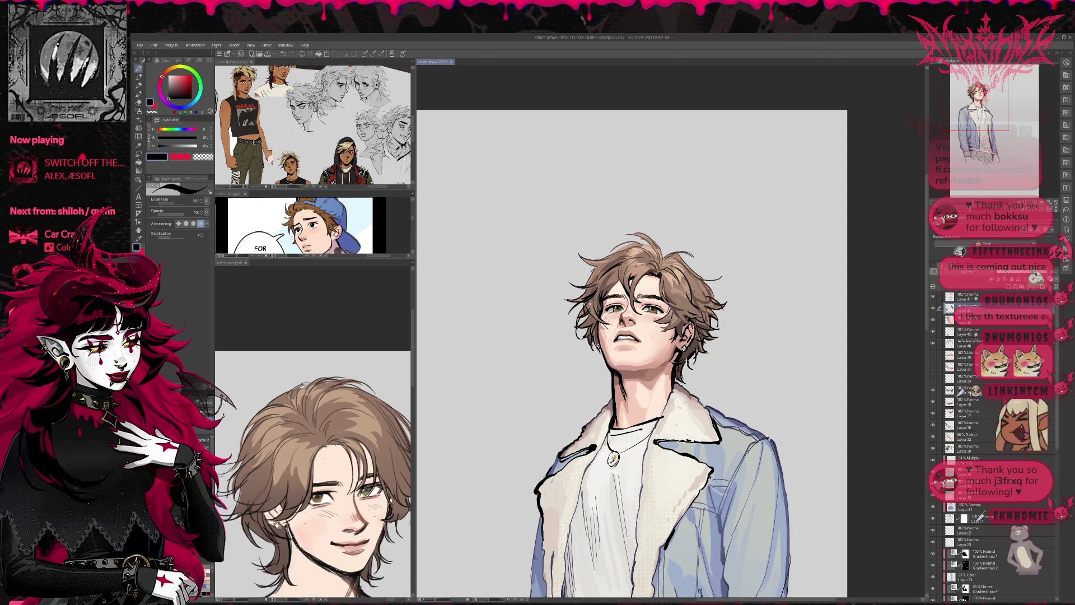
alt+click(592, 304)
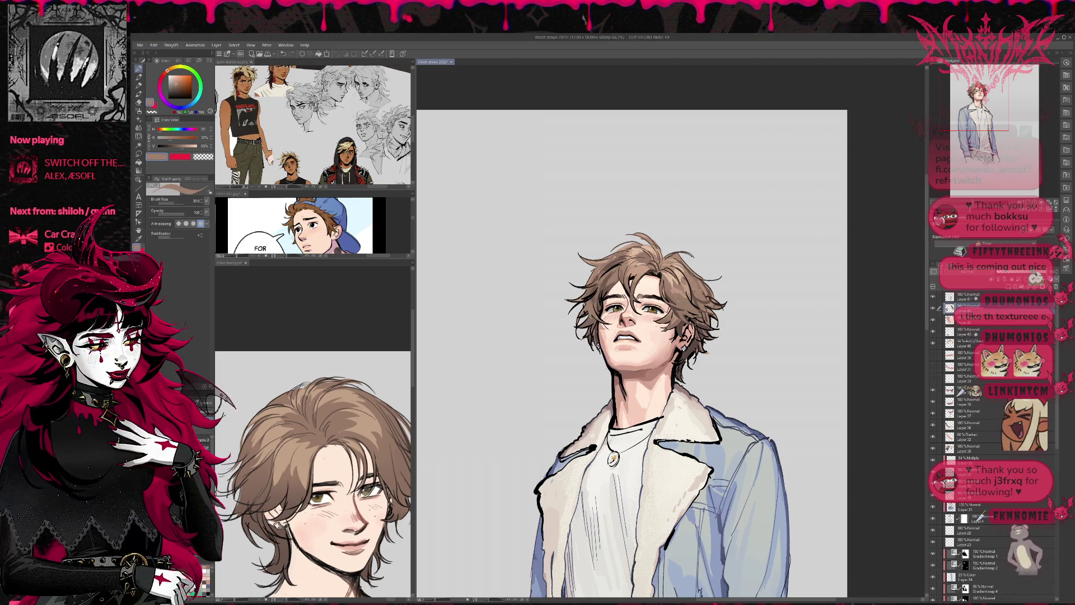
alt+click(598, 321)
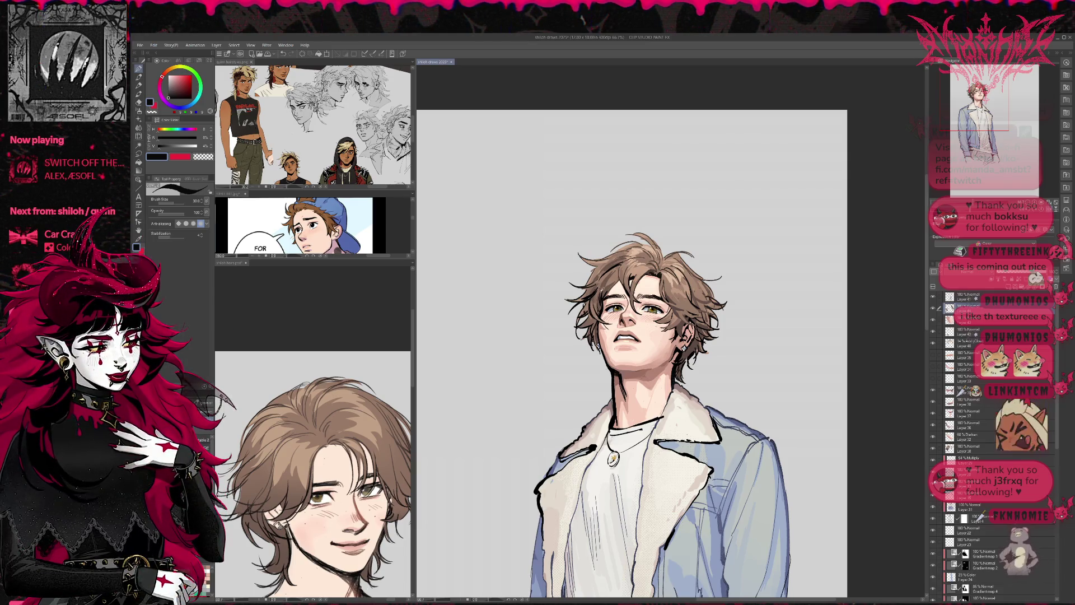
alt+click(594, 292)
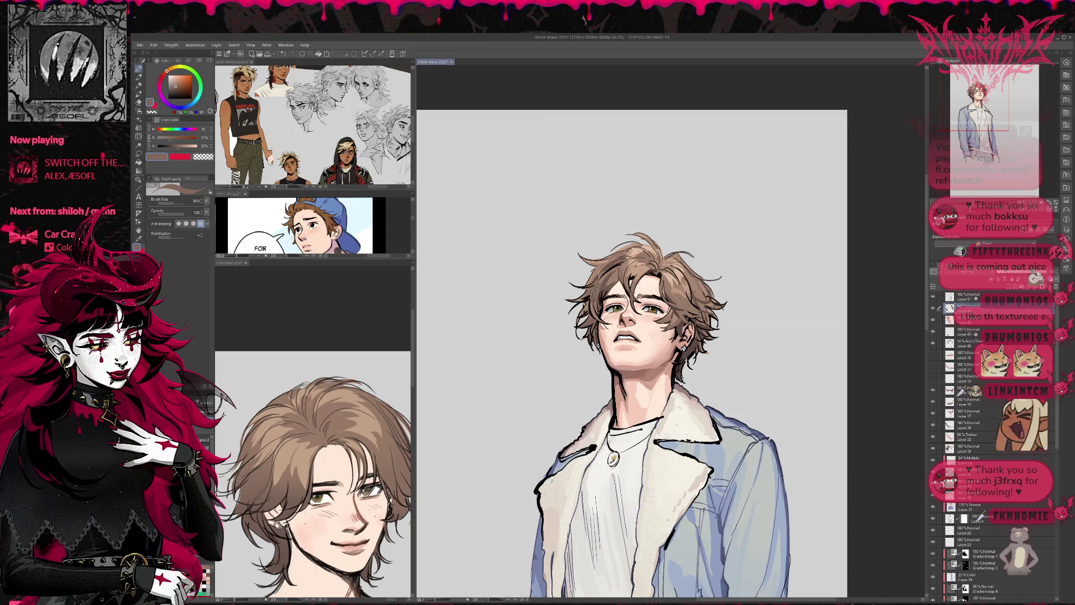
- Sample line-art black and hair brown, then undo the stroke that closed the eye
alt+click(599, 312)
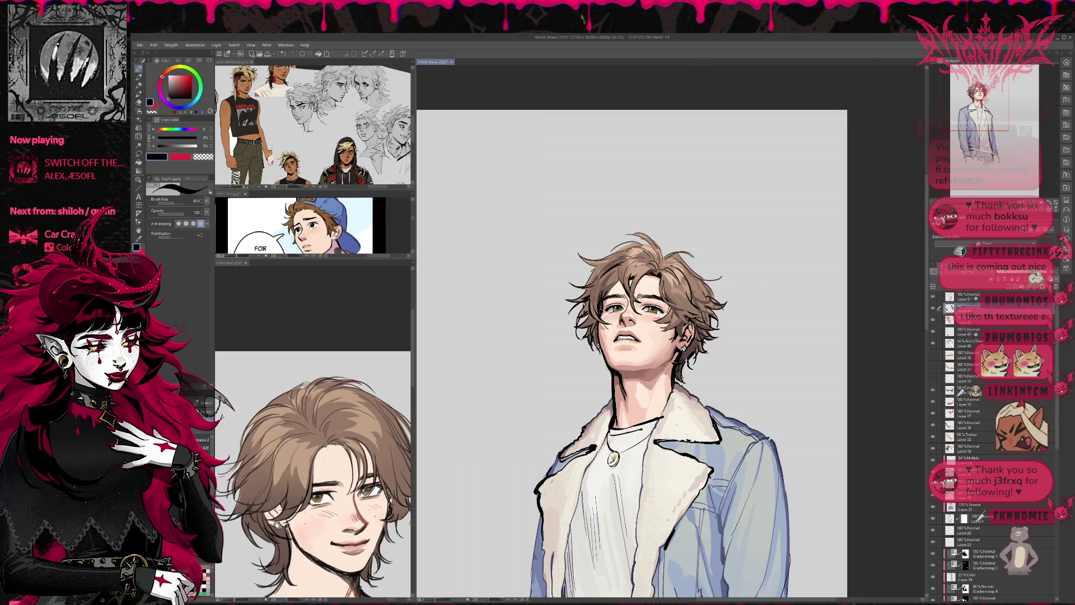
drag(710, 276, 702, 272)
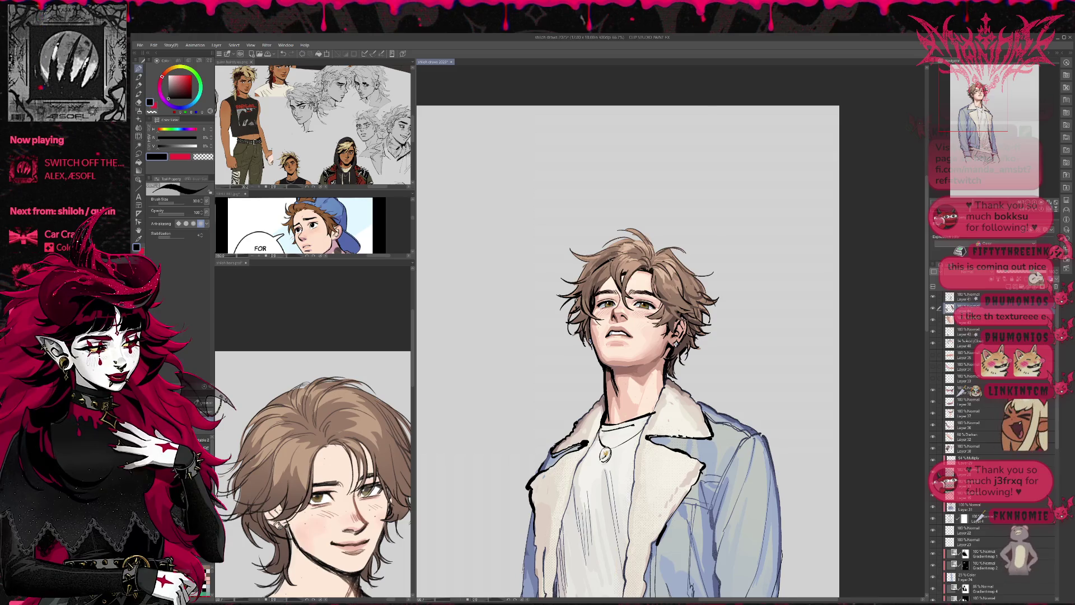
alt+click(600, 290)
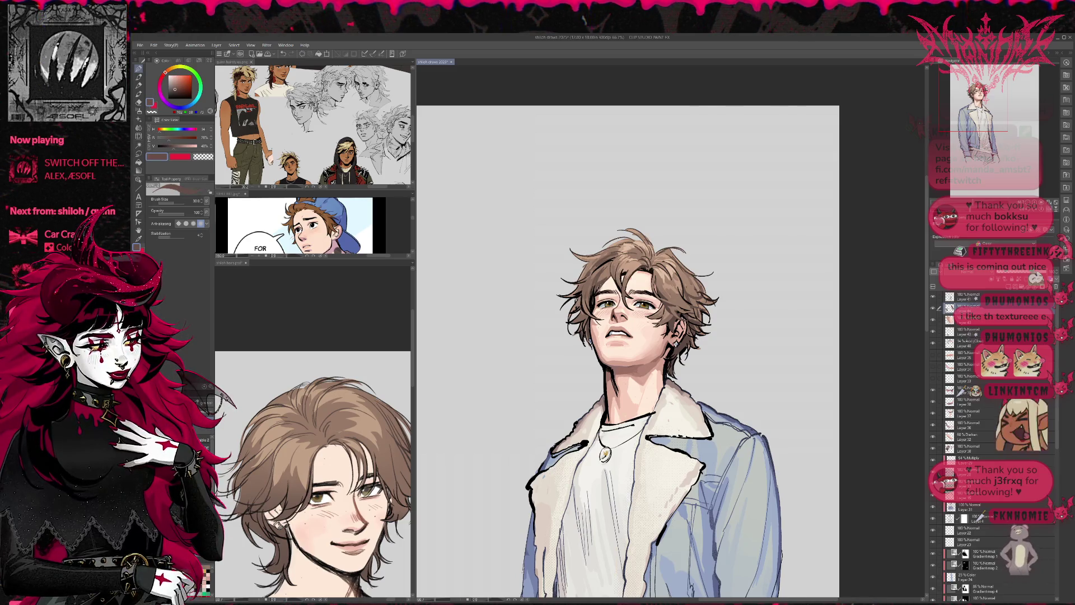
key(ctrl+z)
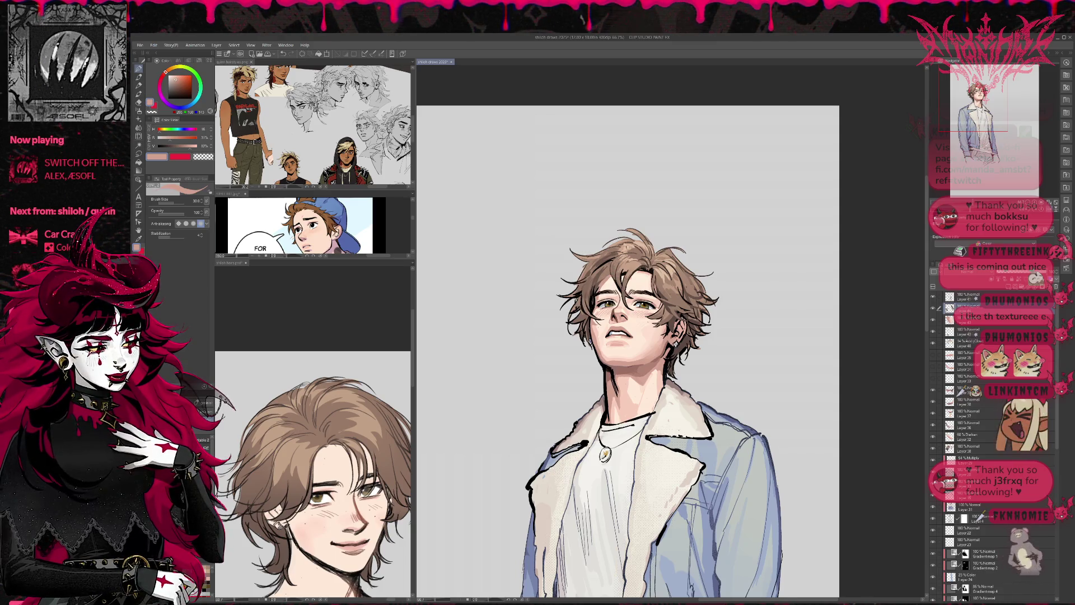
- Check the portrait in mirrored view while sampling greyish and muted hair browns
alt+click(594, 292)
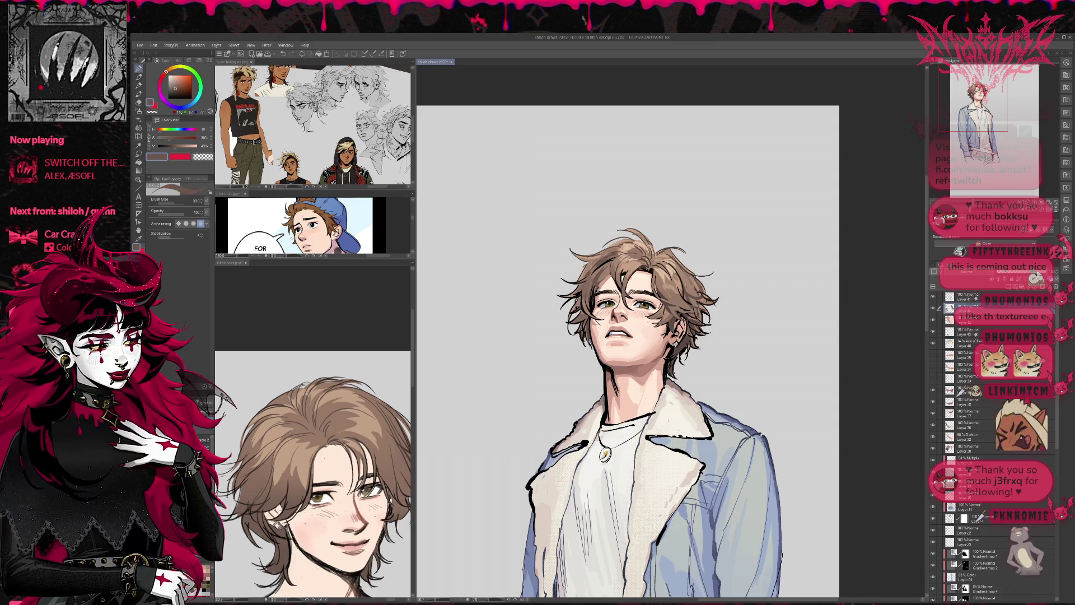
alt+click(593, 296)
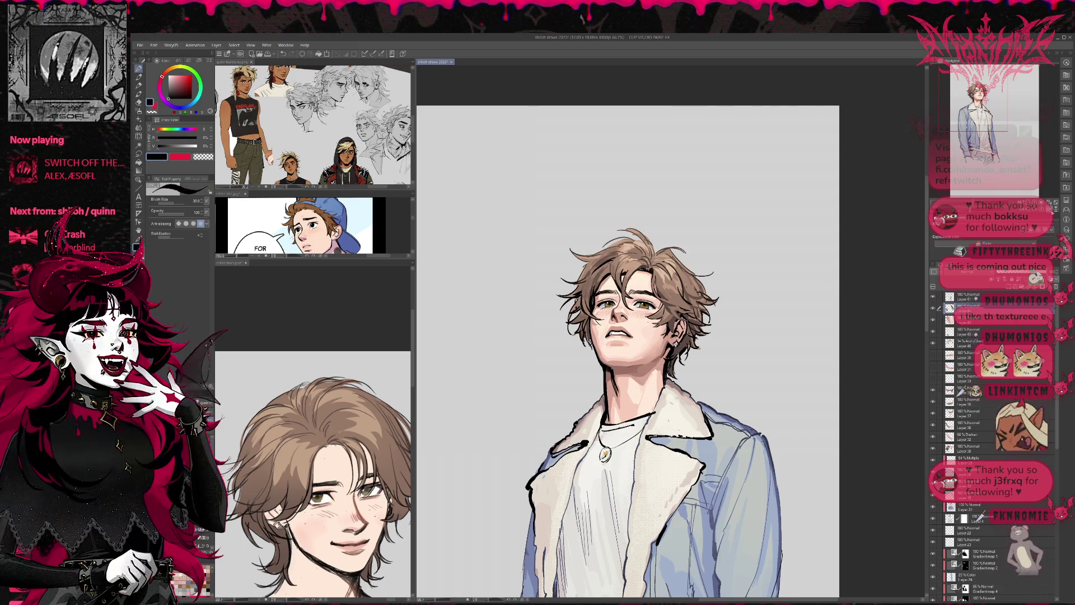
key(h)
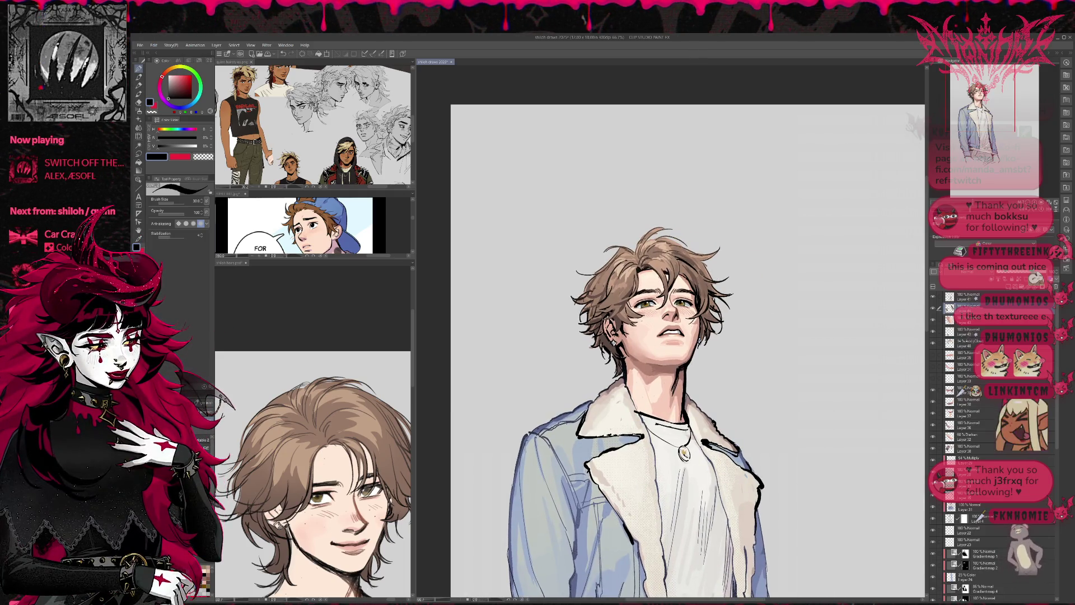
alt+click(690, 280)
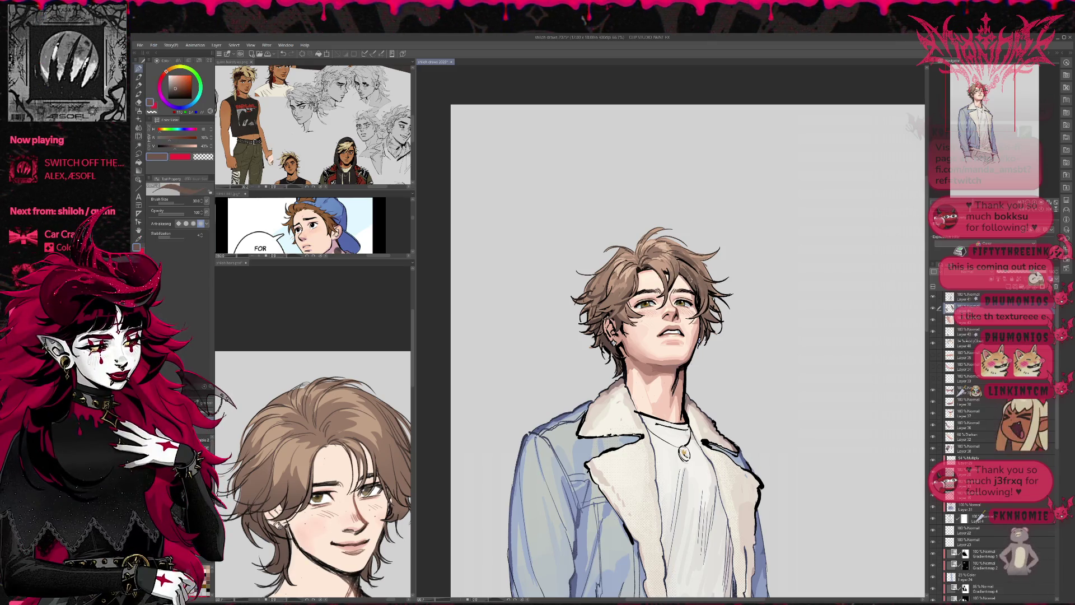
scroll(704, 241, down, 1)
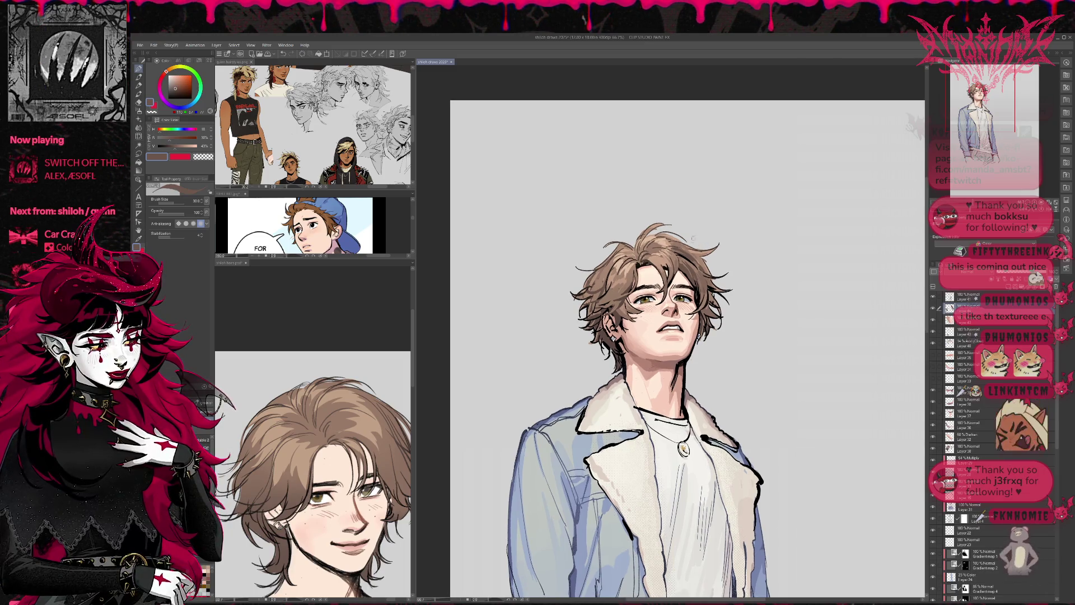
- Flip back, zoom in, and paint light highlights and darker brown strands into the hair
key(h)
key(ctrl+plus)
key(ctrl+plus)
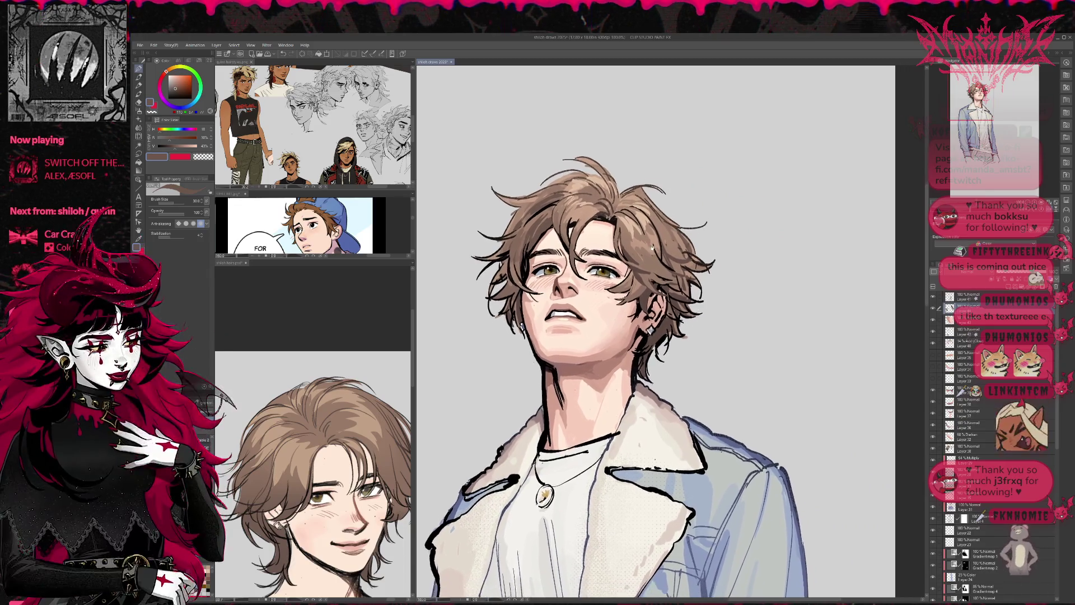
drag(526, 219, 564, 193)
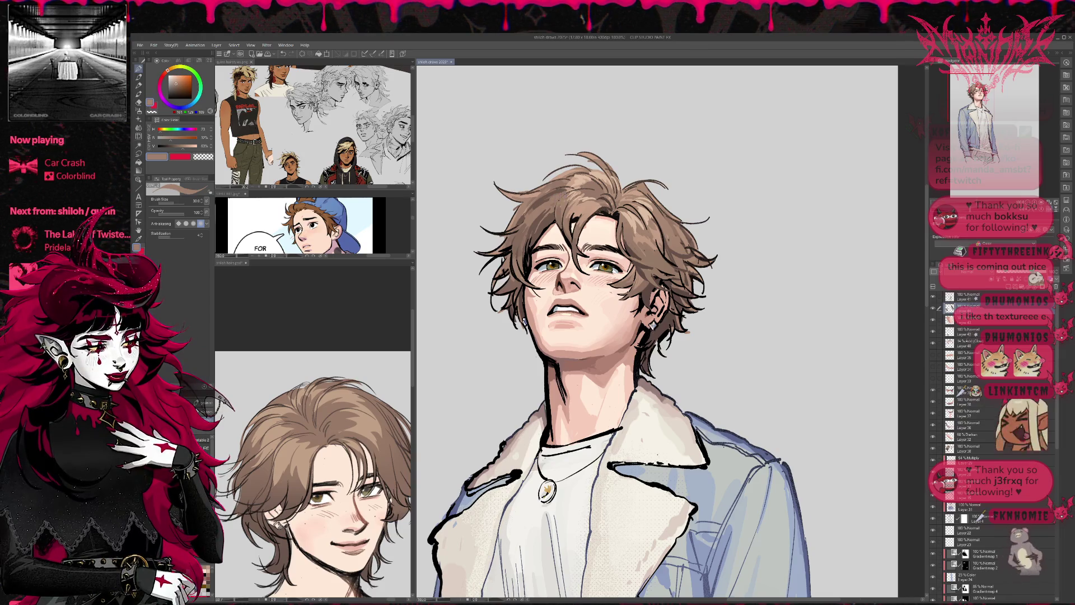
alt+click(540, 210)
mouse_move(554, 197)
mouse_down()
mouse_move(518, 241)
mouse_move(523, 208)
mouse_move(495, 255)
mouse_move(482, 257)
mouse_move(505, 249)
mouse_move(492, 279)
mouse_up()
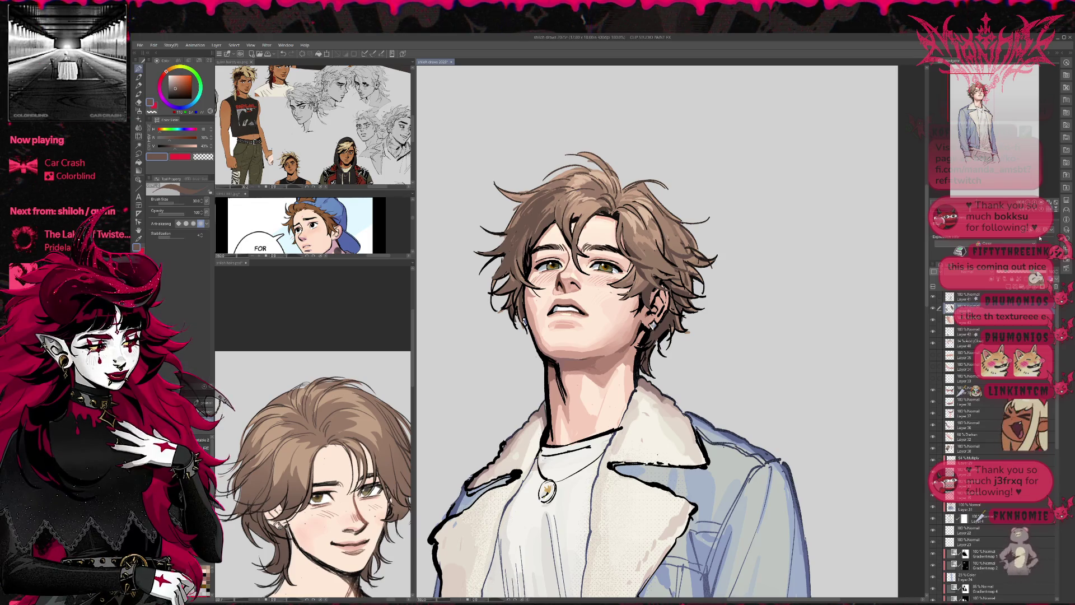
alt+click(646, 220)
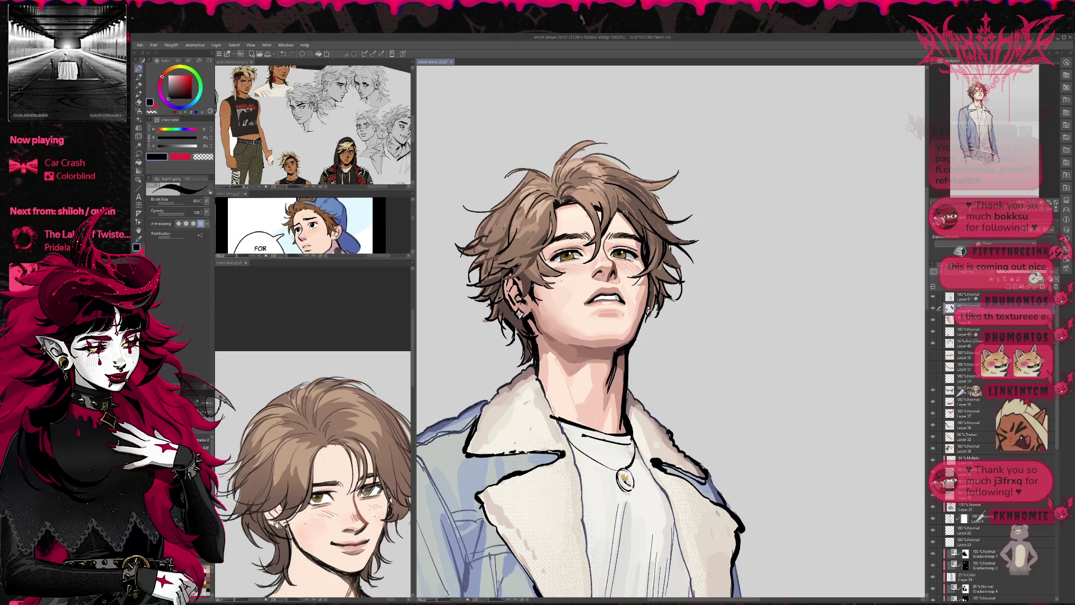
alt+click(635, 230)
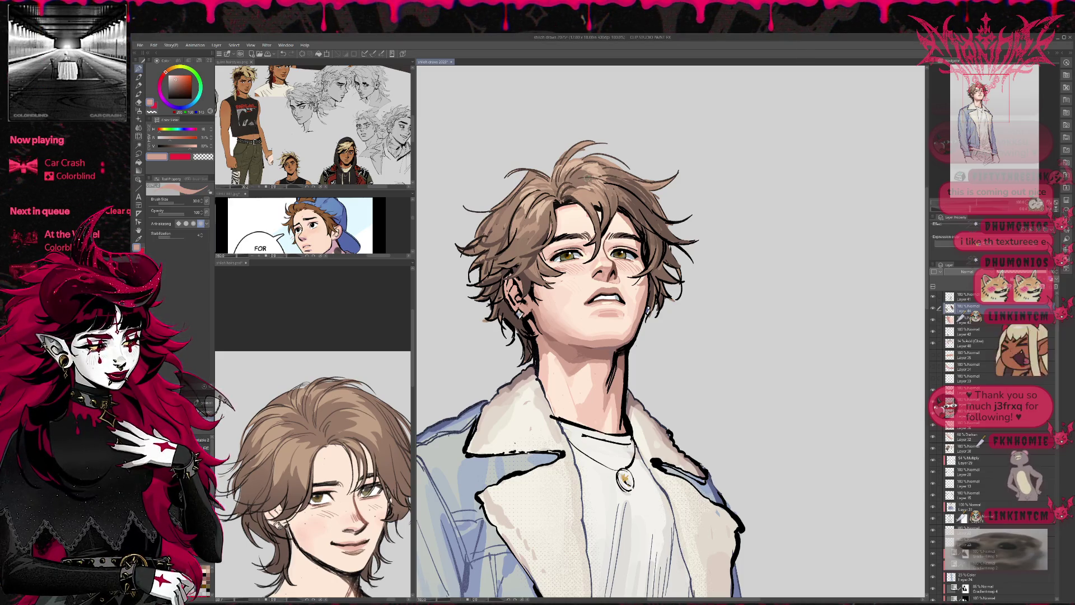
- Darken the jacket collar's outer corner with the near-black navy line colour
alt+click(586, 178)
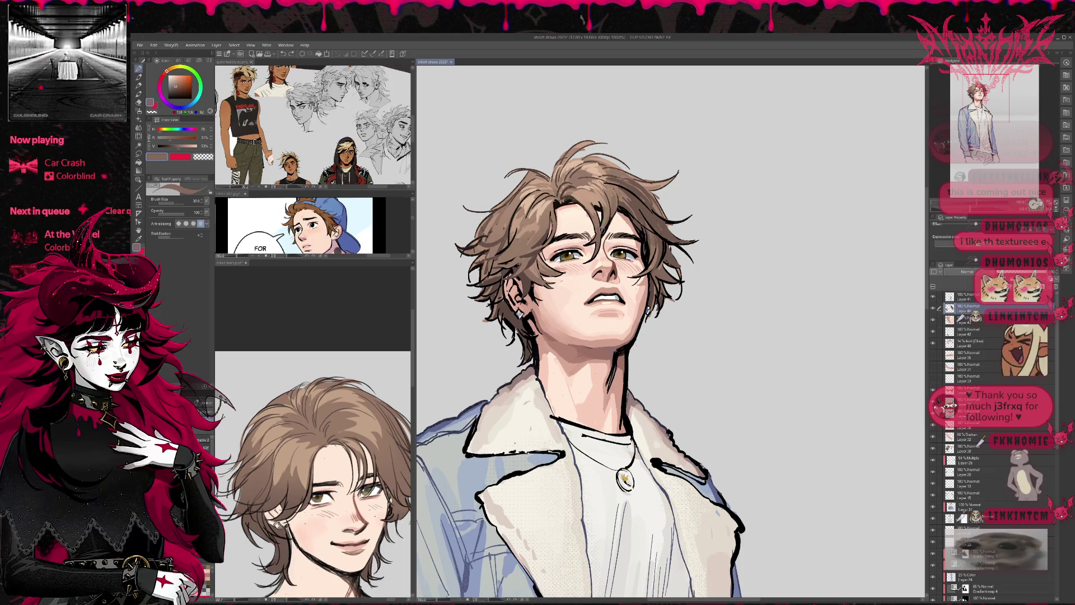
scroll(581, 364, down, 1)
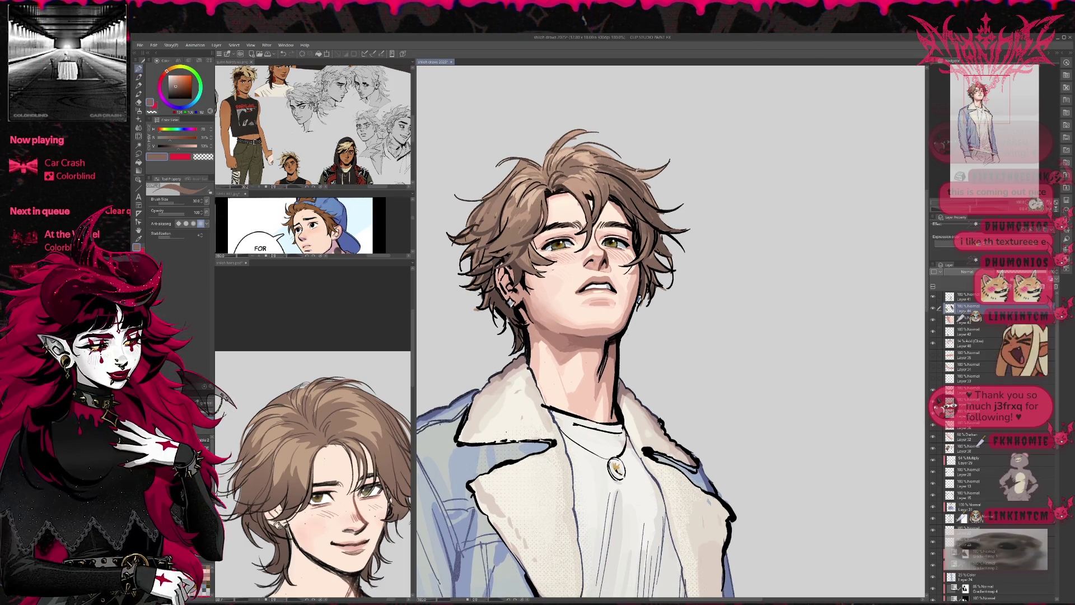
alt+click(543, 230)
drag(697, 227, 714, 222)
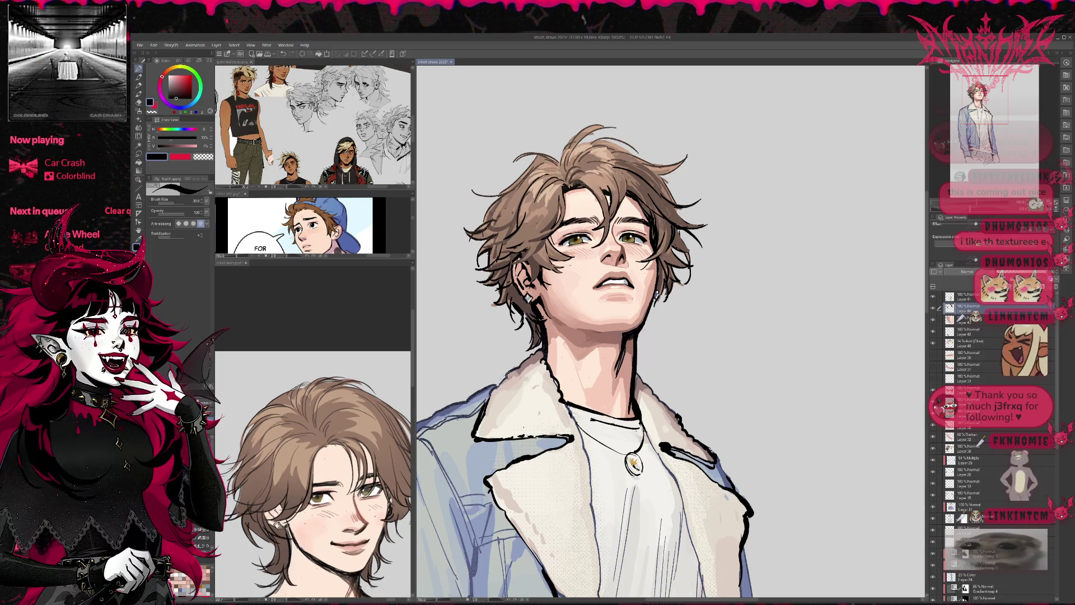
drag(469, 430, 473, 439)
- Shade the skin under the ear with a darker muted tone and add a small dark line
alt+click(476, 432)
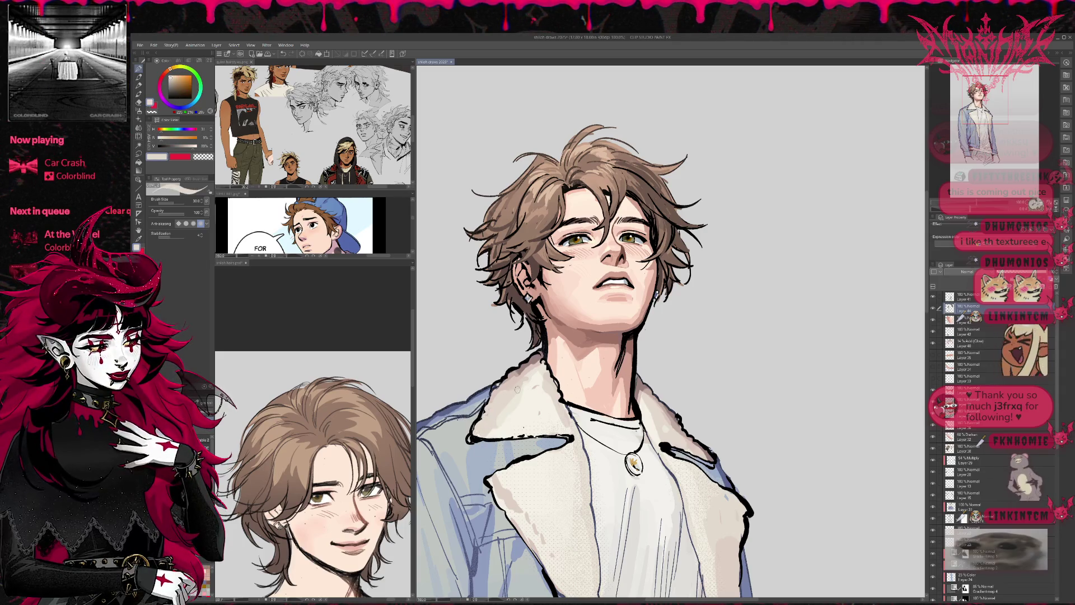
alt+click(540, 307)
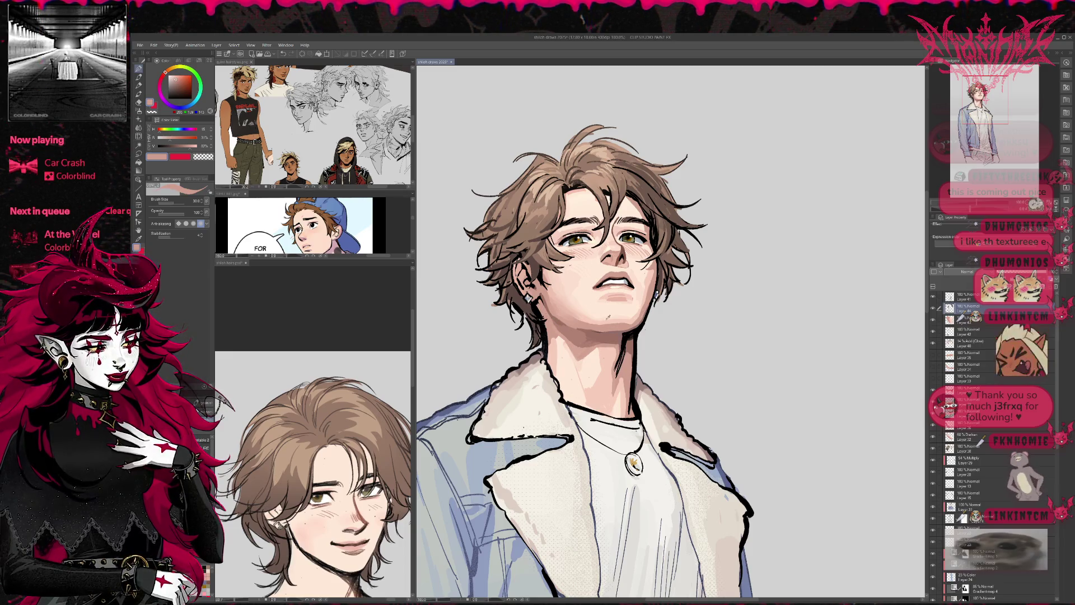
alt+click(539, 309)
drag(539, 301, 544, 317)
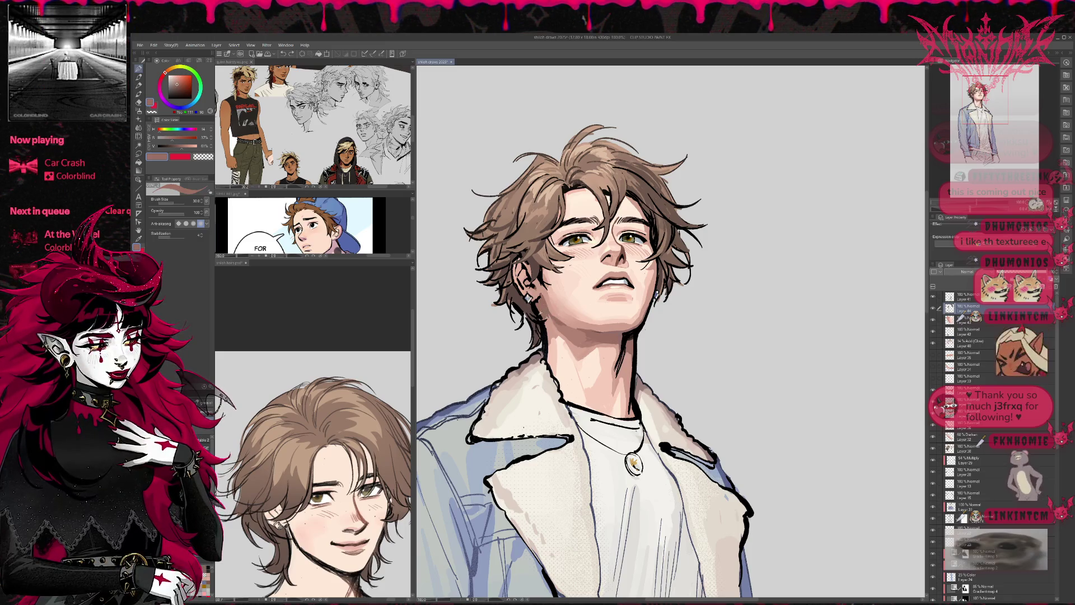
alt+click(538, 305)
drag(538, 298, 537, 306)
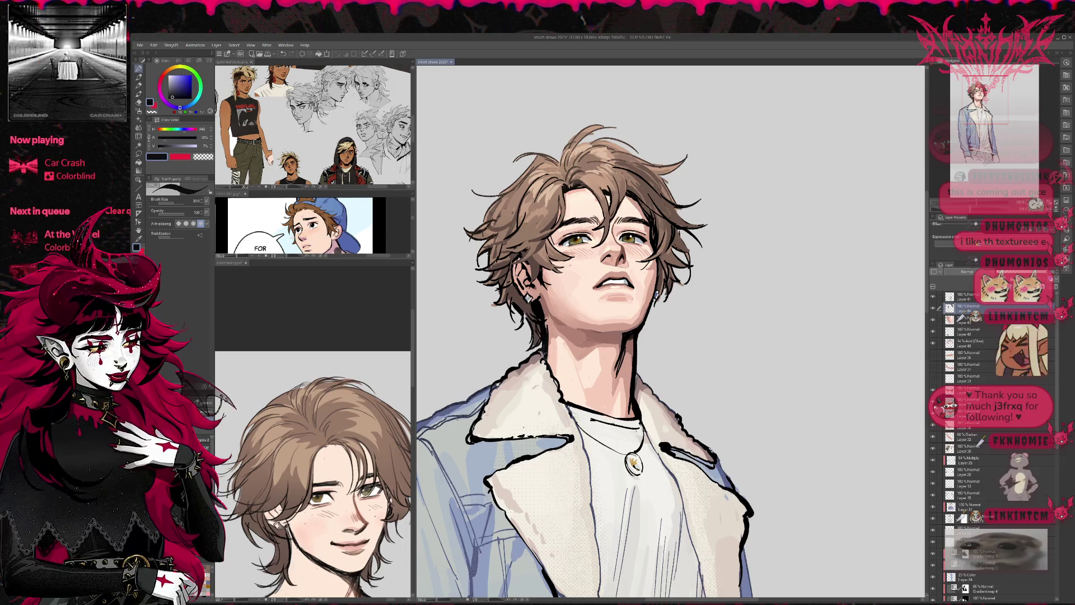
- Paint cream along the collar edge by the neck, then draw a dark navy line along it
alt+click(551, 344)
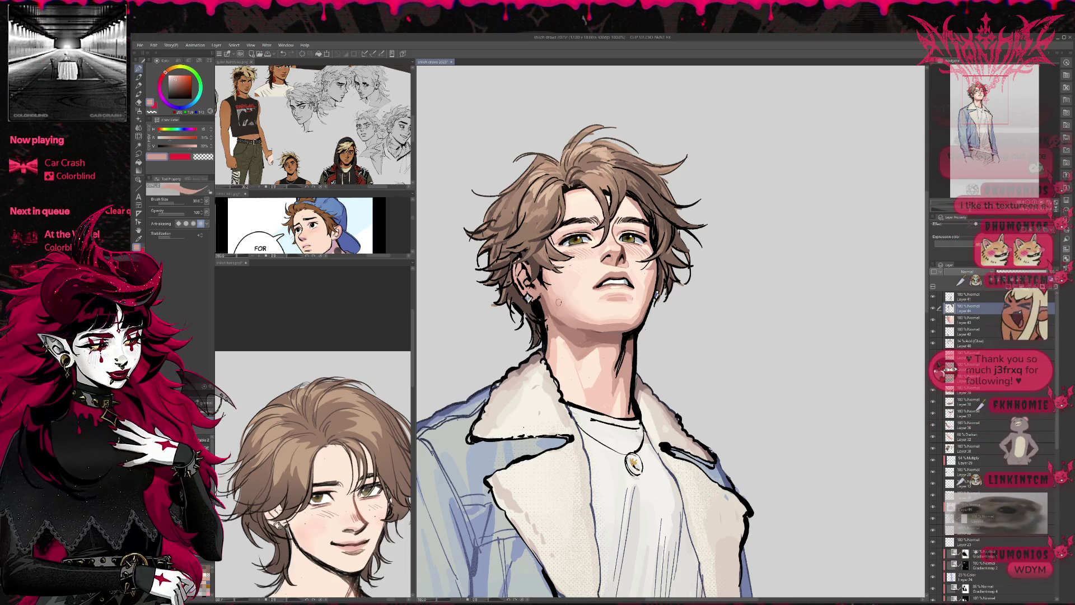
alt+click(554, 336)
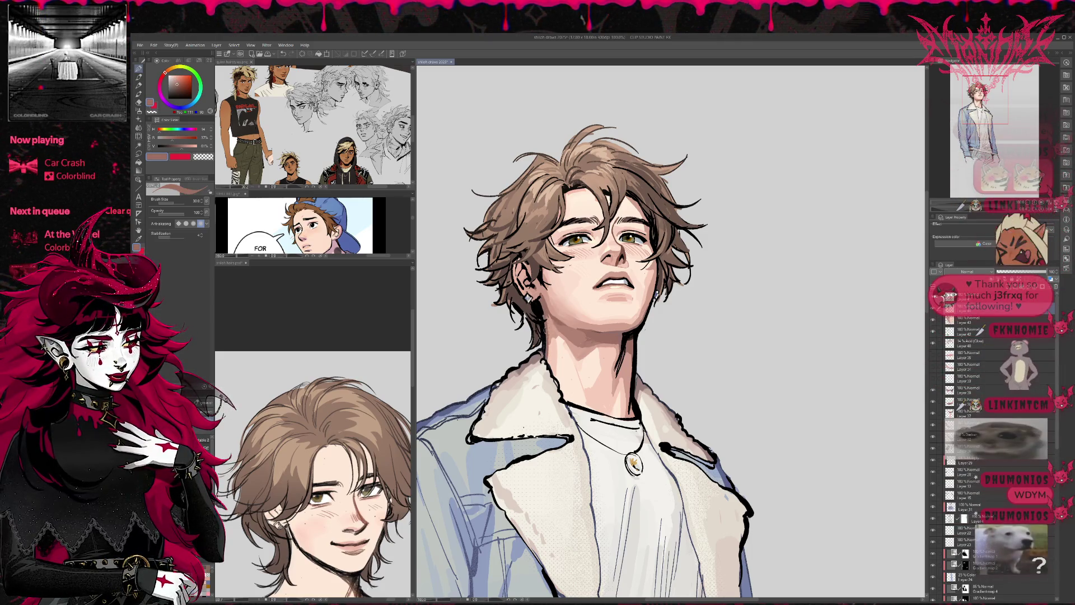
alt+click(552, 347)
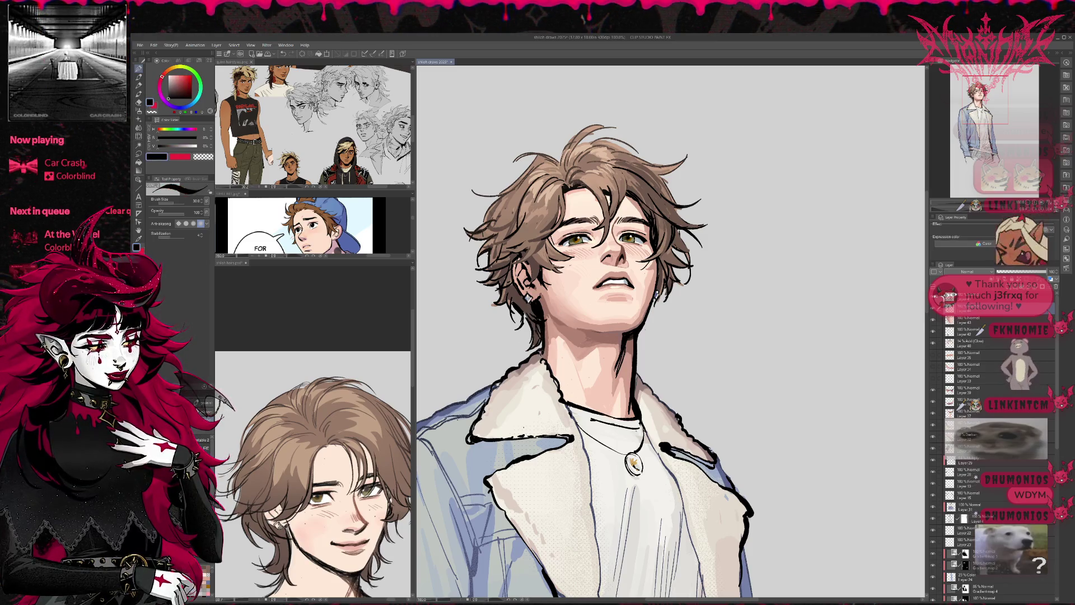
alt+click(537, 358)
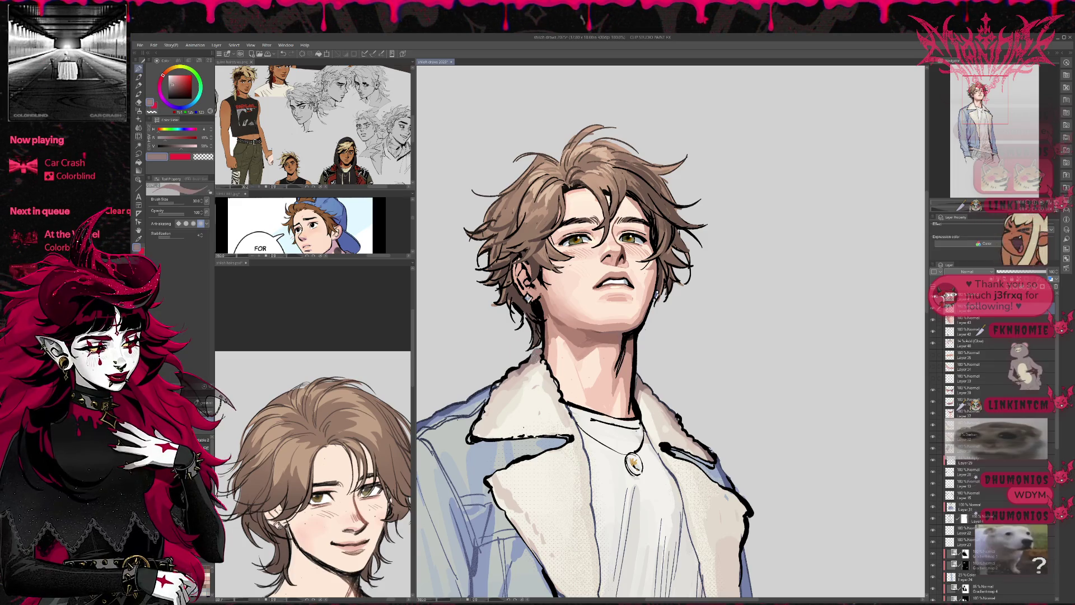
drag(520, 362, 505, 378)
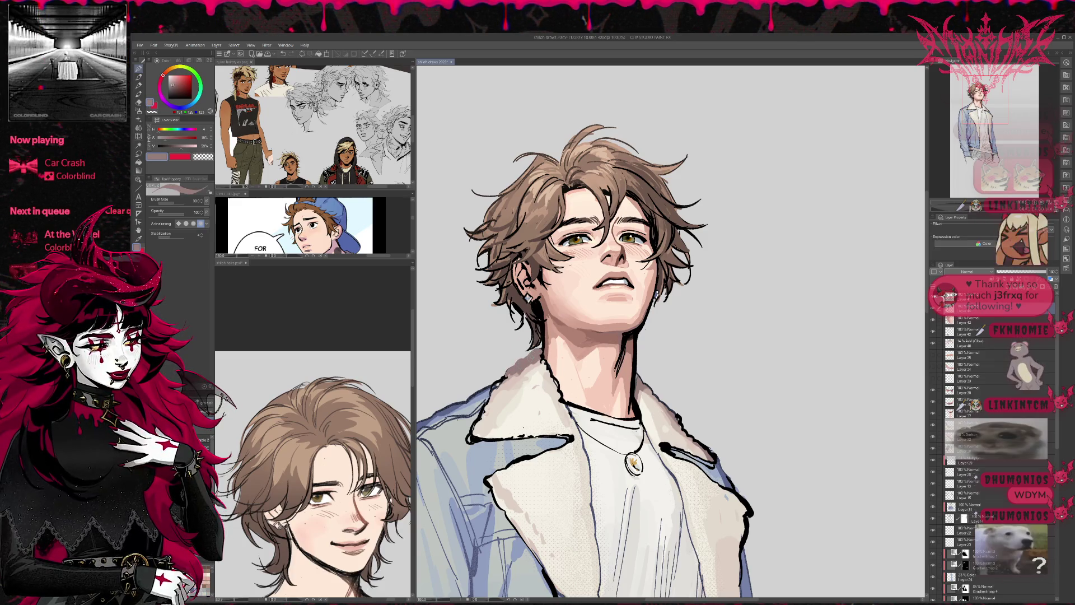
alt+click(542, 340)
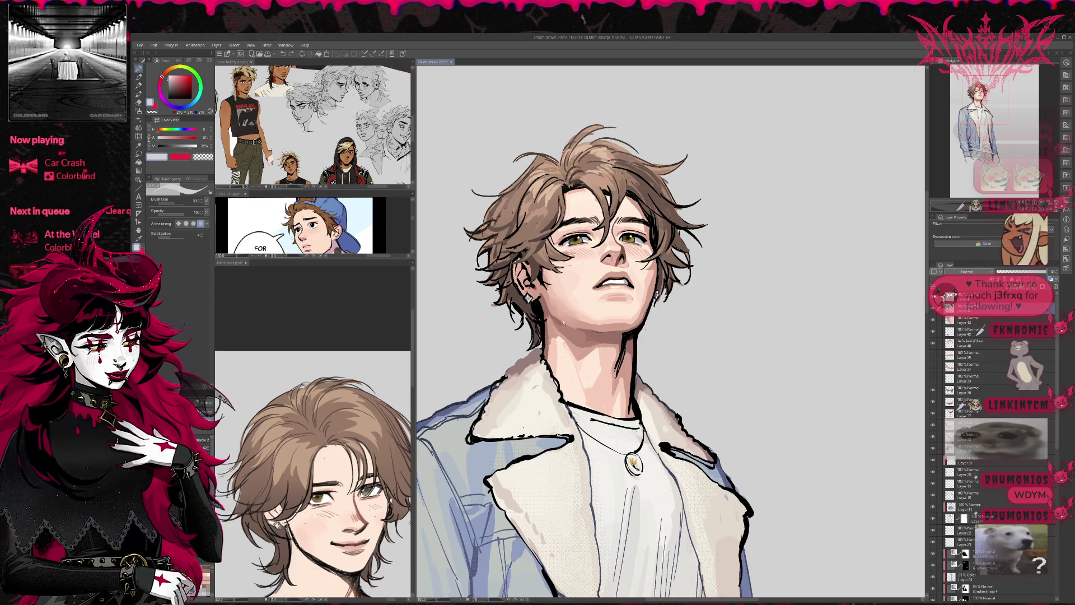
key(e)
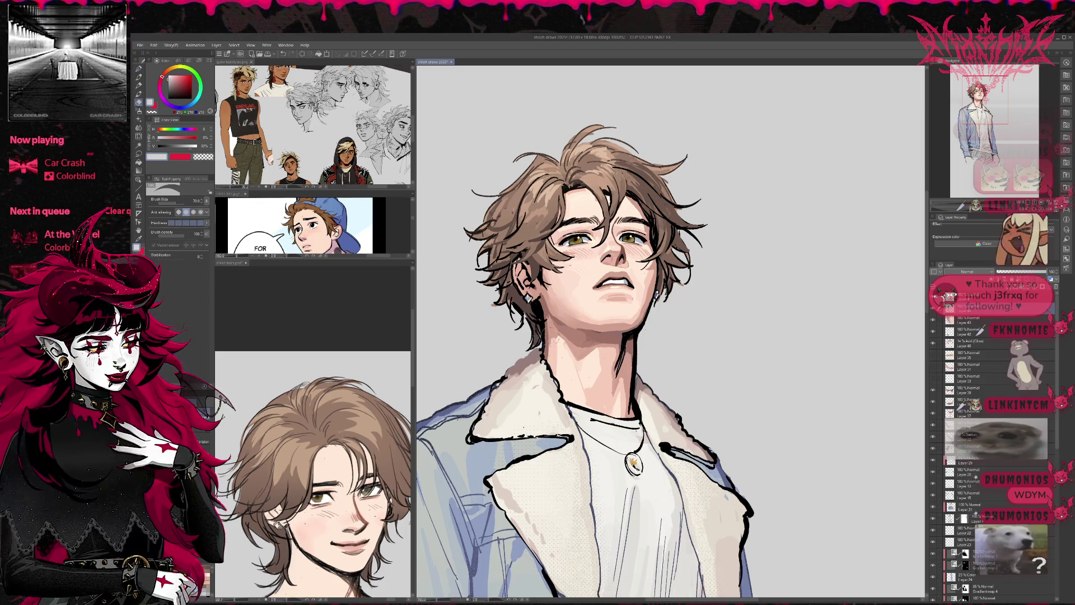
key(p)
alt+click(542, 334)
drag(504, 378, 538, 349)
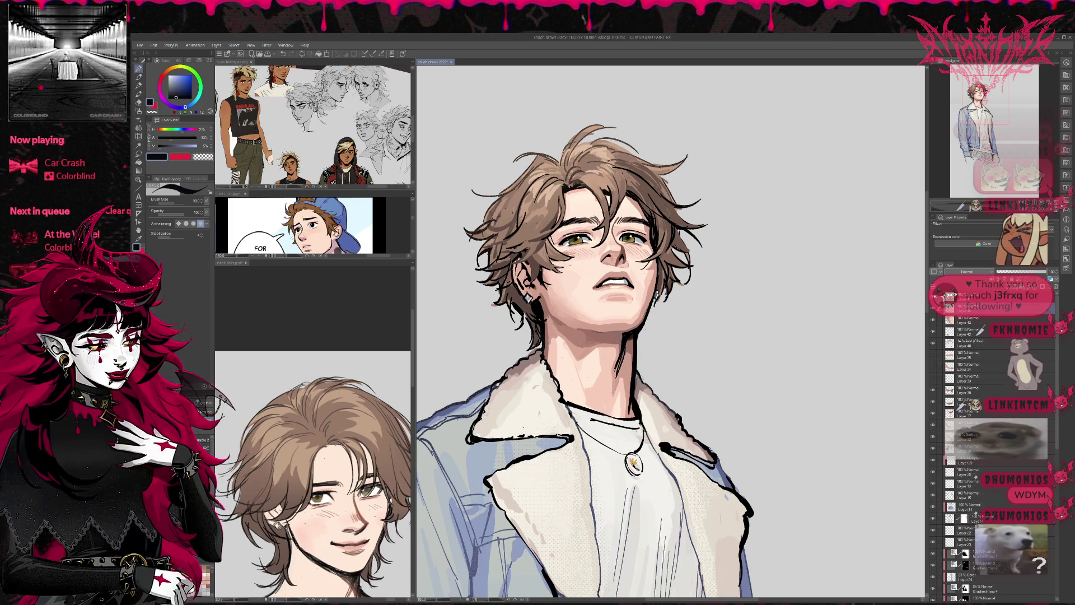
- Zoom out from the face to 100% to see the bust and jacket
scroll(633, 336, down, 3)
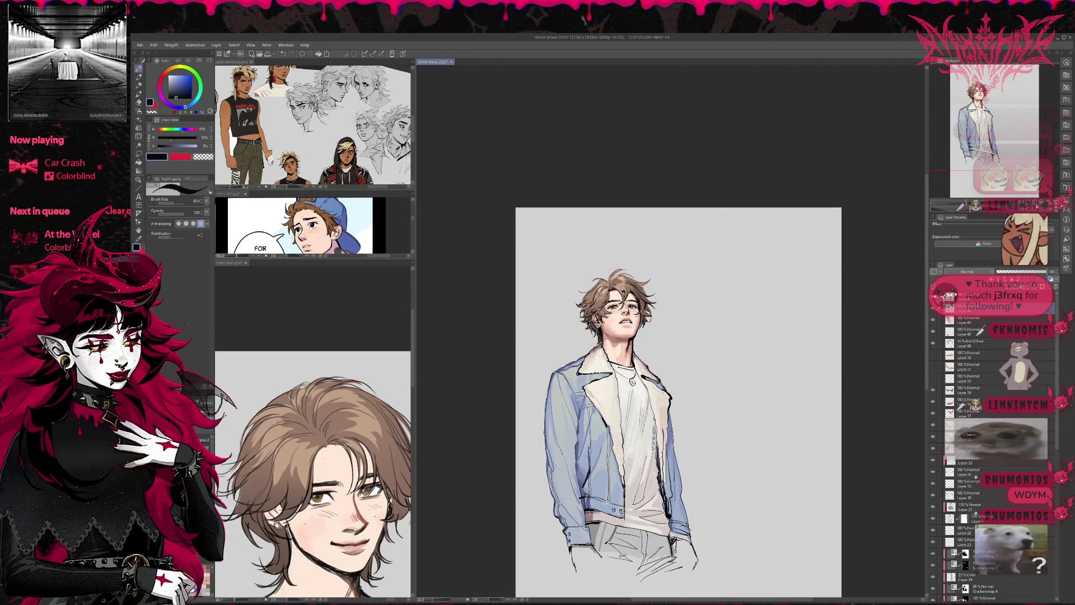
scroll(615, 324, up, 4)
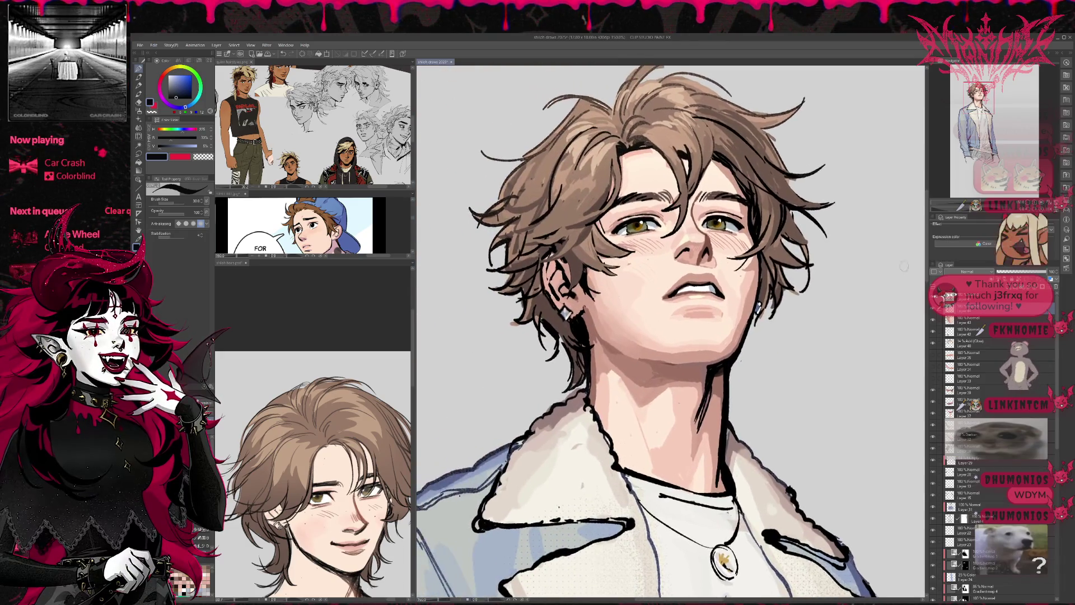
scroll(730, 303, up, 2)
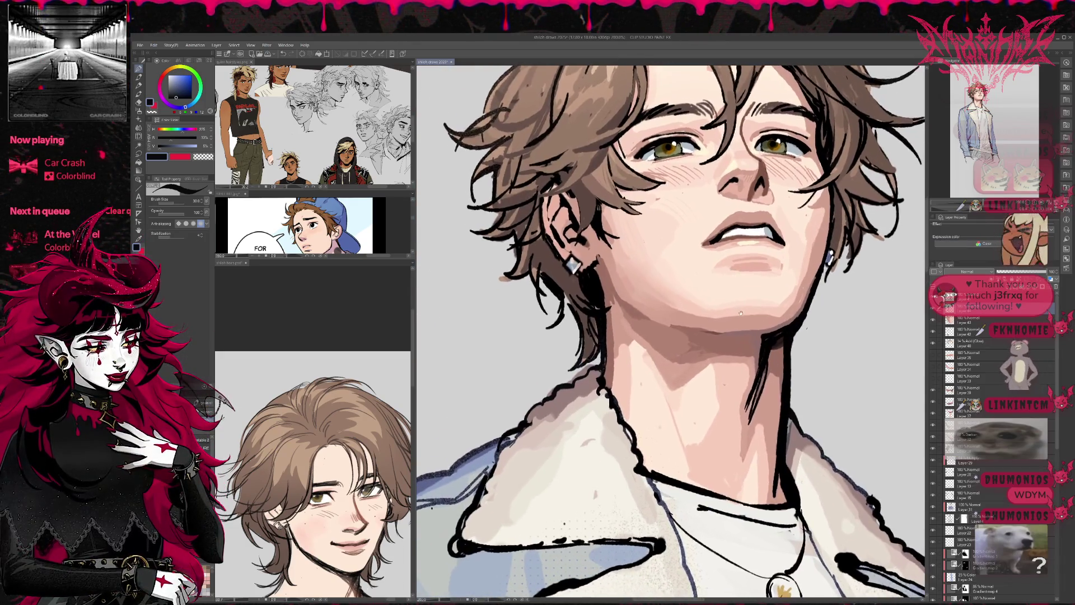
scroll(730, 302, up, 3)
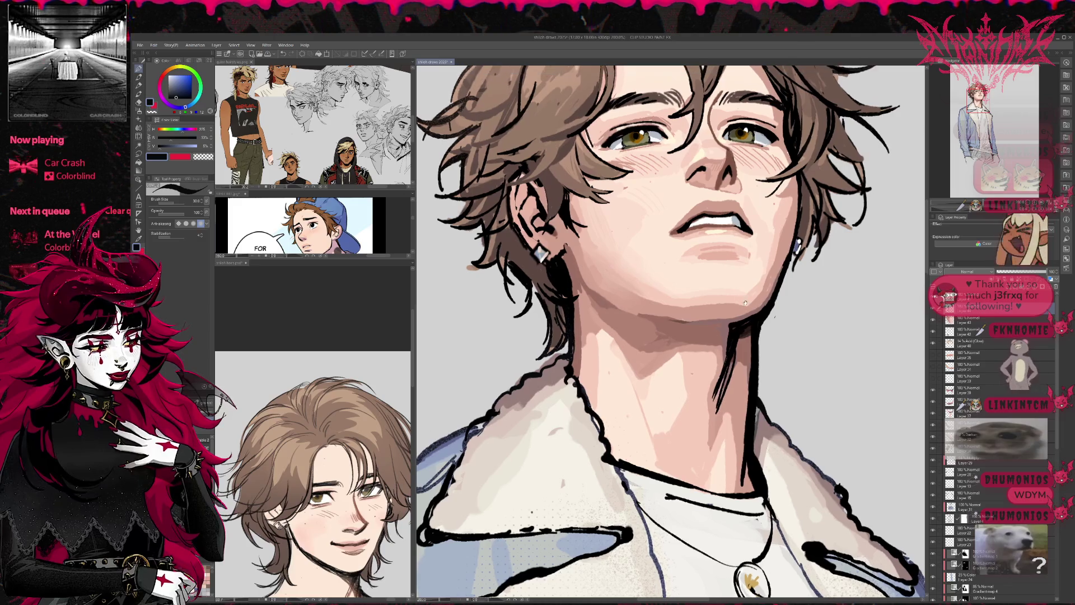
scroll(733, 300, up, 5)
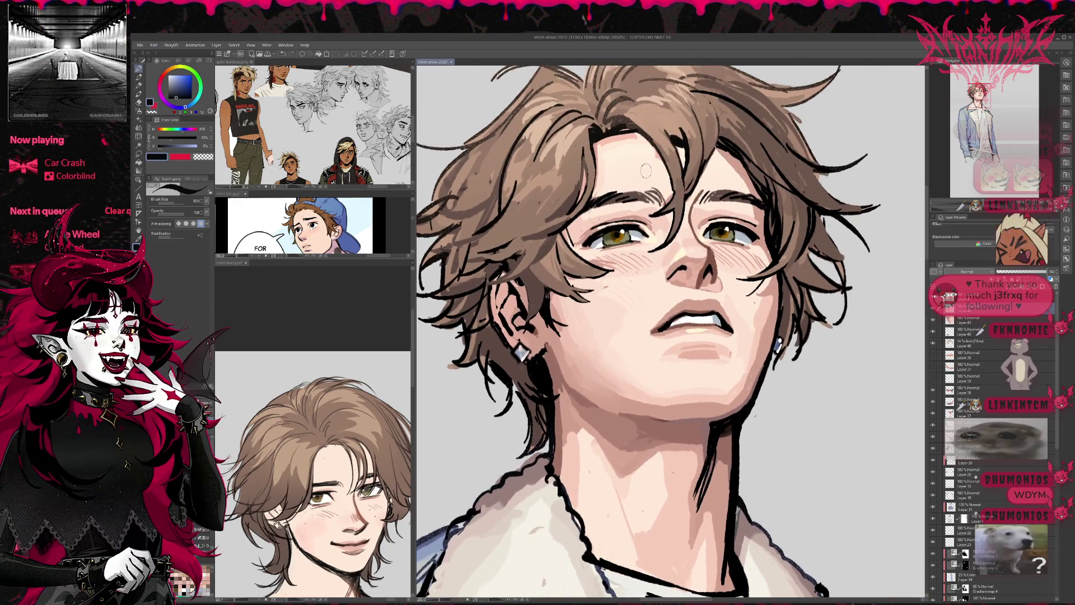
scroll(689, 293, up, 2)
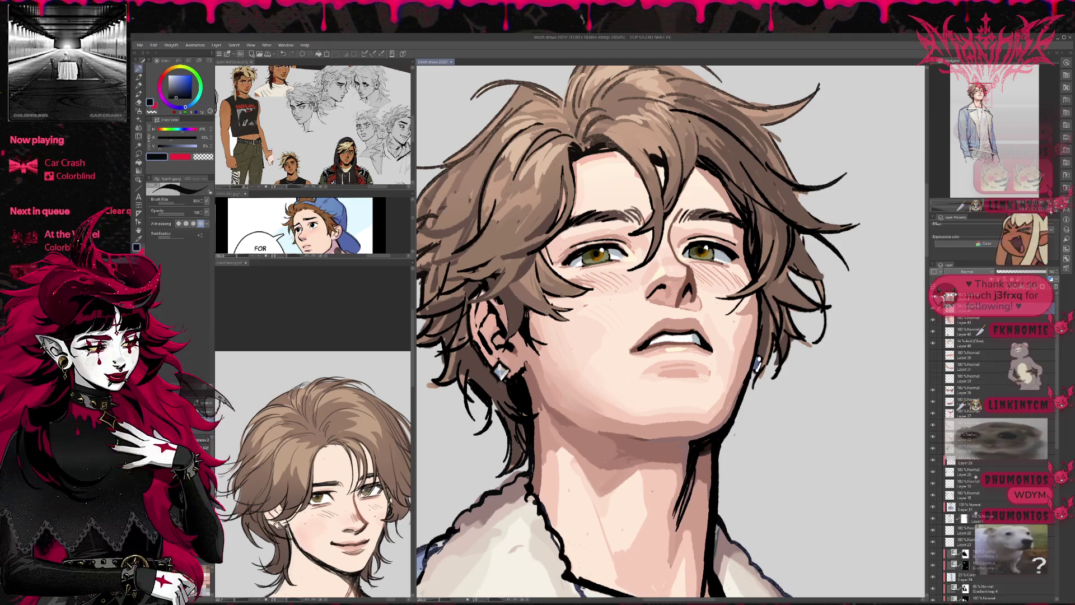
- Flip the view horizontally and pan to reposition the figure
key(h)
scroll(573, 352, down, 4)
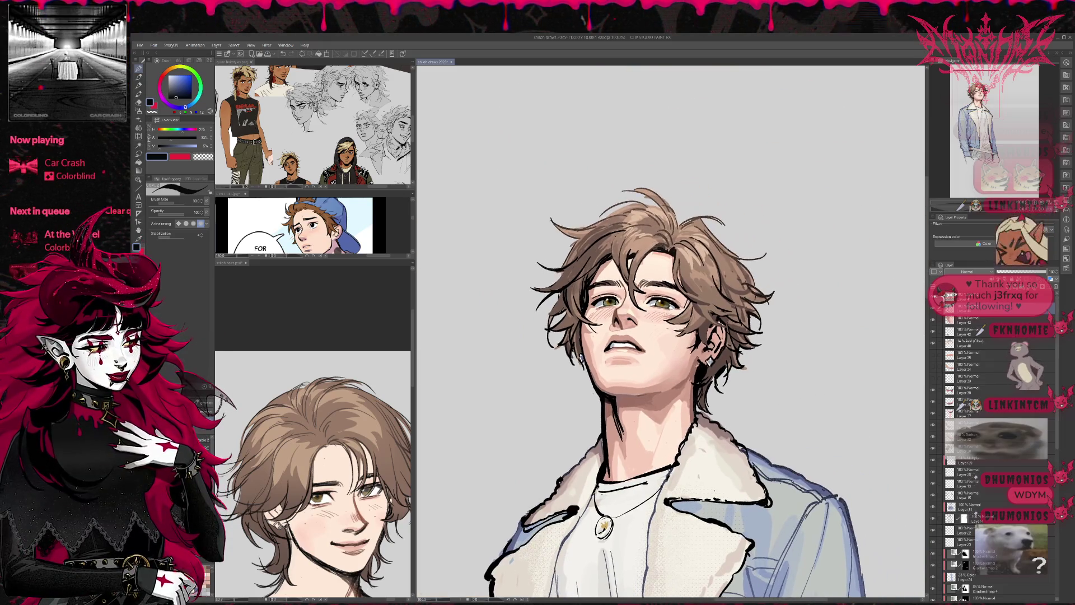
drag(736, 342, 687, 323)
drag(661, 370, 662, 383)
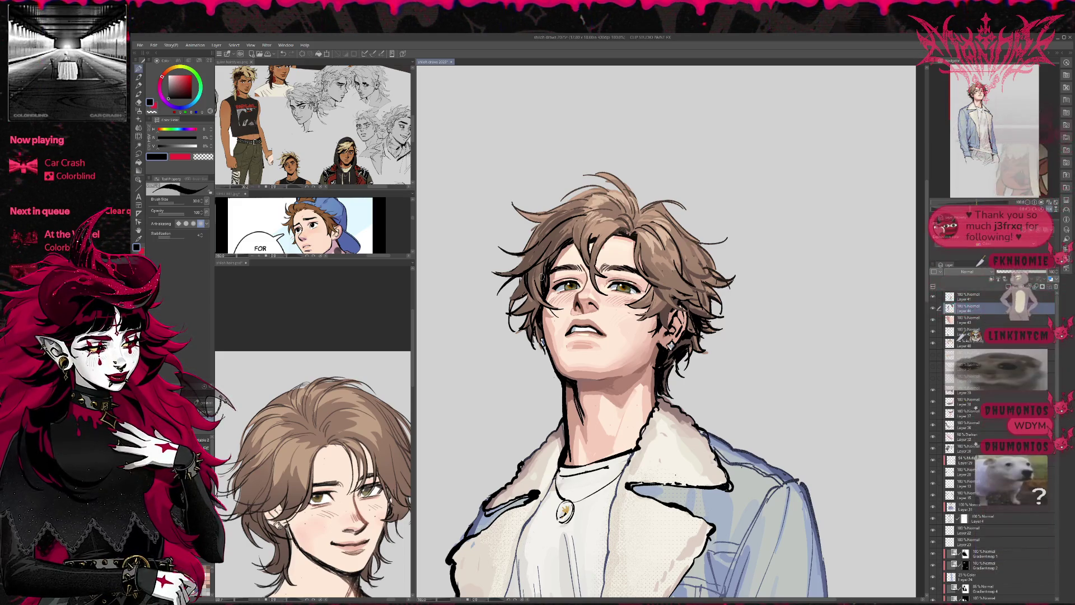
- Clean up the hair's right edge with black, mid hair brown and background grey strokes
mouse_move(681, 316)
mouse_down()
mouse_move(807, 319)
mouse_move(774, 321)
mouse_move(758, 292)
mouse_up()
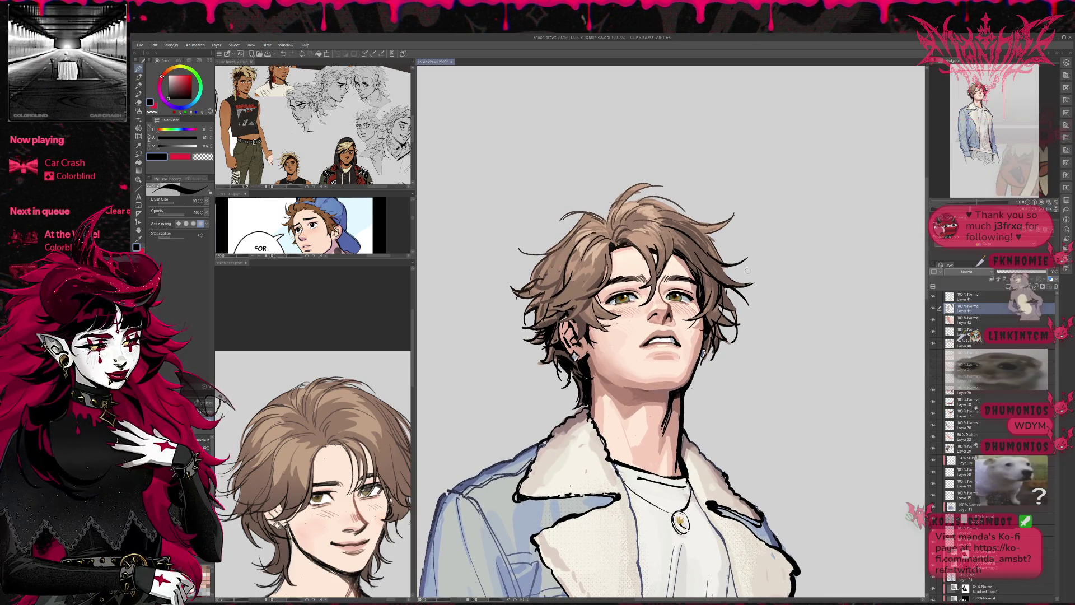
alt+click(717, 314)
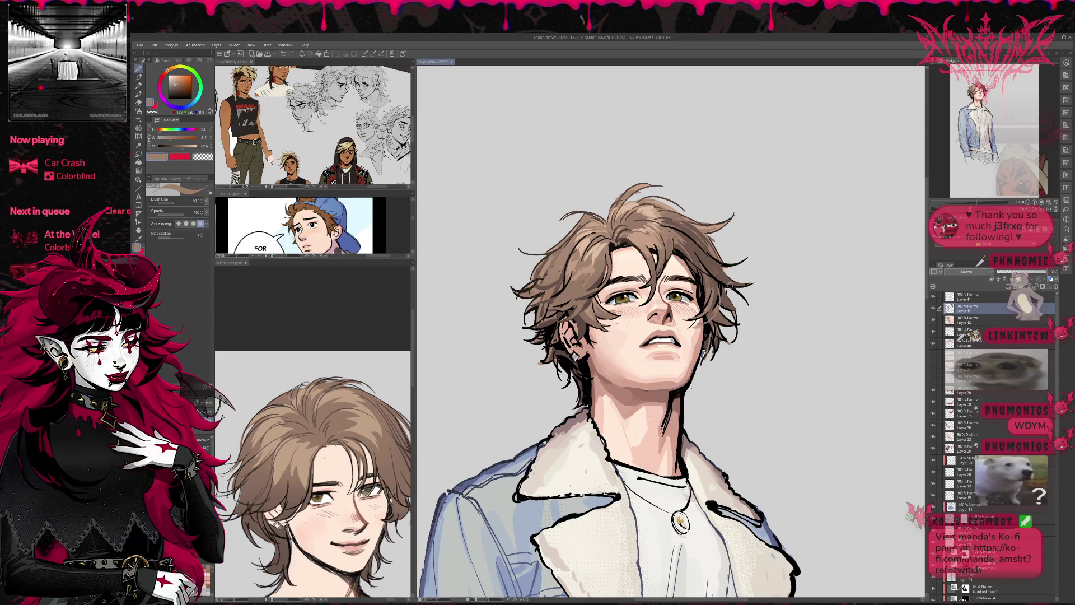
alt+click(649, 240)
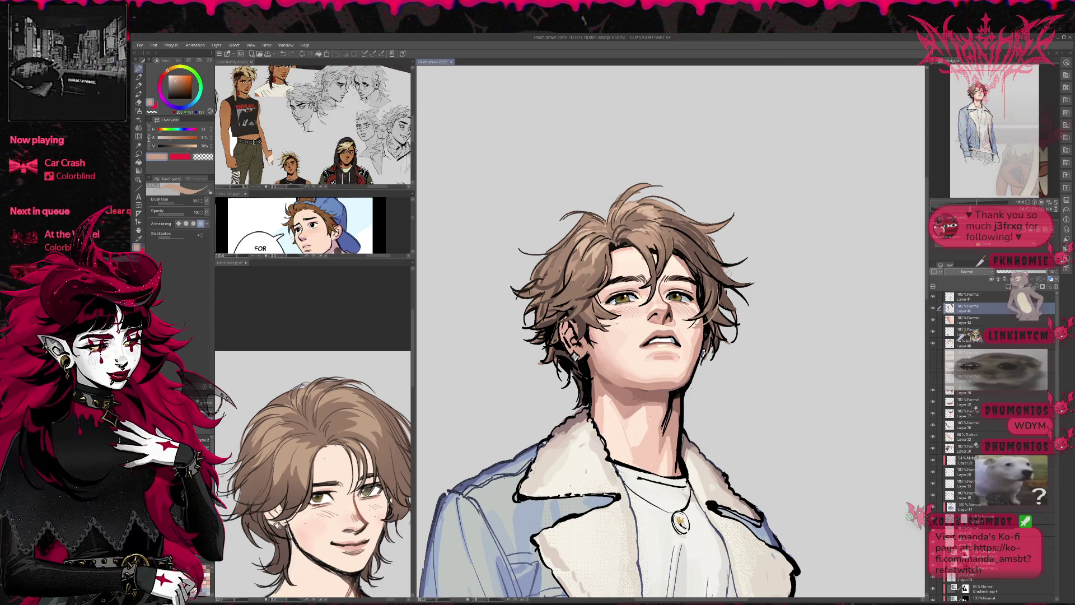
alt+click(662, 254)
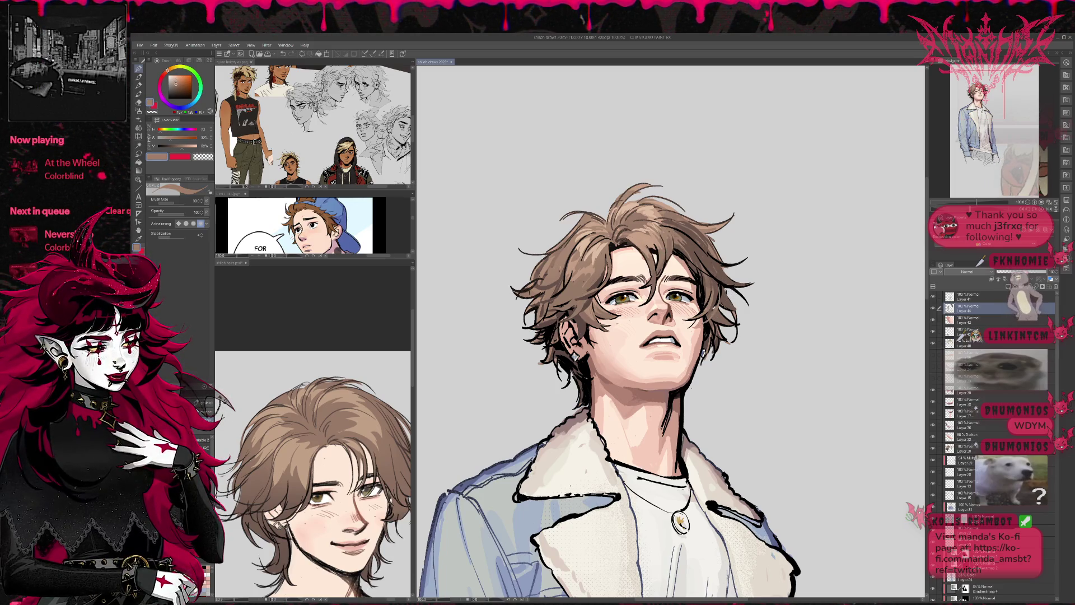
alt+click(712, 315)
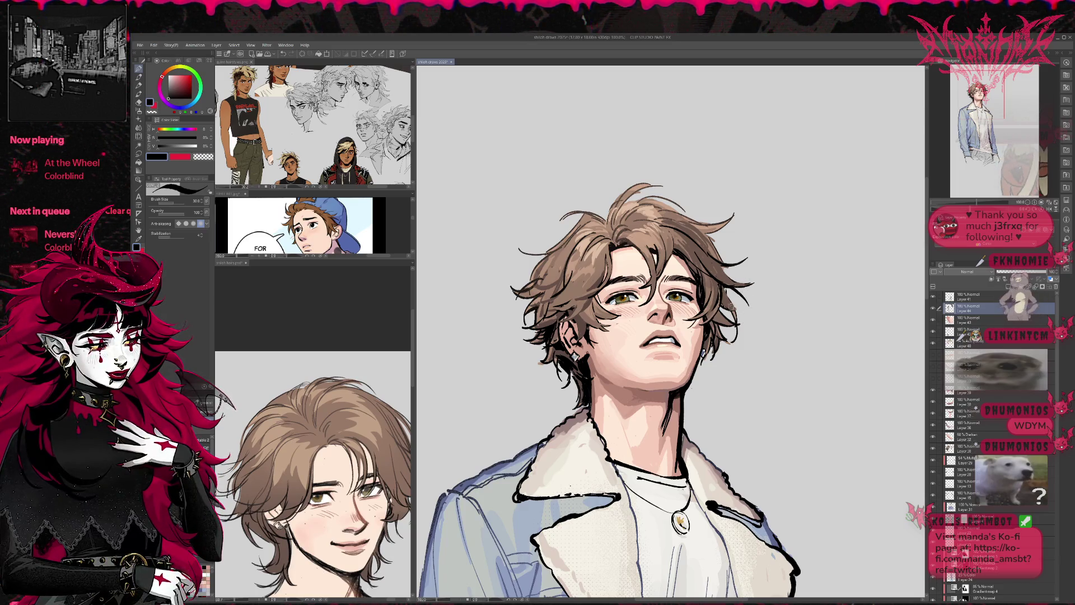
mouse_move(721, 303)
mouse_down()
mouse_move(733, 317)
mouse_move(707, 335)
mouse_up()
alt+click(715, 311)
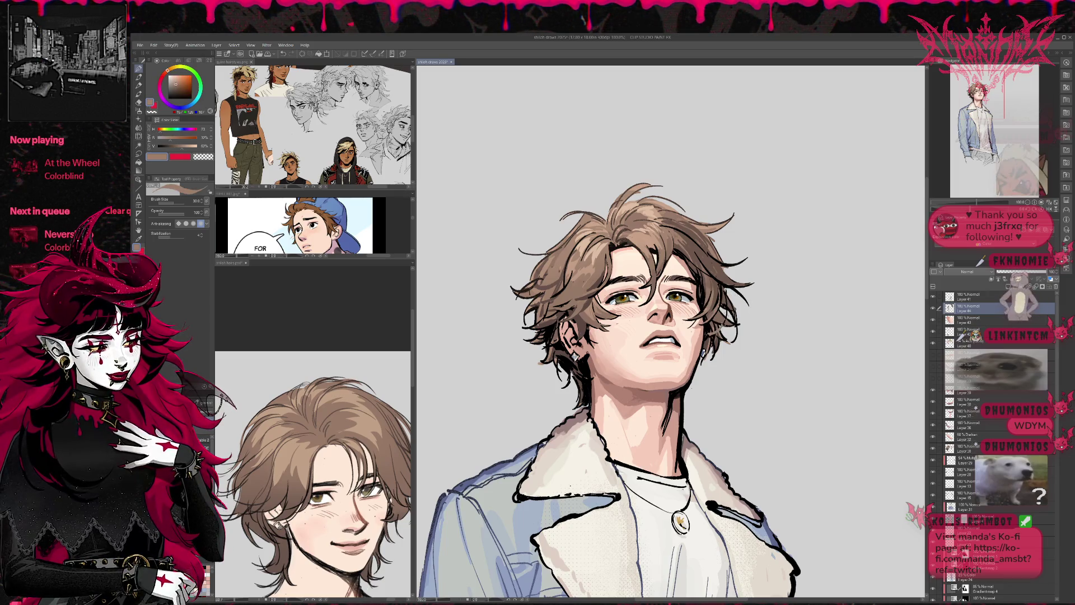
drag(725, 306, 706, 336)
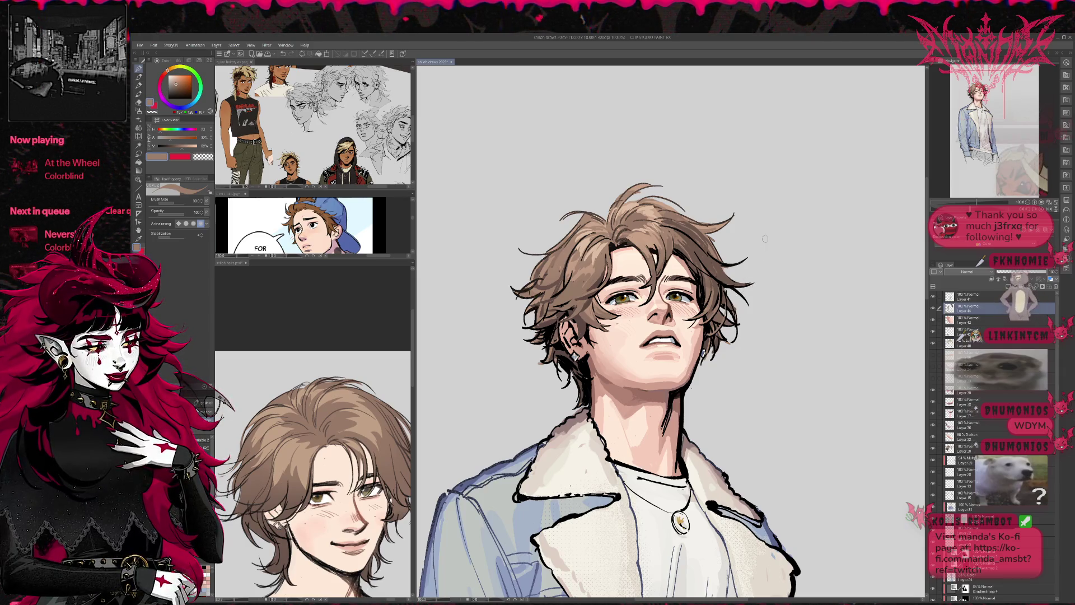
alt+click(738, 335)
drag(739, 331, 704, 340)
alt+click(722, 325)
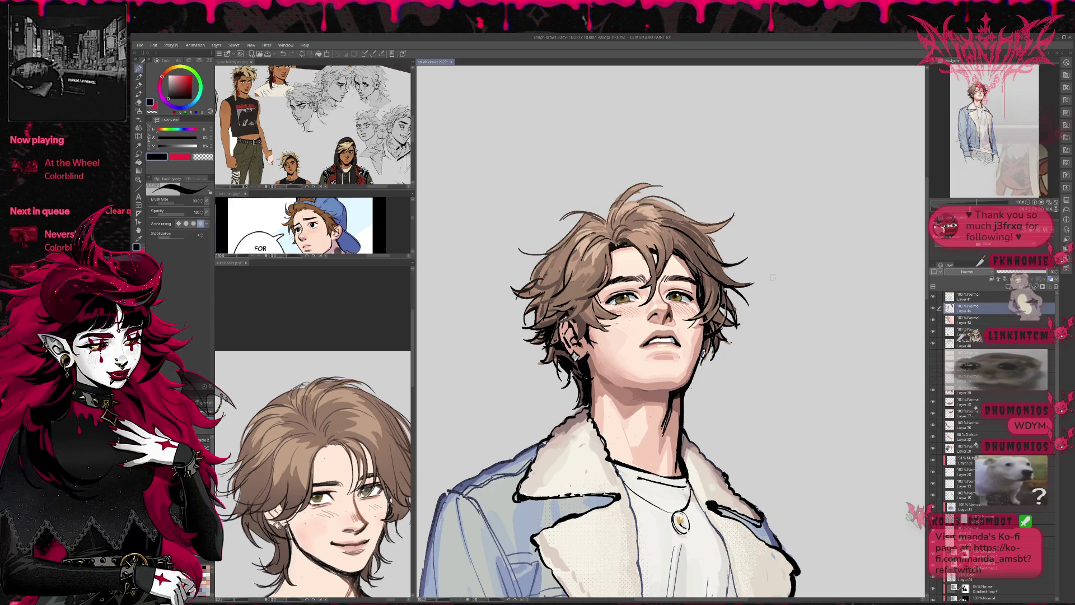
- Flip the view back to normal and paint dark strands into the top of the hair
key(h)
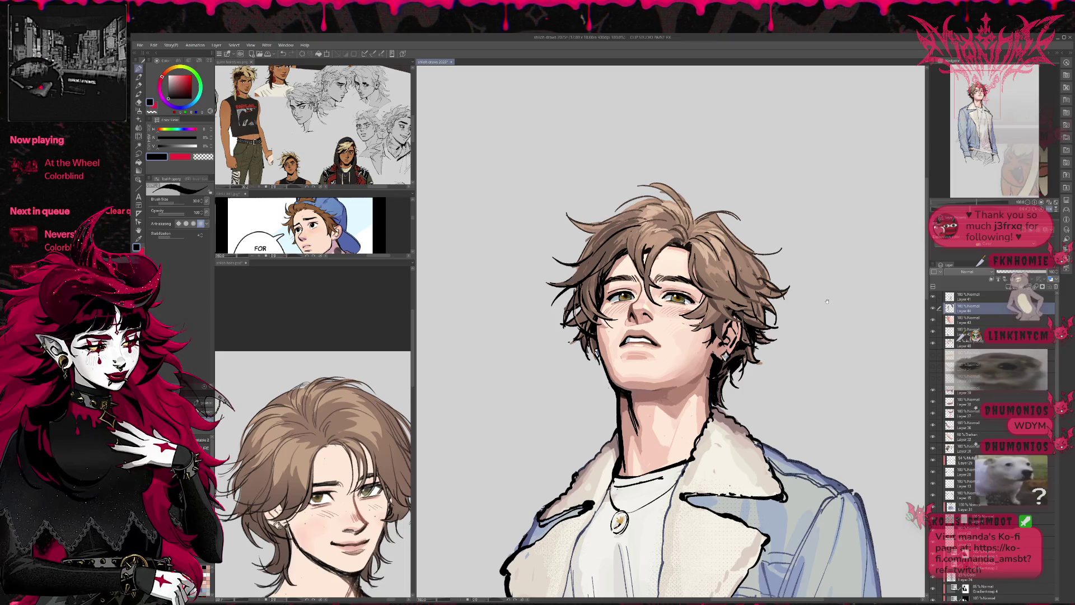
drag(825, 313, 814, 304)
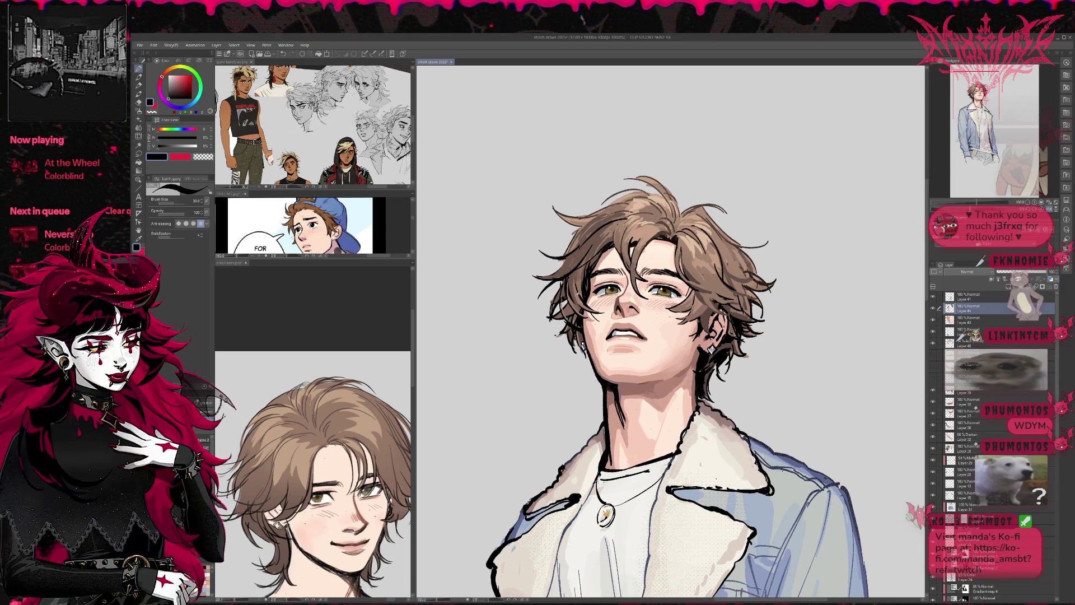
alt+click(577, 295)
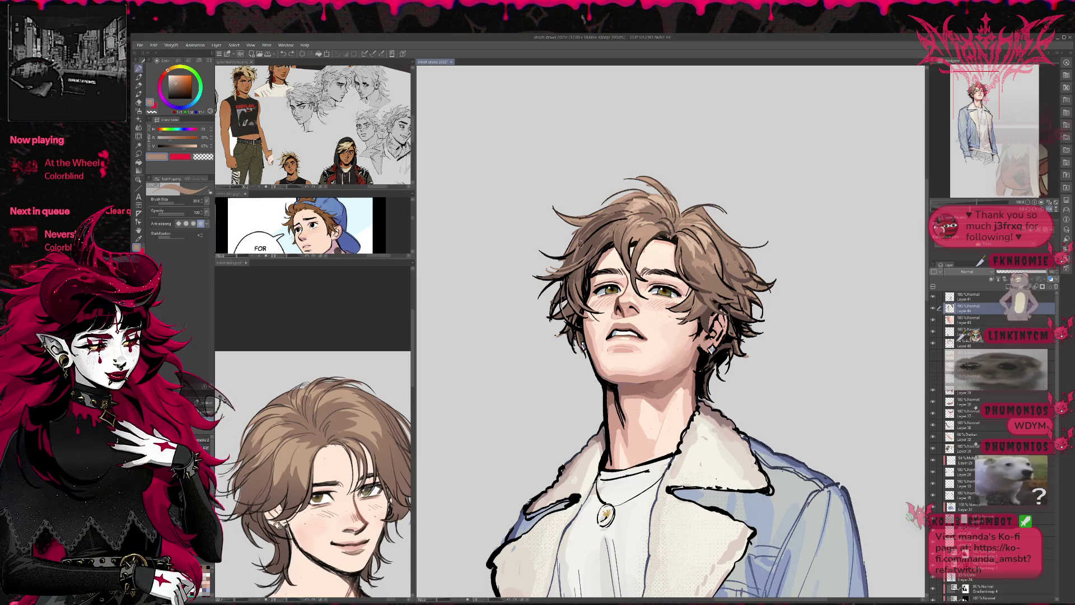
drag(666, 387, 644, 379)
alt+click(643, 215)
mouse_move(632, 225)
mouse_down()
mouse_move(658, 216)
mouse_move(636, 212)
mouse_move(649, 212)
mouse_up()
alt+click(666, 202)
drag(645, 227, 649, 212)
- Add lighter tan strands to the top of the hair and undo the last dark strands
alt+click(644, 218)
drag(641, 218, 664, 212)
alt+click(644, 221)
alt+click(570, 232)
key(ctrl+z)
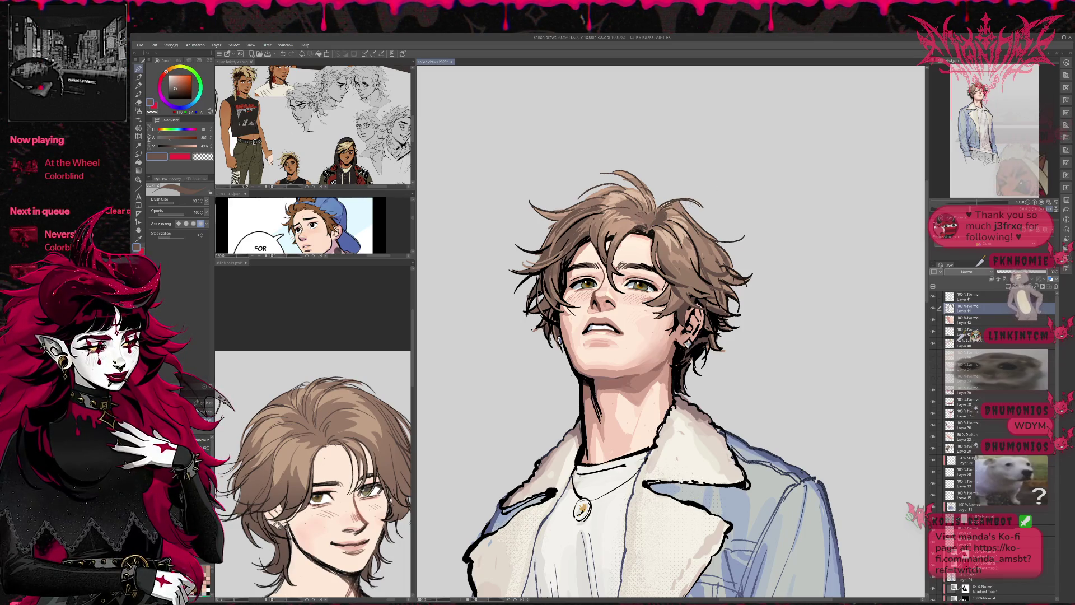
drag(1029, 203, 1016, 200)
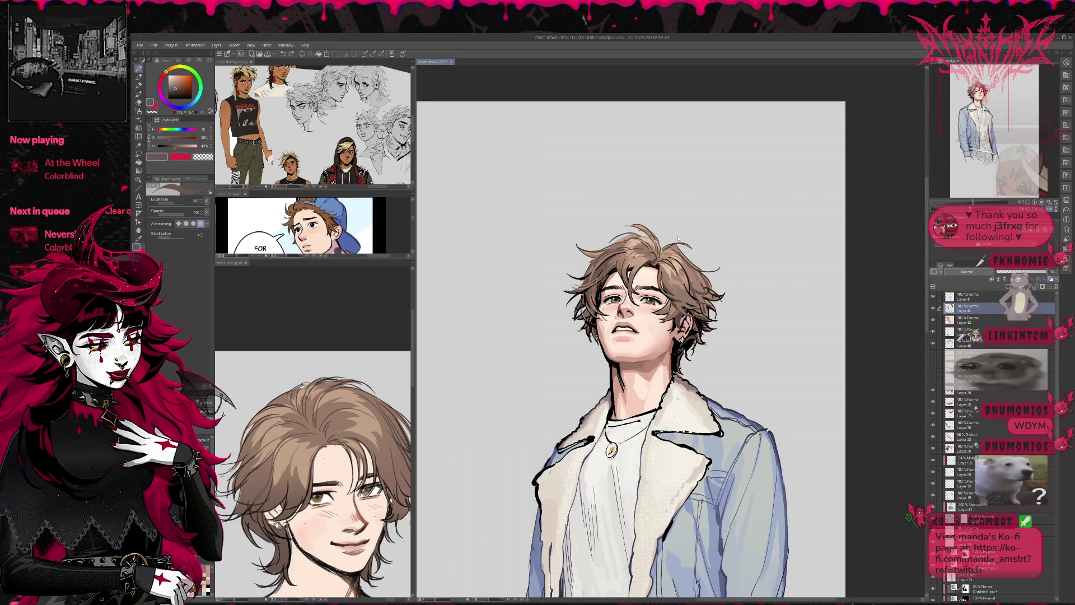
- Sample several hair browns, reframe the figure up and left, and pick the chin's skin tone
alt+click(621, 258)
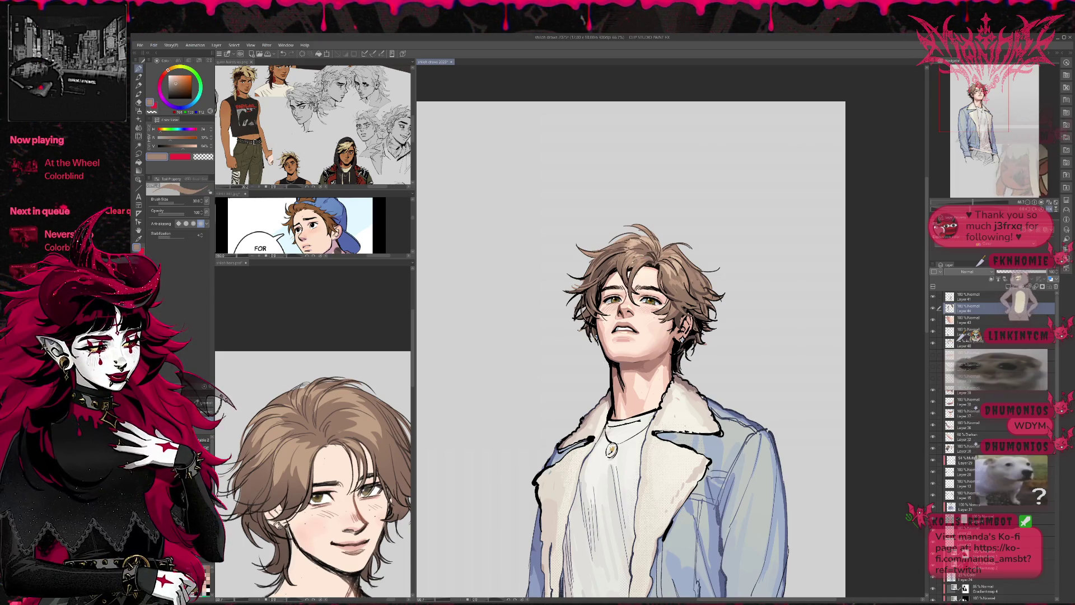
alt+click(621, 259)
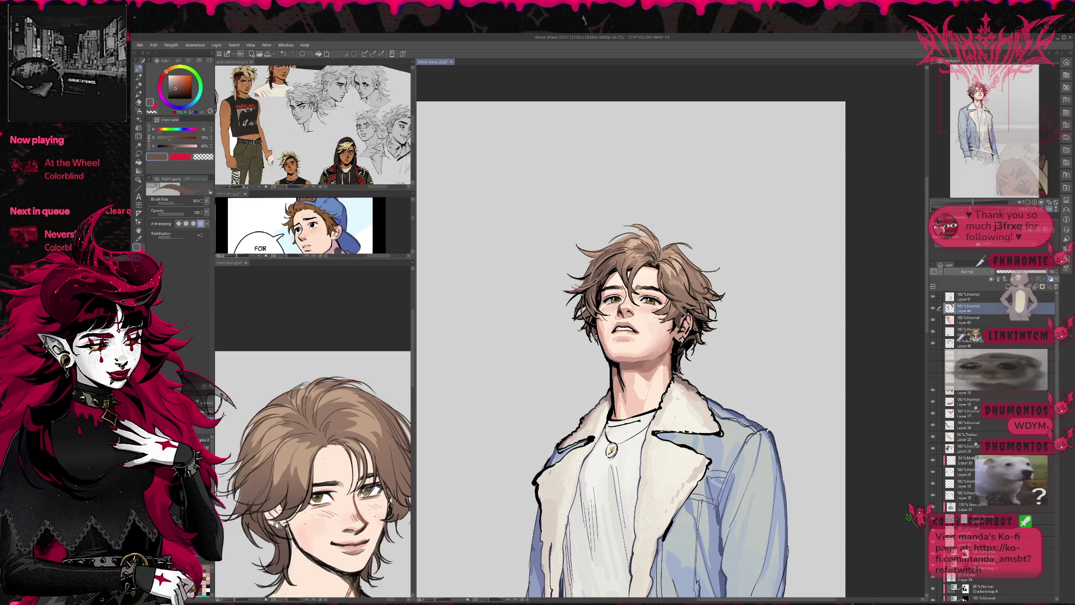
alt+click(631, 265)
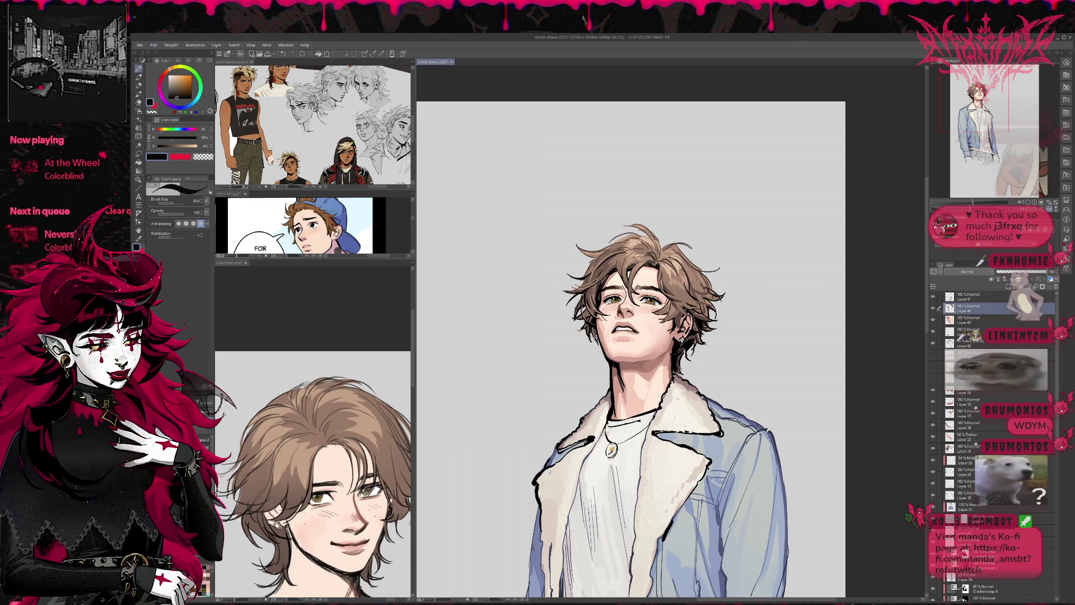
alt+click(649, 255)
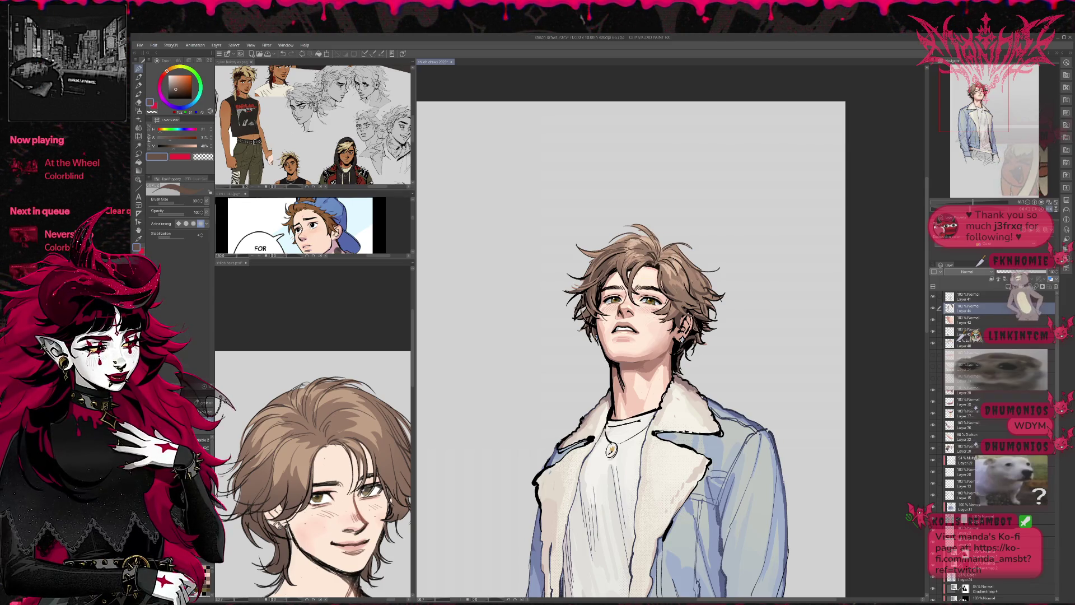
mouse_move(686, 223)
mouse_down()
mouse_move(767, 222)
mouse_move(653, 216)
mouse_move(675, 228)
mouse_move(665, 216)
mouse_up()
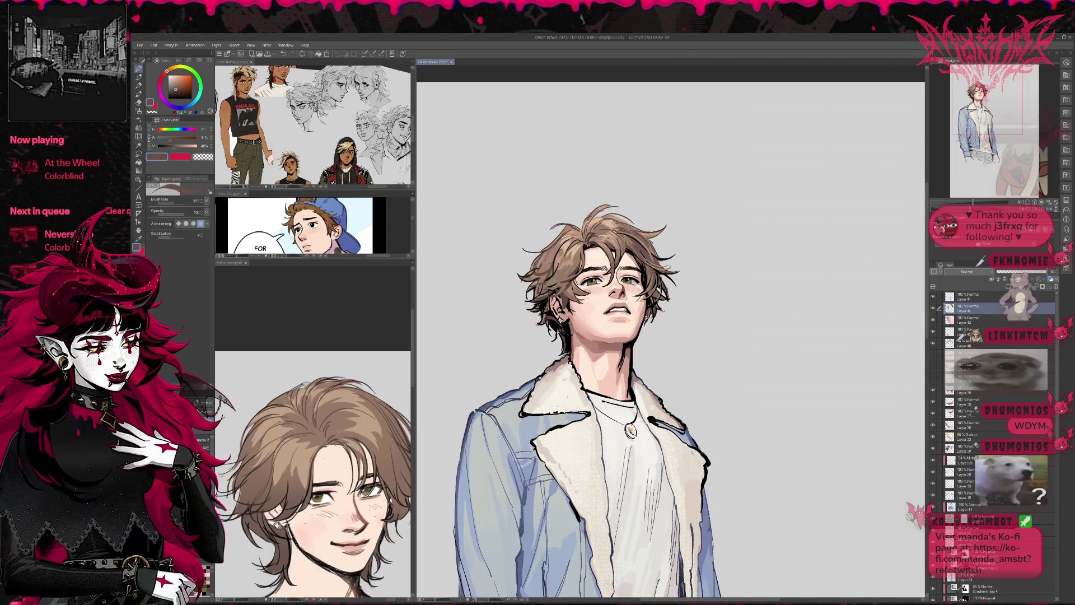
drag(744, 311, 704, 263)
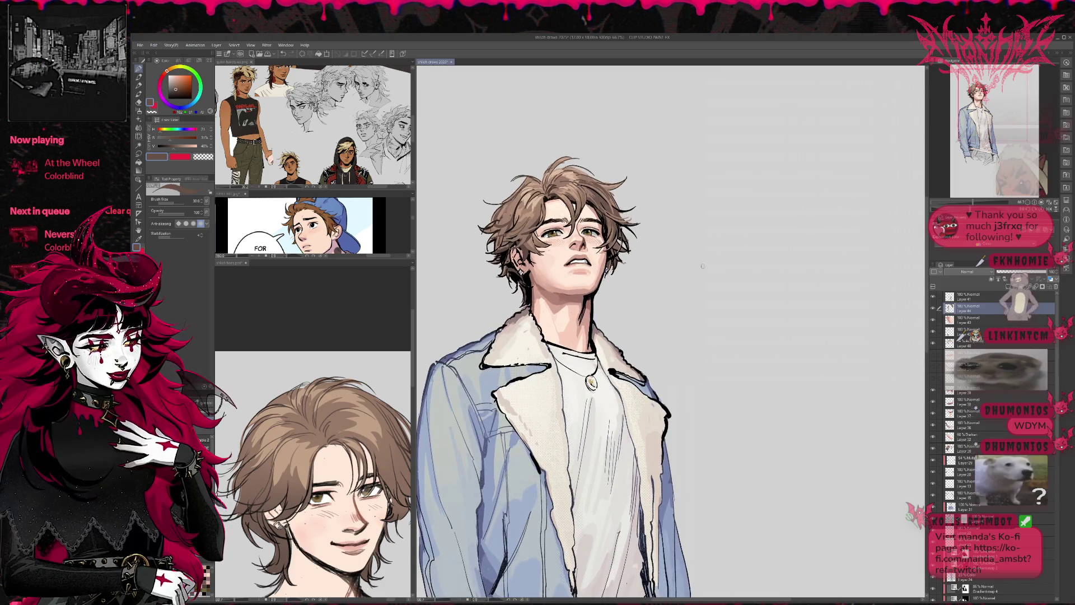
alt+click(676, 288)
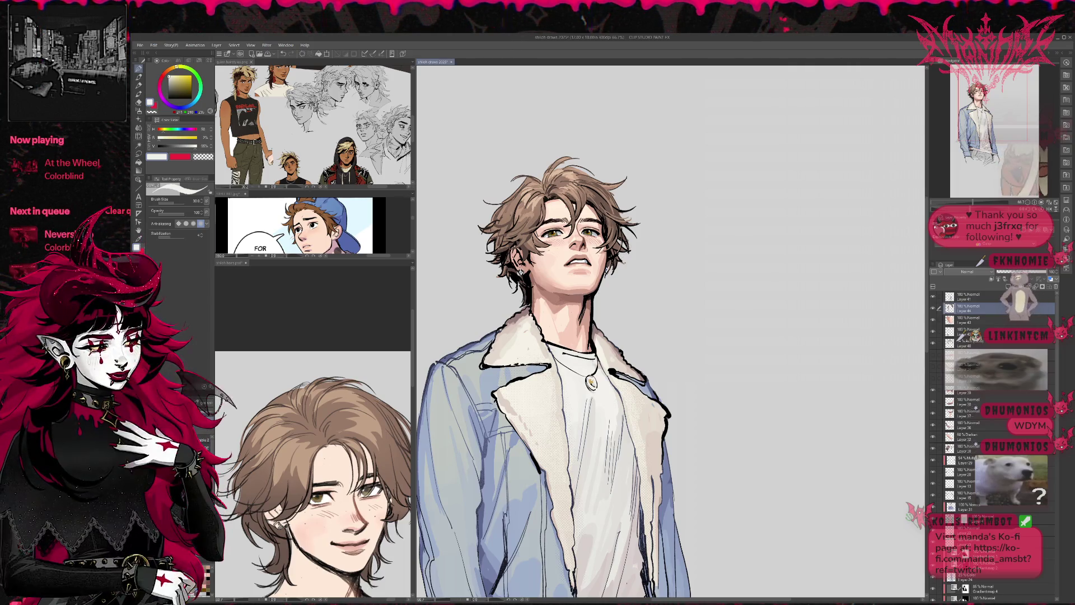
drag(625, 248, 616, 249)
alt+click(550, 274)
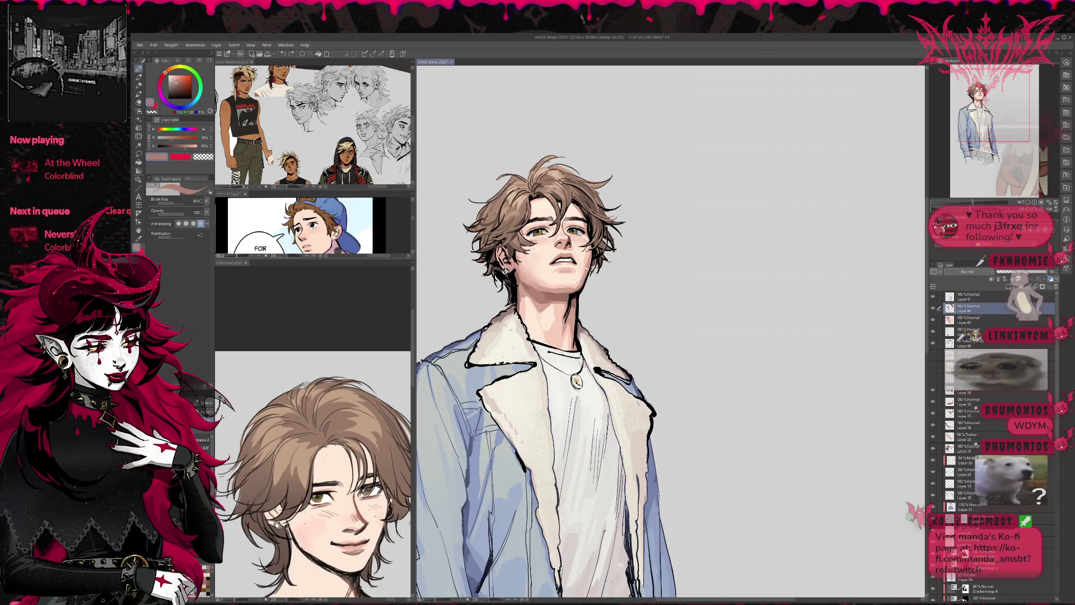
scroll(564, 255, up, 5)
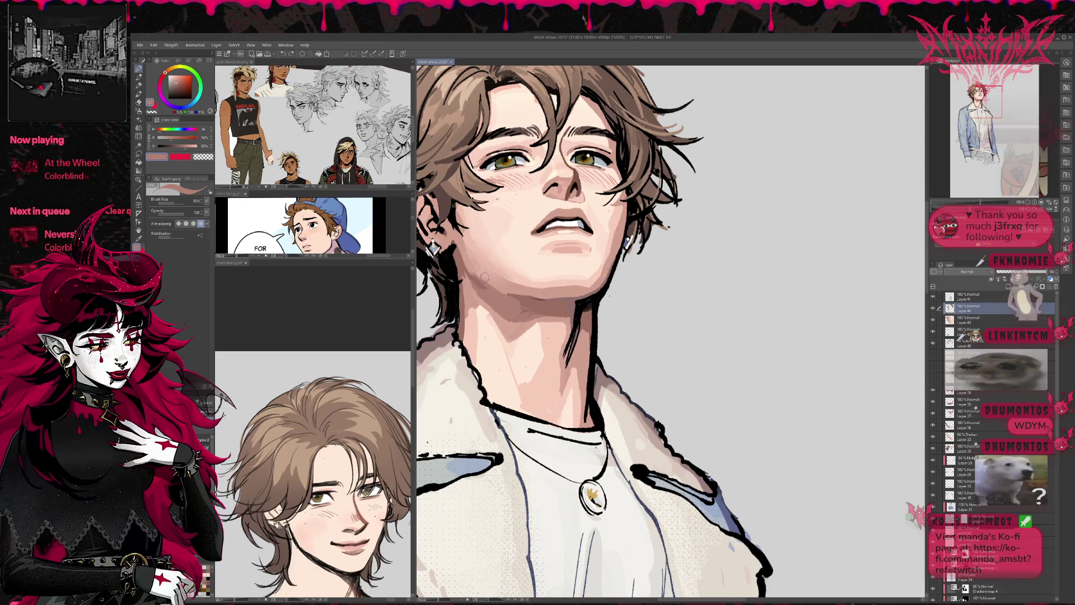
- Reduce the brush to size 20 and try darker tones on the nose, undoing both strokes
key(bracketleft)
key(bracketleft)
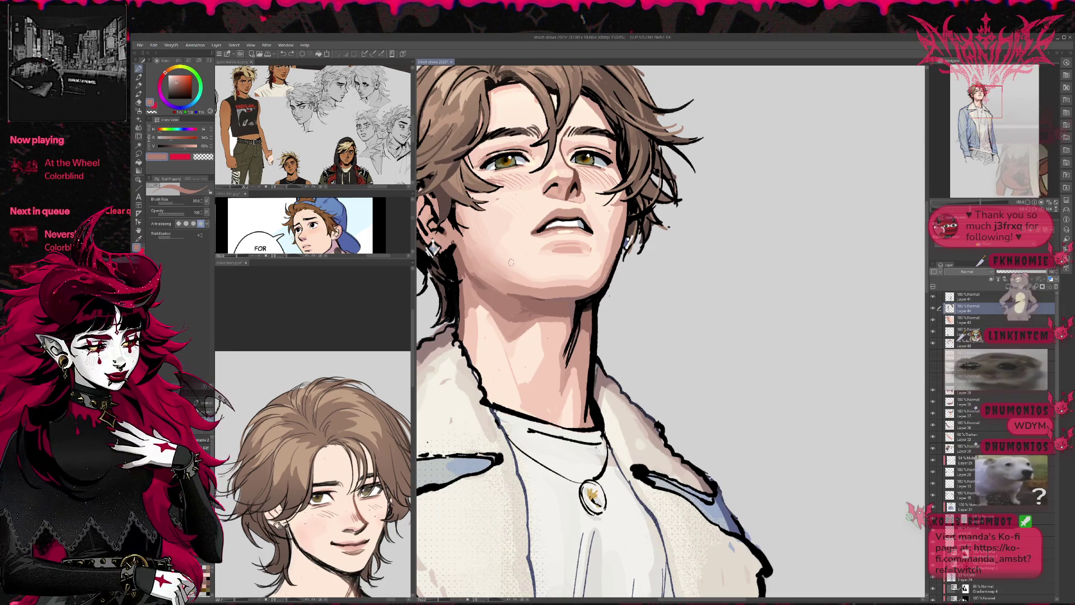
alt+click(516, 263)
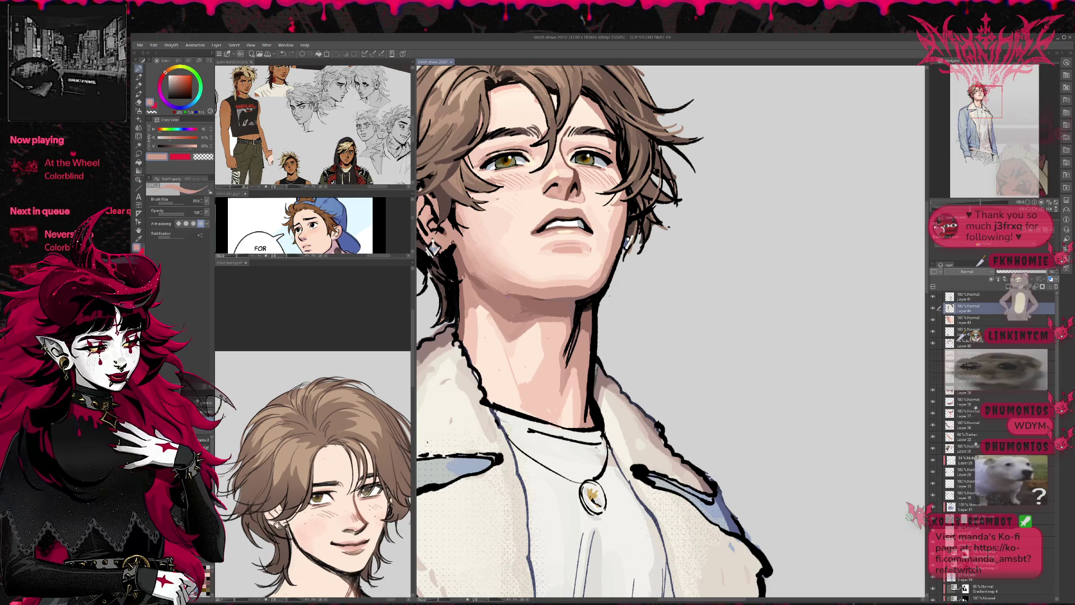
drag(542, 180, 577, 216)
key(ctrl+z)
alt+click(575, 197)
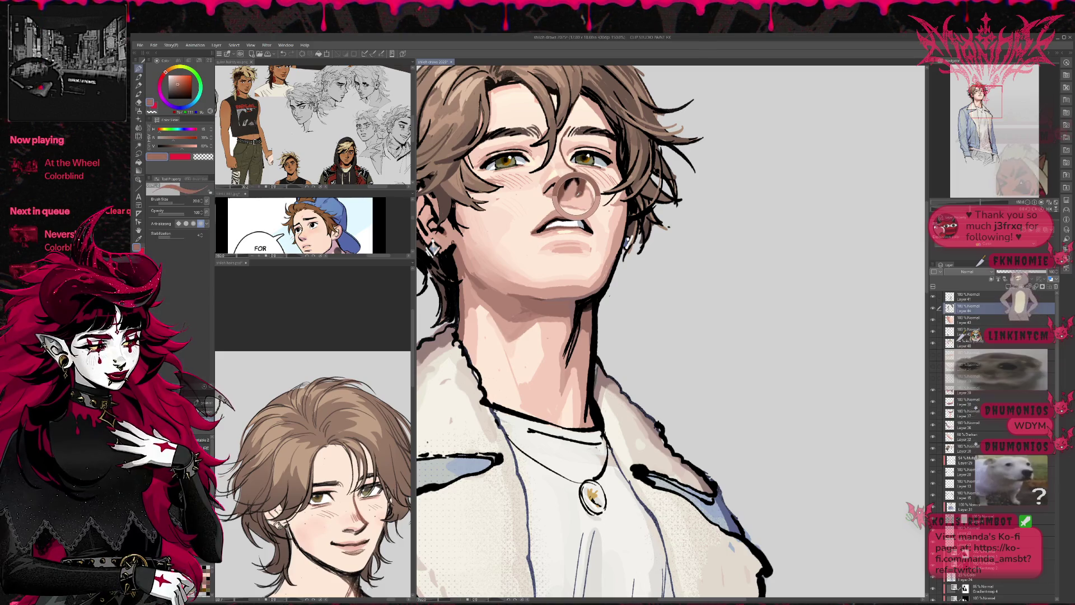
key(ctrl+z)
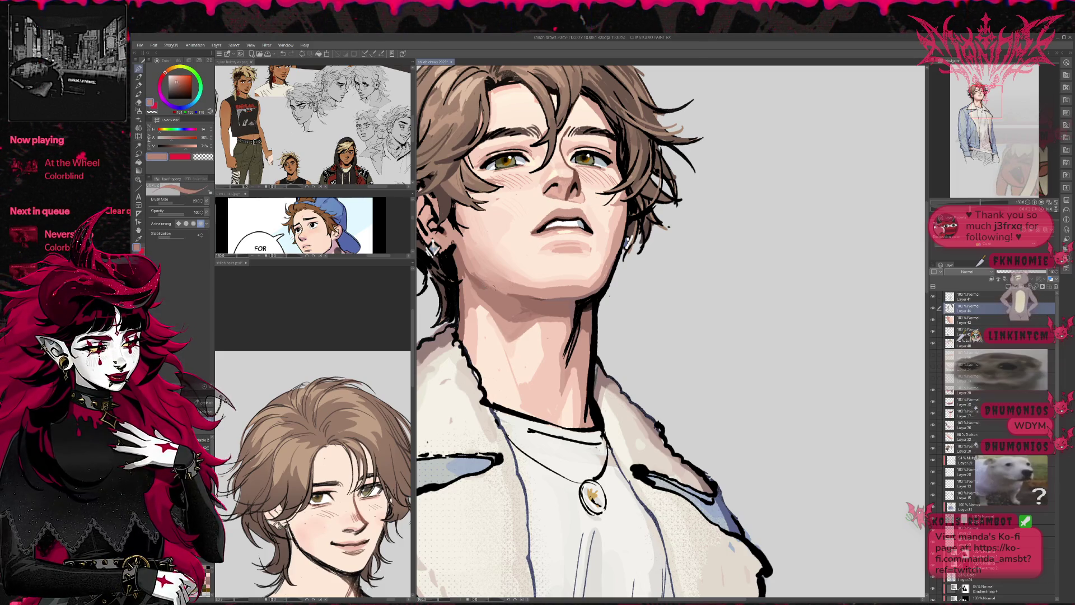
- Sample a dark brown from the jaw and pan the face down and right
alt+click(517, 291)
alt+click(537, 297)
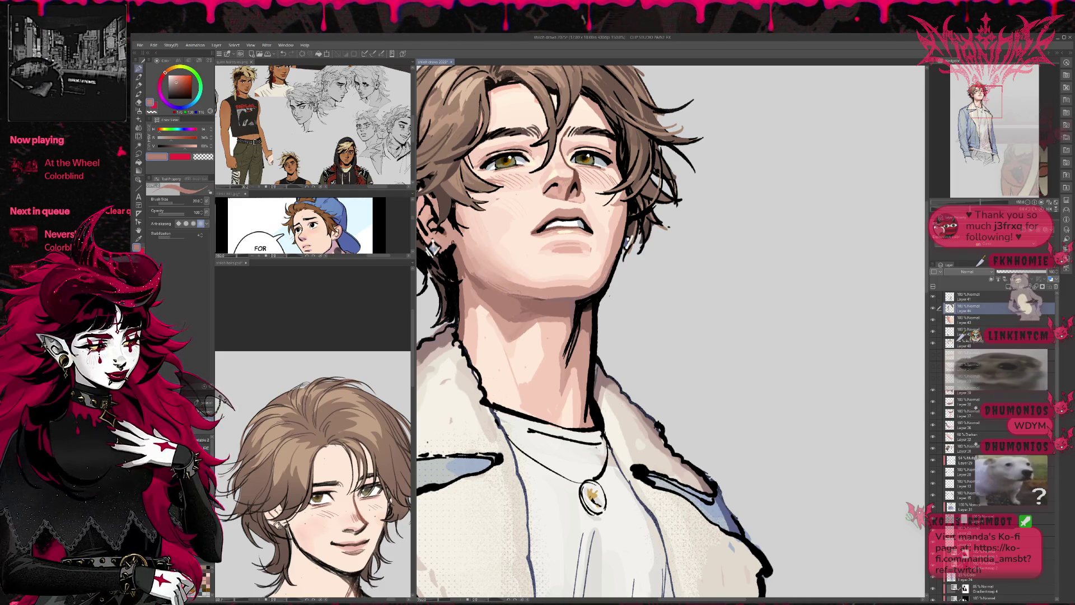
mouse_move(619, 262)
mouse_down()
mouse_move(645, 300)
mouse_move(649, 342)
mouse_up()
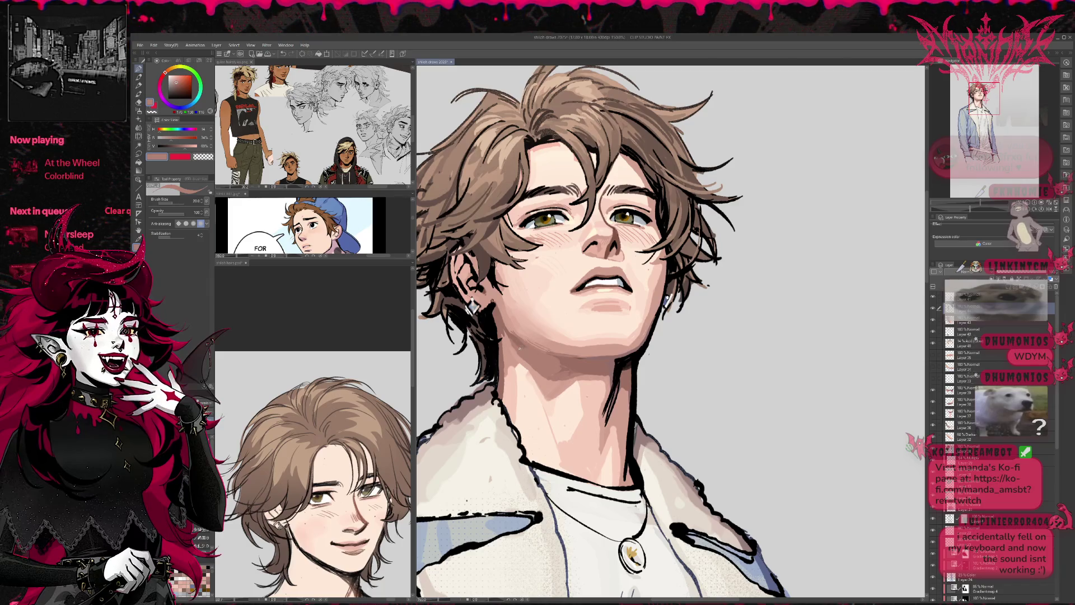
- Eyedrop neck and cheek browns, the jaw line black, teeth white and eye line, then mirror the view
alt+click(517, 341)
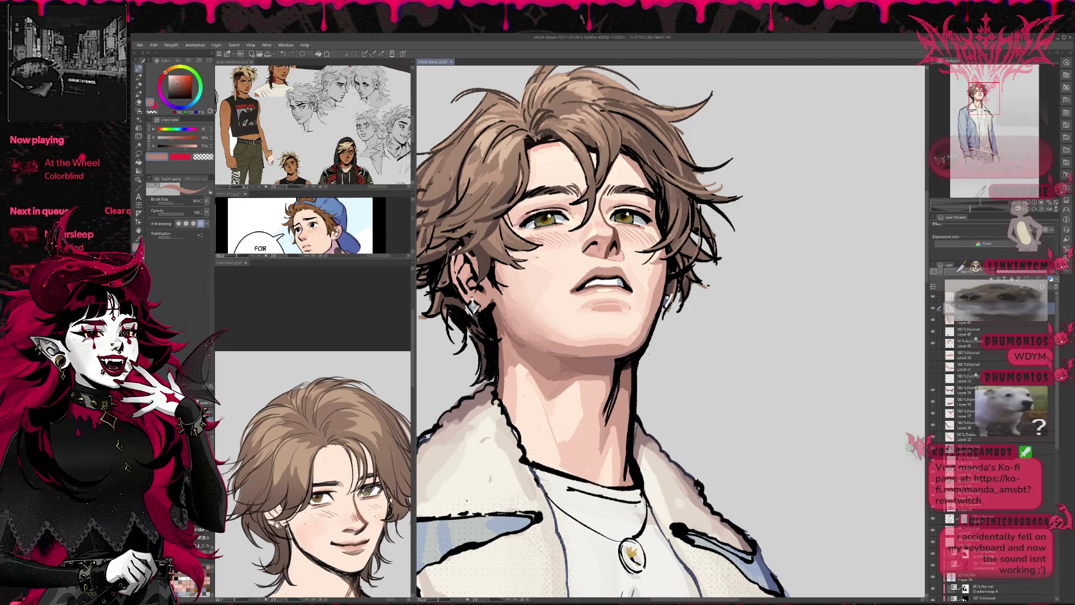
alt+click(499, 321)
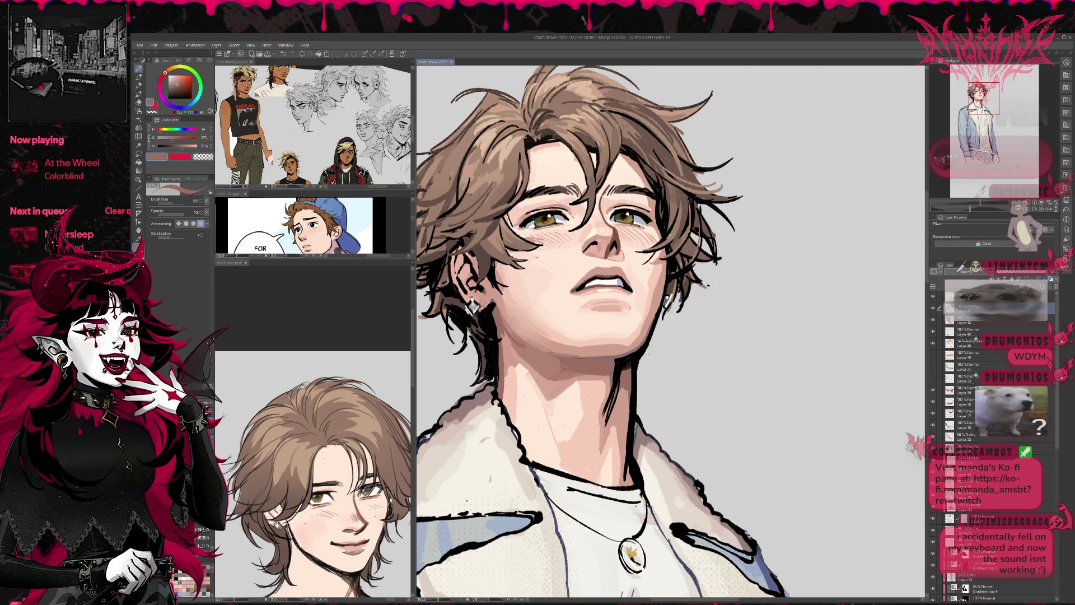
drag(498, 292, 497, 297)
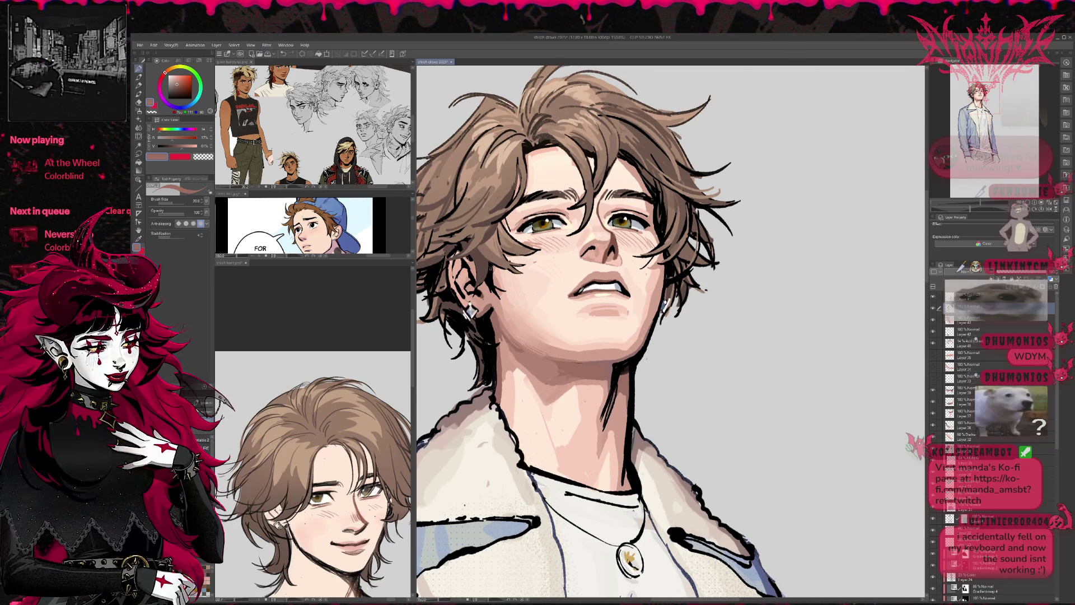
alt+click(662, 306)
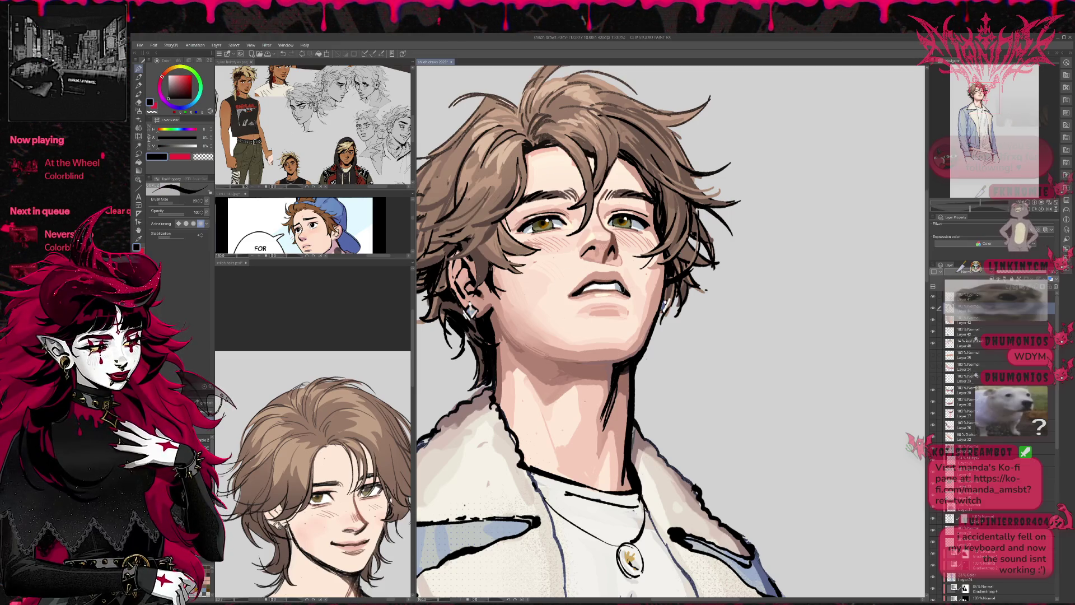
alt+click(599, 284)
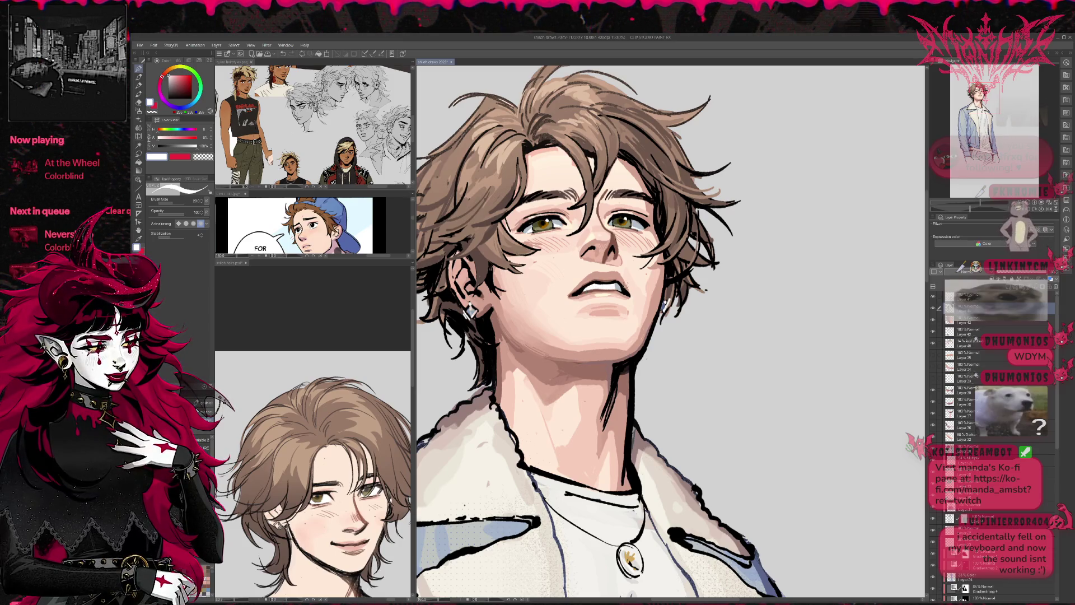
scroll(621, 275, up, 2)
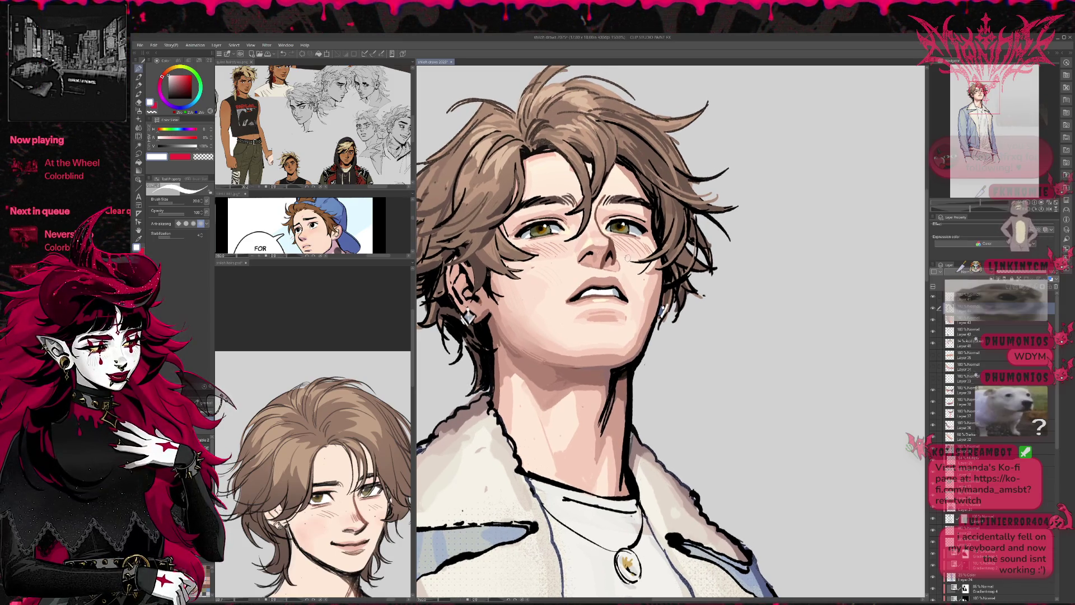
alt+click(644, 224)
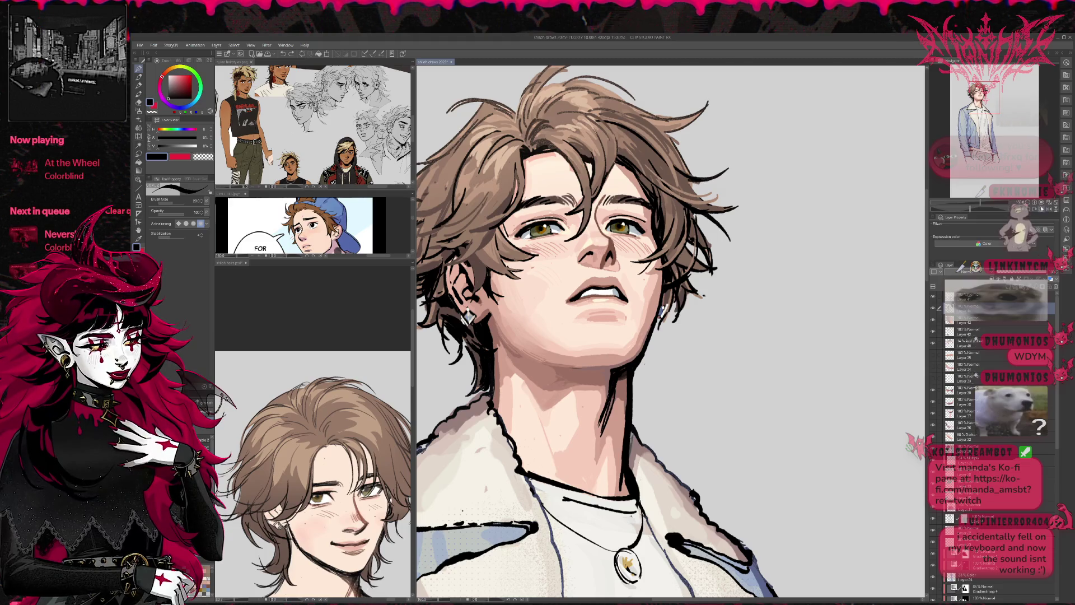
key(h)
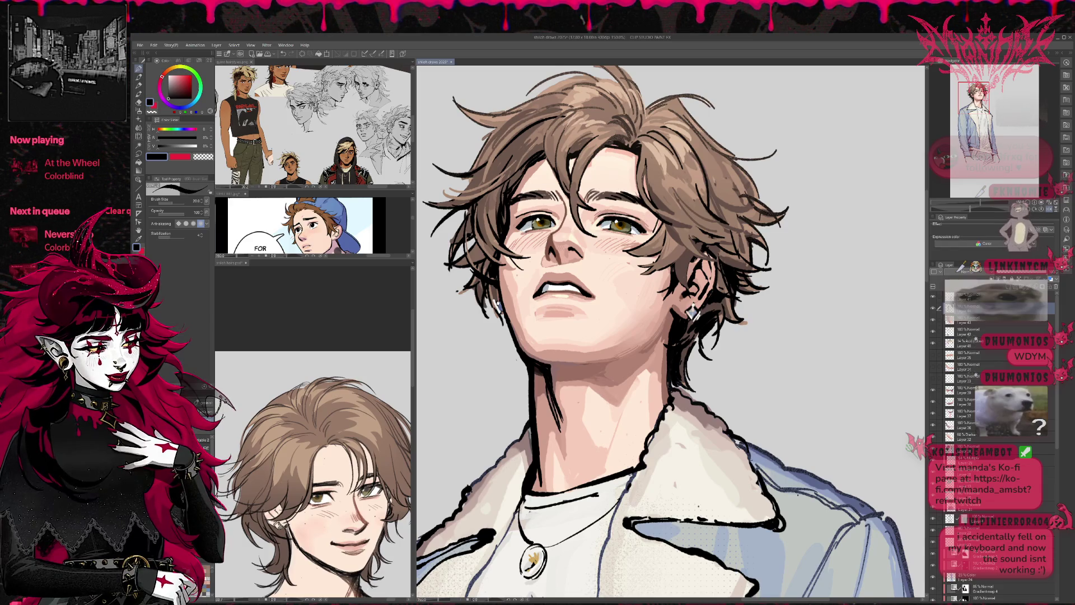
- Lighten both eye whites with sampled light blue-grey, then sample black and flip the canvas back
alt+click(523, 225)
drag(519, 231, 527, 221)
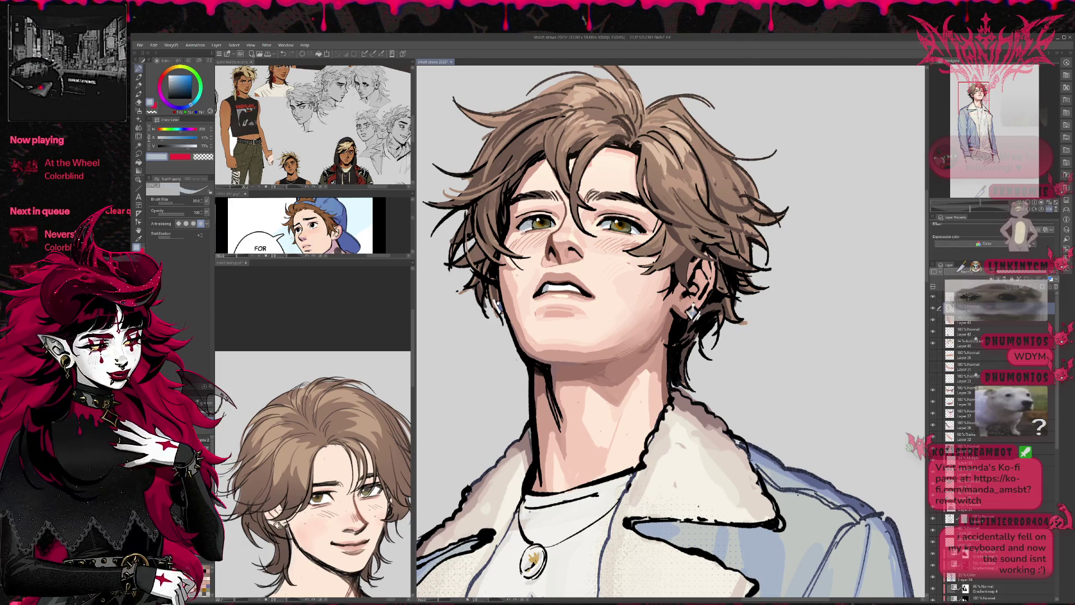
drag(633, 232, 640, 224)
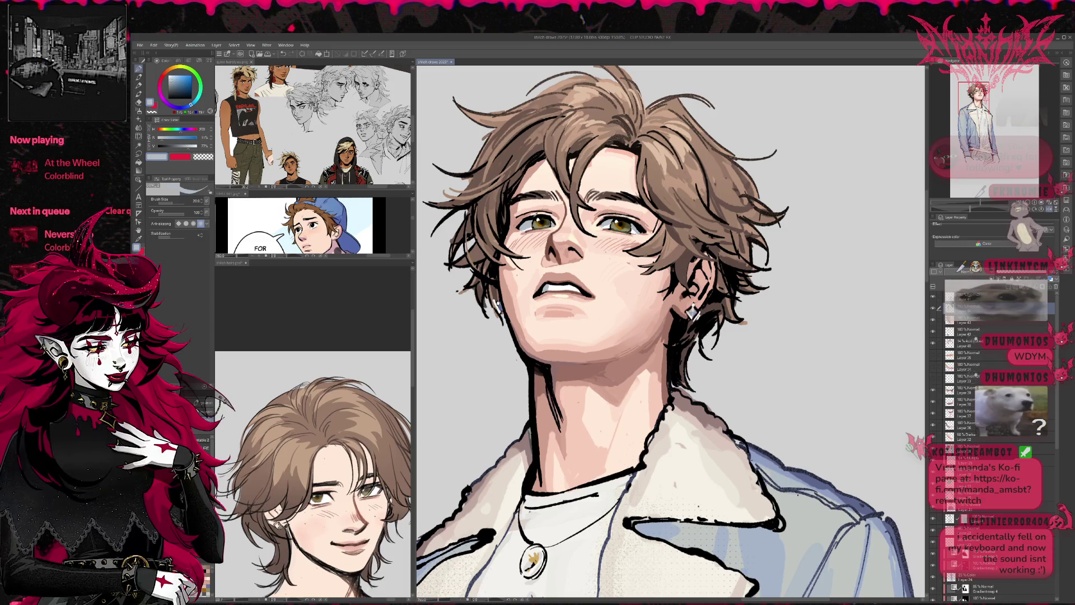
alt+click(532, 216)
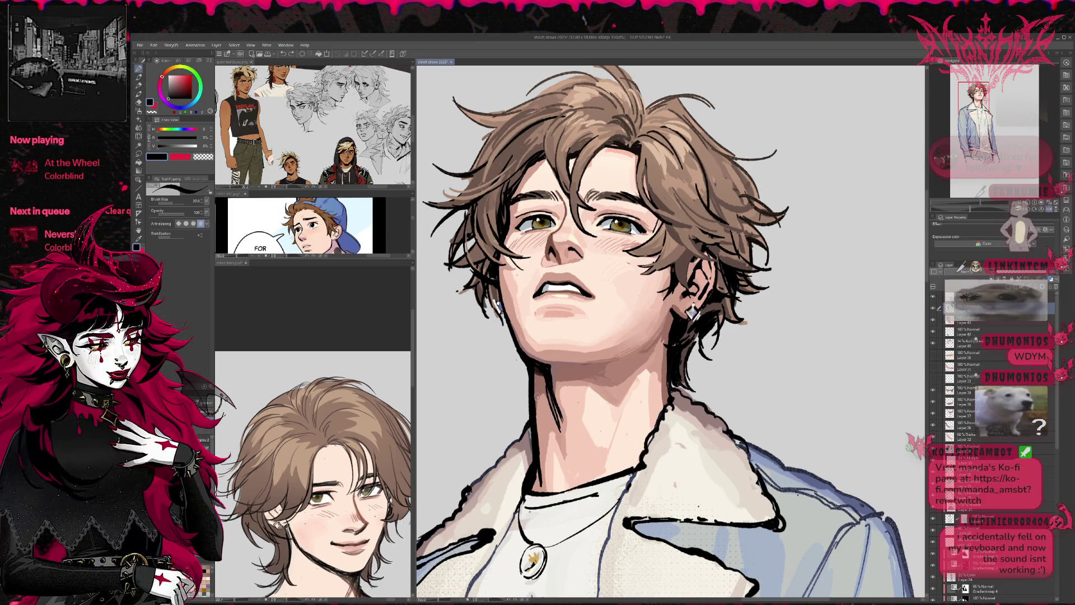
key(h)
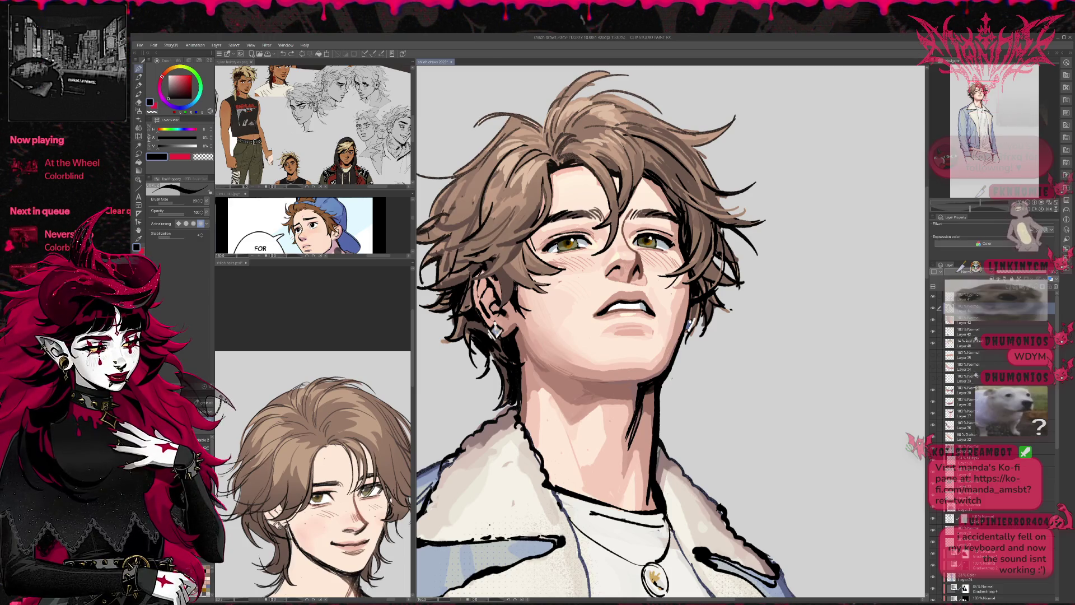
- Undo the last two transform steps while sampling lash navy and forehead skin tone
alt+click(669, 239)
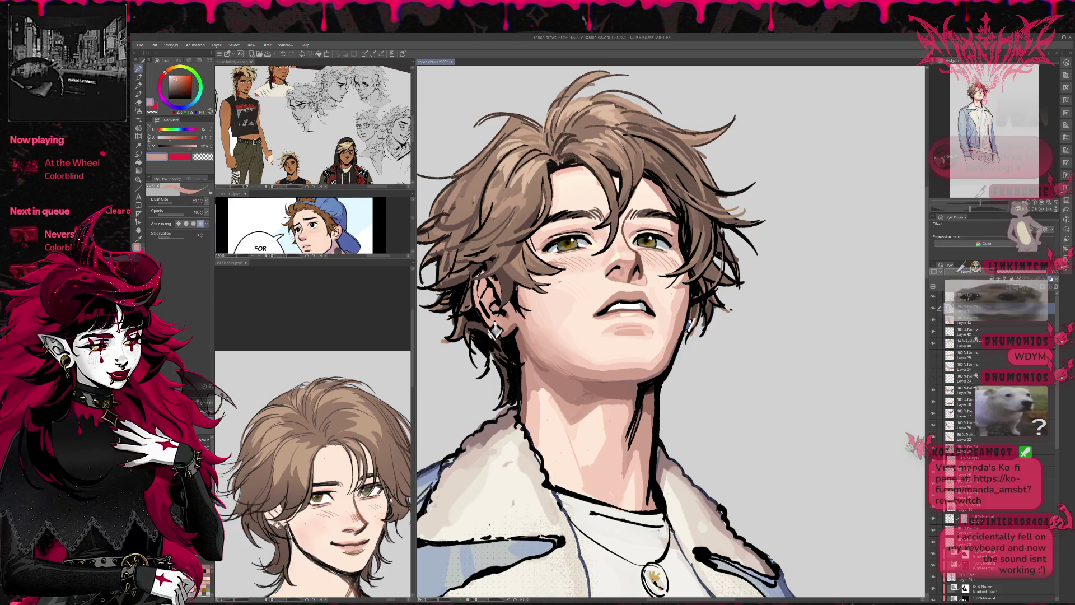
alt+click(665, 245)
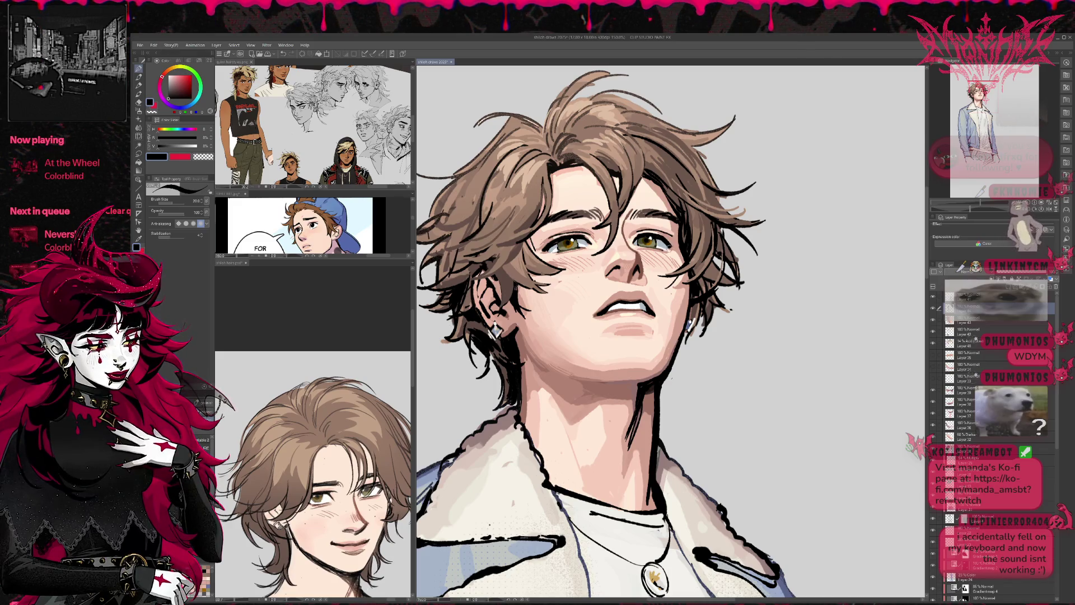
key(ctrl+z)
key(ctrl+z)
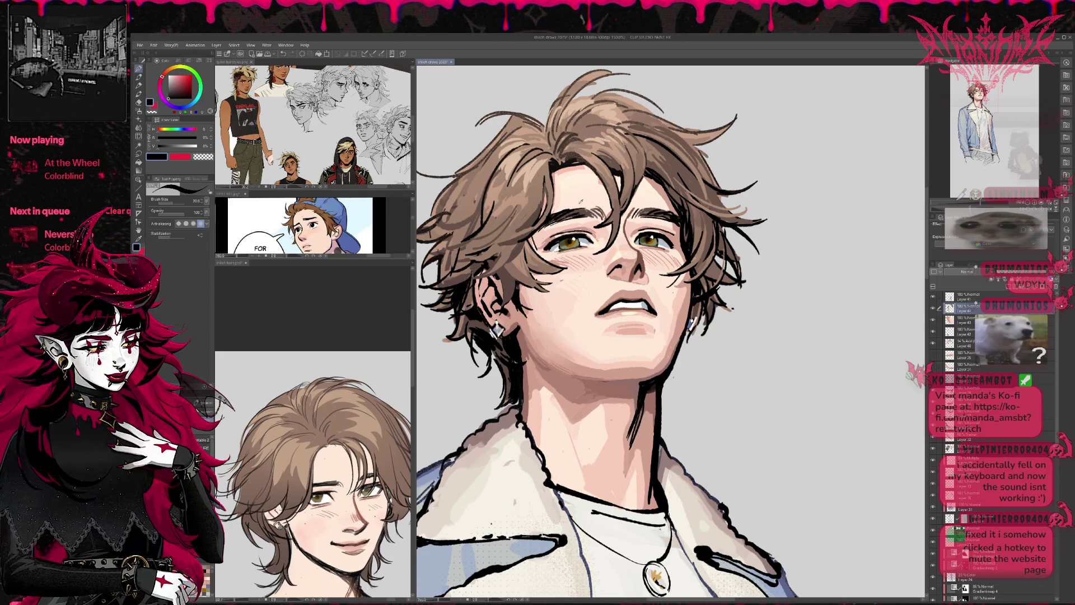
alt+click(571, 202)
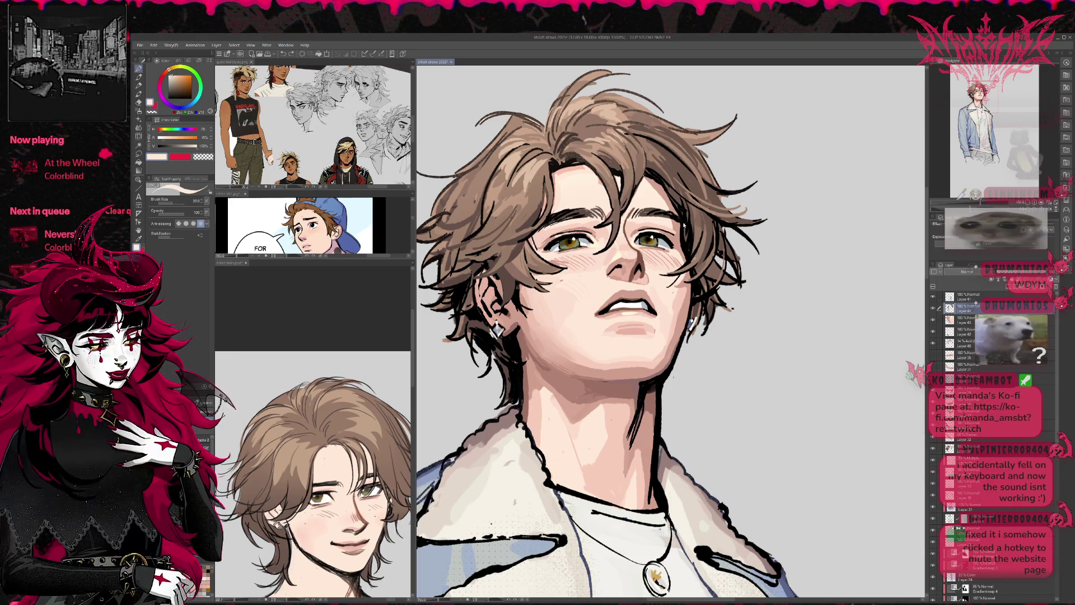
- Select Layer 41, pan the face down-left, and add new Layer 46 above it
key(alt+bracketright)
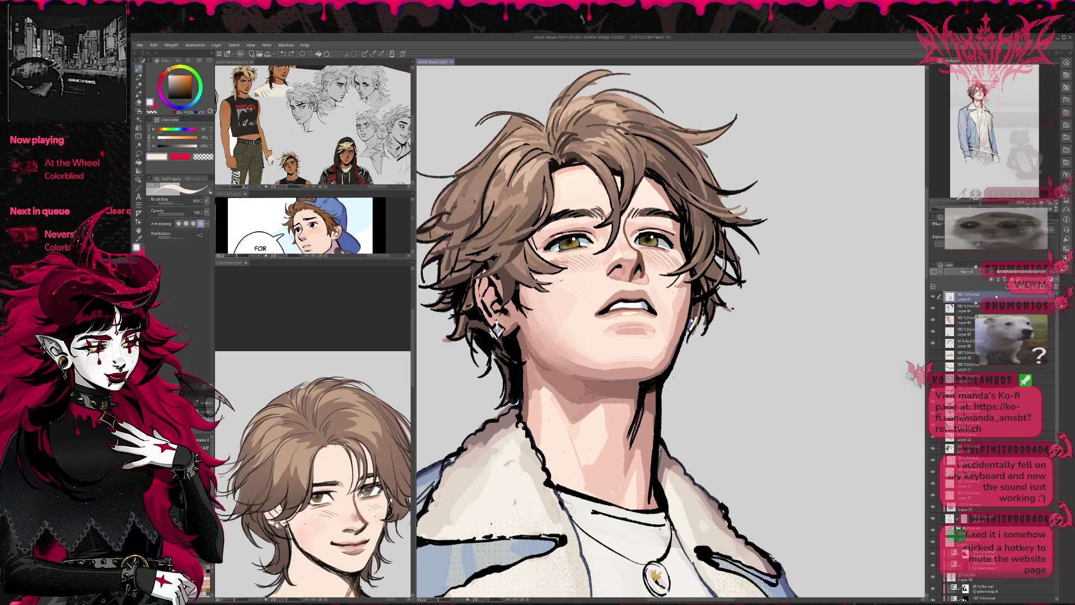
drag(672, 336, 661, 366)
key(ctrl+shift+n)
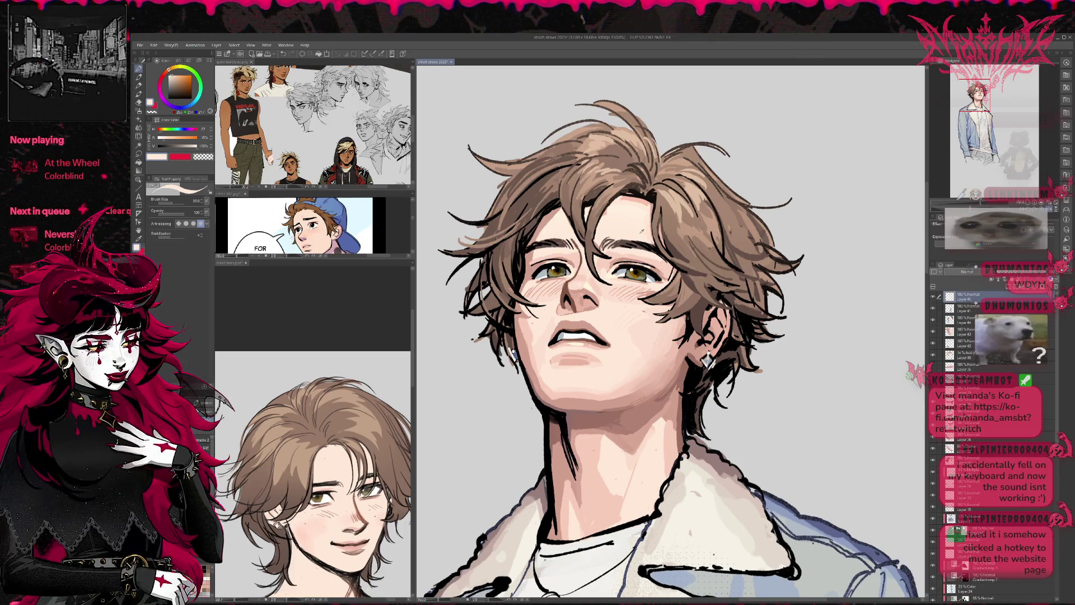
- Sample muted, mid brown, light pink and darker pinkish skin tones from the cheek and nose
alt+click(627, 245)
alt+click(637, 307)
drag(637, 306, 639, 286)
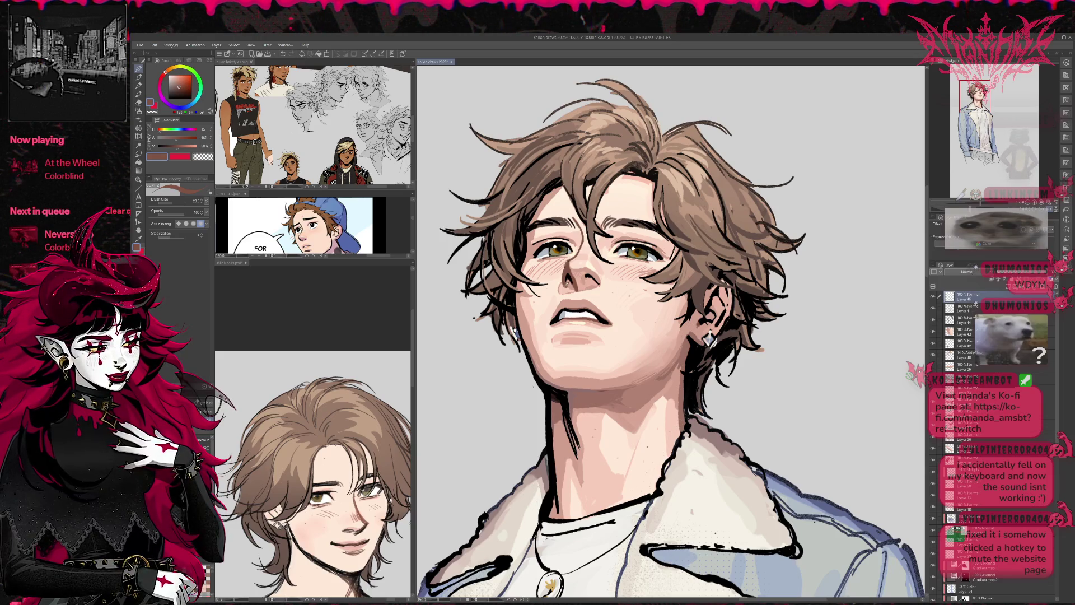
alt+click(560, 286)
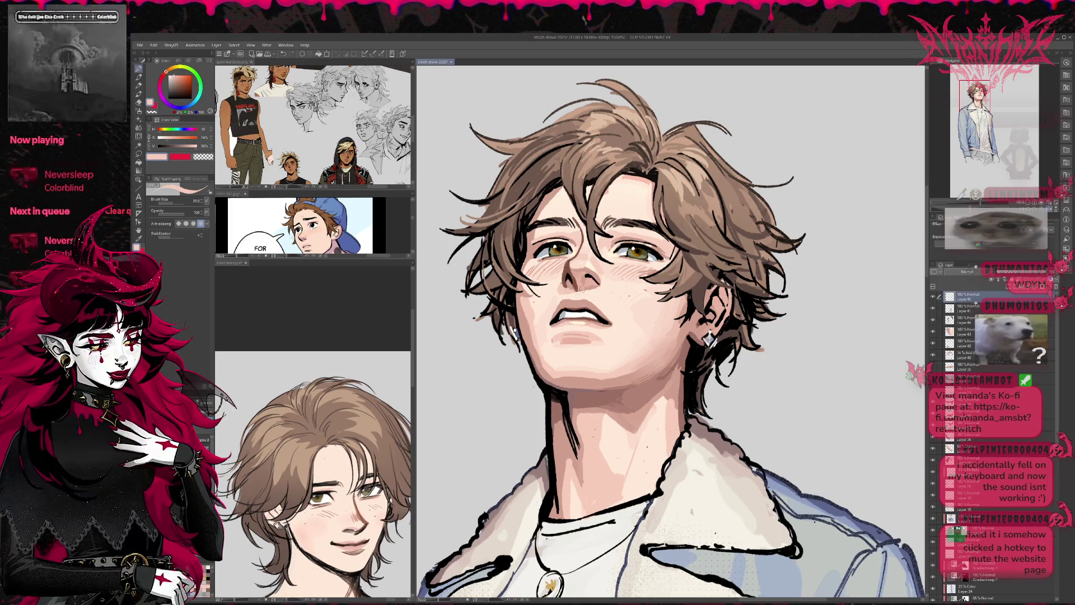
alt+click(557, 291)
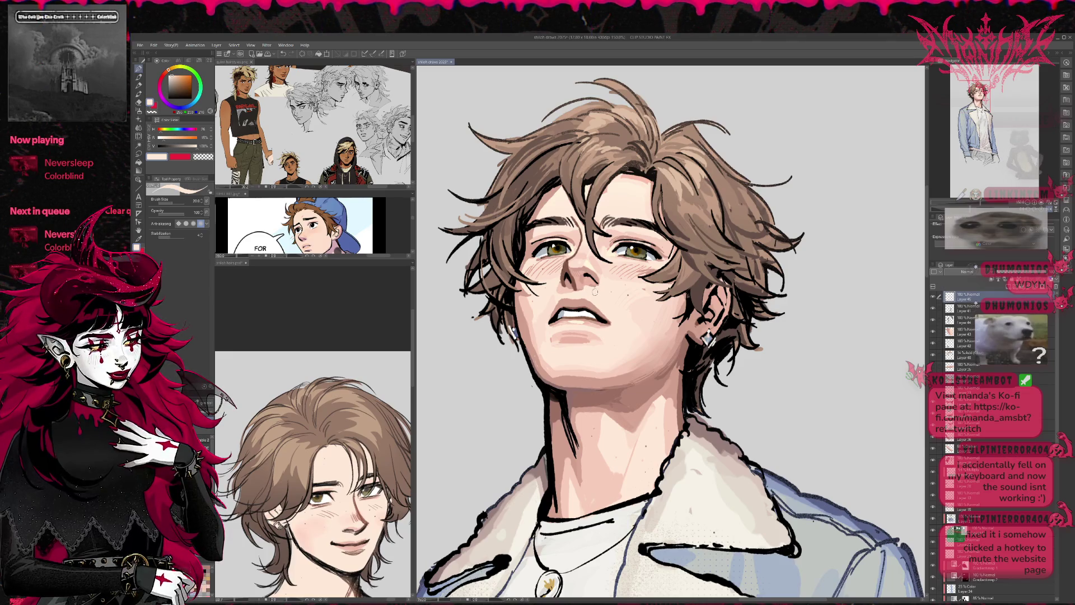
alt+click(588, 284)
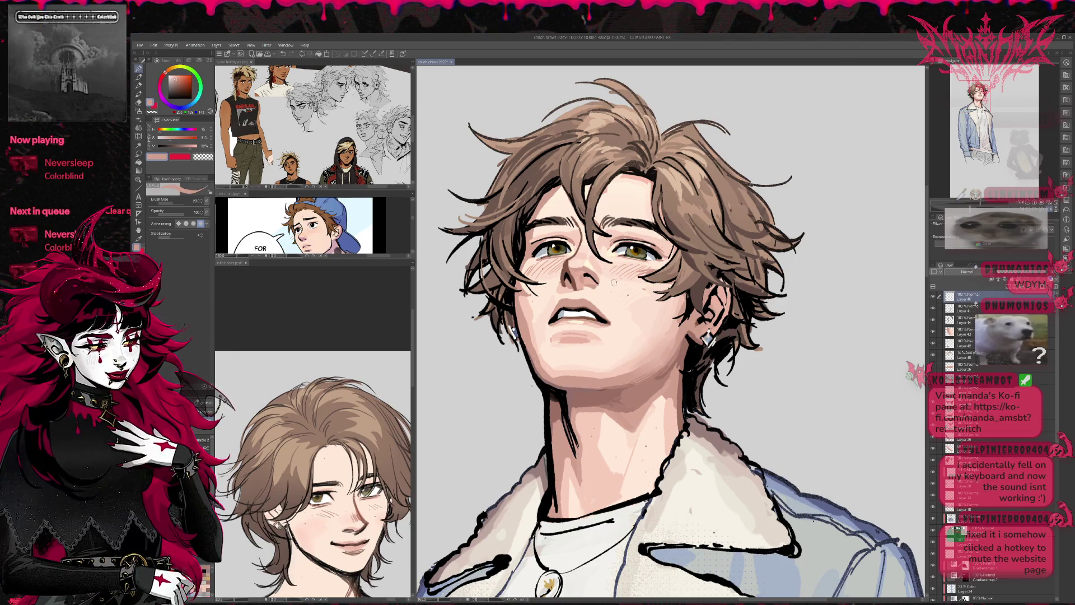
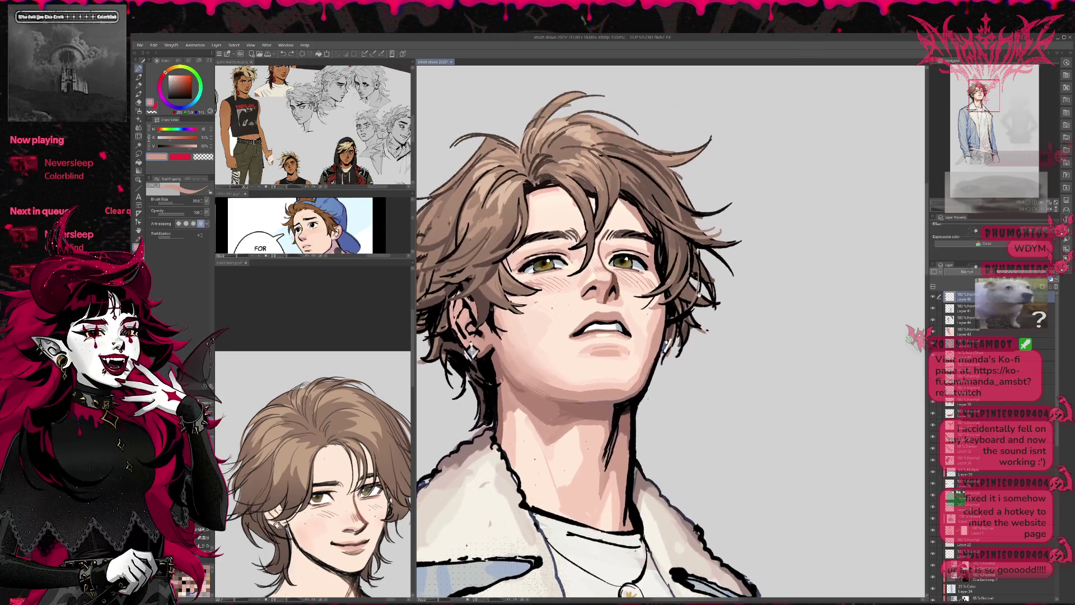
- Sample the face's skin tones and paint a pale highlight along the nose bridge
alt+click(579, 274)
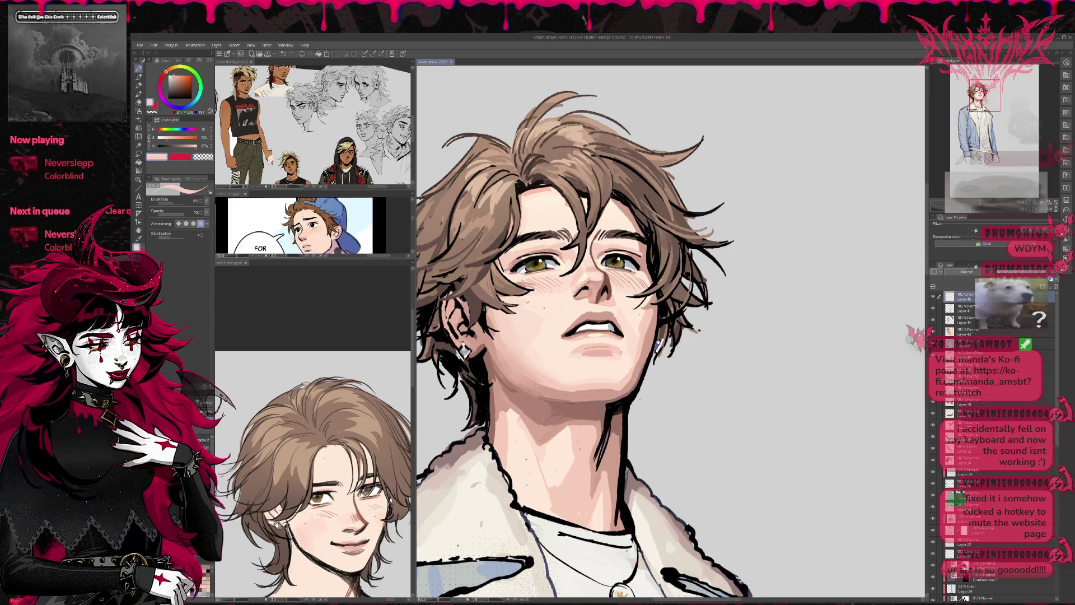
alt+click(574, 294)
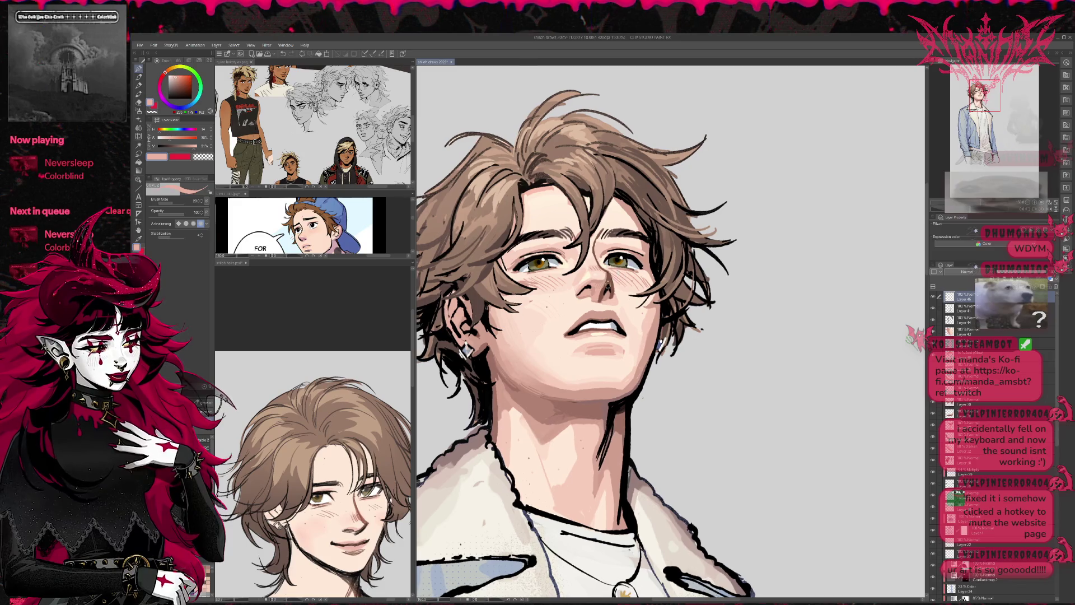
alt+click(609, 284)
drag(654, 236, 702, 211)
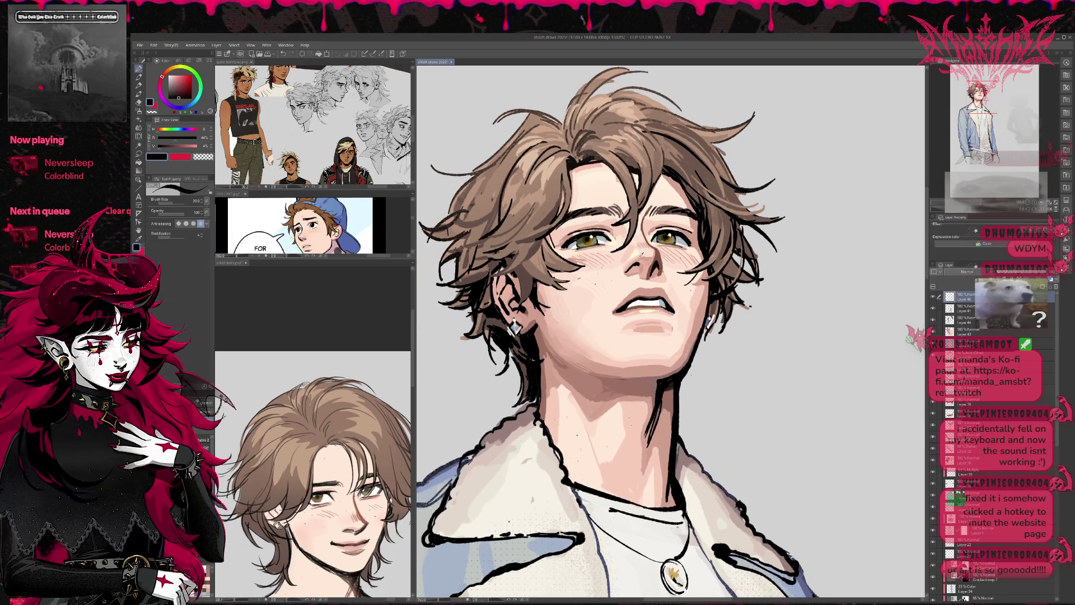
alt+click(633, 257)
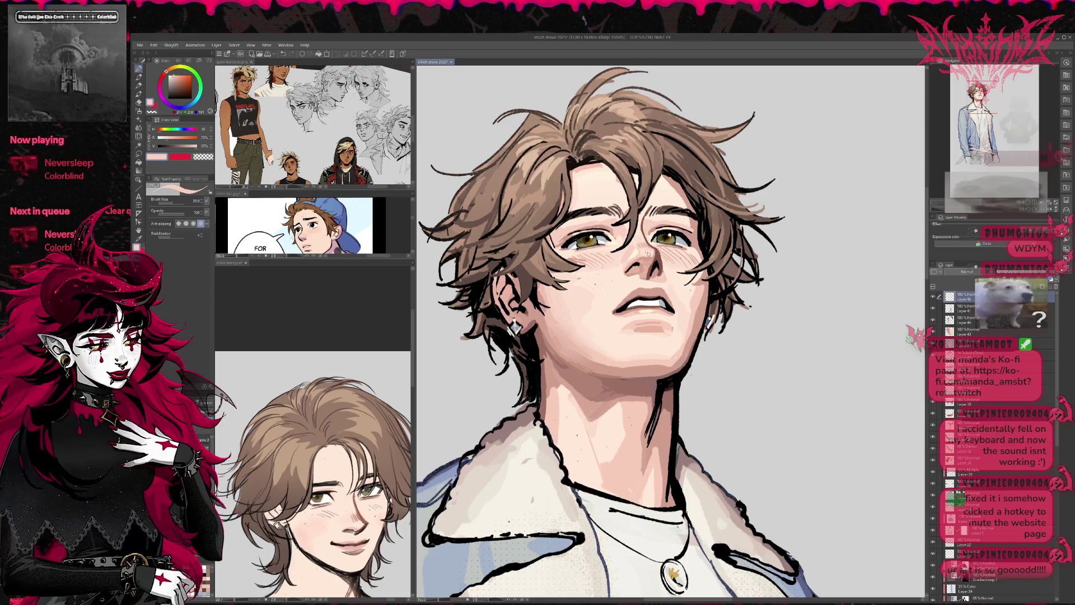
alt+click(638, 252)
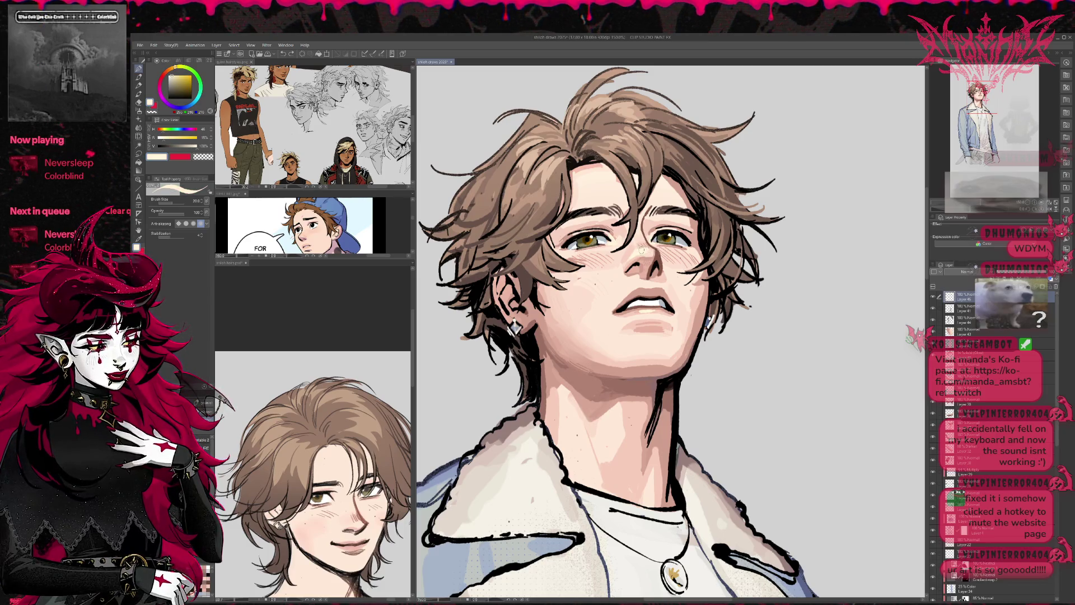
alt+click(637, 256)
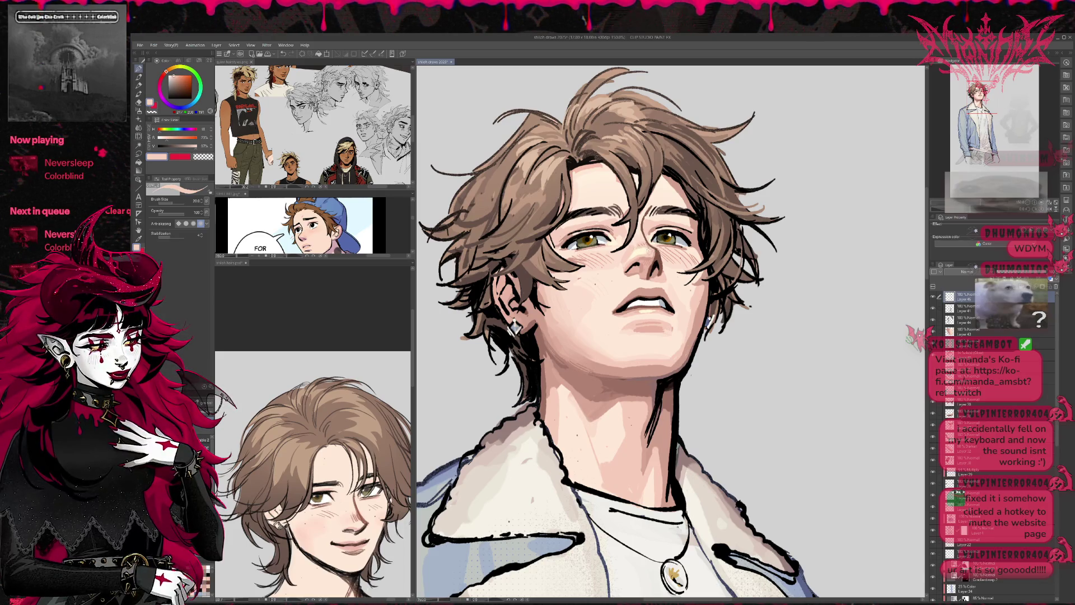
drag(637, 249, 645, 252)
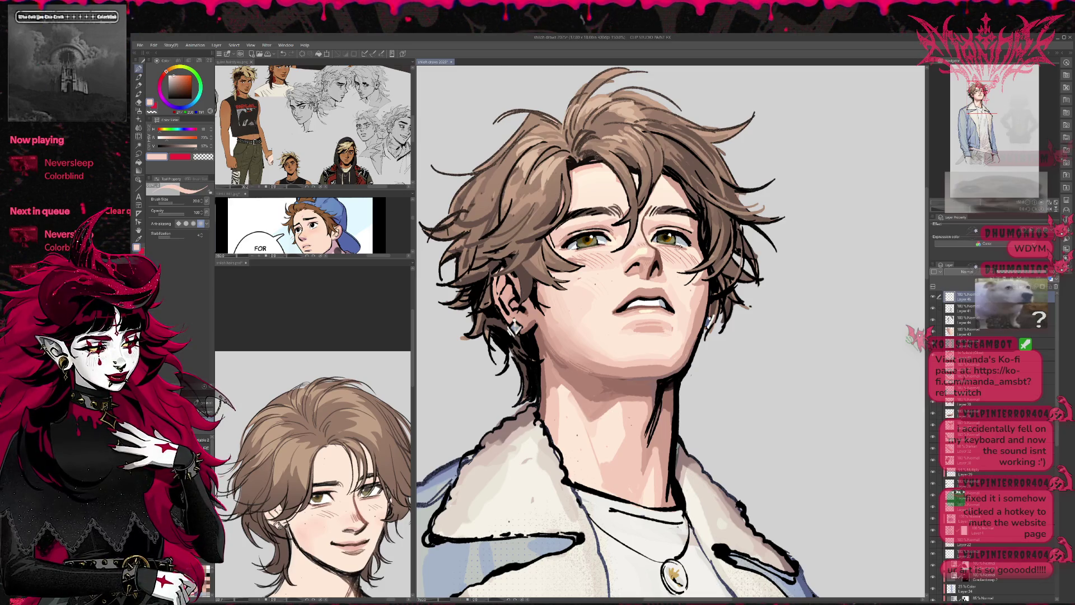
- Sample the mouth line and nearby skin tones, then mirror and tilt the view to check the portrait
drag(658, 263, 633, 250)
alt+click(592, 300)
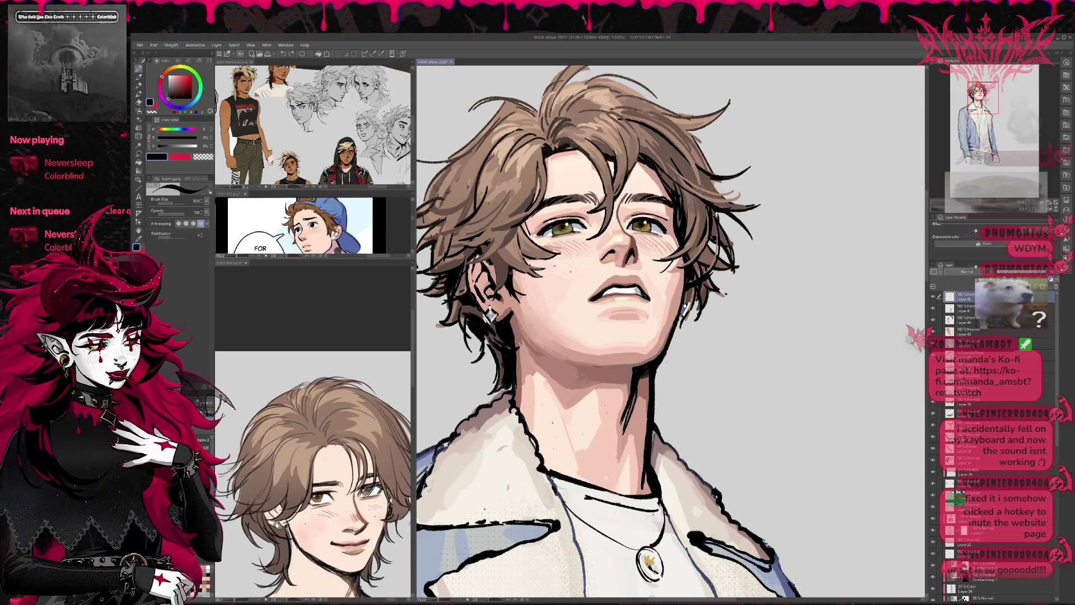
alt+click(638, 297)
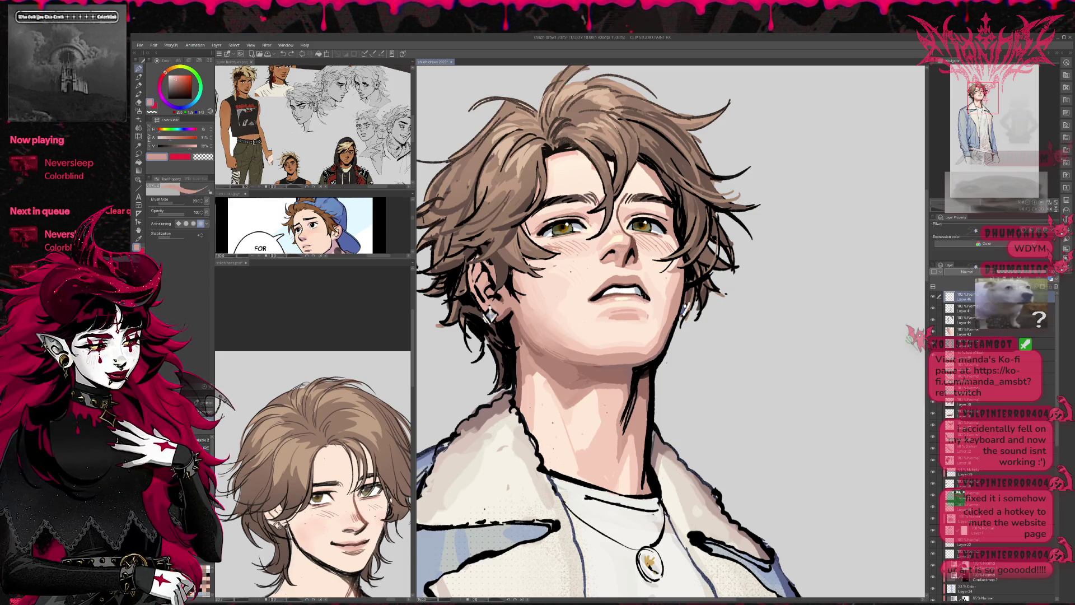
alt+click(644, 296)
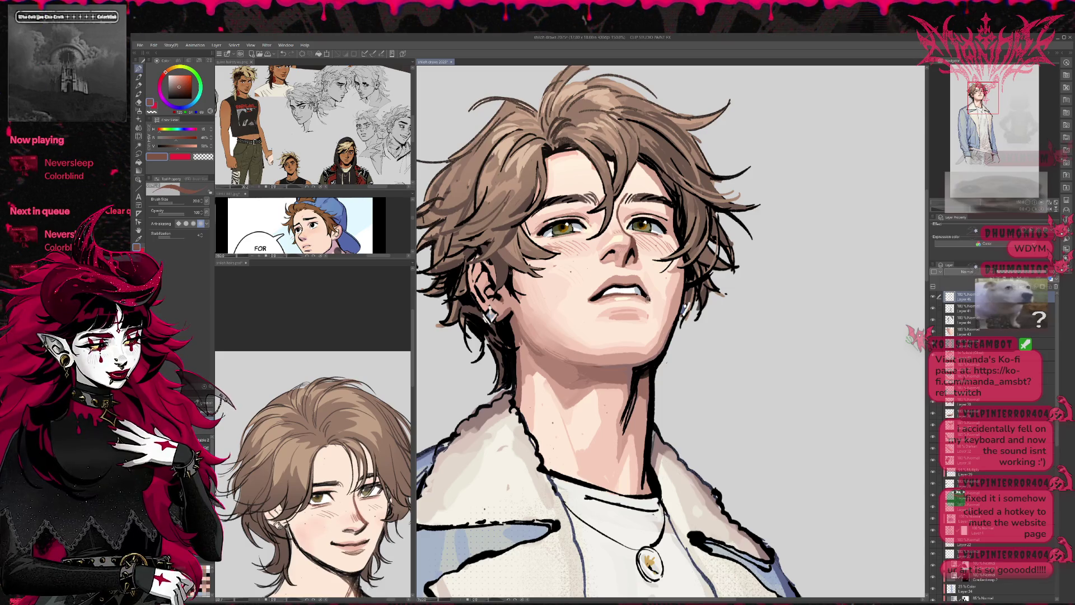
alt+click(650, 298)
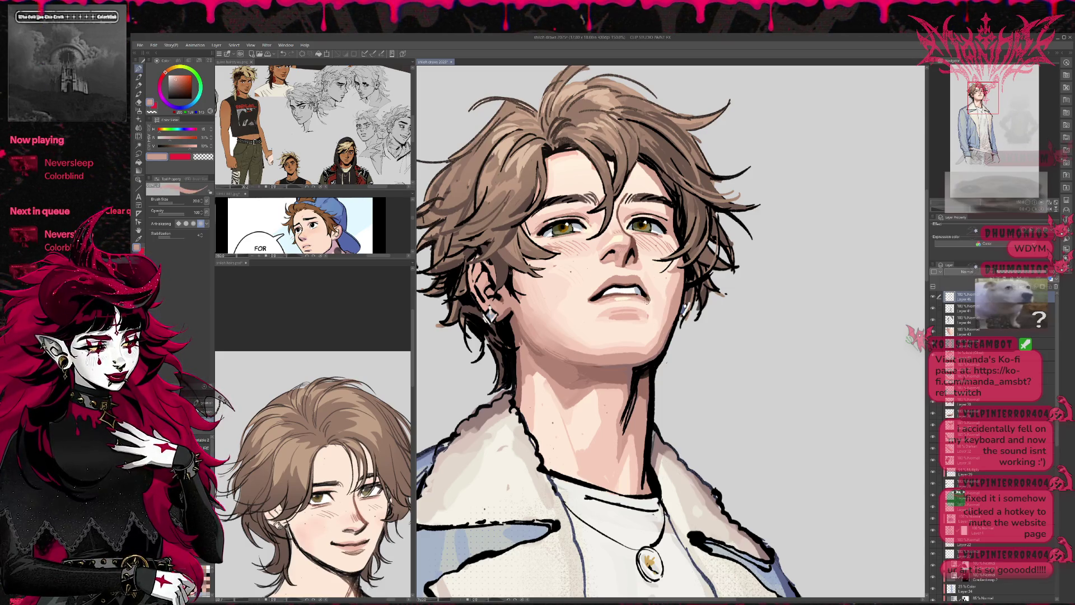
alt+click(649, 300)
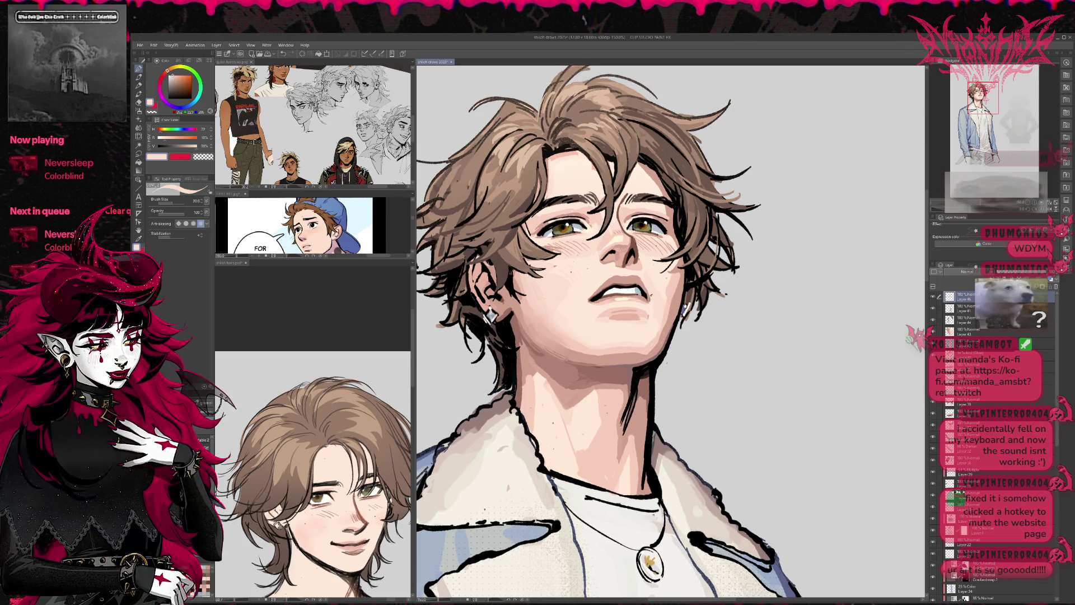
alt+click(649, 295)
alt+click(648, 294)
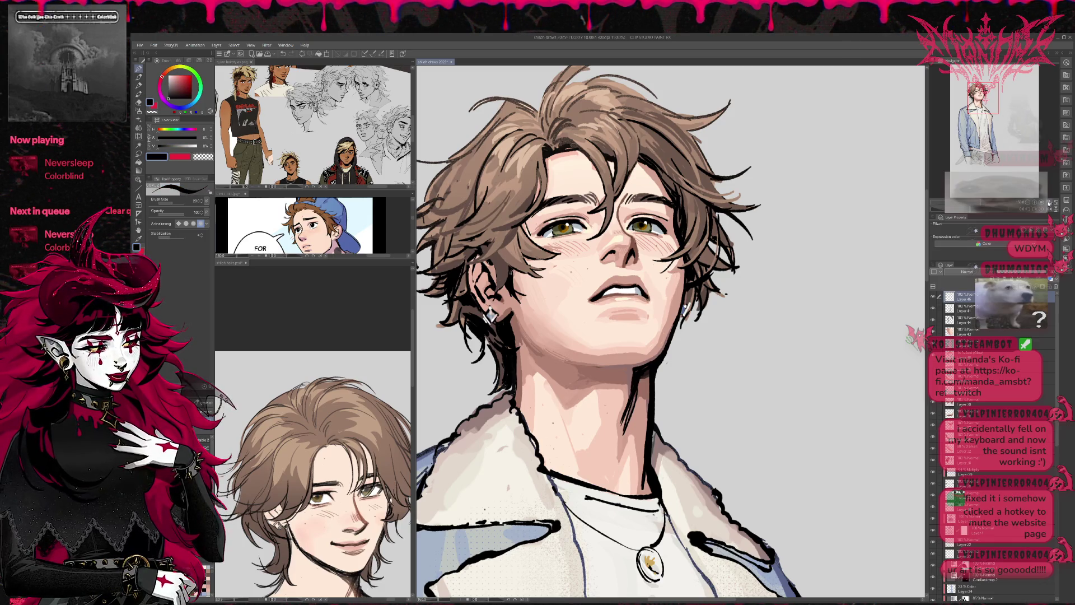
key(h)
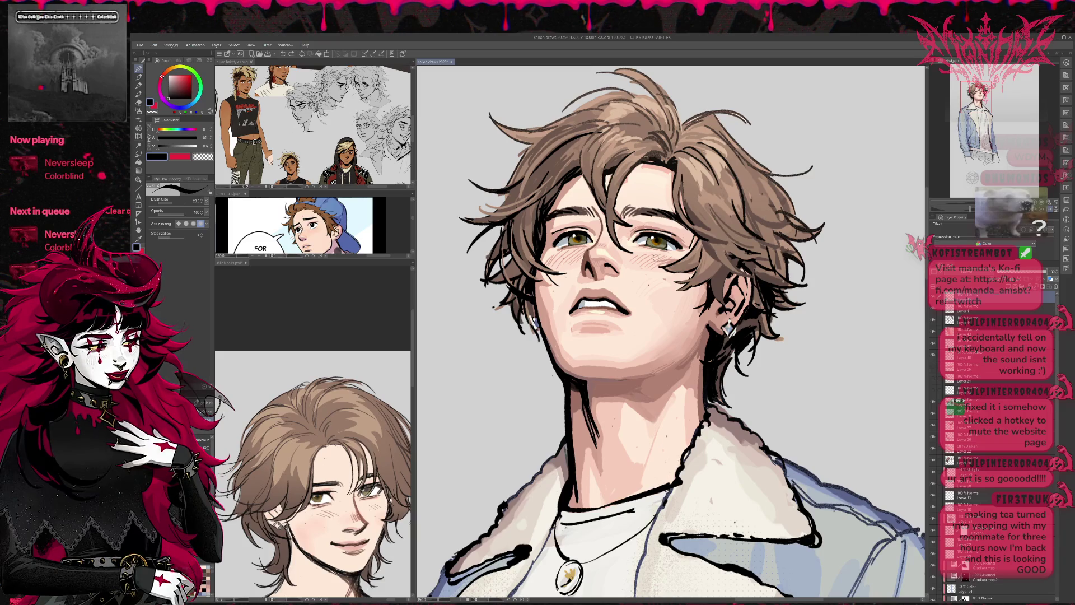
drag(638, 263, 629, 269)
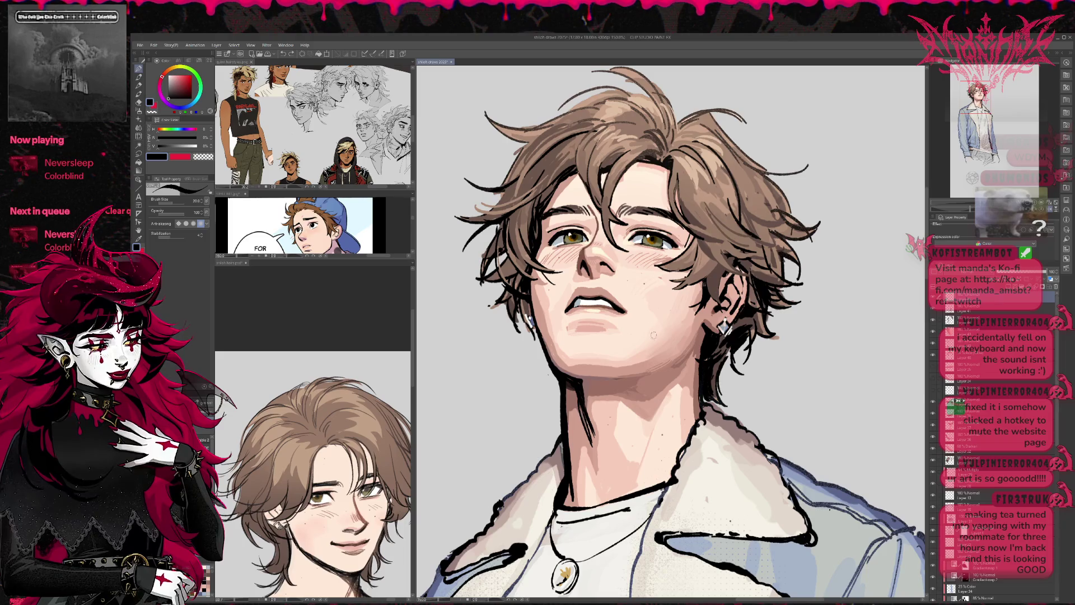
- Select the gradient map layer and toggle its visibility to compare
scroll(585, 240, down, 5)
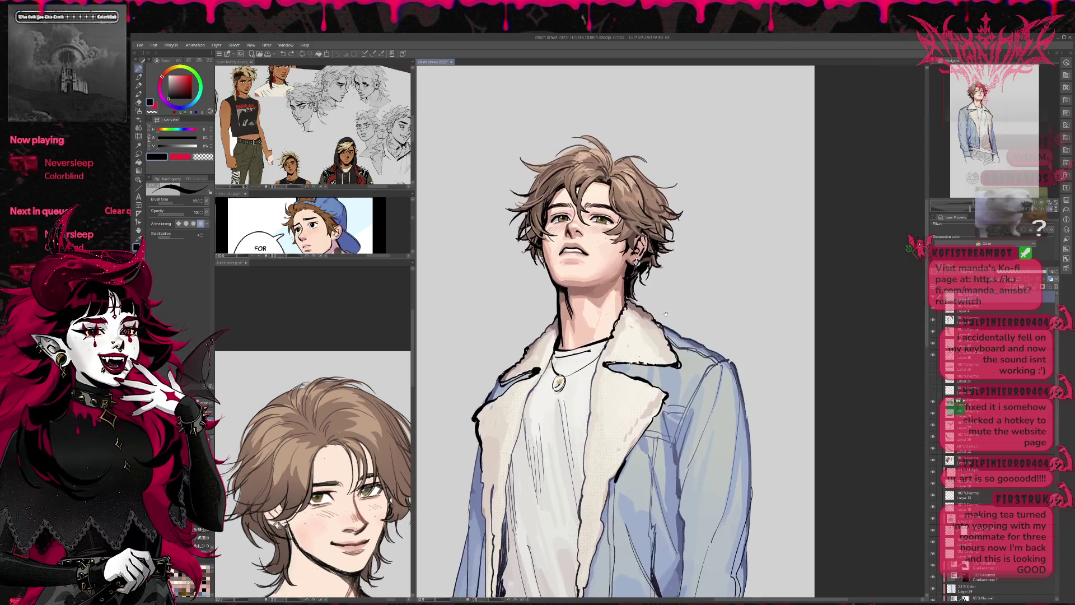
scroll(677, 224, down, 3)
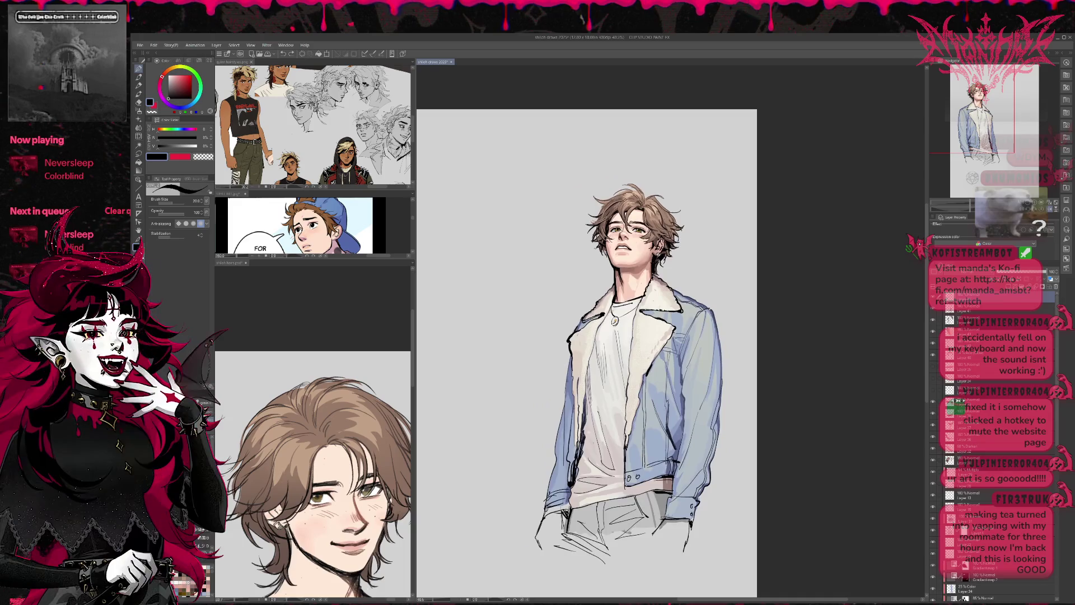
scroll(985, 448, down, 5)
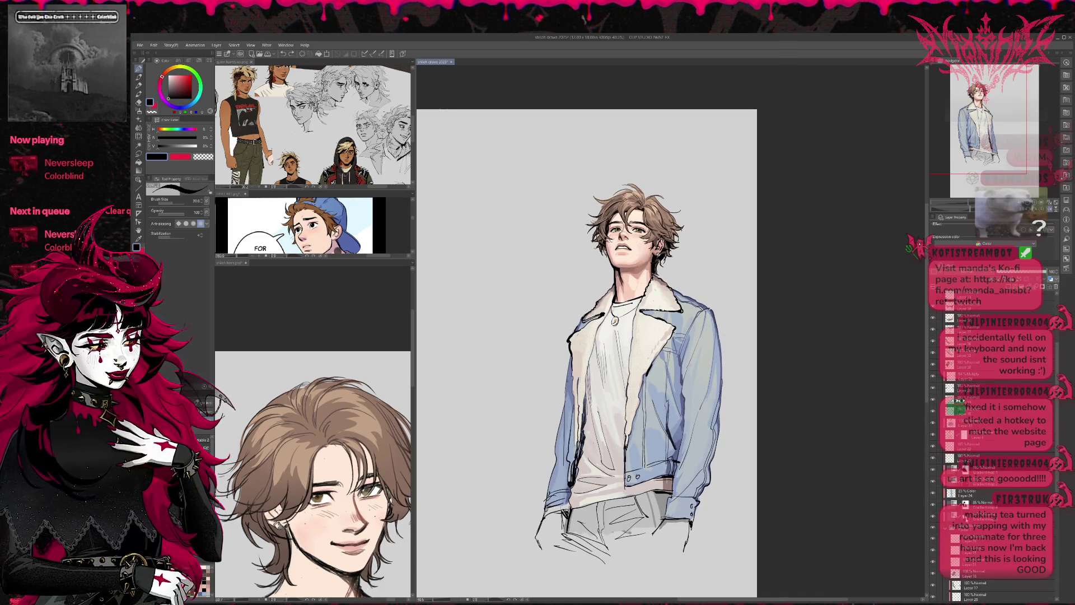
click(940, 515)
click(933, 516)
click(933, 516)
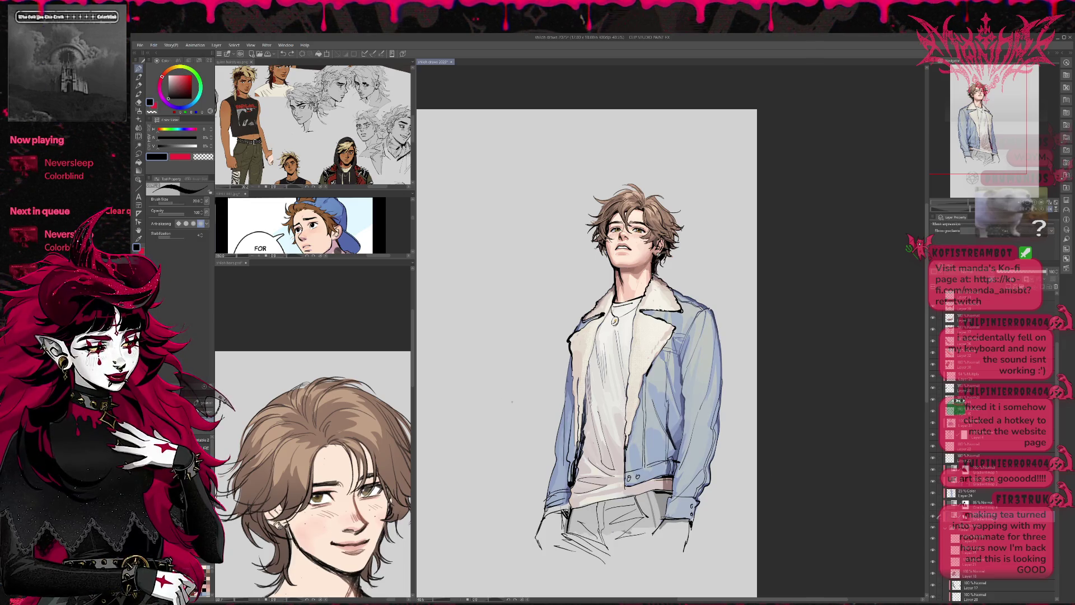
- Fade the shirt hem with an erasing soft airbrush enlarged to 600
click(137, 111)
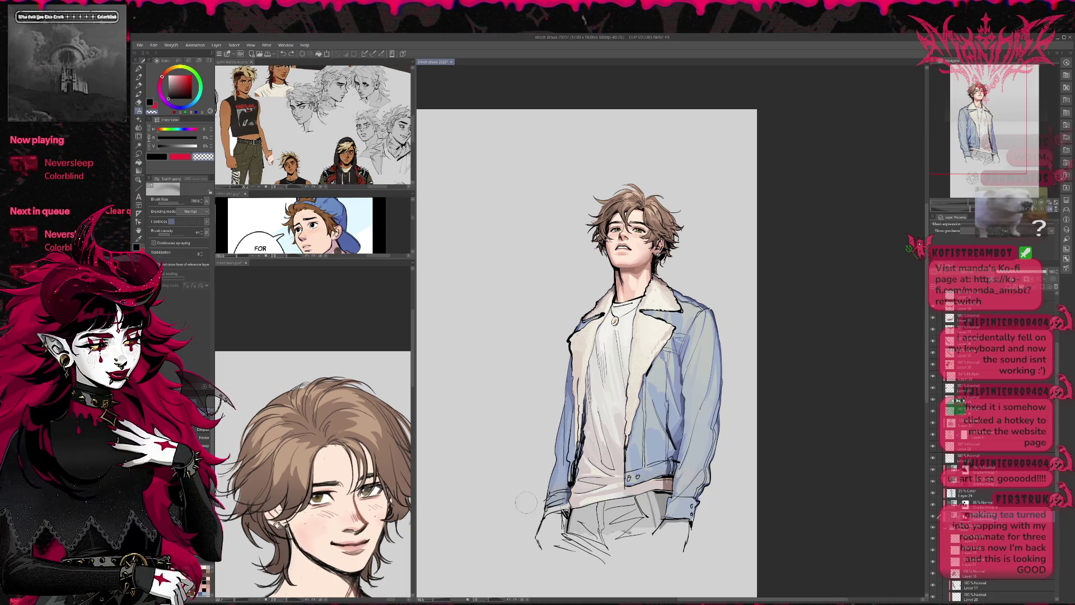
key(bracketright)
key(bracketright)
key(bracketright)
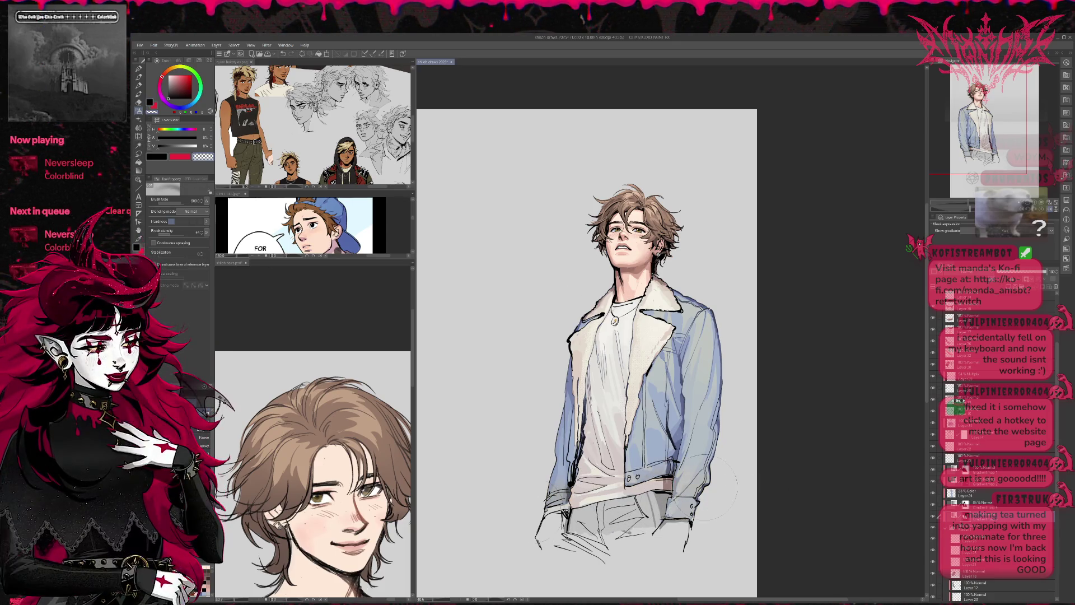
click(933, 507)
click(933, 506)
click(980, 503)
mouse_move(672, 492)
mouse_down()
mouse_move(571, 492)
mouse_move(700, 495)
mouse_up()
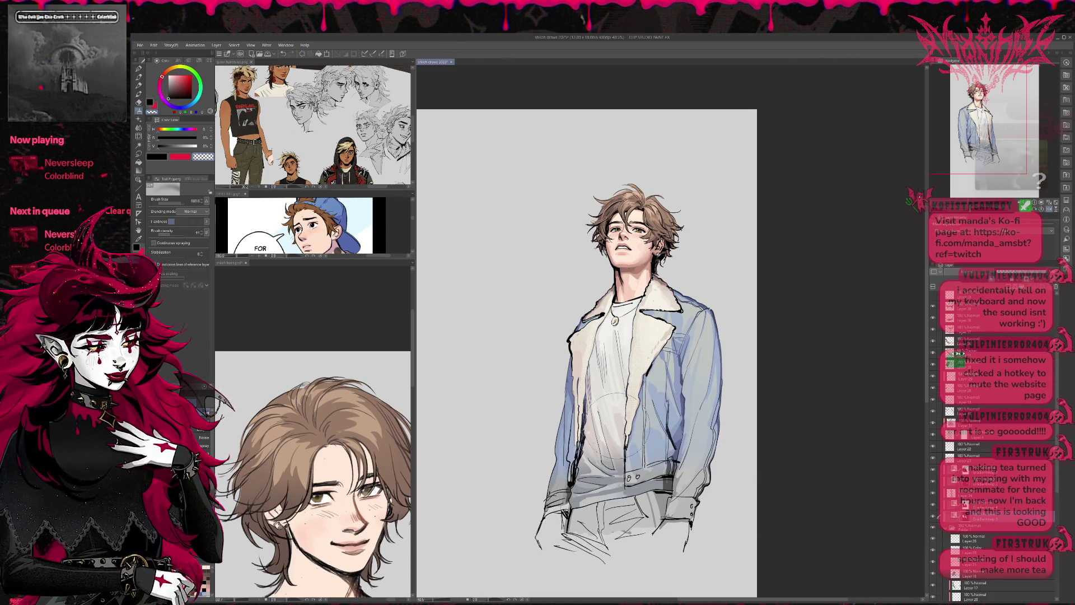
- Unmirror the view, group the layers from Layer 46 downward into a folder, and add a layer above it
click(1052, 211)
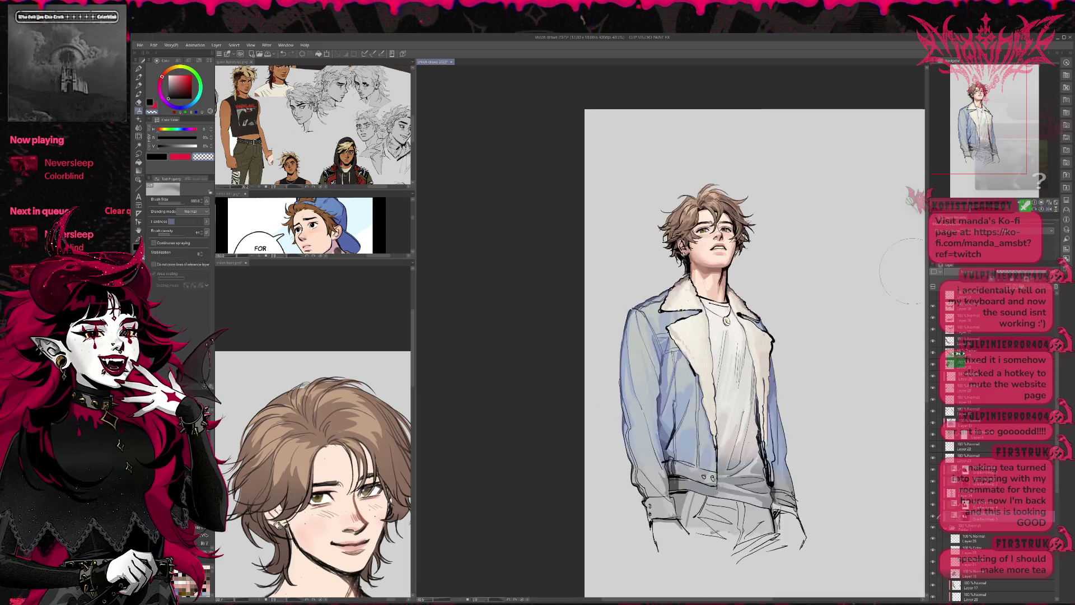
scroll(992, 523, down, 5)
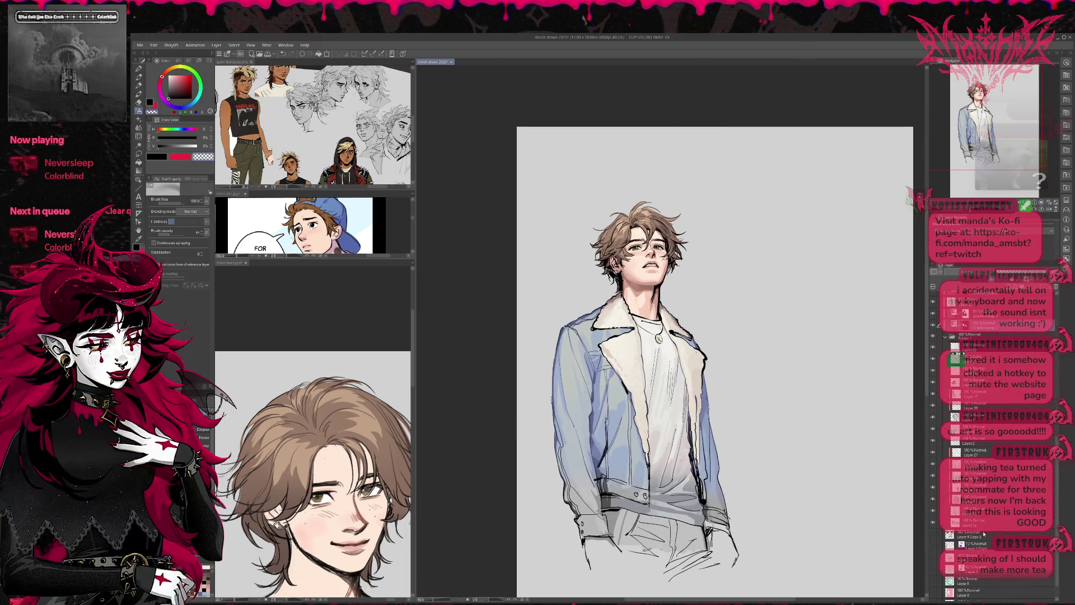
scroll(984, 524, up, 8)
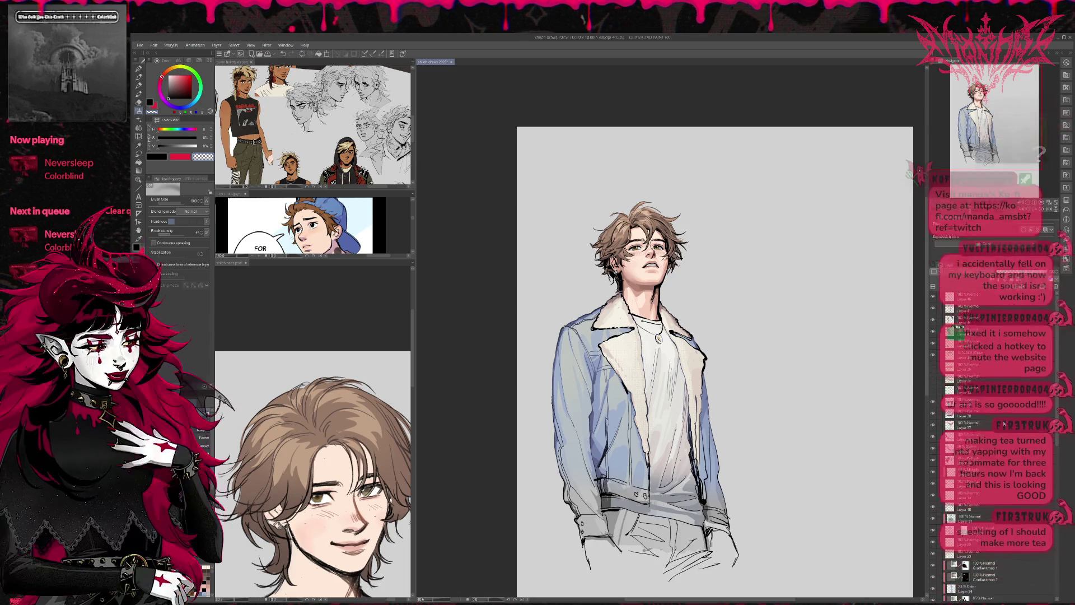
shift+click(986, 302)
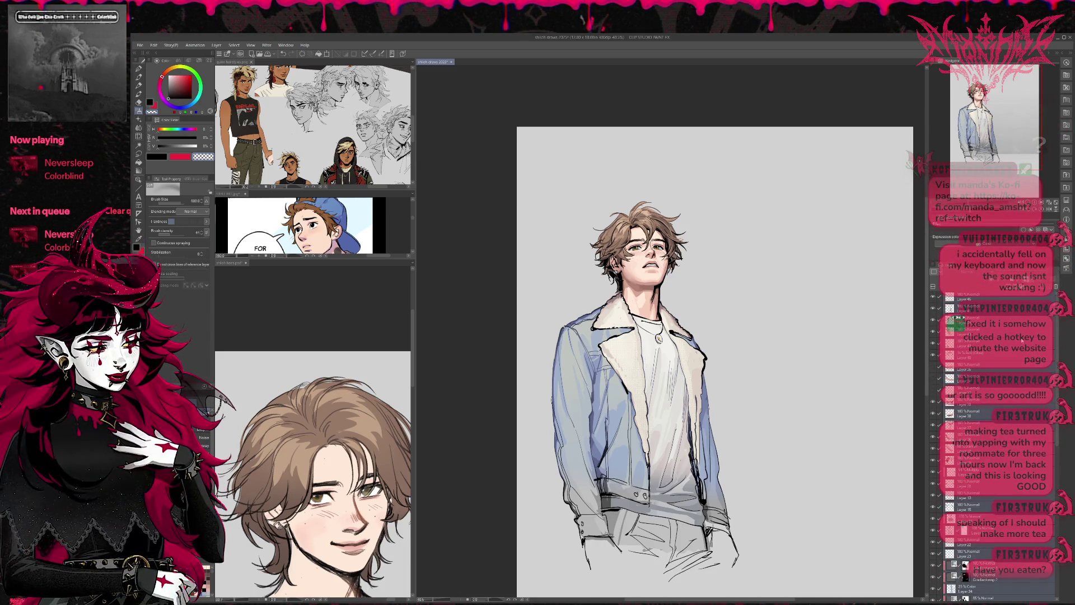
key(ctrl+g)
click(933, 271)
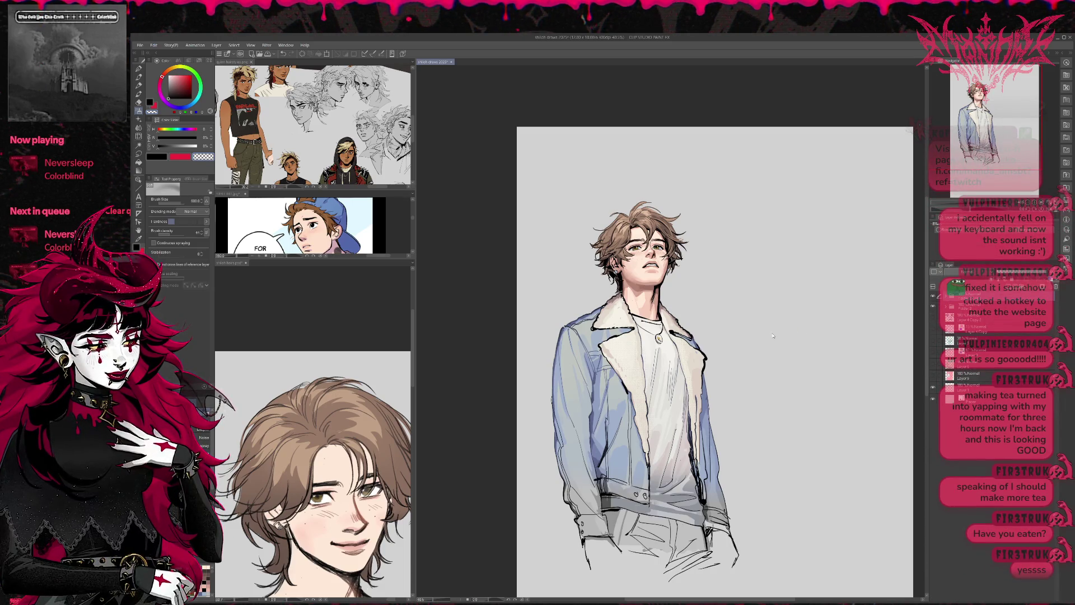
key(ctrl+t)
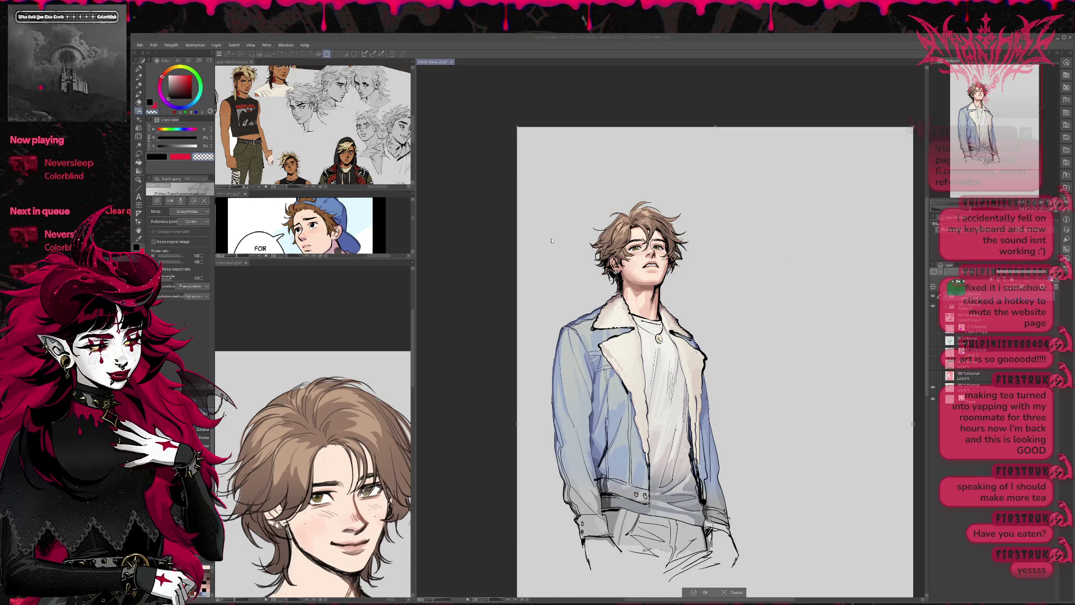
- Paste a copy of the young man and move it just right of the original
key(Return)
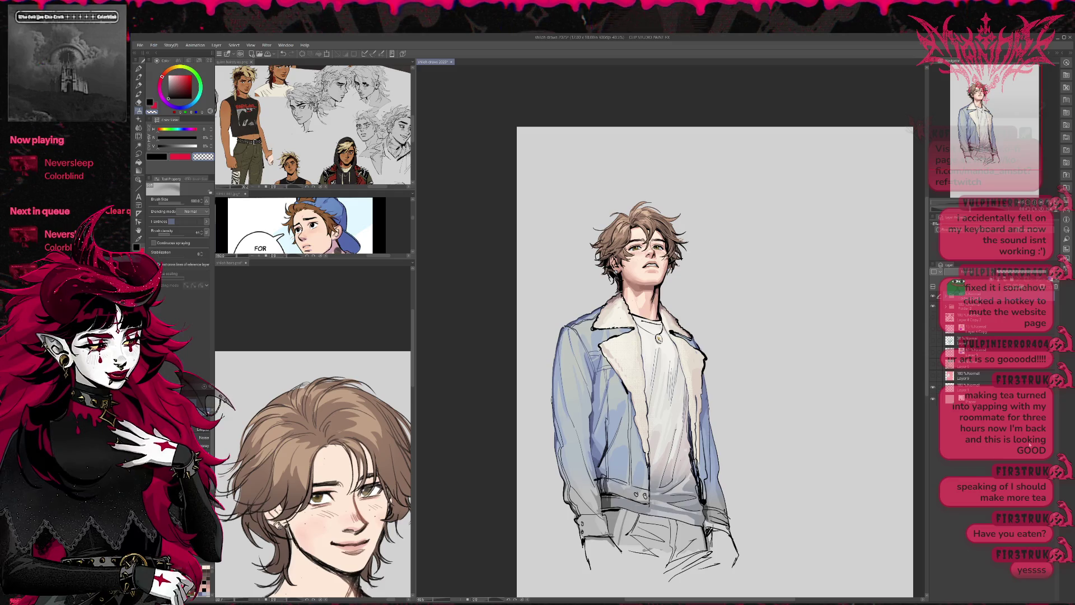
key(ctrl+c)
key(ctrl+v)
key(ctrl+t)
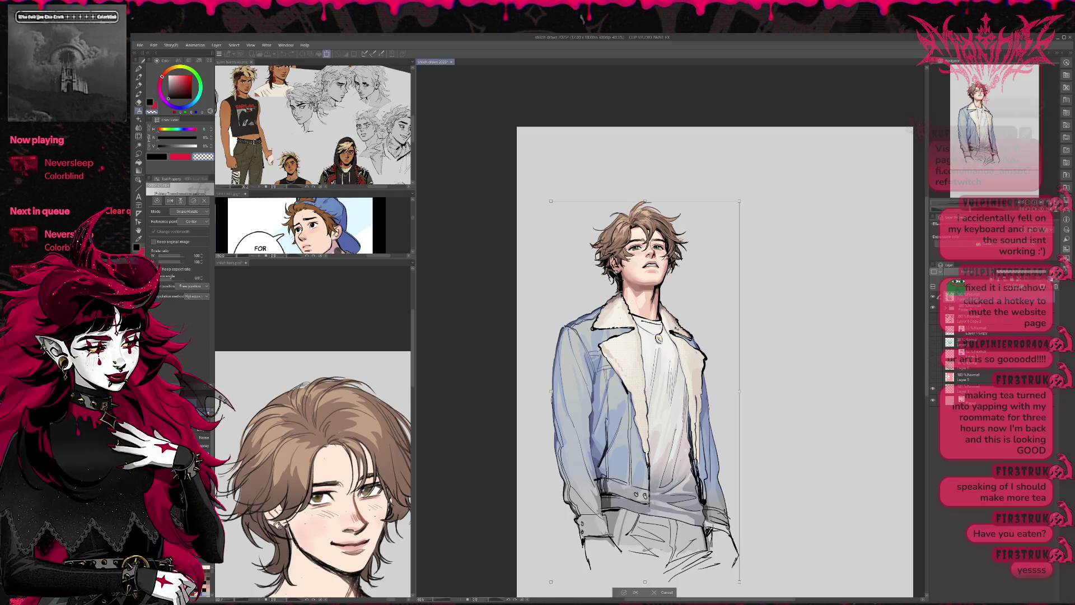
drag(644, 392, 757, 402)
drag(787, 340, 796, 339)
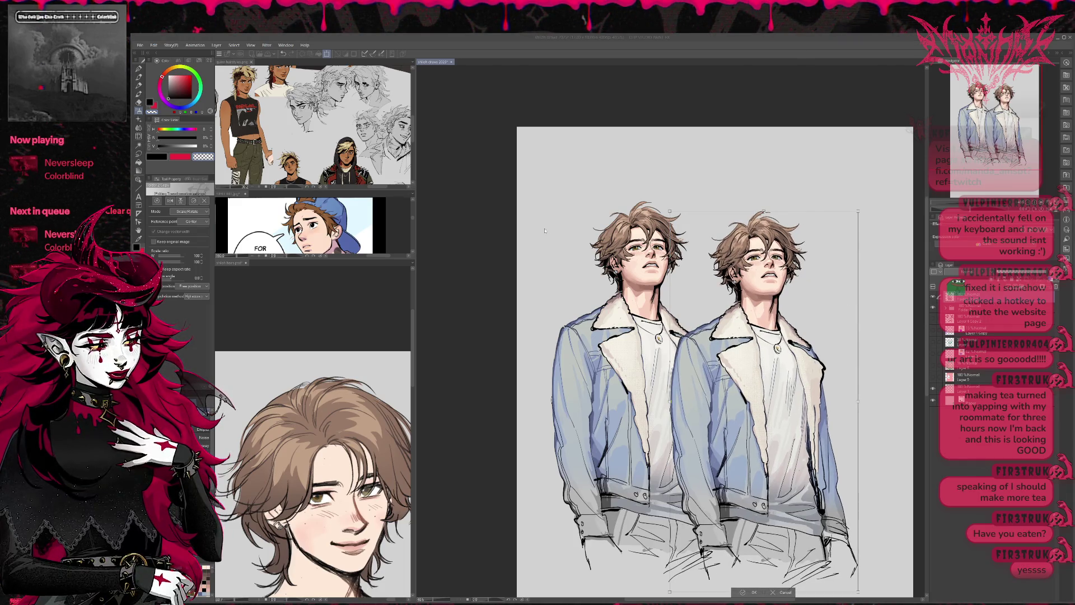
key(Return)
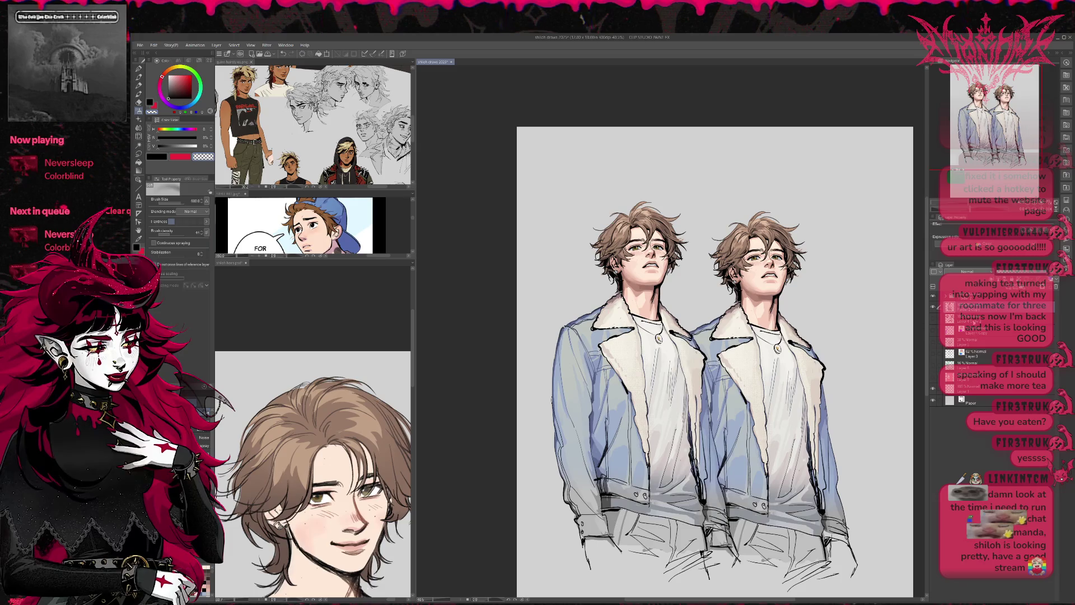
- Mask the copy's layer and airbrush away its lower jacket and legs
key(ctrl+shift+m)
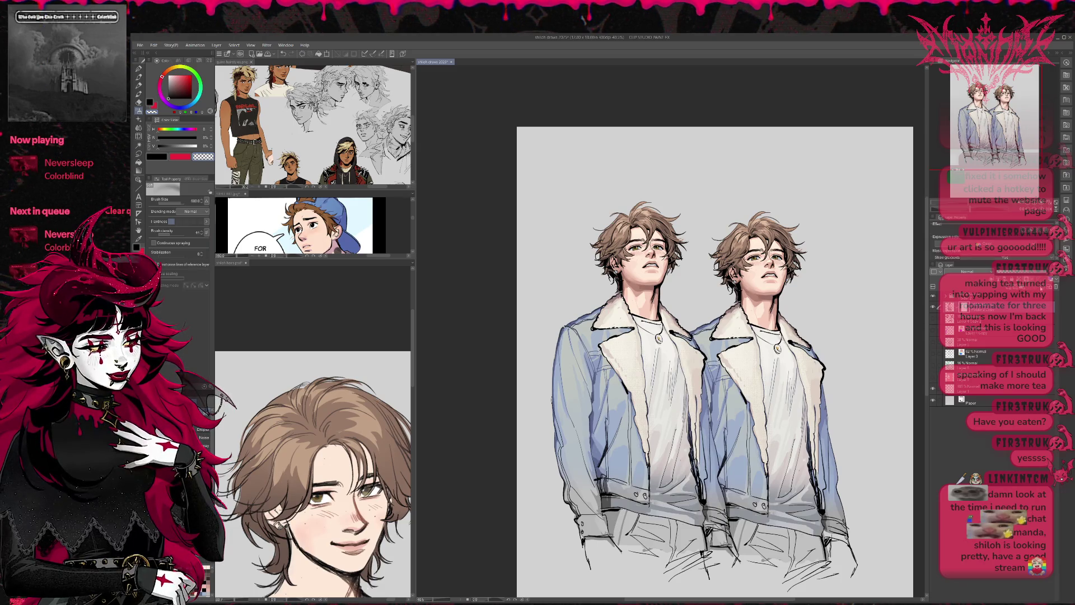
mouse_move(749, 412)
mouse_down()
mouse_move(706, 368)
mouse_move(783, 482)
mouse_move(696, 512)
mouse_move(694, 392)
mouse_move(781, 417)
mouse_up()
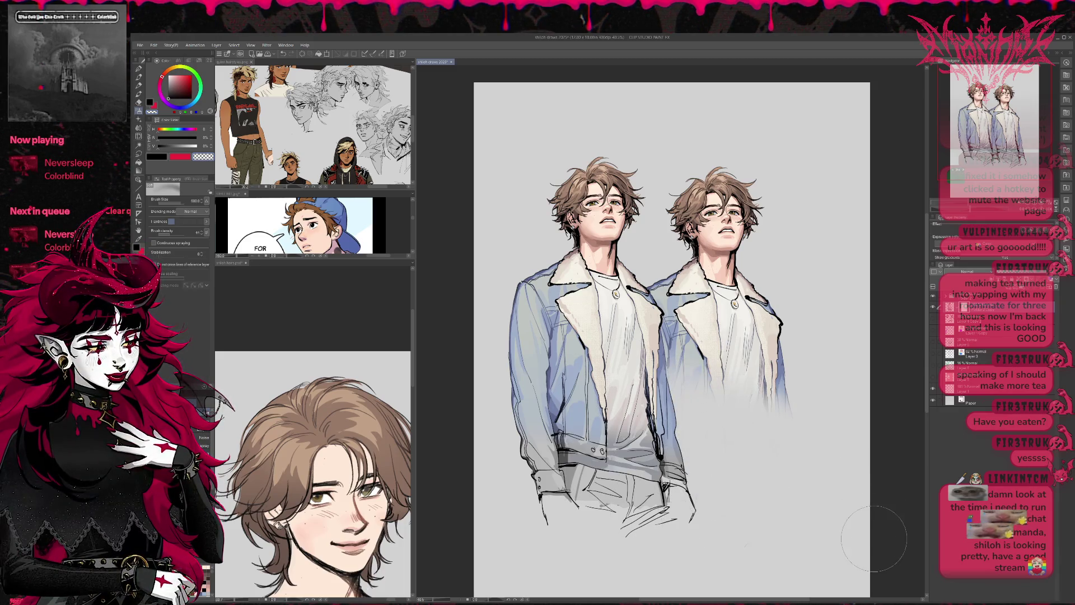
drag(771, 379, 784, 468)
scroll(778, 436, up, 2)
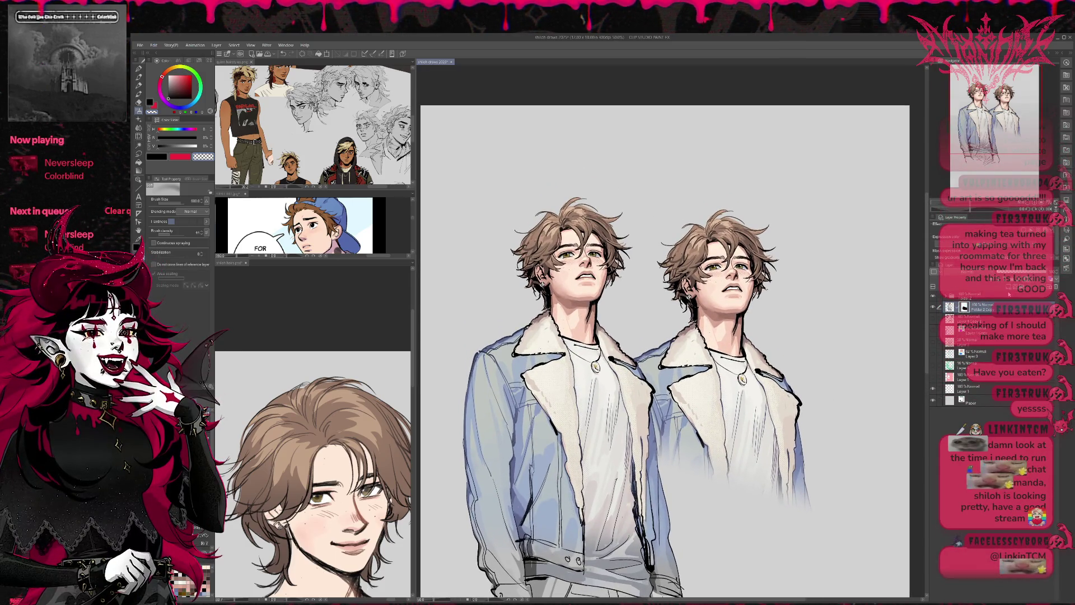
click(1013, 291)
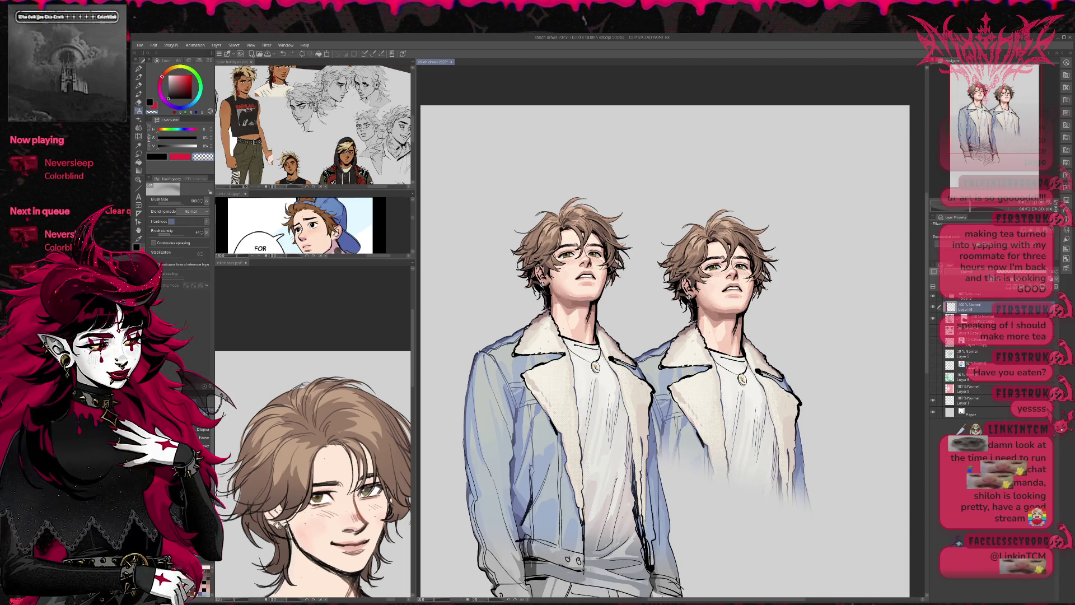
- Airbrush blue-grey over the right figure and set that layer to Hard Light
mouse_move(643, 370)
mouse_down()
mouse_move(722, 314)
mouse_move(717, 252)
mouse_up()
drag(561, 193, 727, 241)
drag(716, 313, 727, 475)
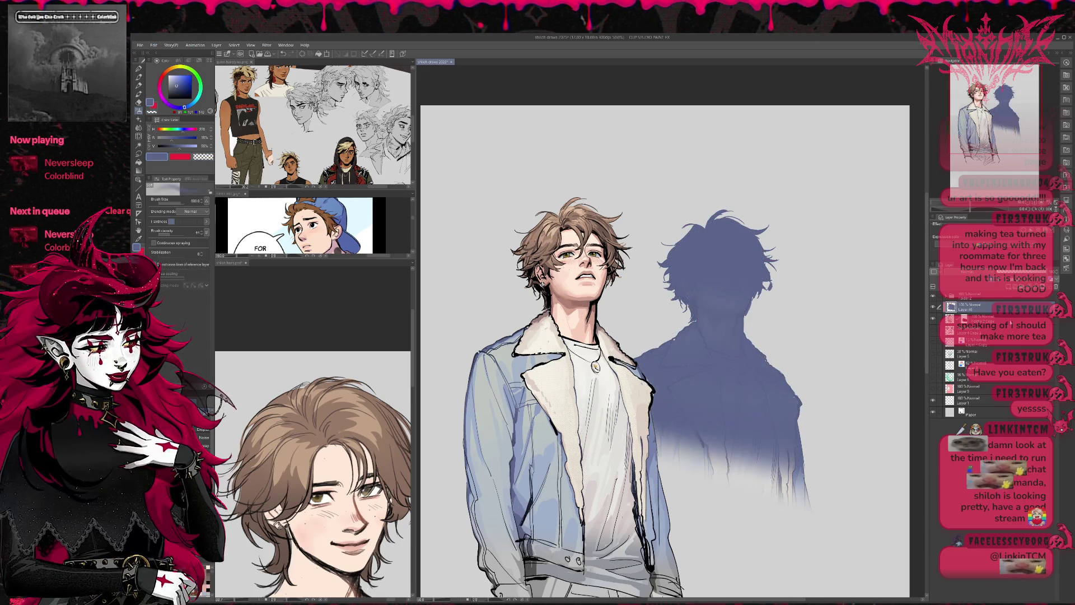
click(958, 376)
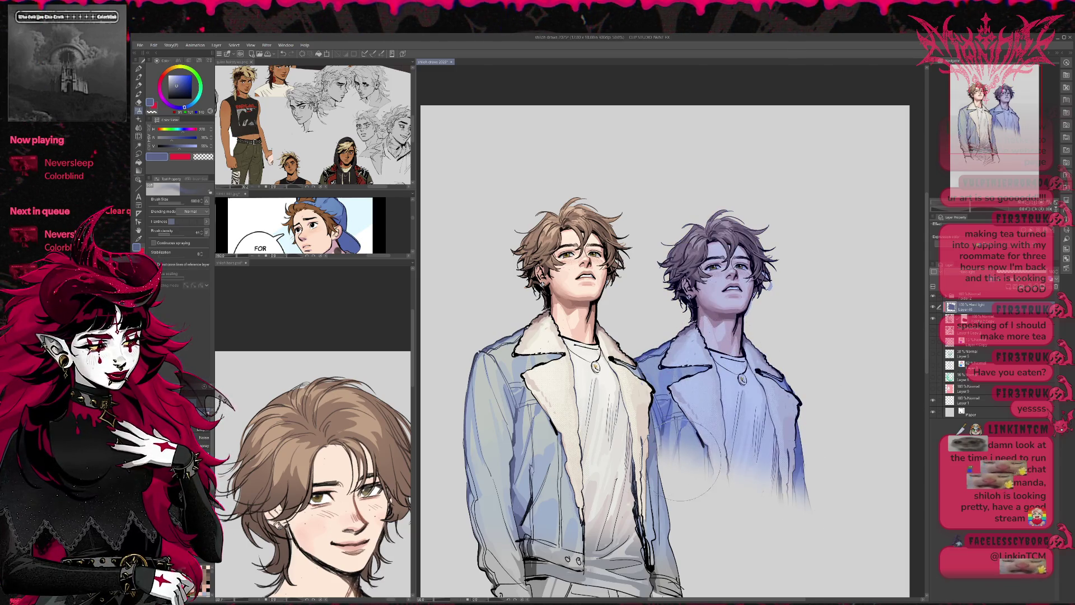
key(e)
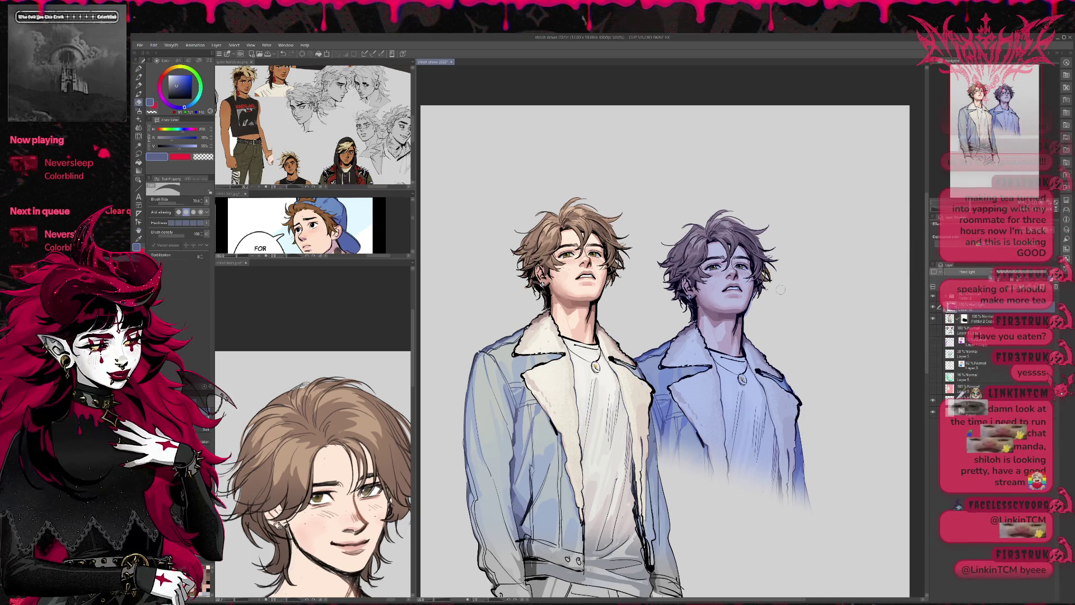
key(g)
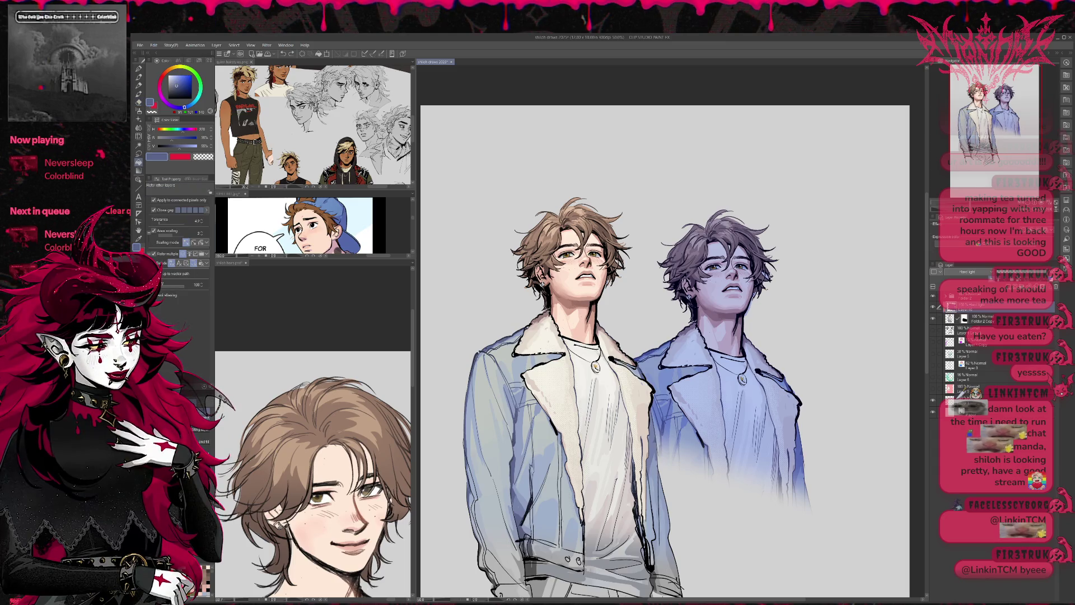
key(c)
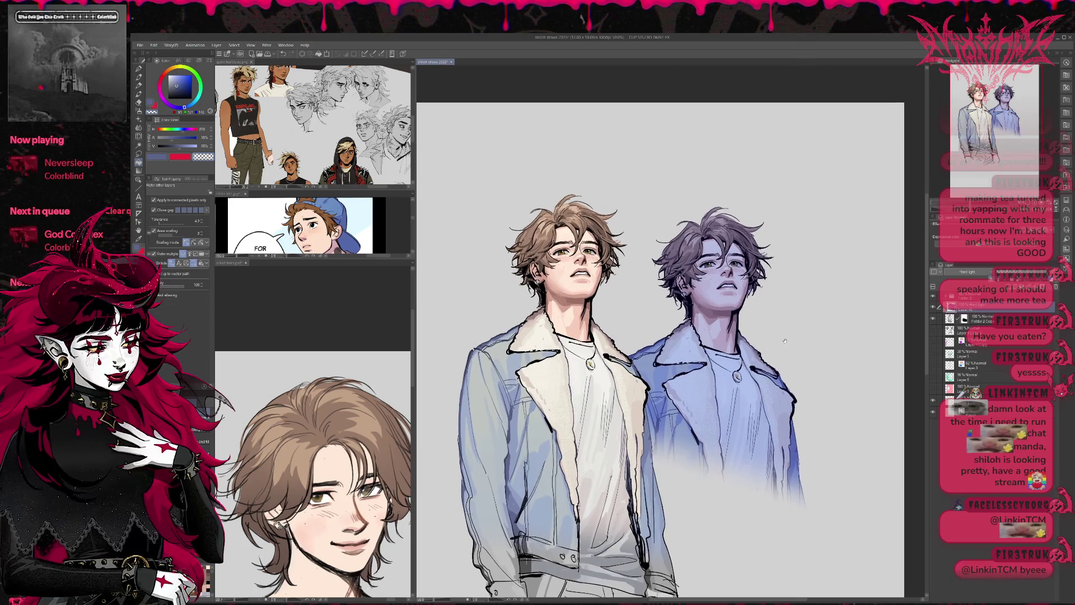
- Duplicate the Hard Light tint and shift its hue darker and more purple, comparing with it hidden
key(ctrl+j)
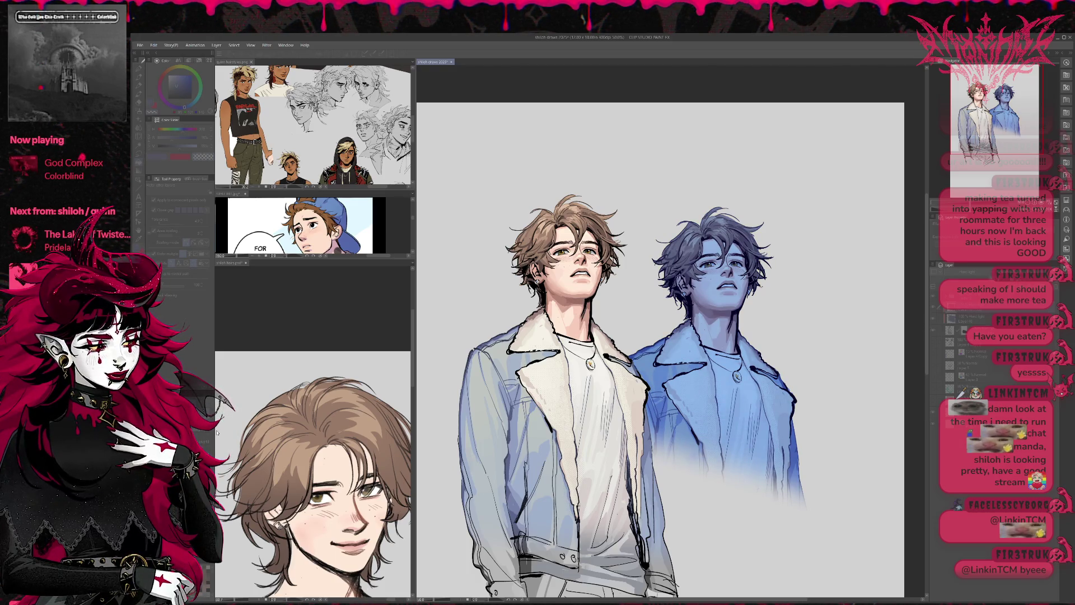
drag(217, 432, 207, 432)
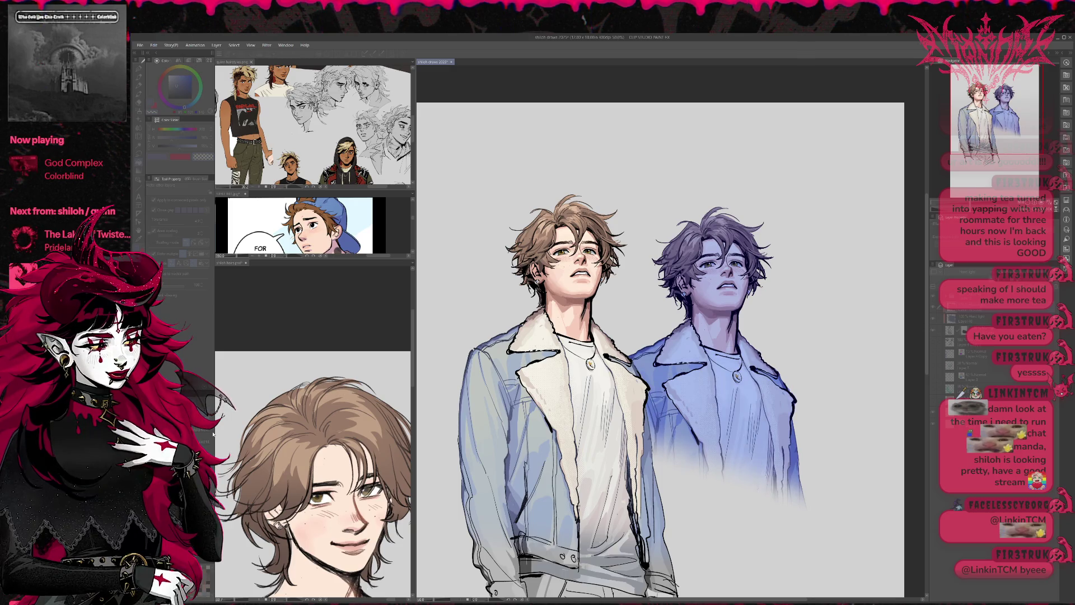
key(ctrl+z)
key(ctrl+y)
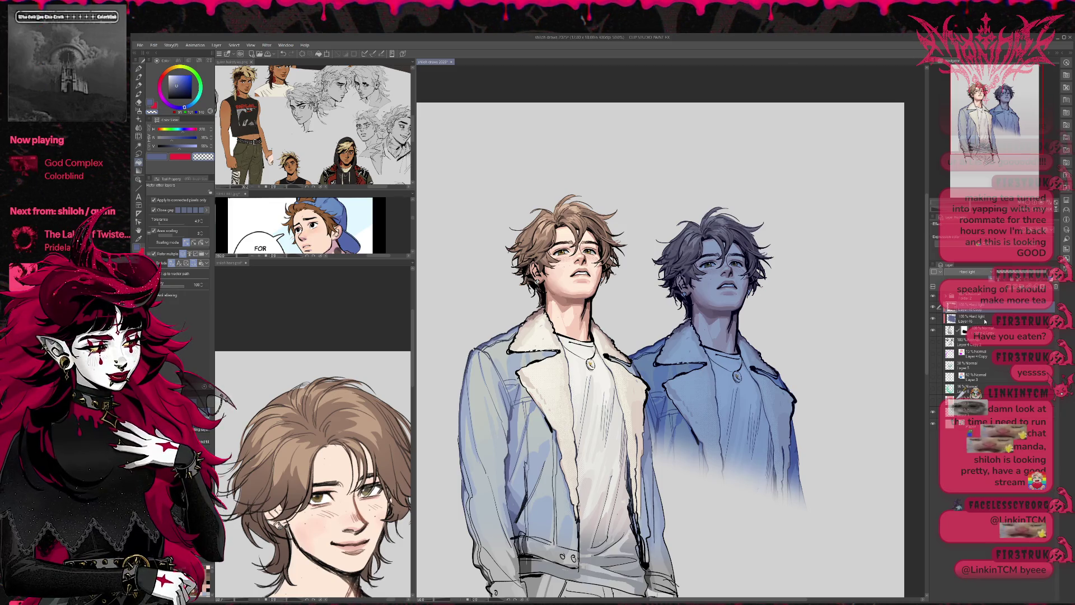
key(ctrl+plus)
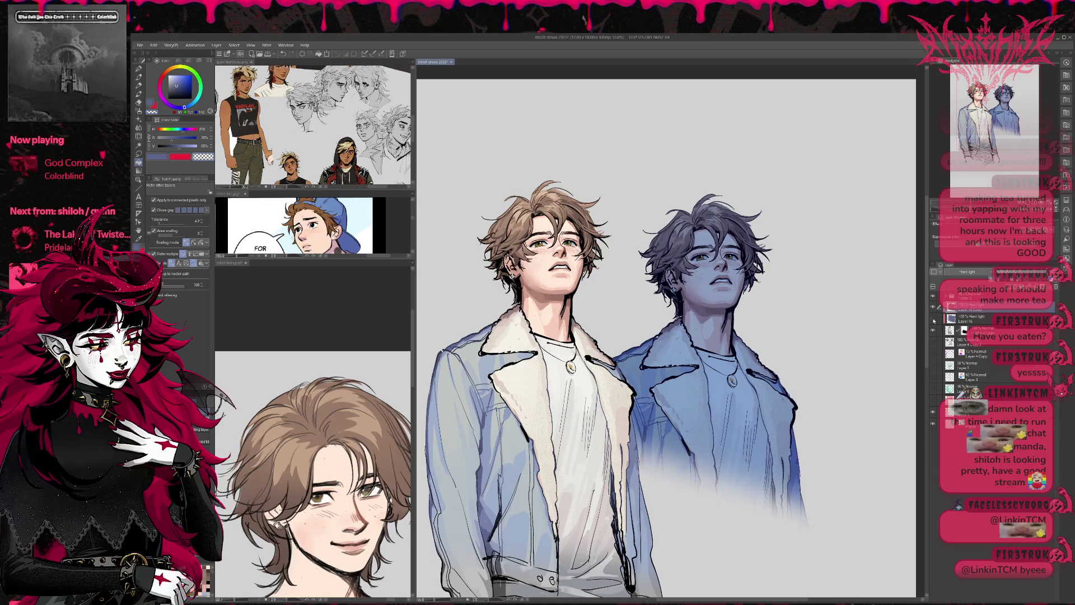
click(933, 319)
click(933, 319)
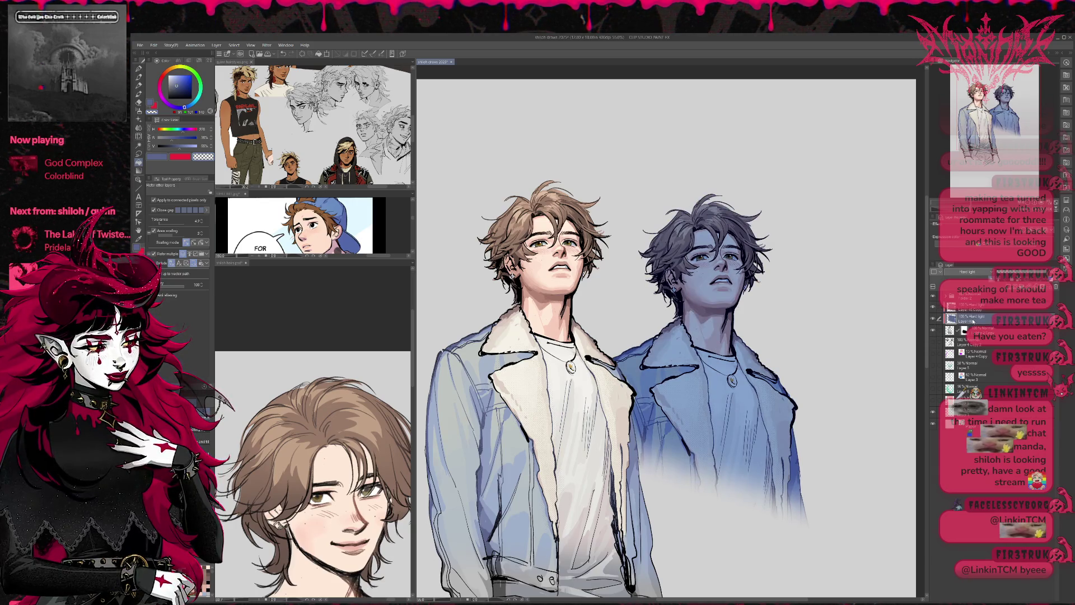
- Set the tint to 65% opacity, mask it, and fade it toward the jacket bottom with a 1500 airbrush
mouse_move(1047, 273)
mouse_down()
mouse_move(998, 273)
mouse_move(1053, 274)
mouse_up()
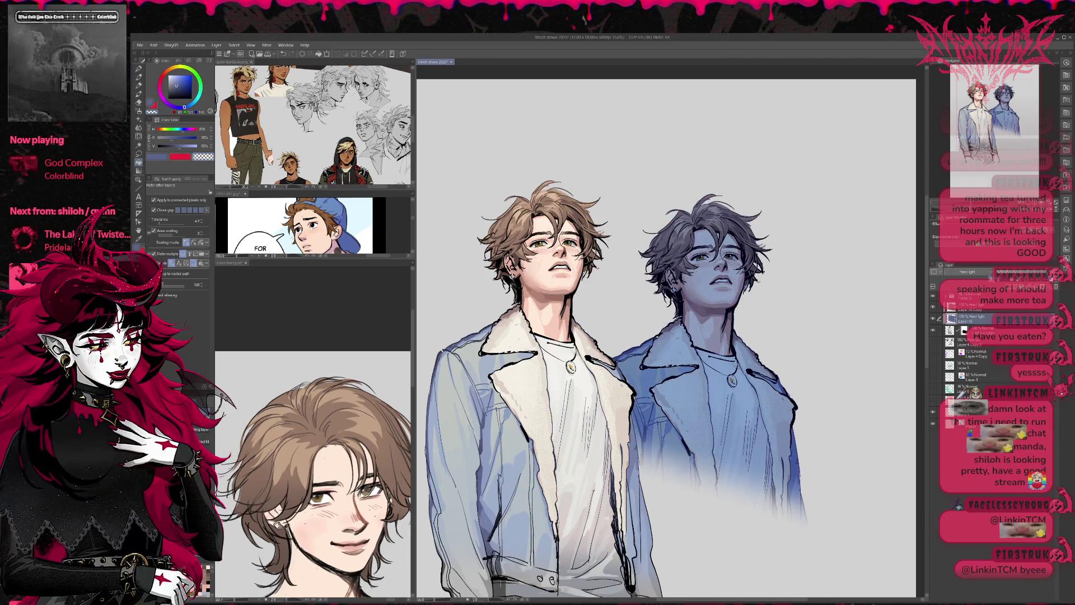
click(1030, 280)
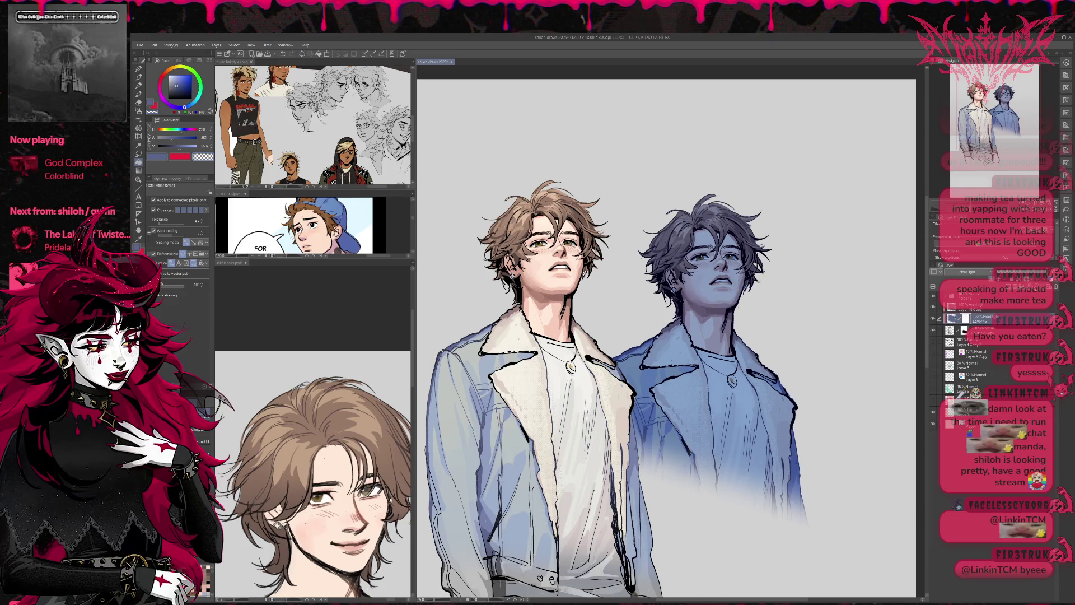
key(b)
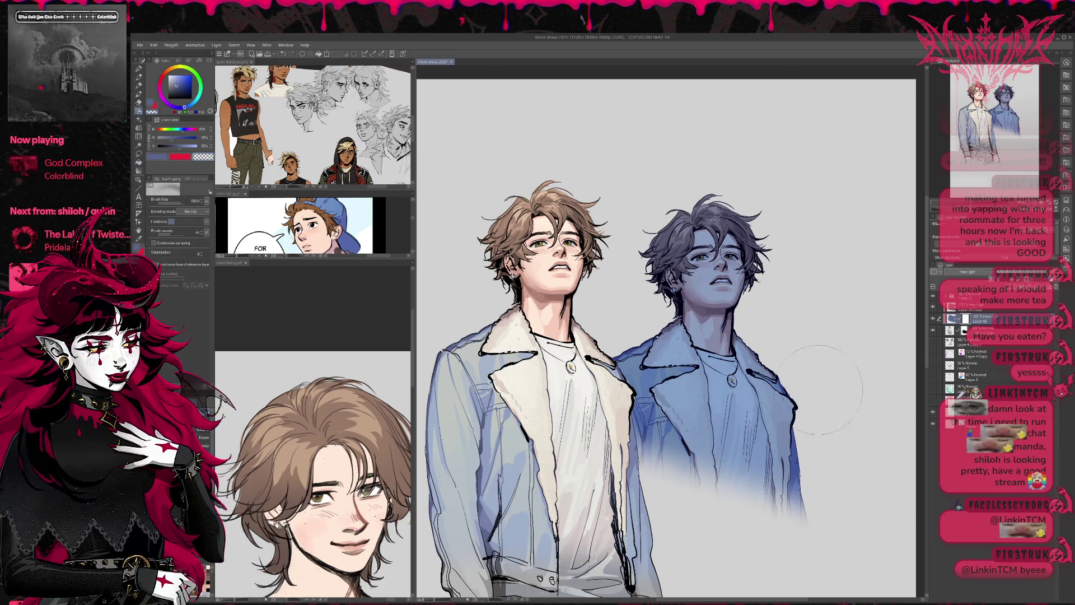
drag(832, 385, 856, 456)
mouse_move(734, 334)
mouse_down()
mouse_move(727, 392)
mouse_move(789, 403)
mouse_up()
key(ctrl+z)
key(bracketright)
key(bracketright)
key(bracketright)
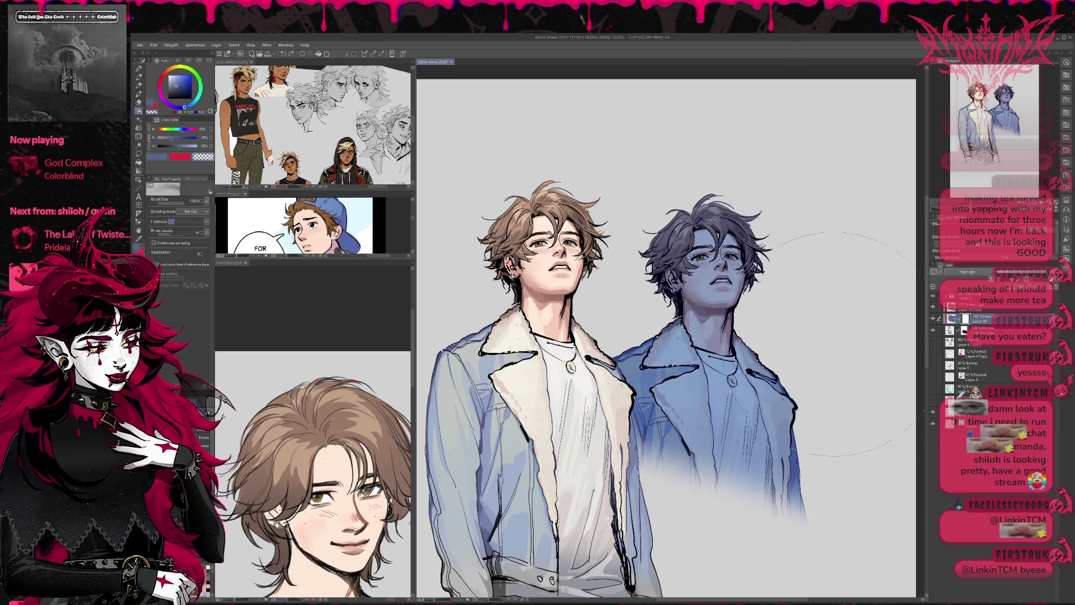
drag(857, 341, 868, 448)
key(ctrl+z)
drag(784, 403, 879, 549)
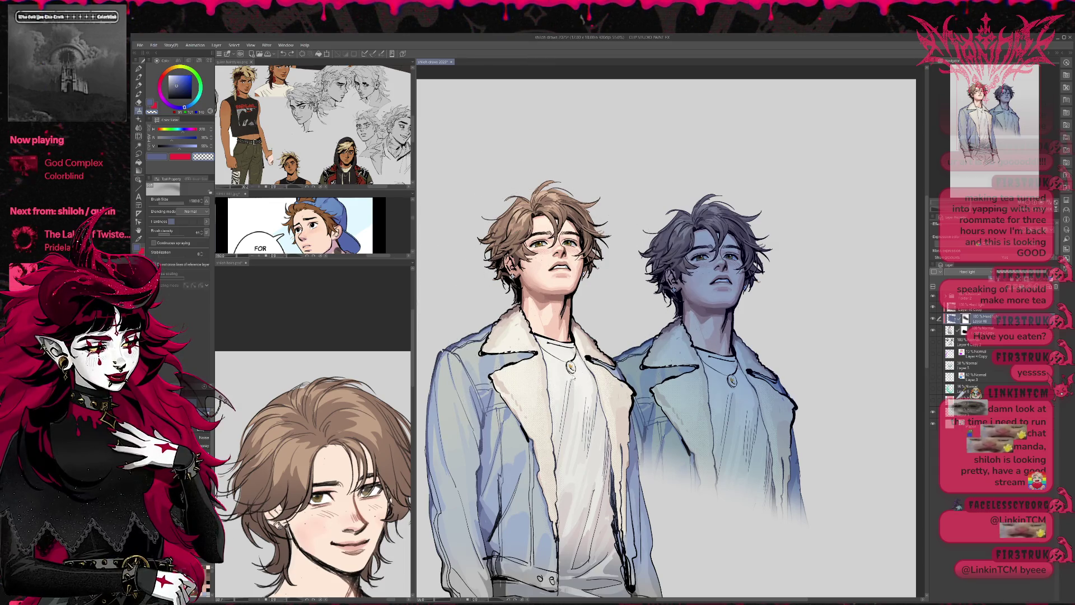
mouse_move(599, 392)
mouse_down()
mouse_move(632, 447)
mouse_move(666, 560)
mouse_up()
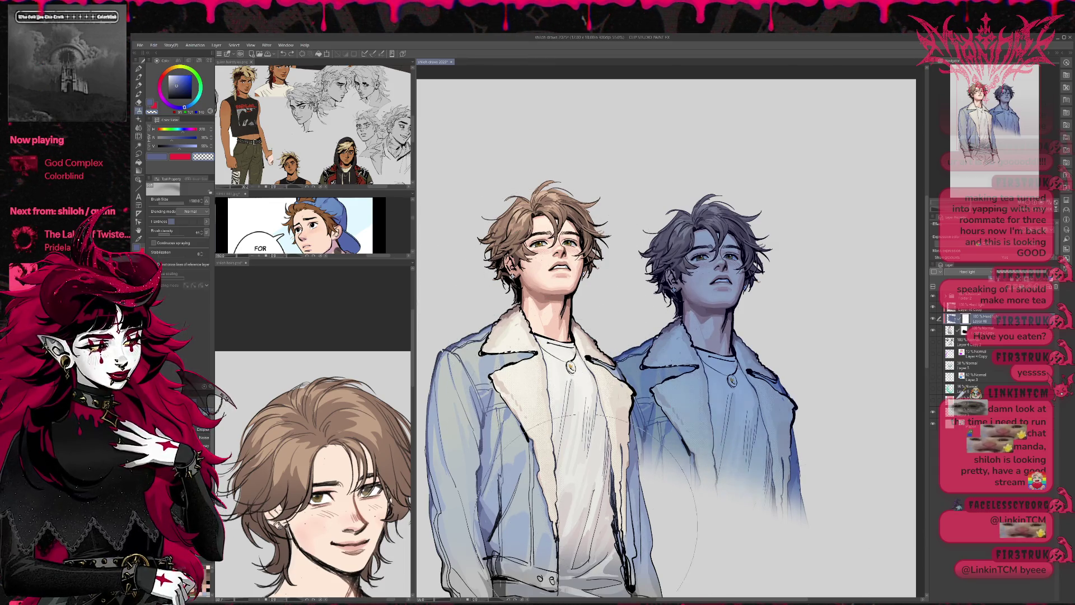
scroll(773, 146, up, 5)
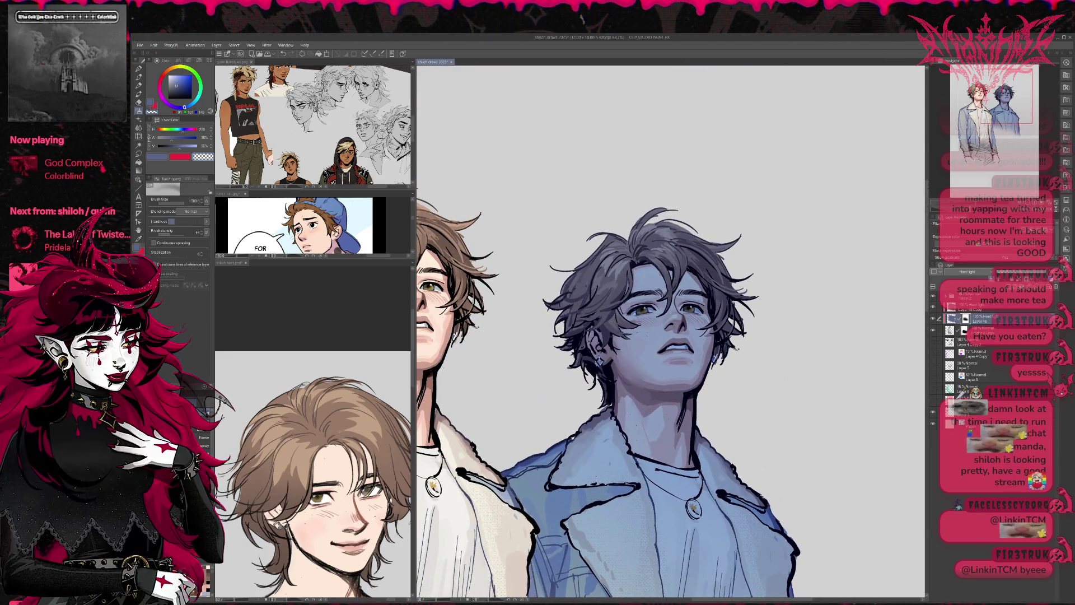
- Select Layer 4 Copy down through the layer below Layer 16, duplicate them, then undo the duplicate
key(h)
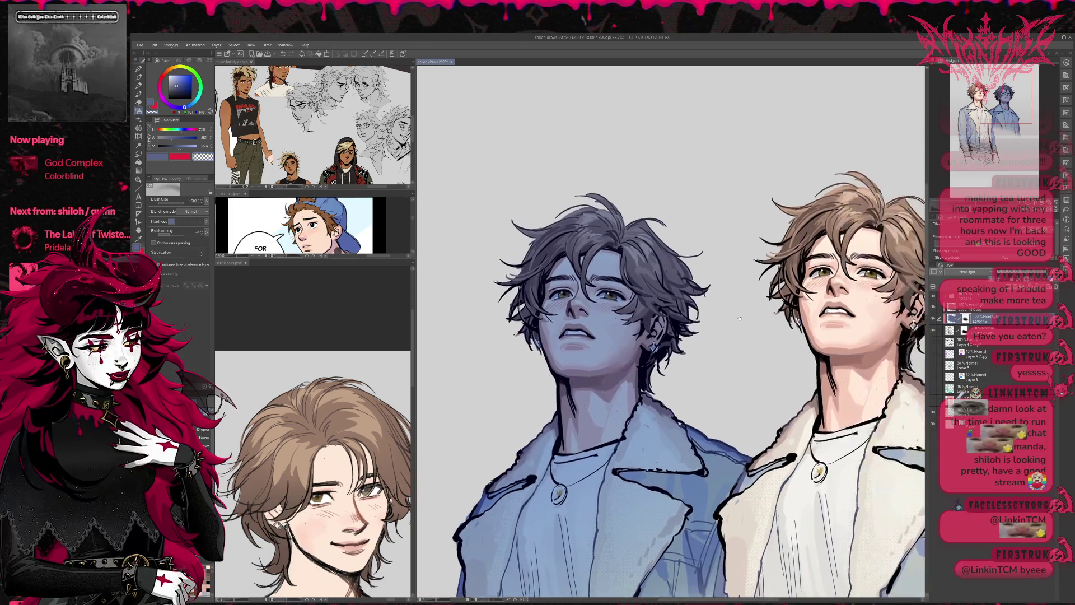
click(974, 306)
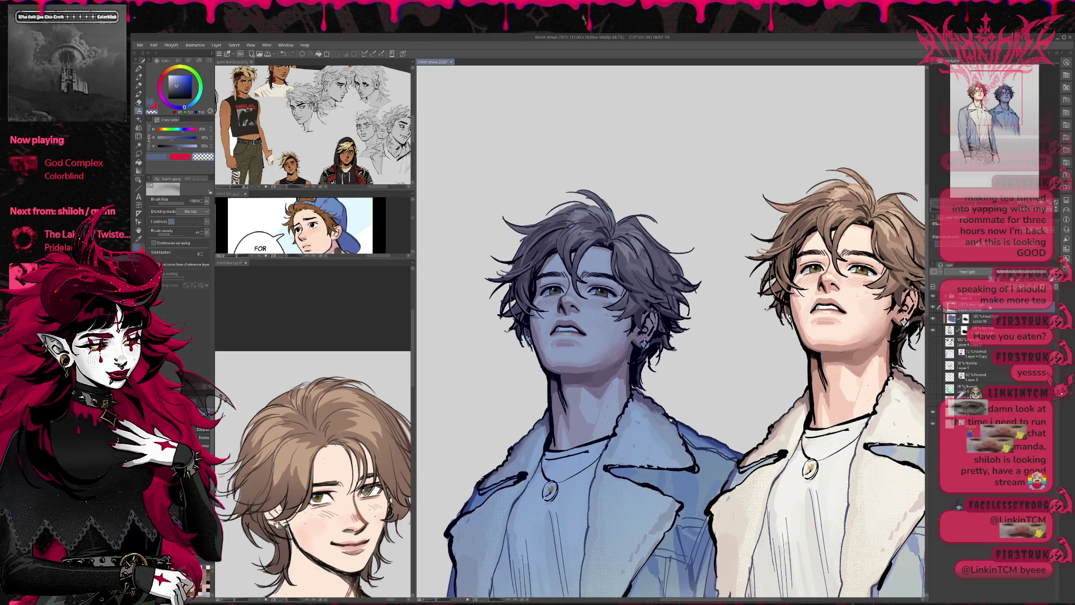
click(988, 320)
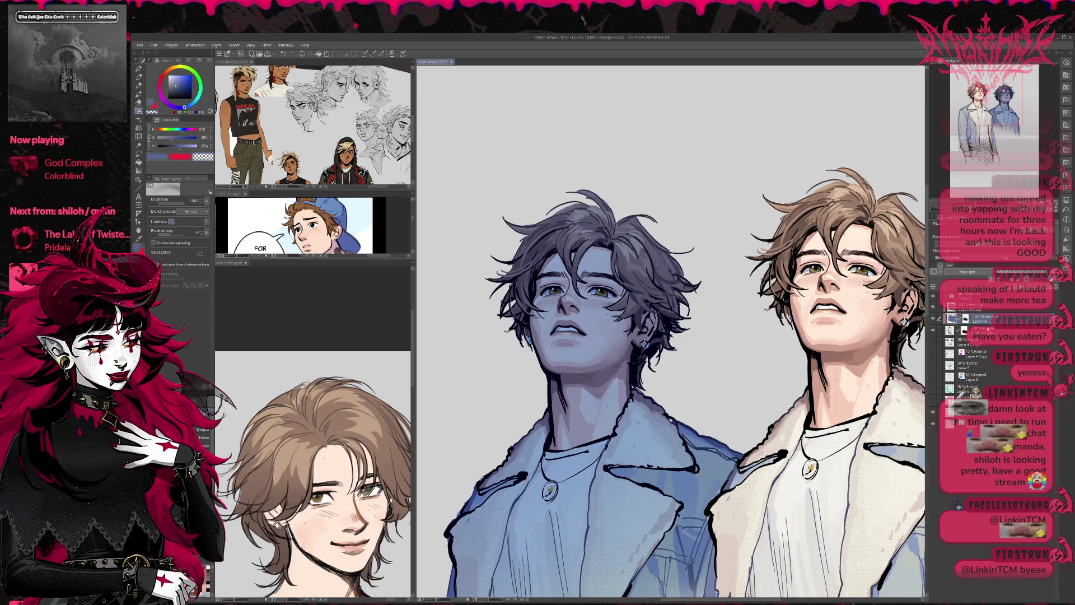
click(988, 327)
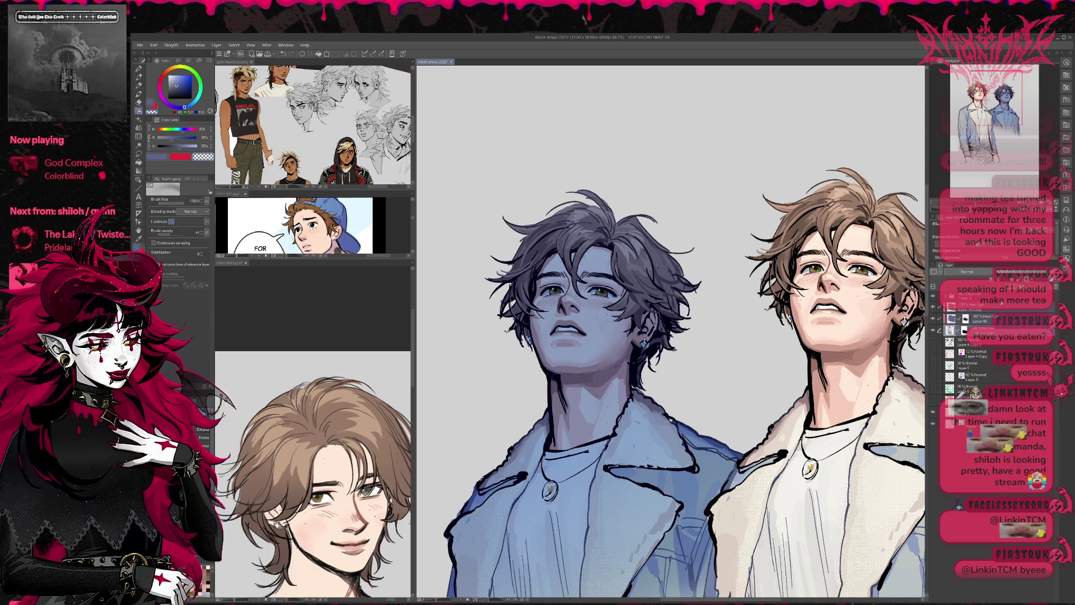
key(ctrl+c)
key(ctrl+v)
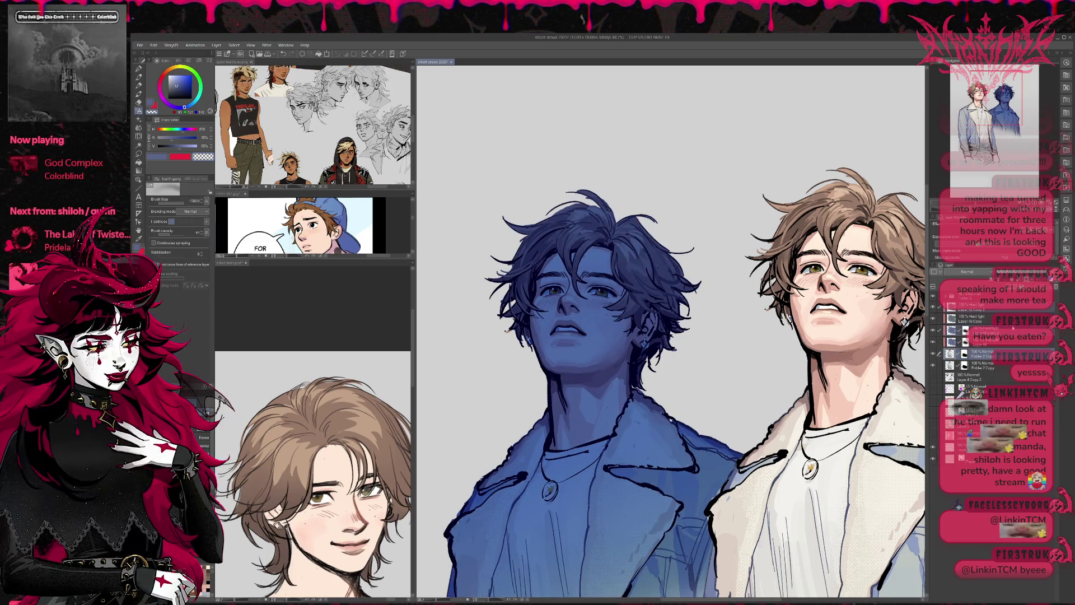
key(ctrl+z)
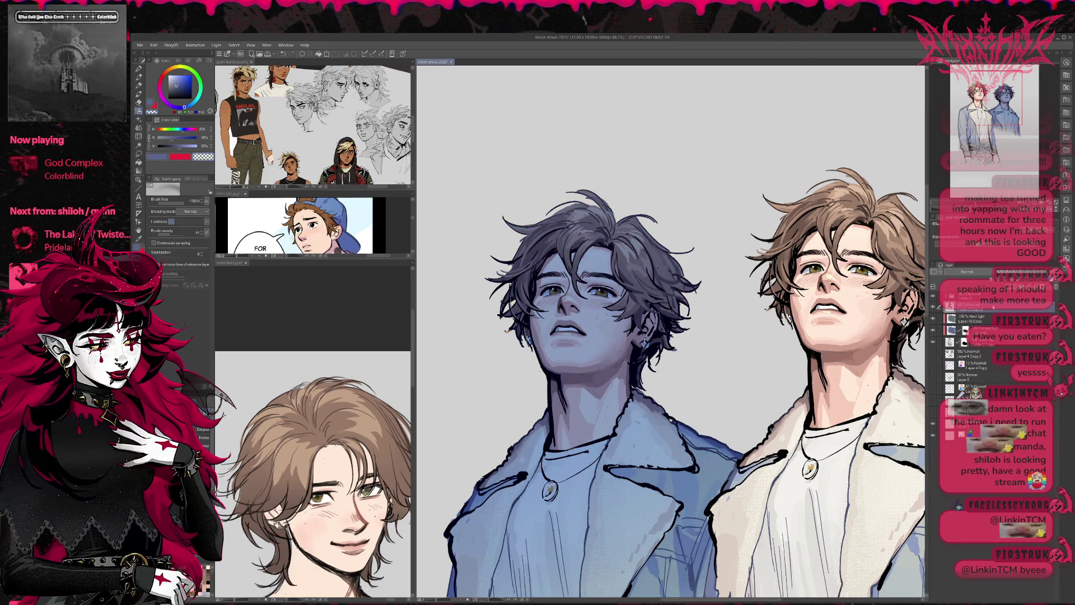
- Compare with the blue tint hidden, then erase its mask to reveal skin on the neck and jaw
click(933, 333)
click(933, 333)
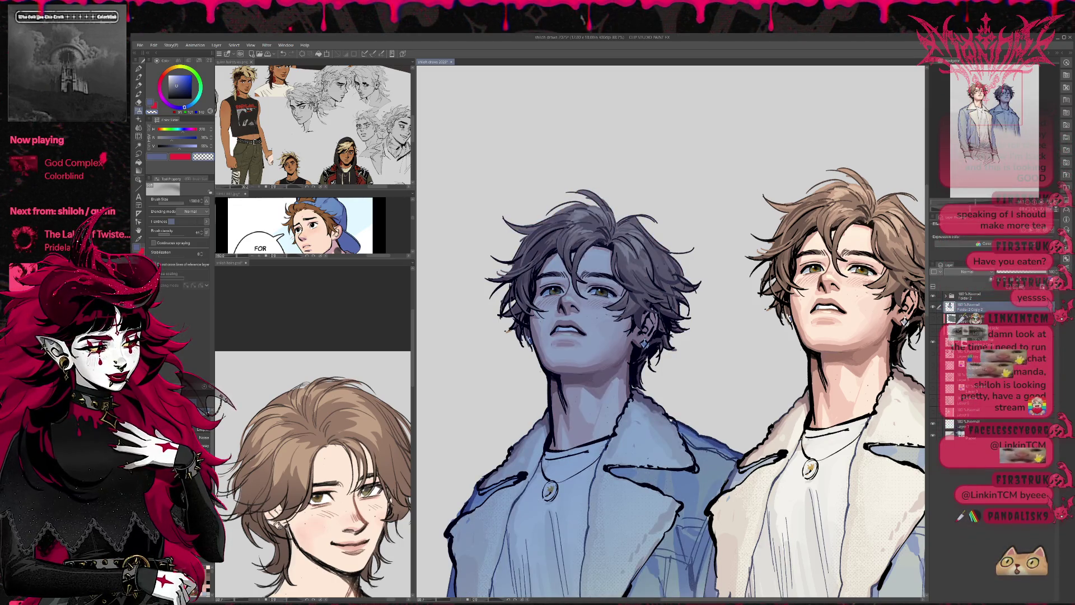
key(e)
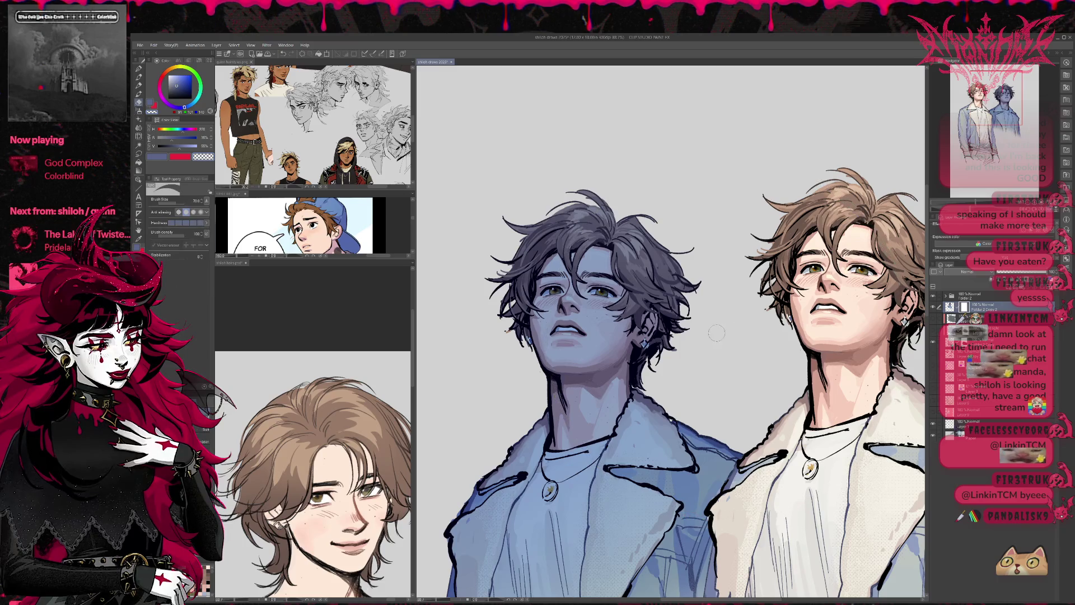
mouse_move(620, 330)
mouse_down()
mouse_move(624, 361)
mouse_move(596, 374)
mouse_move(632, 344)
mouse_move(635, 401)
mouse_move(738, 458)
mouse_up()
- Reveal brown in the upper hair strands and paint darker blue-grey strands along the hair
mouse_move(652, 347)
mouse_down()
mouse_move(641, 331)
mouse_move(650, 291)
mouse_move(674, 280)
mouse_move(666, 336)
mouse_move(635, 386)
mouse_move(666, 263)
mouse_move(677, 269)
mouse_up()
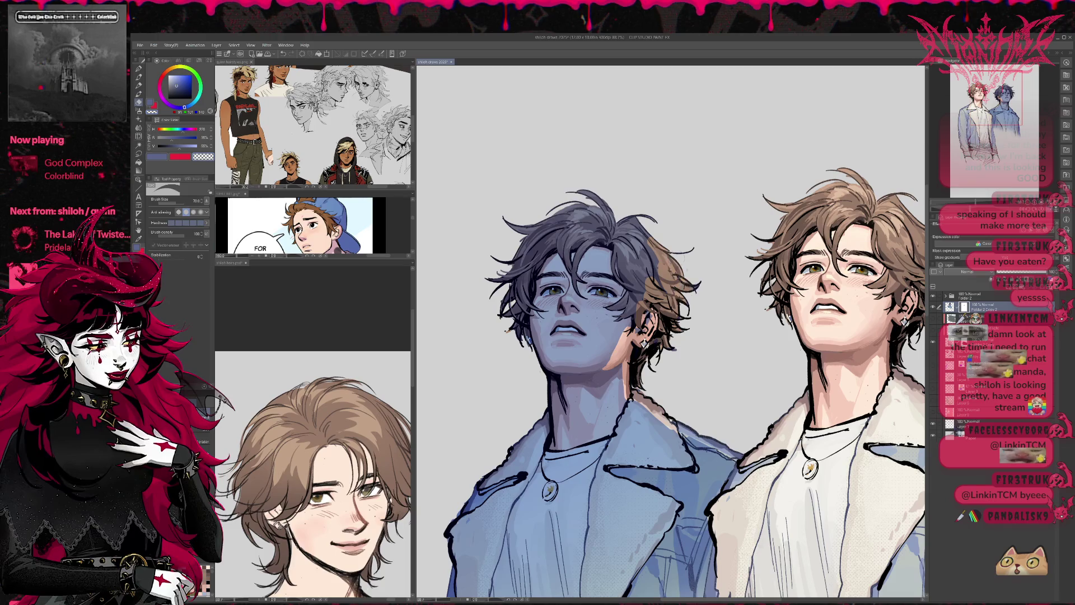
drag(611, 229, 588, 187)
mouse_move(624, 223)
mouse_down()
mouse_move(652, 220)
mouse_move(649, 271)
mouse_up()
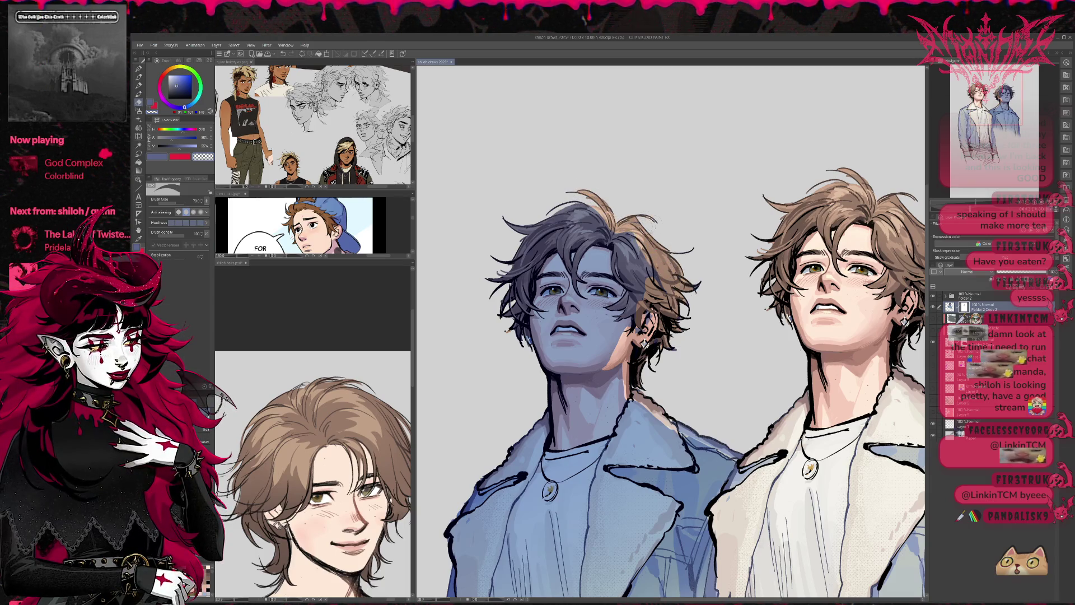
key(p)
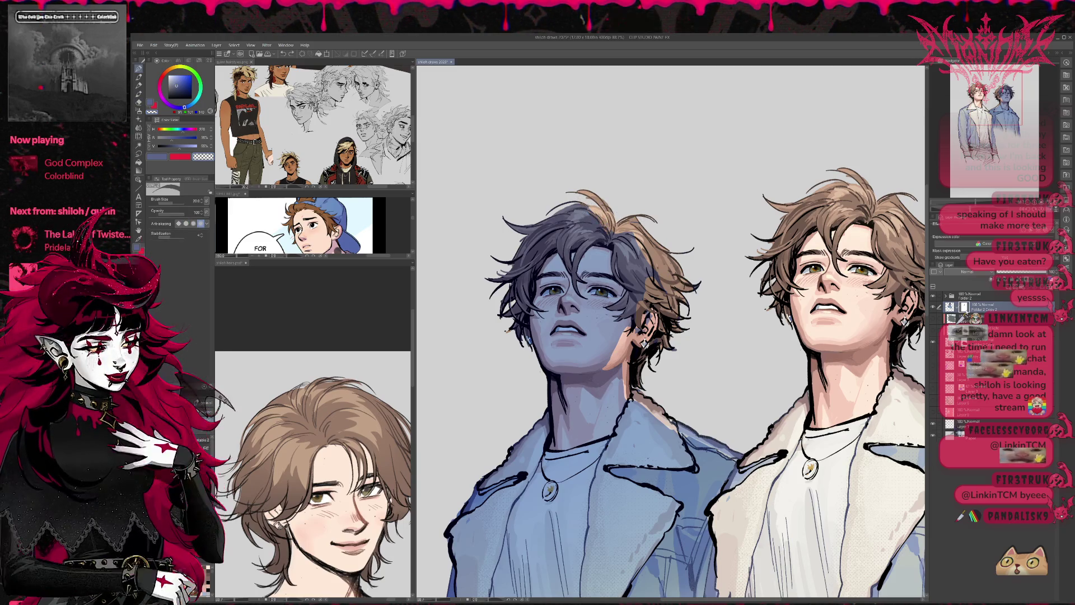
alt+click(582, 207)
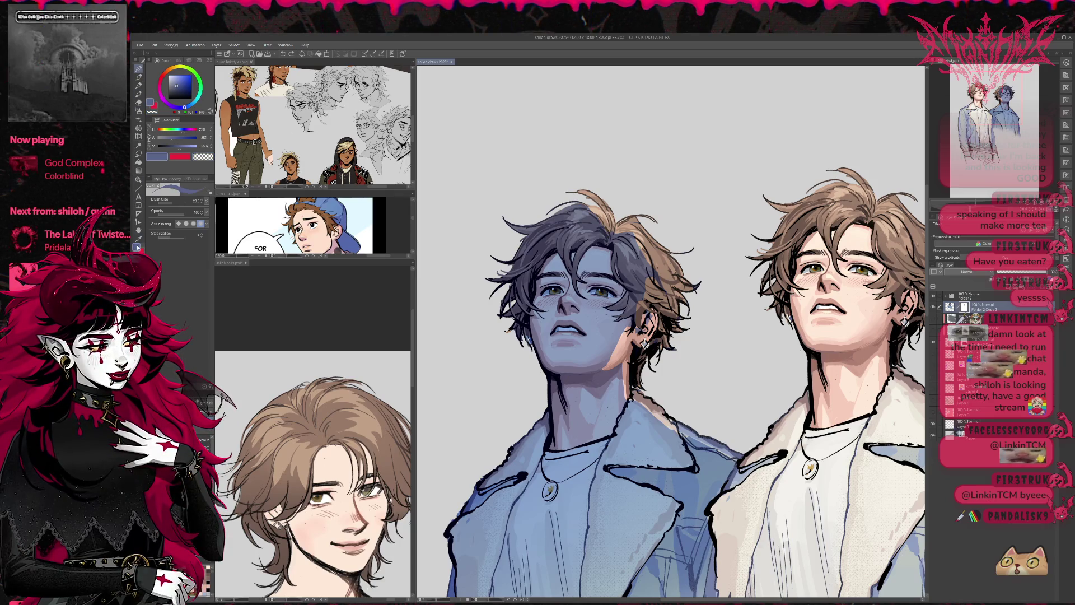
mouse_move(582, 207)
mouse_down()
mouse_move(615, 240)
mouse_move(643, 244)
mouse_move(666, 288)
mouse_move(641, 308)
mouse_move(665, 284)
mouse_move(644, 235)
mouse_move(611, 224)
mouse_move(646, 215)
mouse_up()
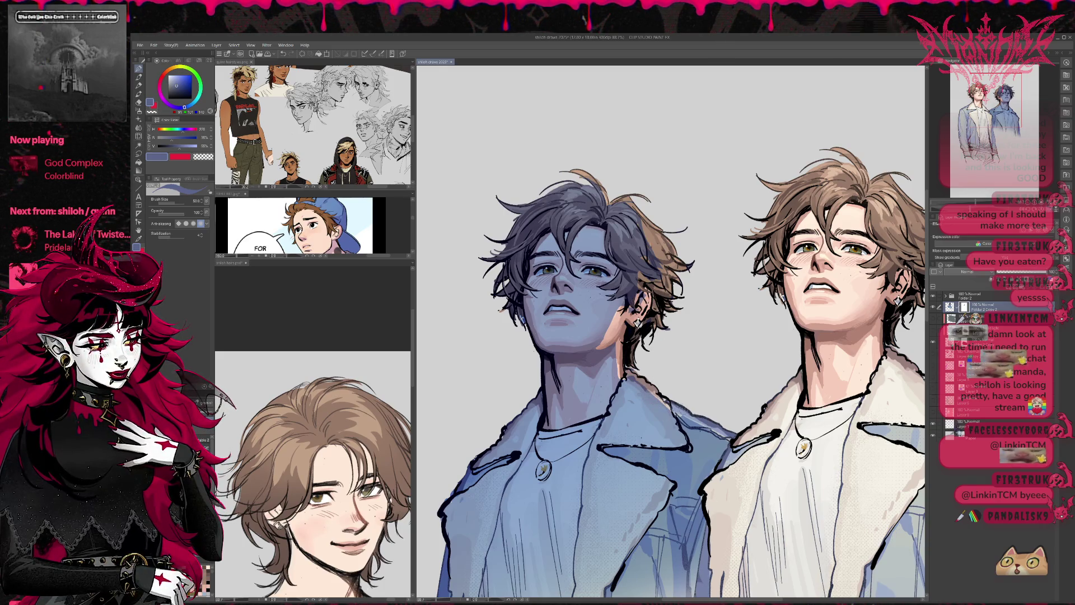
- Lighten the dark shading on the blue jacket's collar with the transparent colour
drag(671, 347, 667, 313)
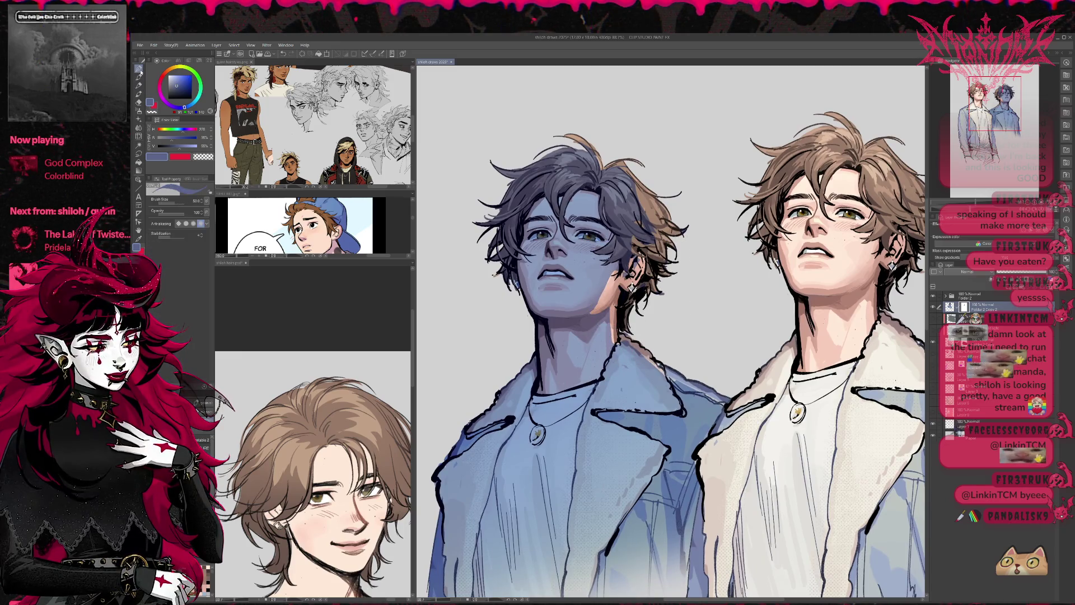
key(c)
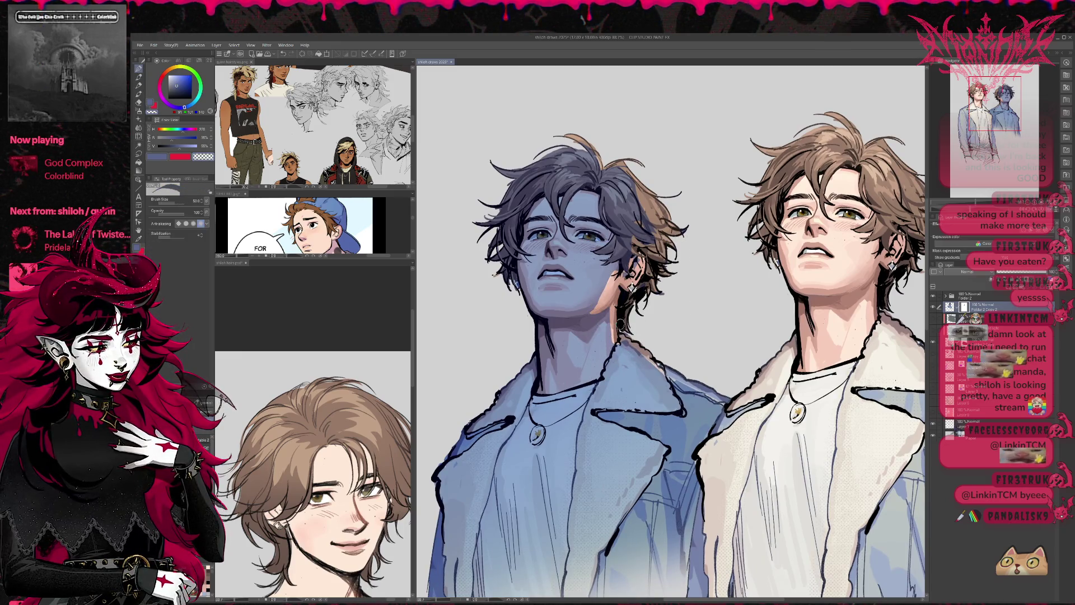
drag(630, 345, 671, 398)
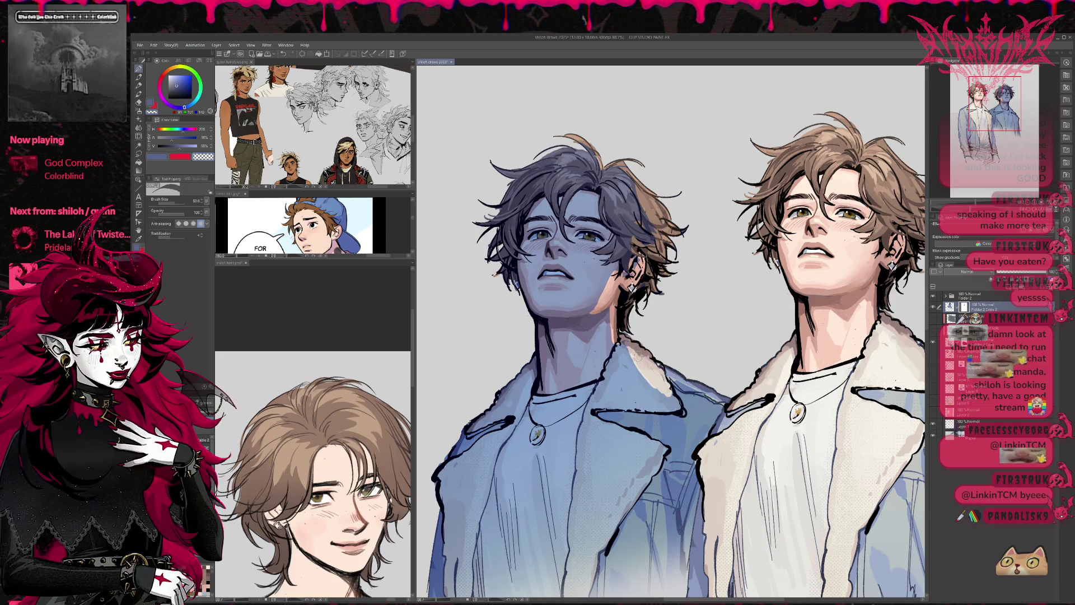
key(ctrl+z)
mouse_move(631, 342)
mouse_down()
mouse_move(696, 410)
mouse_move(721, 407)
mouse_up()
drag(707, 403, 723, 415)
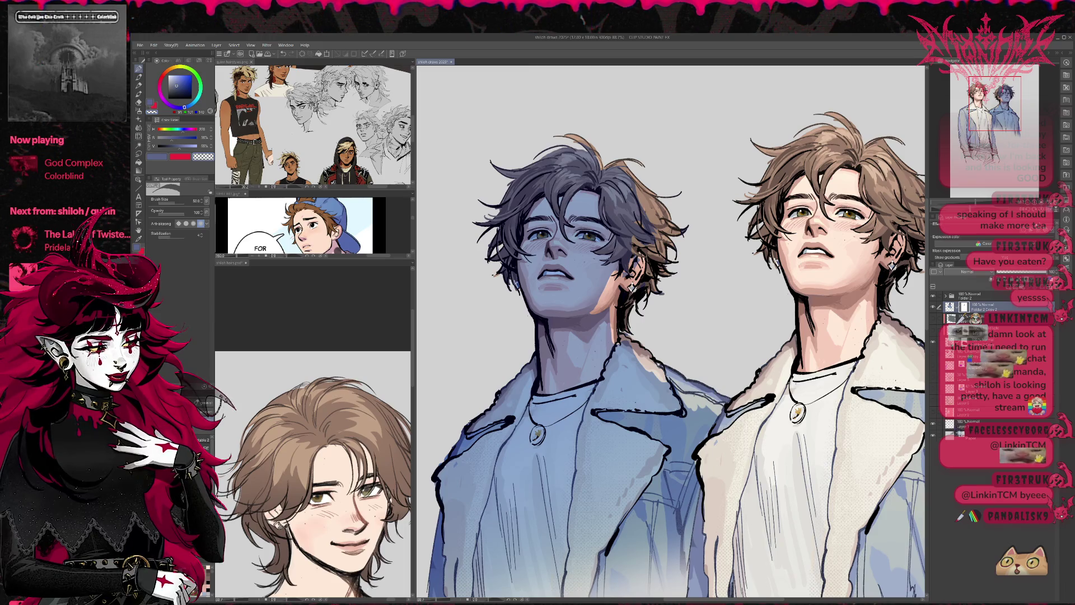
- Mirror the view and try light highlights down the neck, undoing both strokes
key(h)
scroll(734, 294, up, 2)
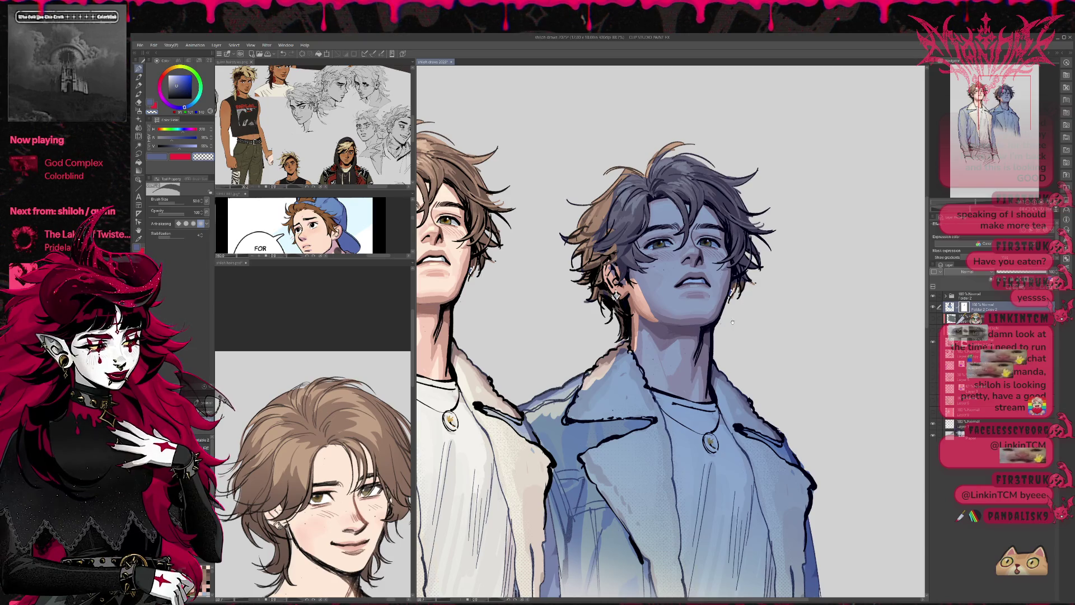
mouse_move(667, 350)
mouse_down()
mouse_move(647, 321)
mouse_move(651, 331)
mouse_up()
key(ctrl+z)
key(ctrl+z)
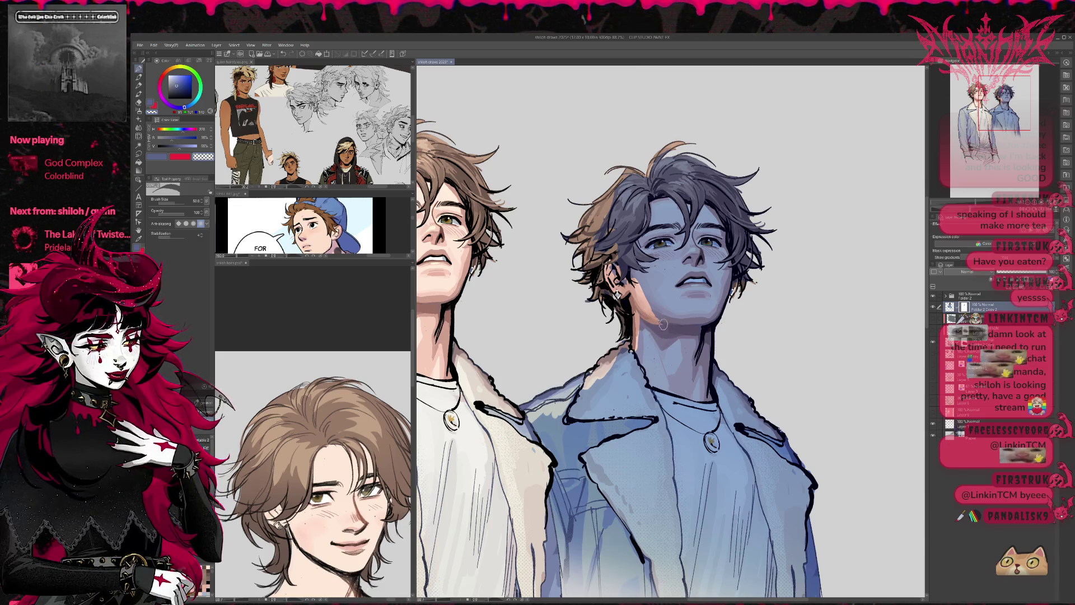
drag(640, 318, 637, 351)
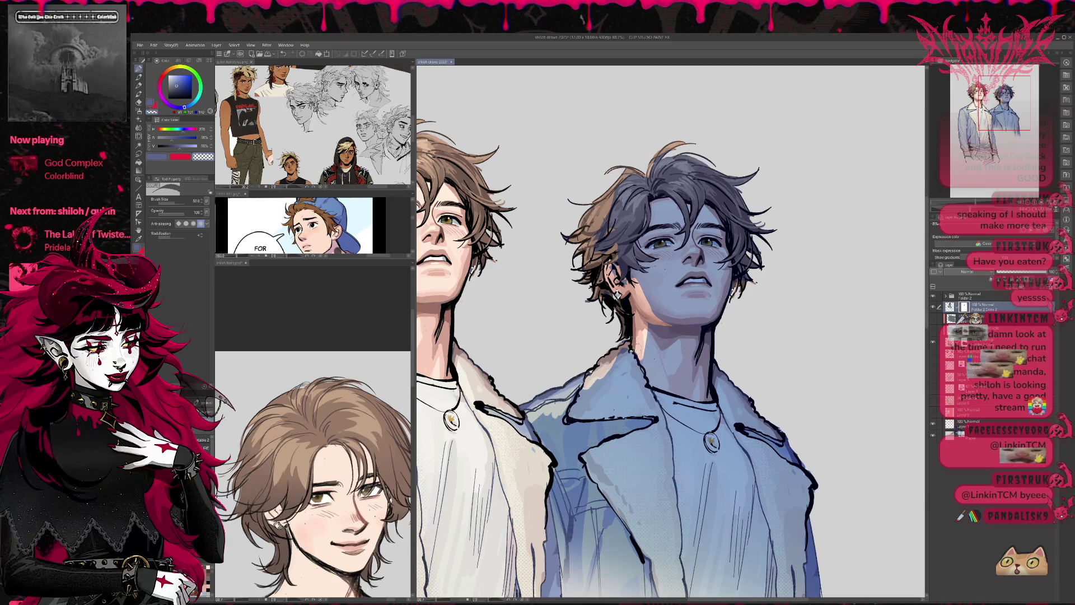
key(ctrl+z)
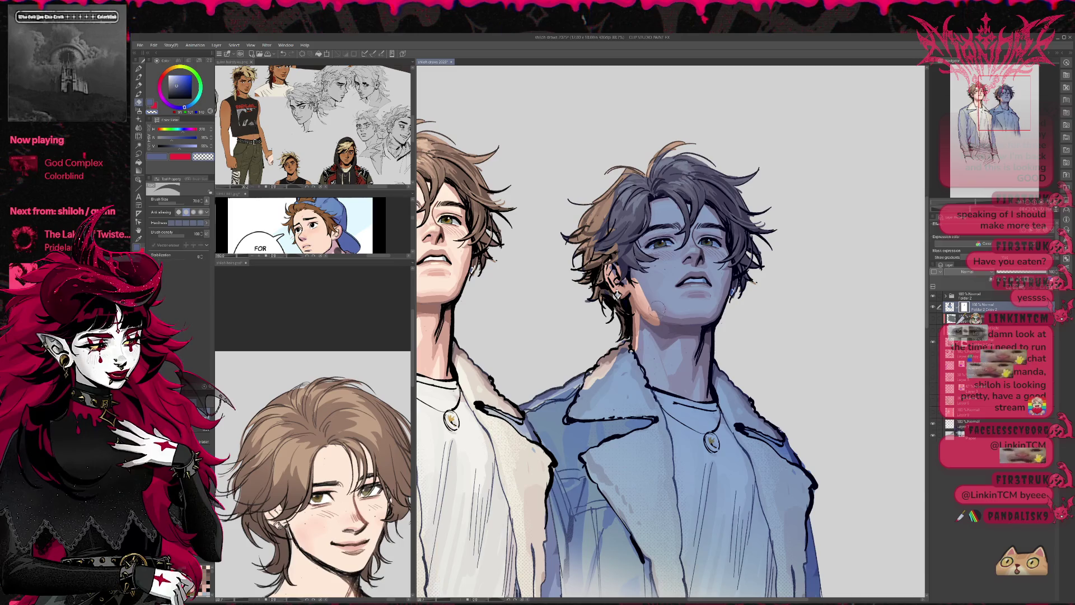
- Lighten the blue jacket's upper left lapel using a lighter blue and the transparent pen
click(136, 246)
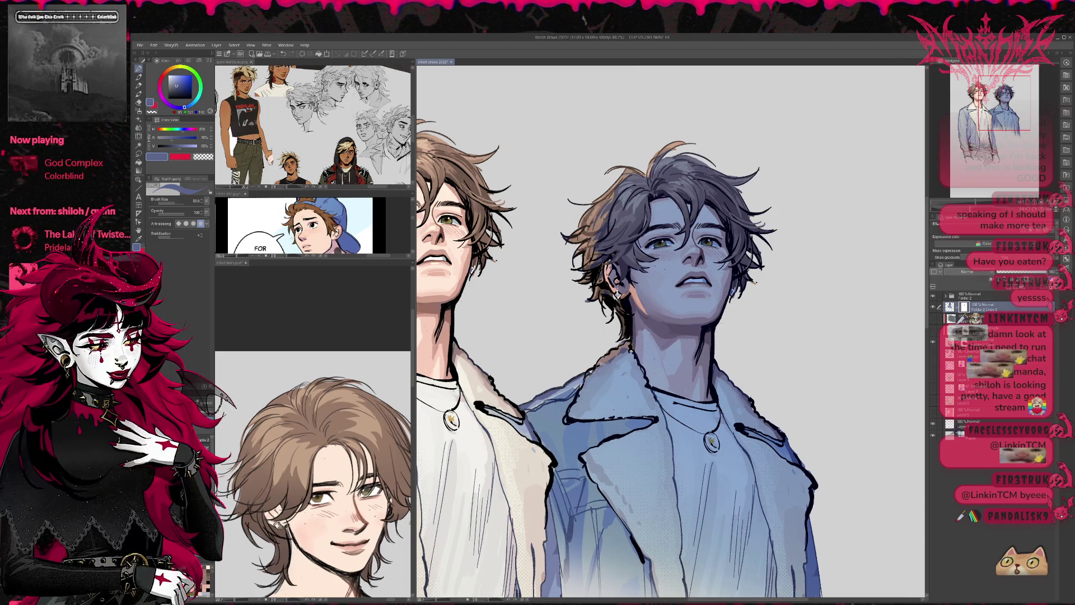
key(b)
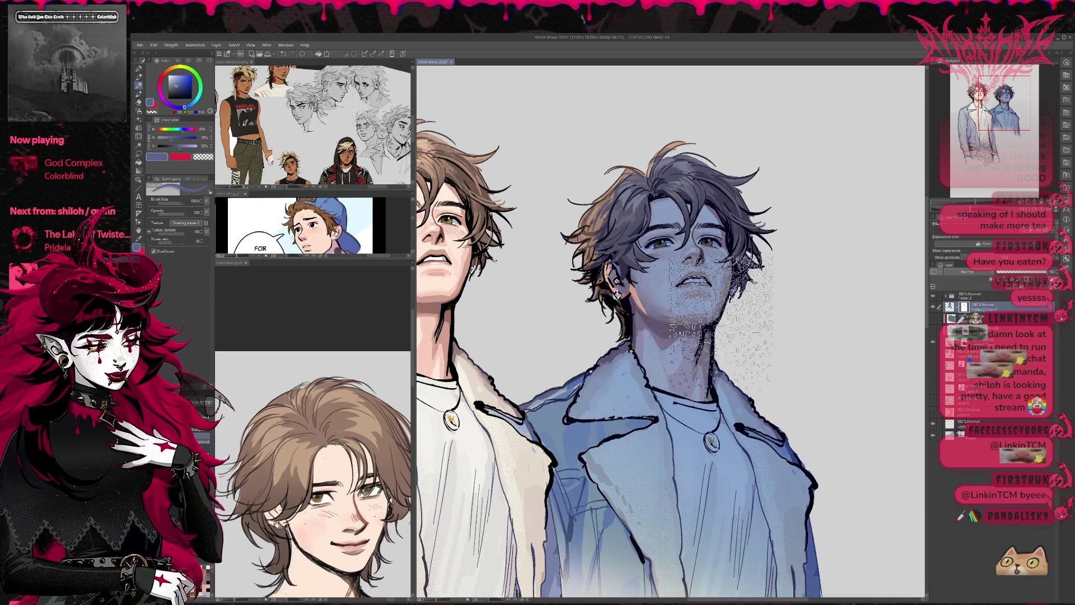
key(p)
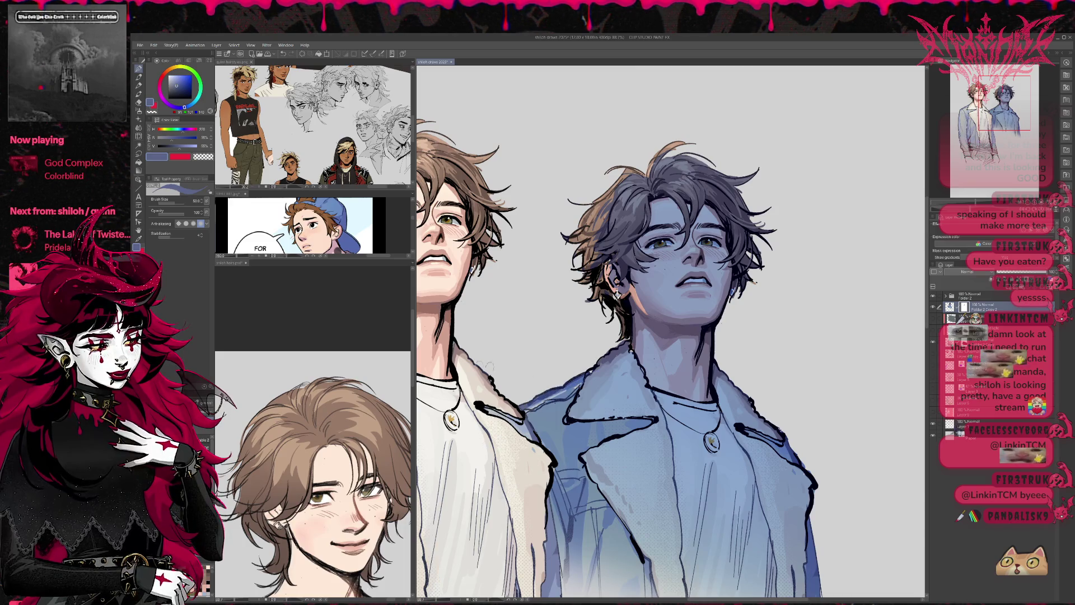
key(c)
mouse_move(582, 381)
mouse_down()
mouse_move(633, 339)
mouse_move(602, 358)
mouse_move(575, 398)
mouse_move(569, 383)
mouse_move(527, 417)
mouse_up()
- Paint the blue-haired figure's left iris bright yellow and flip the view back
drag(762, 334, 743, 330)
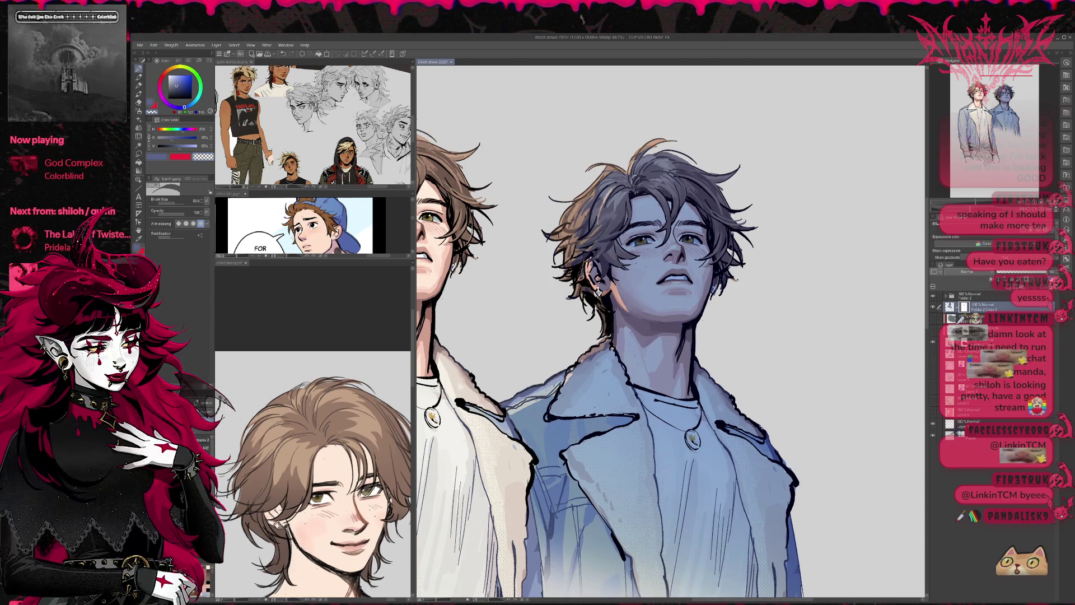
drag(639, 240, 691, 239)
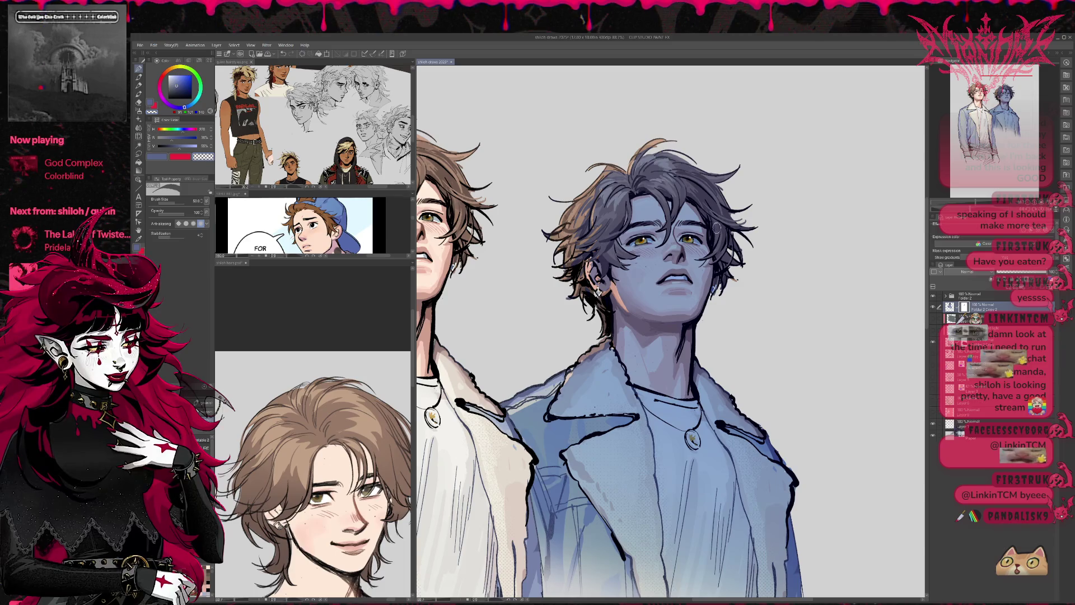
key(h)
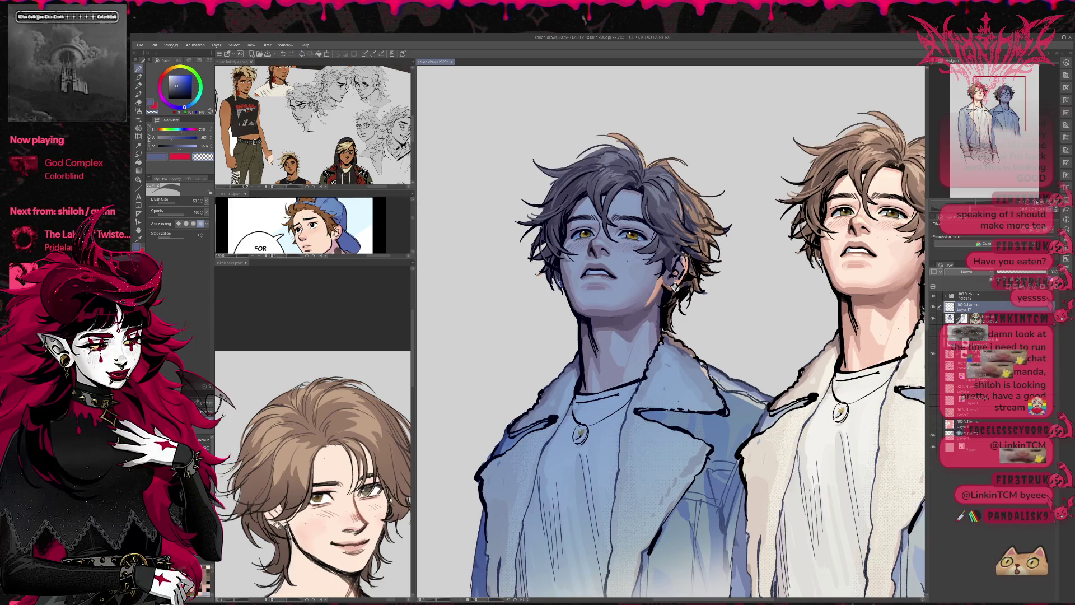
- Paint the right eye a sampled orange-brown and the left eye light yellow, then mirror to check
scroll(678, 243, up, 1)
alt+click(683, 241)
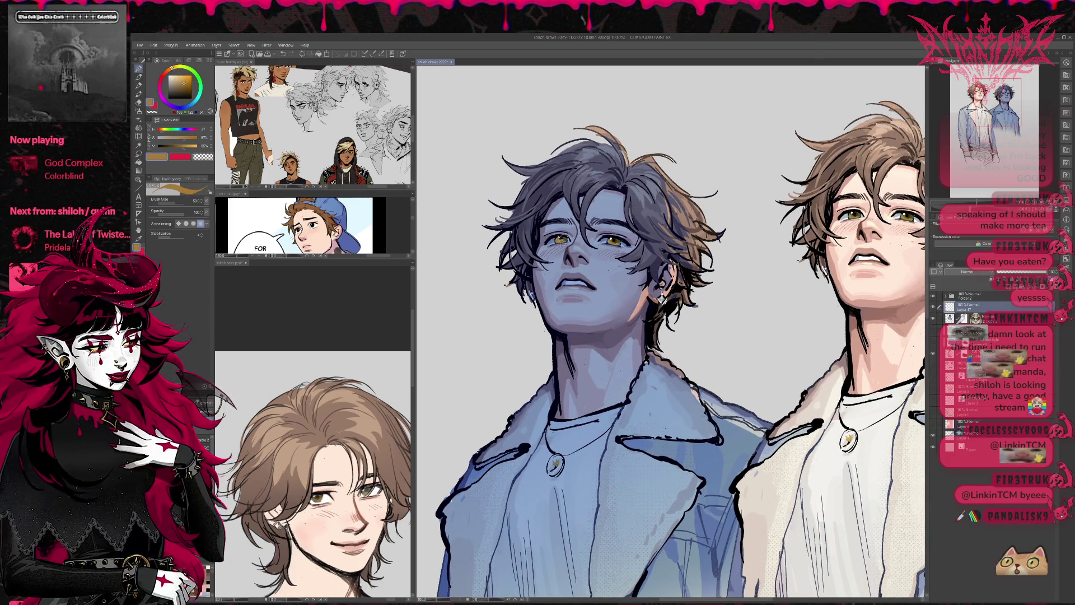
drag(611, 241, 621, 241)
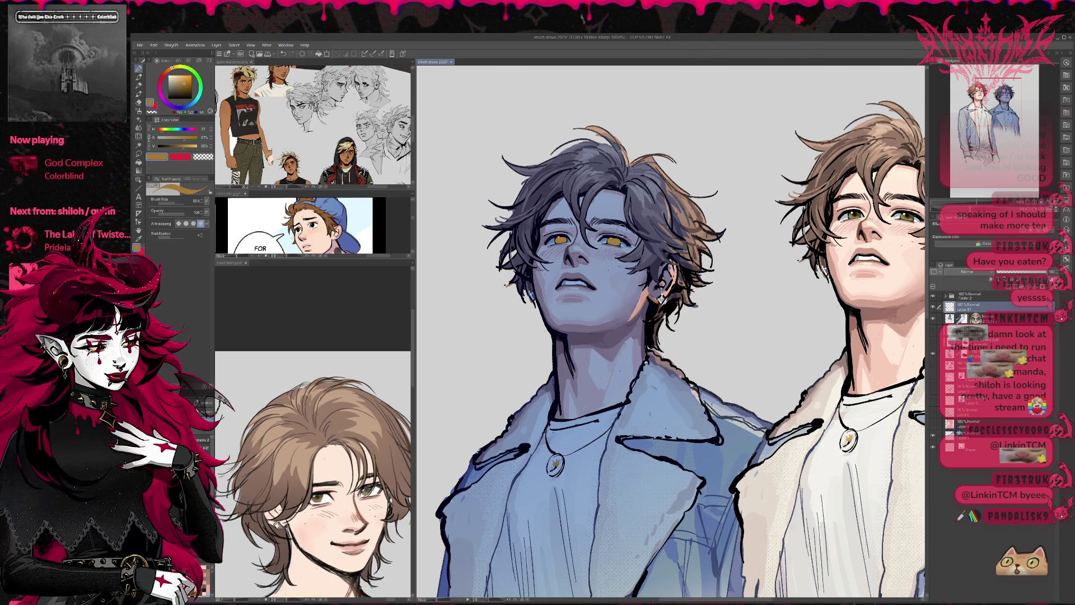
click(182, 81)
click(176, 68)
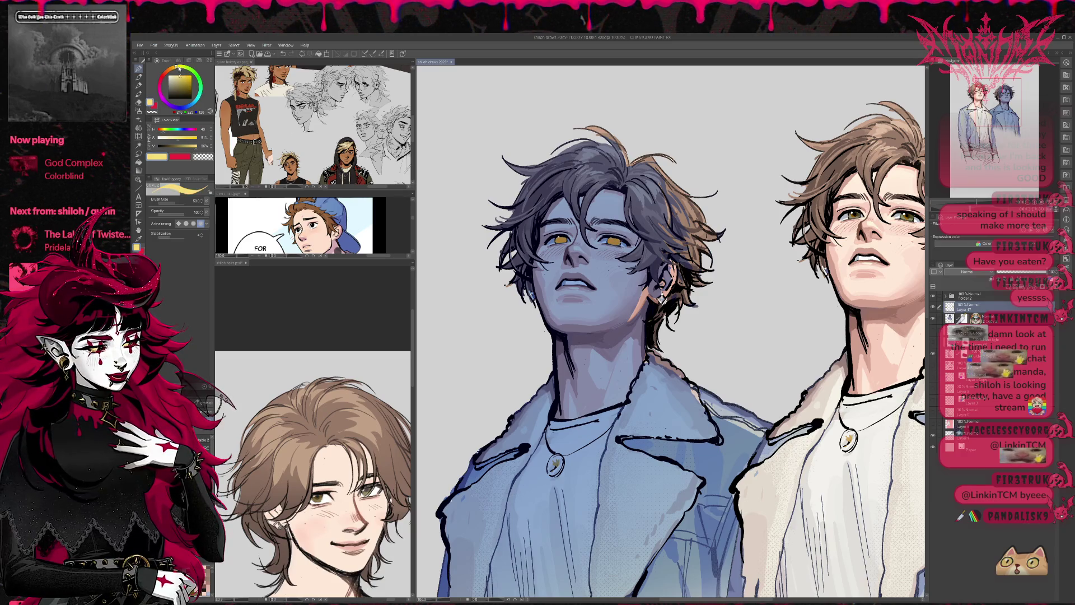
drag(557, 239, 618, 238)
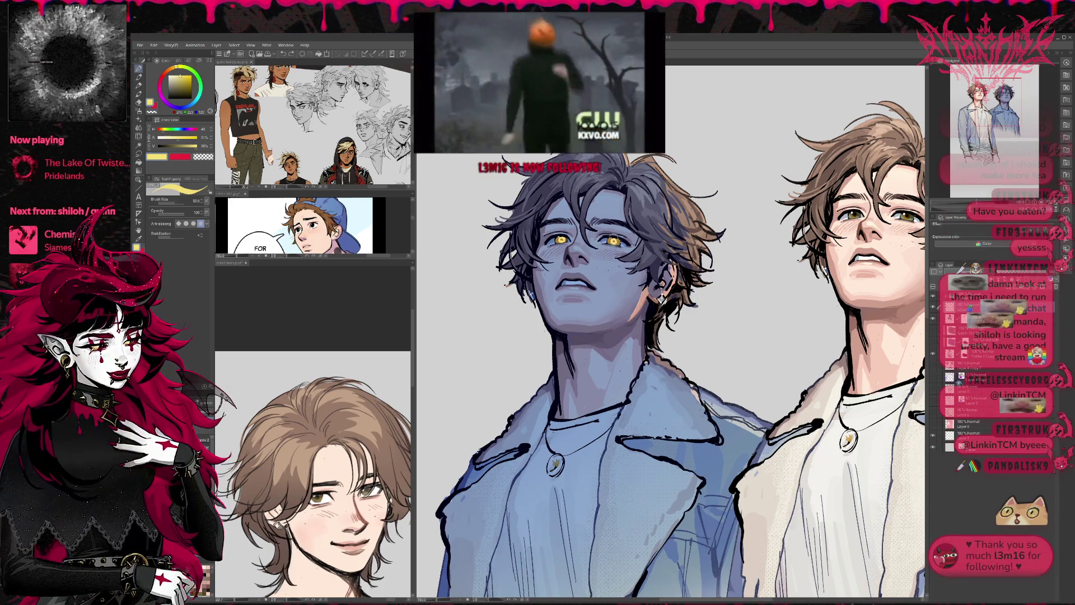
drag(656, 227, 657, 219)
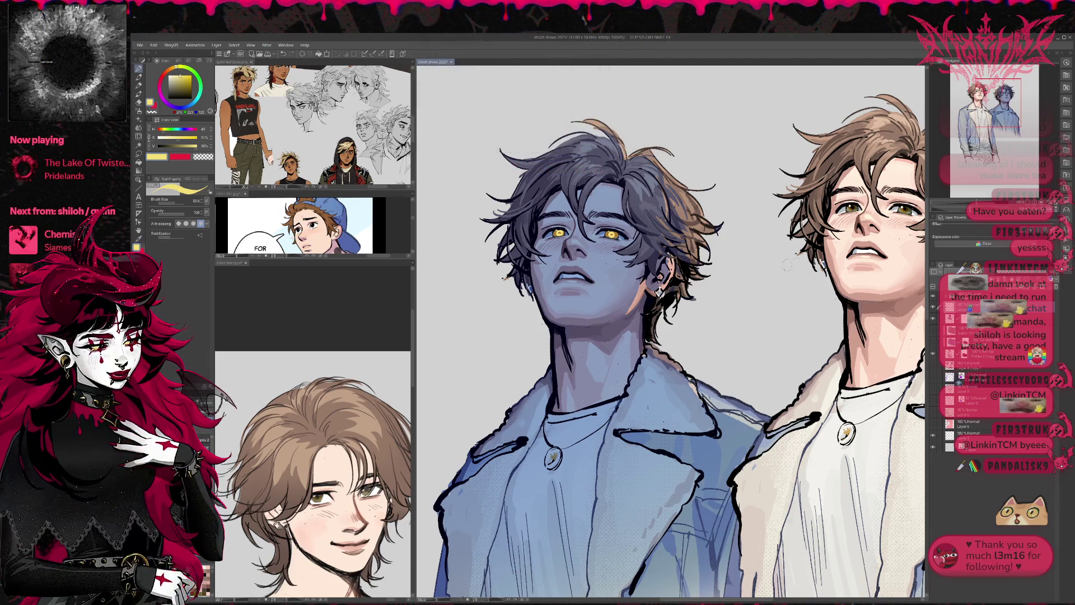
scroll(755, 274, down, 1)
key(h)
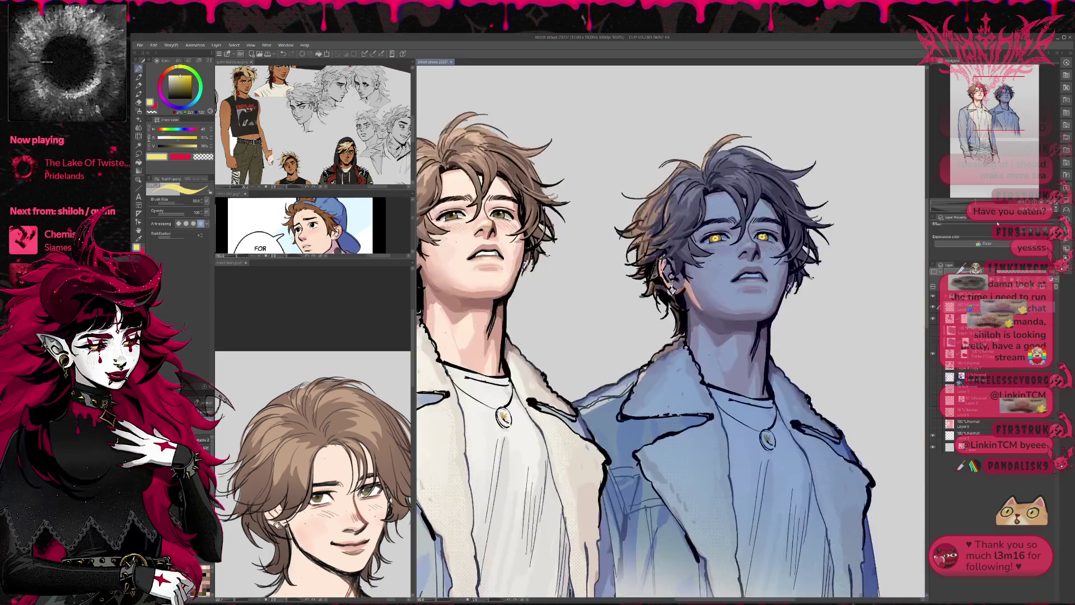